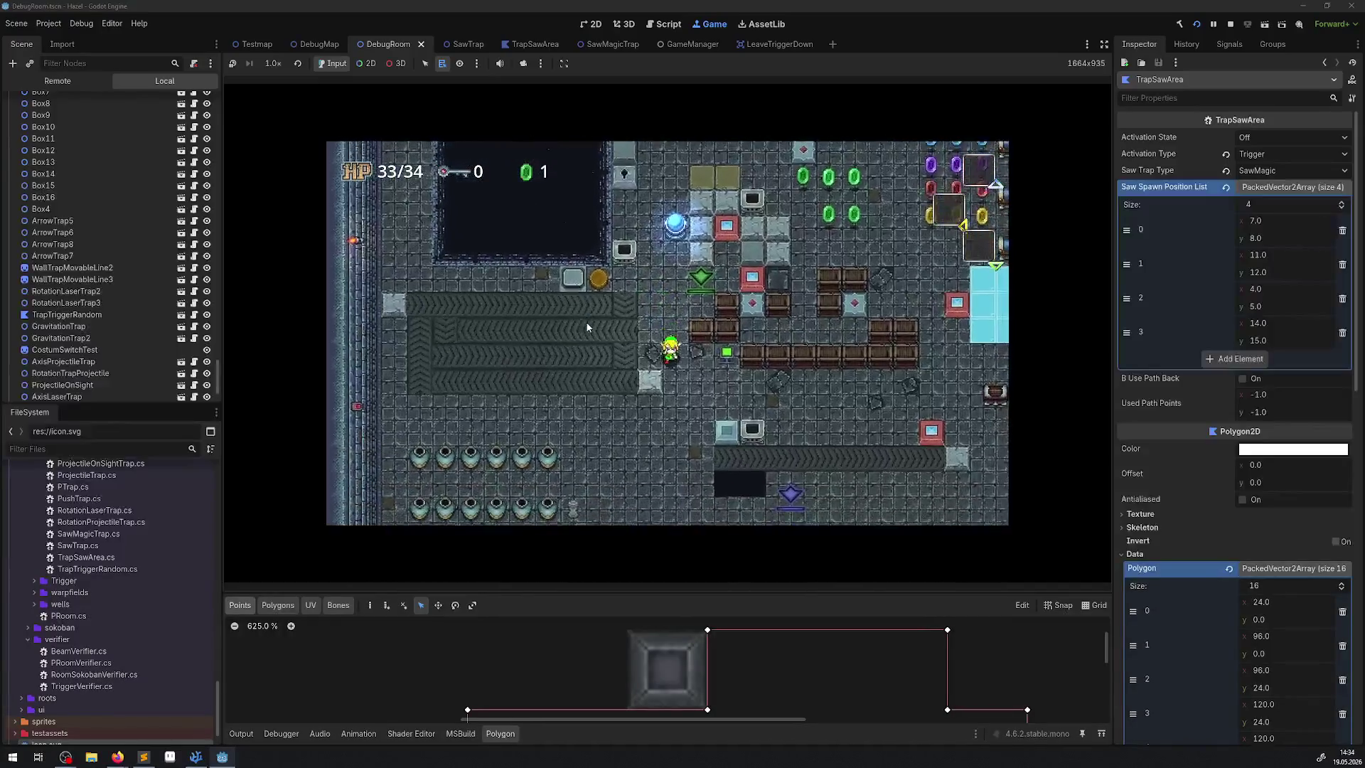
Walk the player around the debug room, past the dark pit and near the saws, dropping HP to 28/34
key(Left)
key(Down)
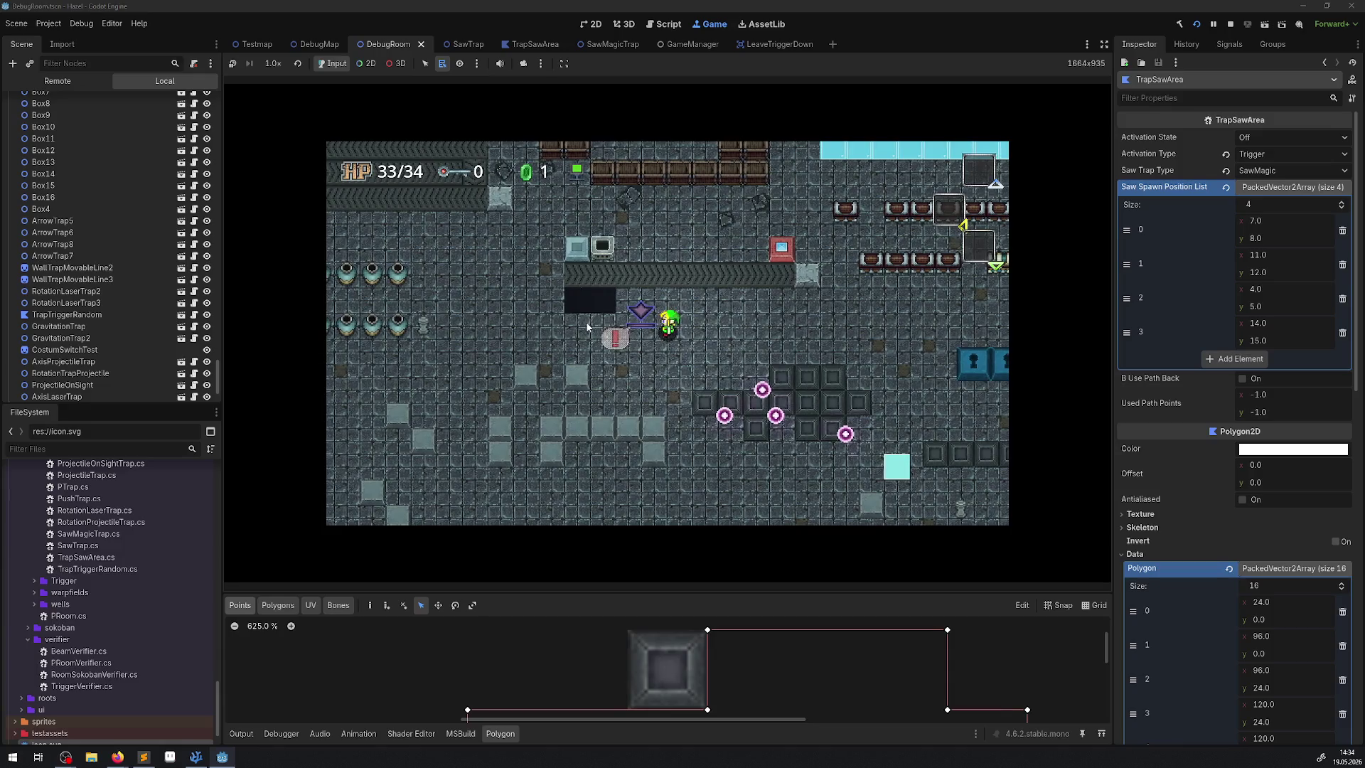
key(Right)
key(Up)
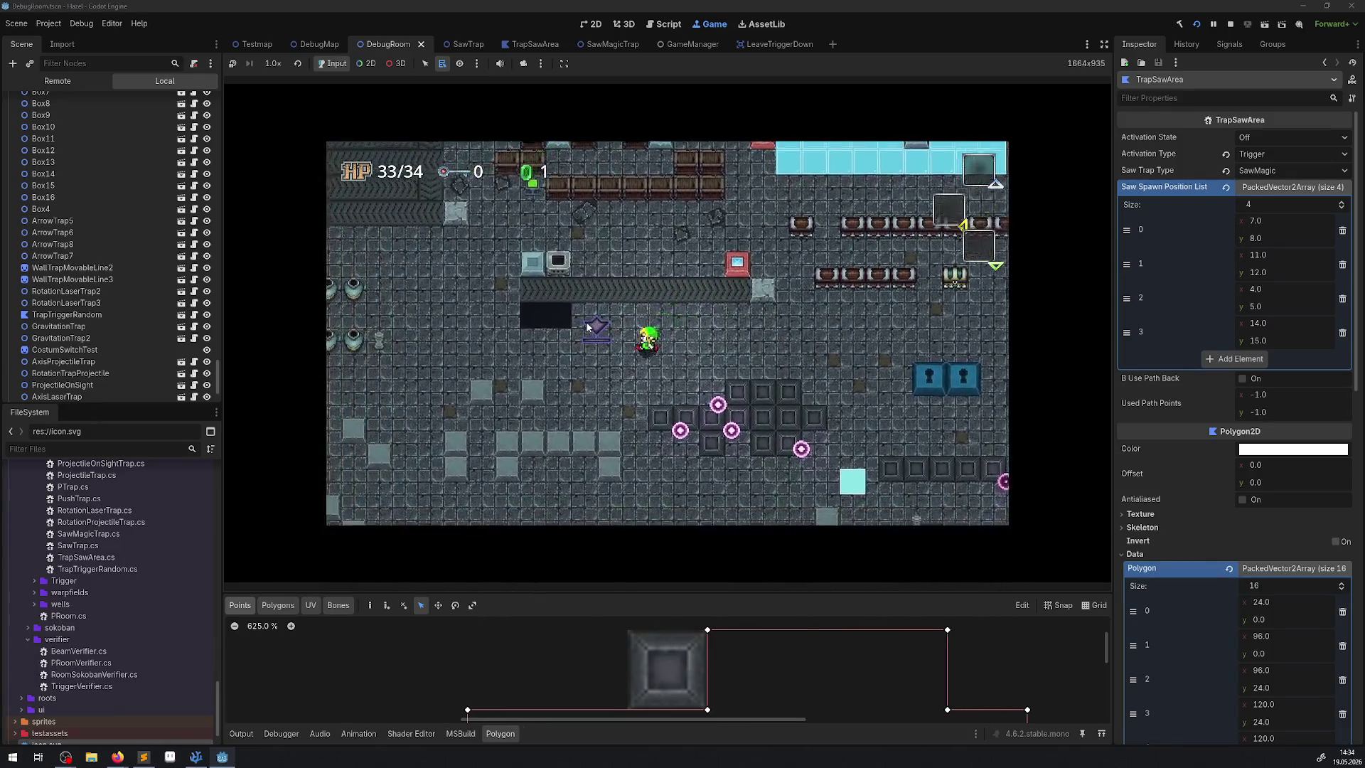
key(Left)
key(Up)
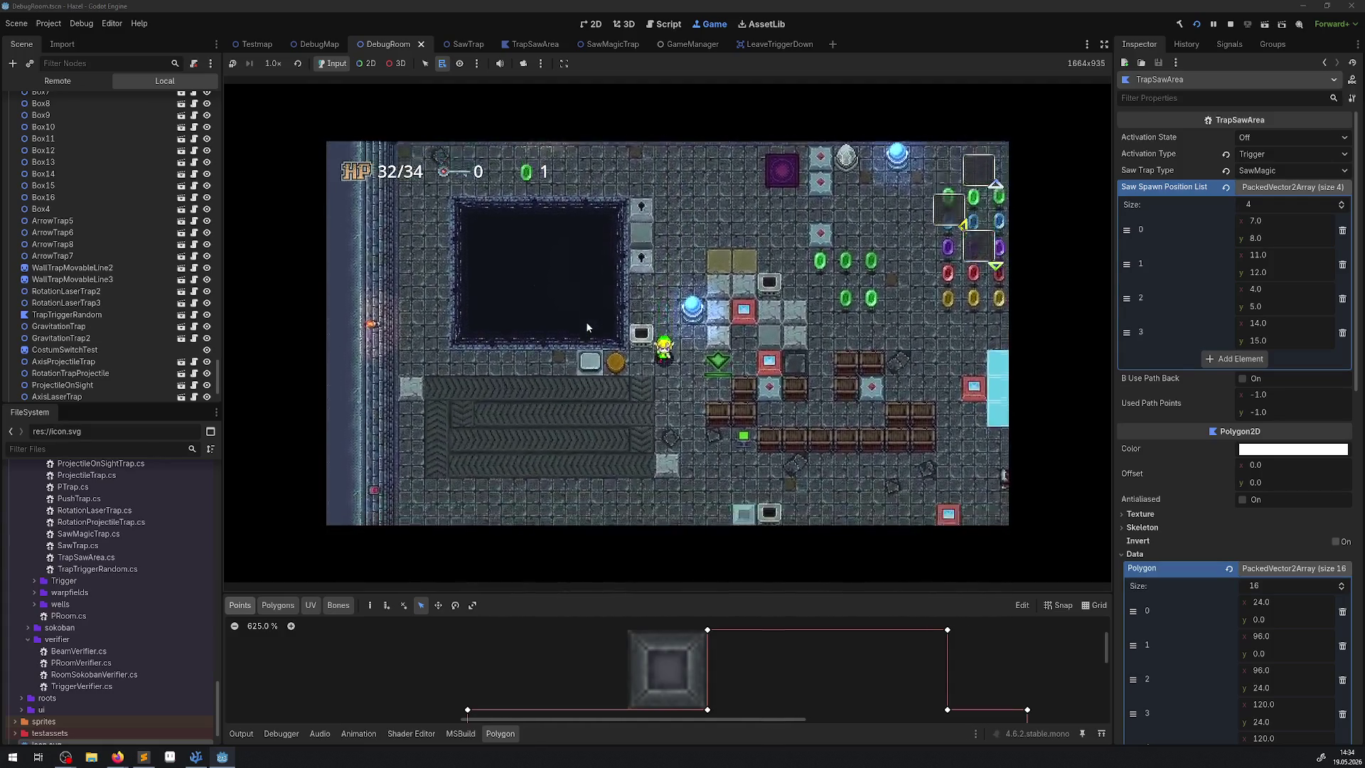
key(Down)
key(Right)
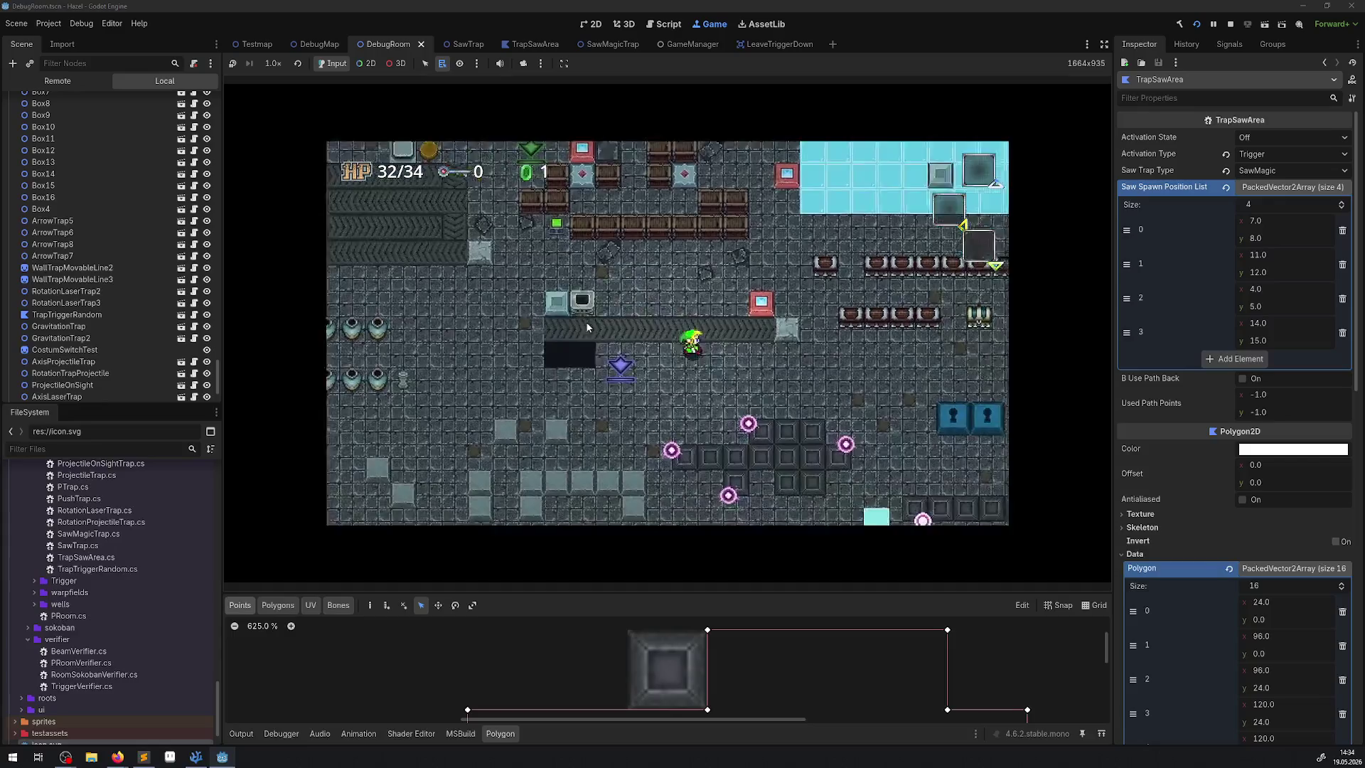
key(Right)
key(Down)
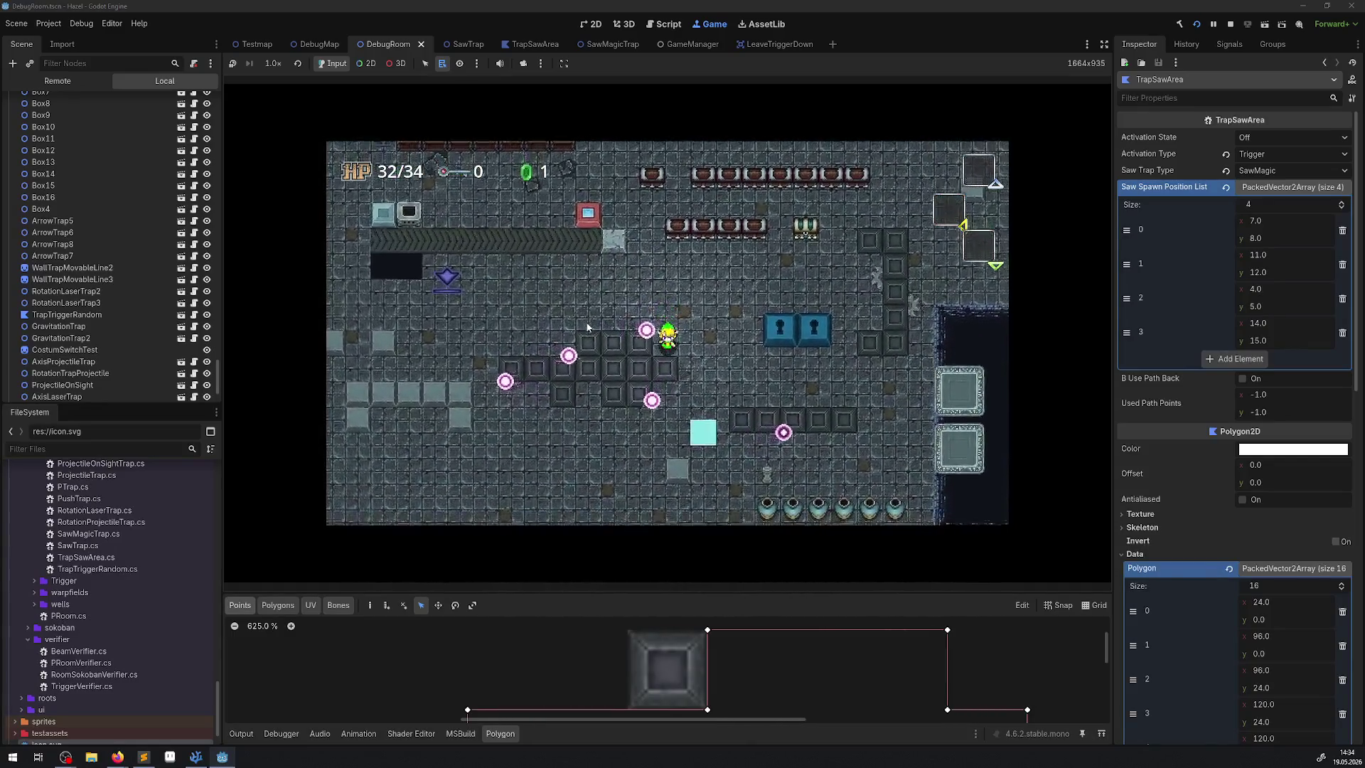
key(Down)
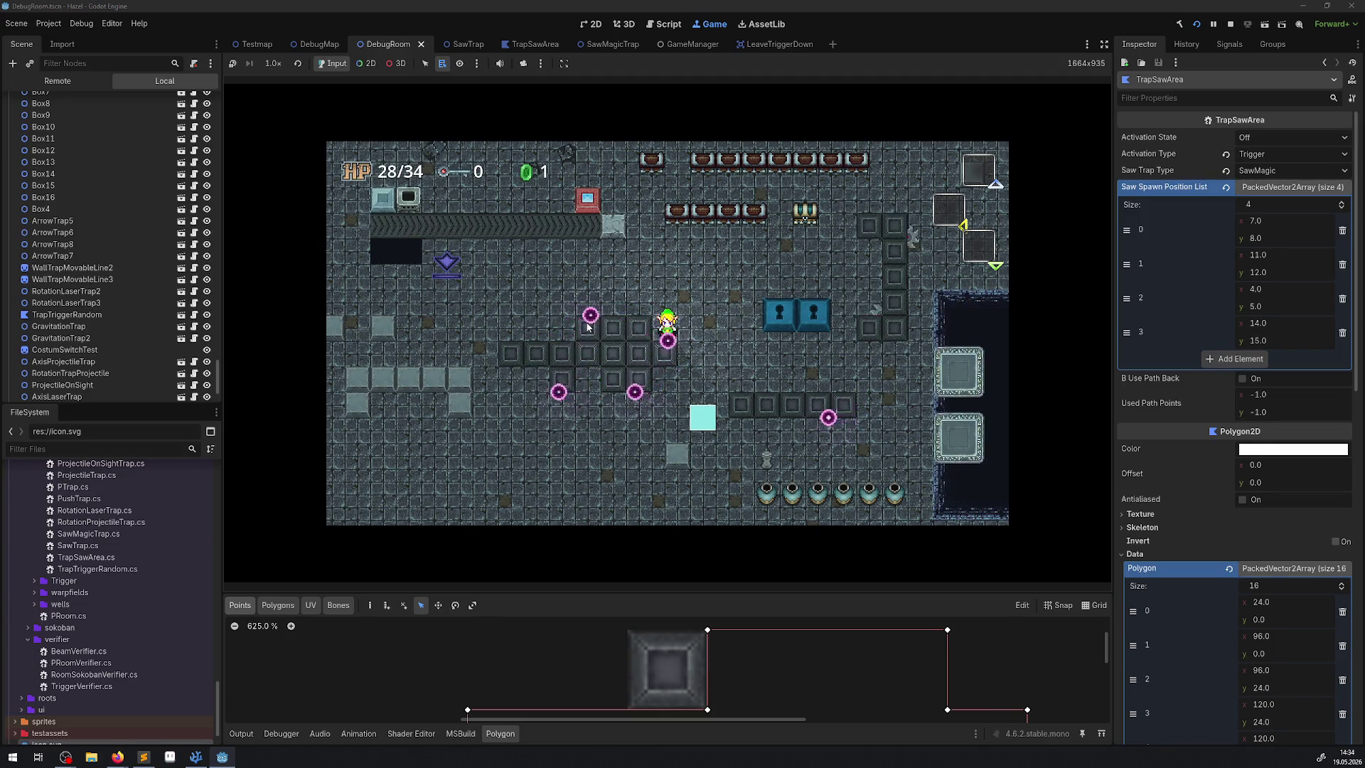
key(Up)
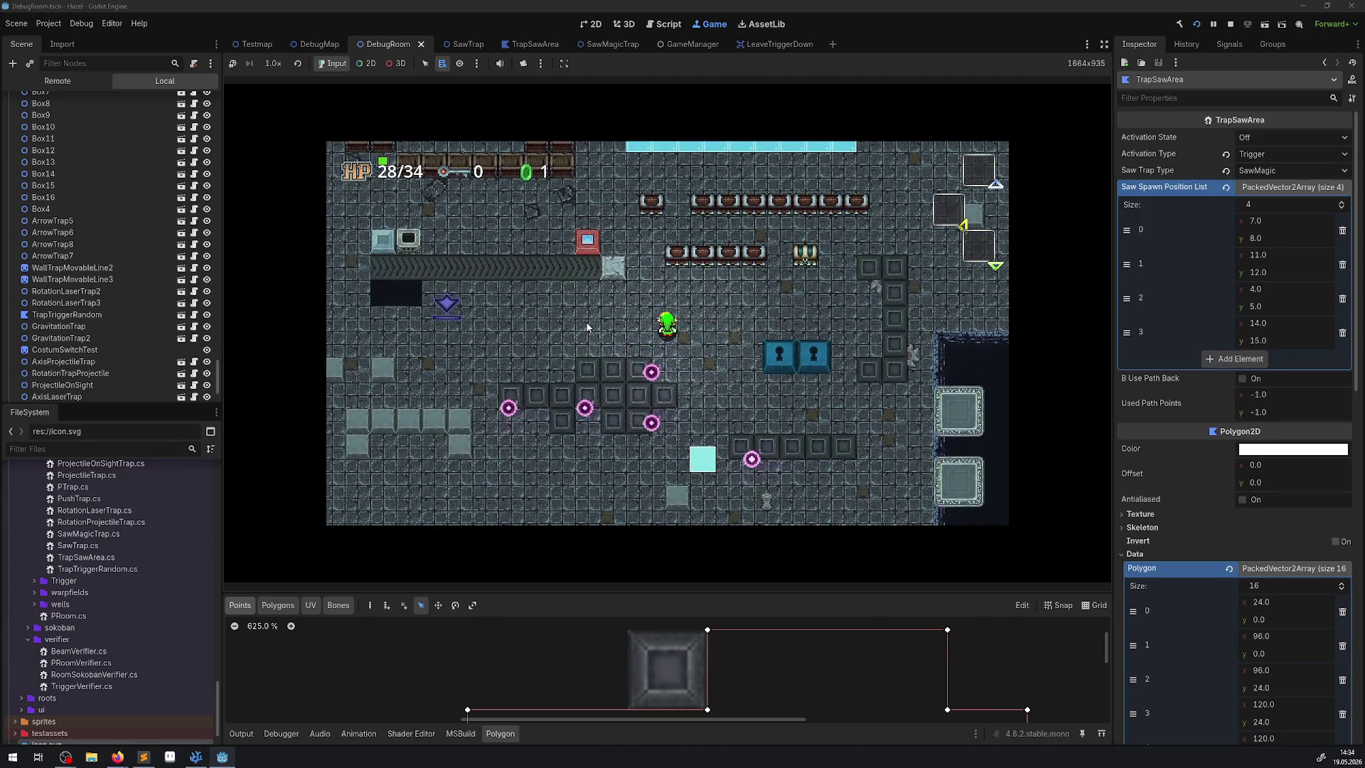
Hide the side docks, then show and collapse the Output panel so the game view fills the window
click(1104, 45)
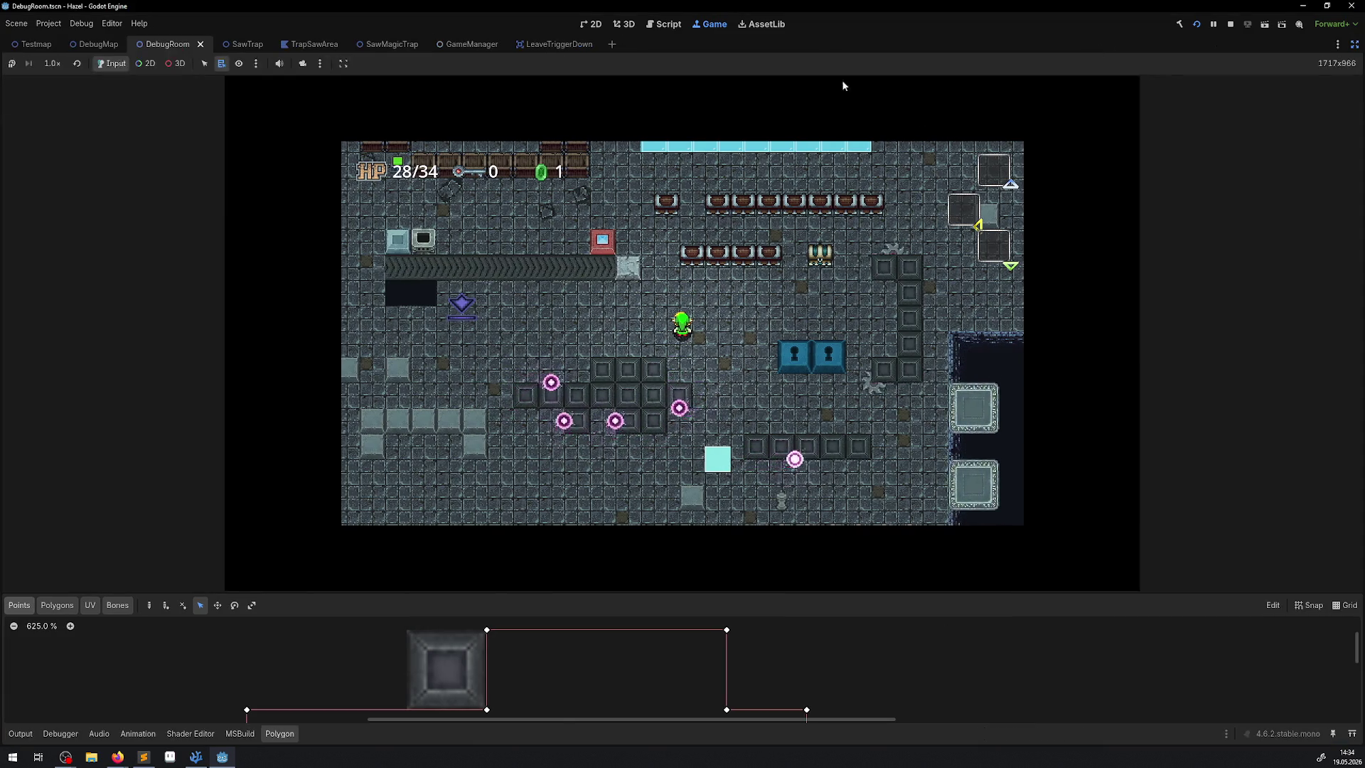
click(27, 733)
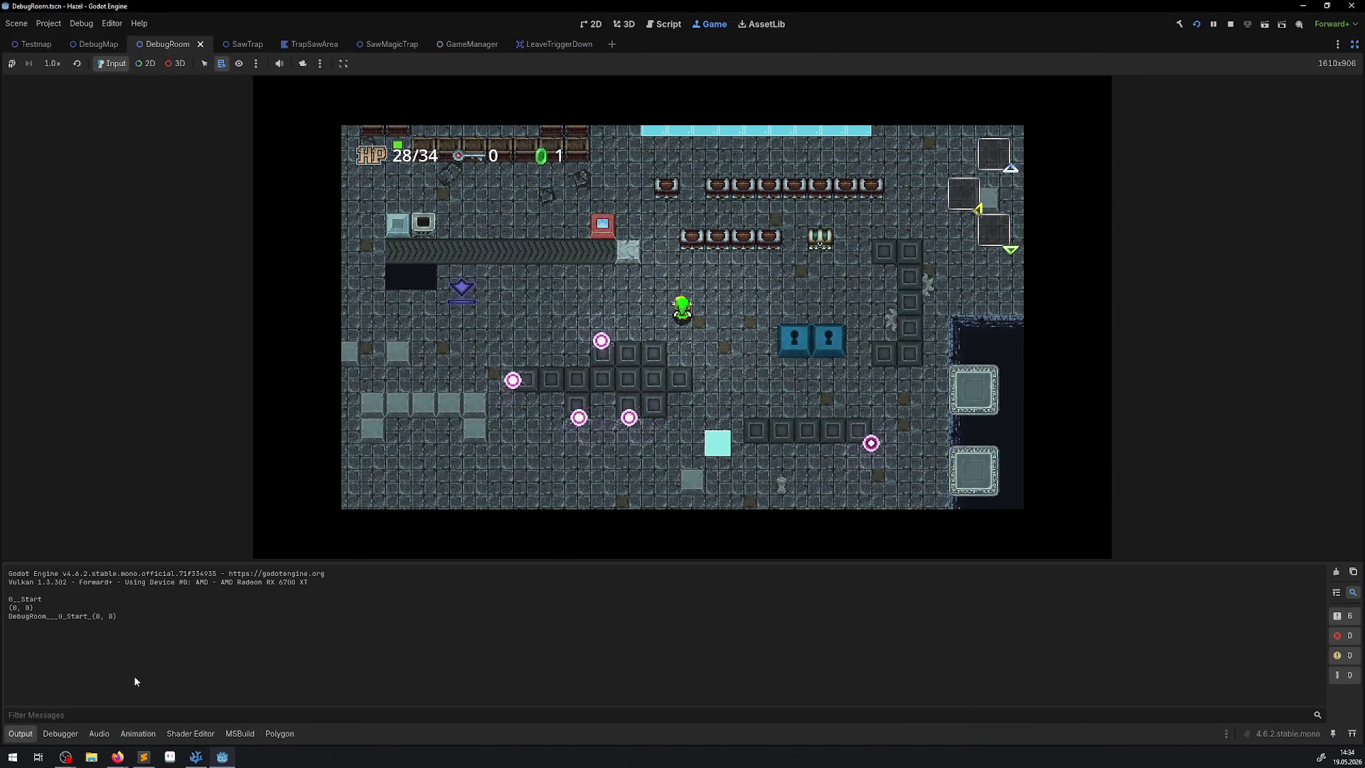
click(21, 732)
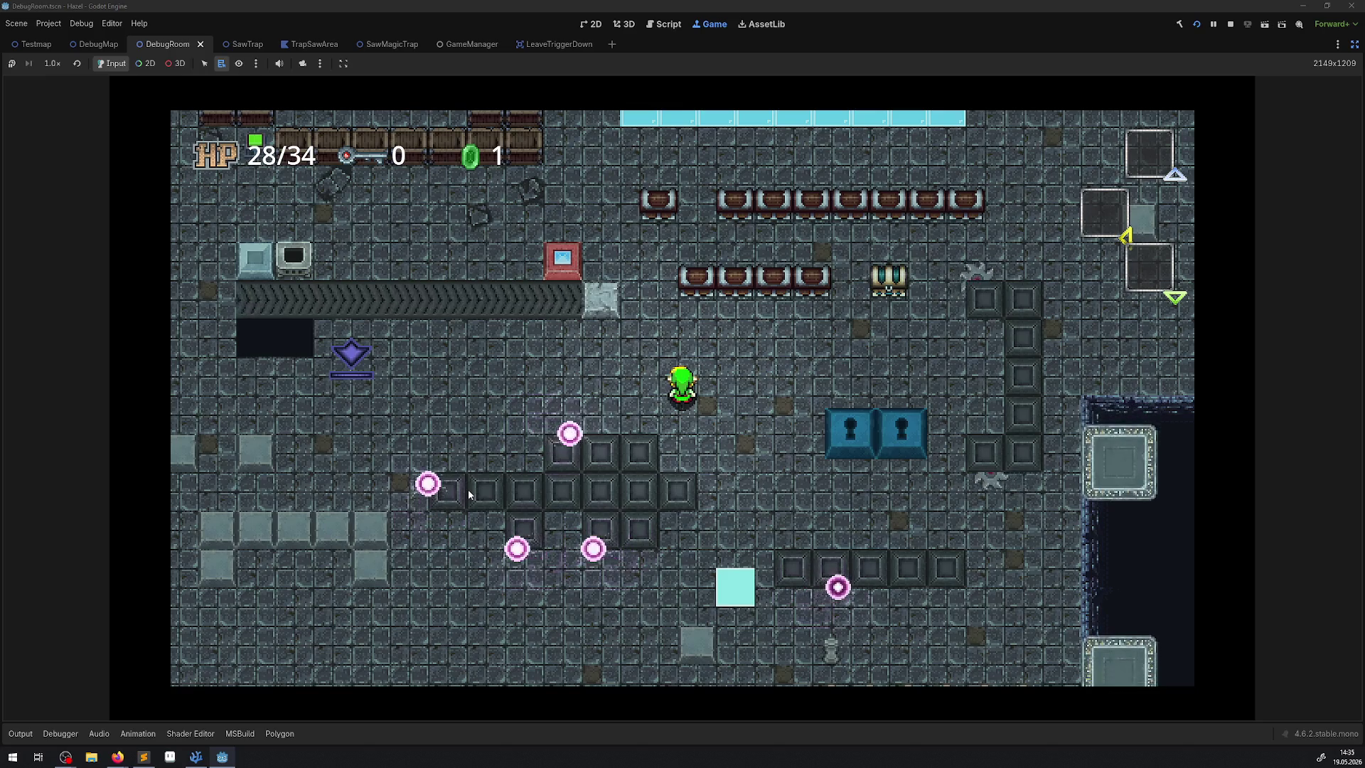
Walk the player right, then down, then back up-left around the room
key(Right)
key(Up)
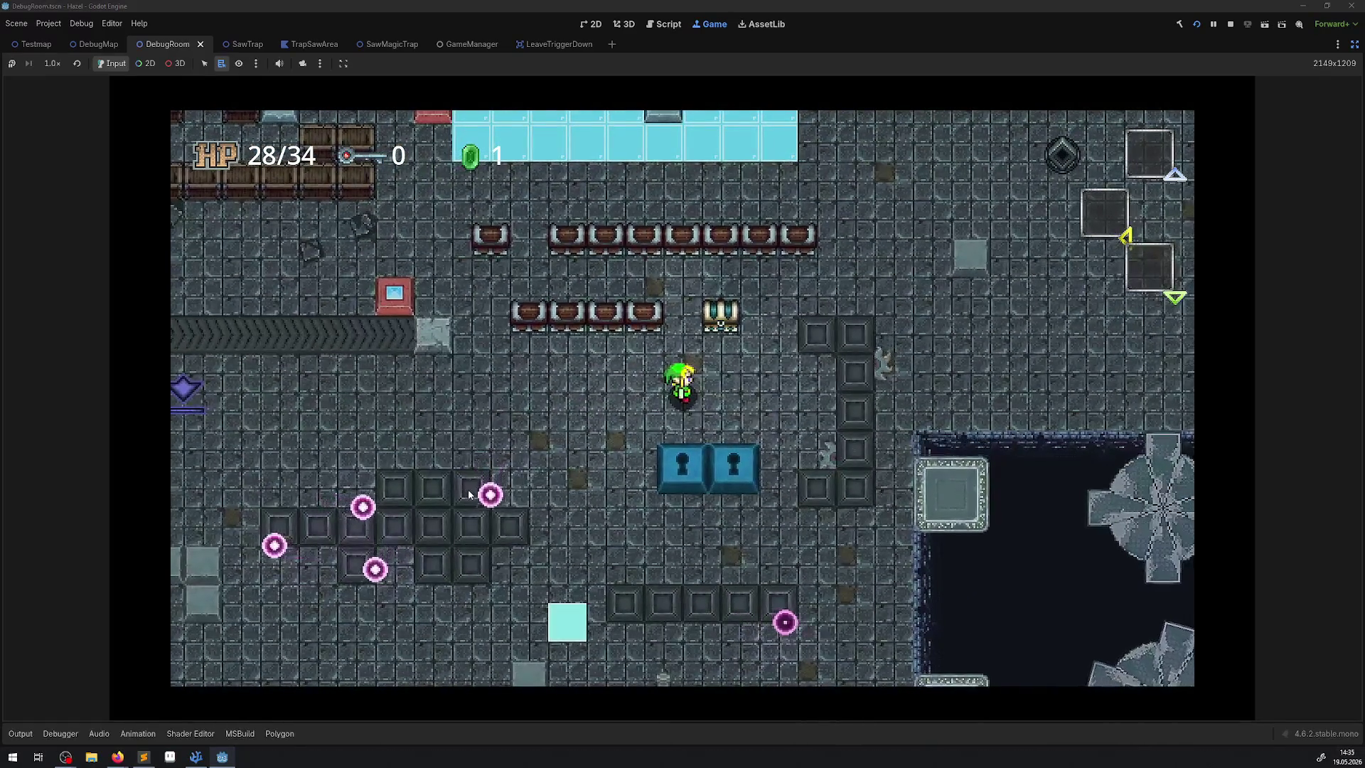
key(Right)
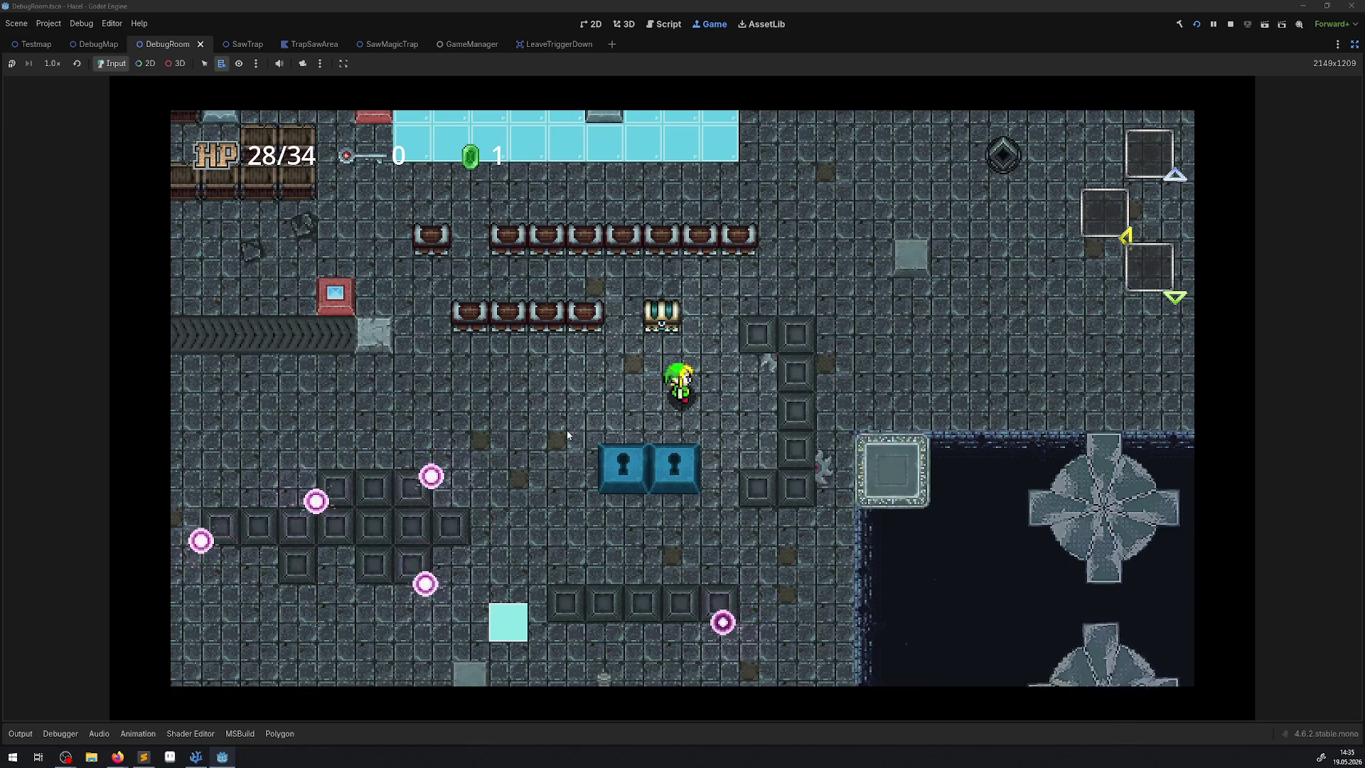
key(Down)
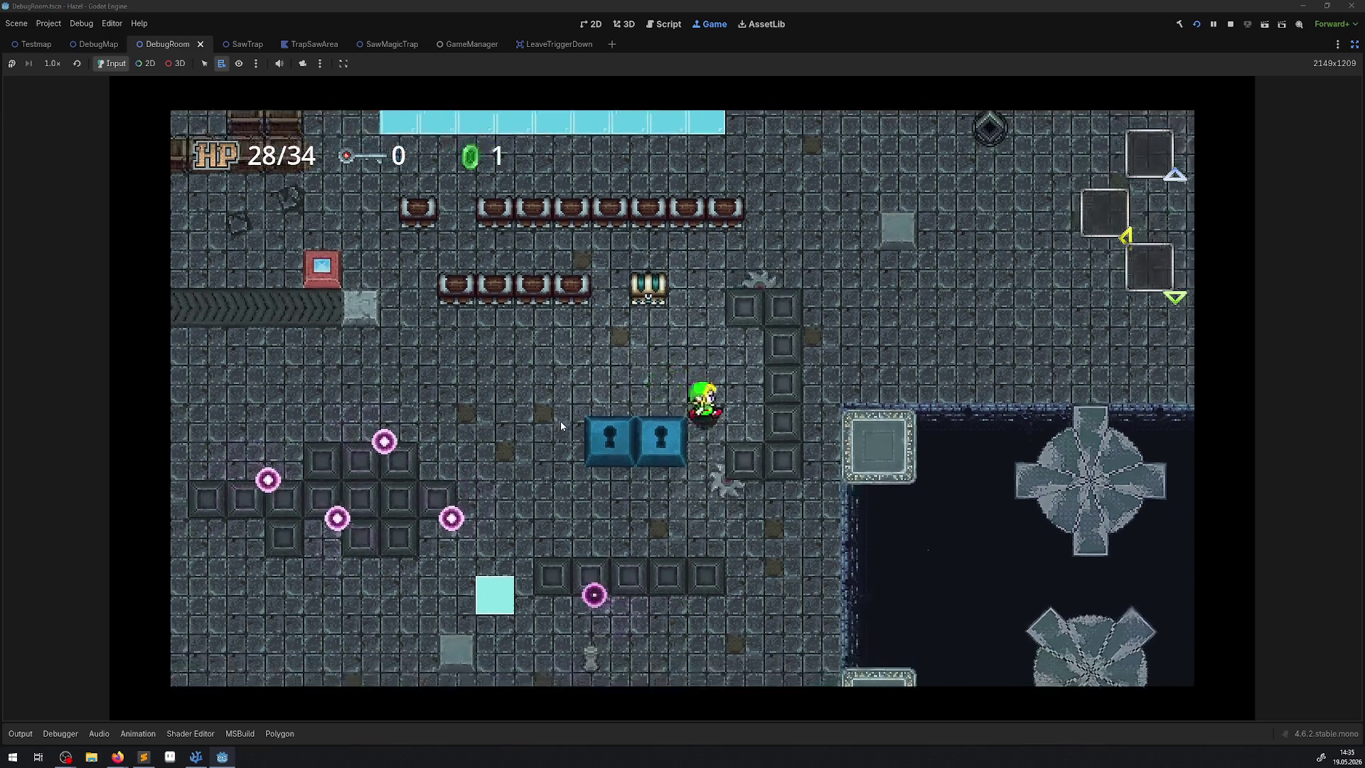
key(Left)
key(Up)
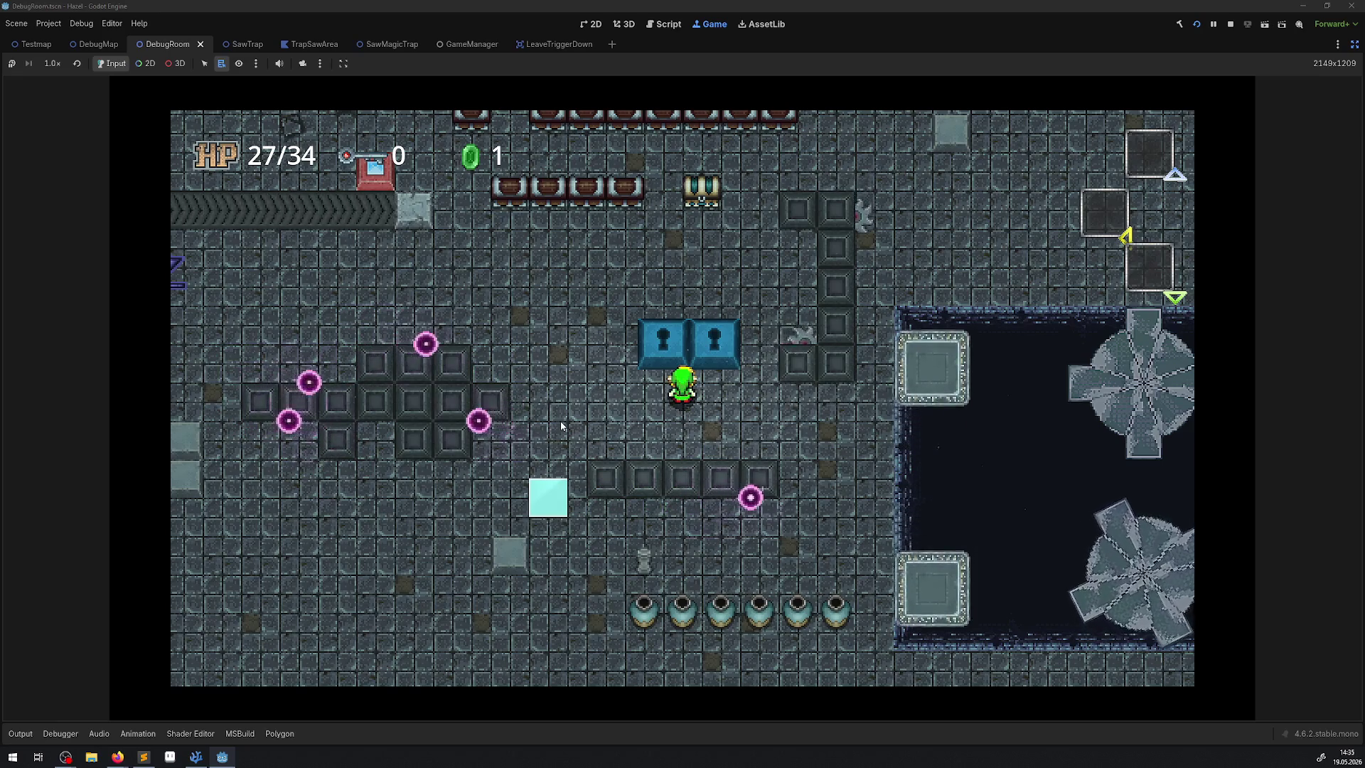
Walk up past the blue locked doors, unlock the right one, and head north past the conveyor
key(Up)
key(Right)
key(Down)
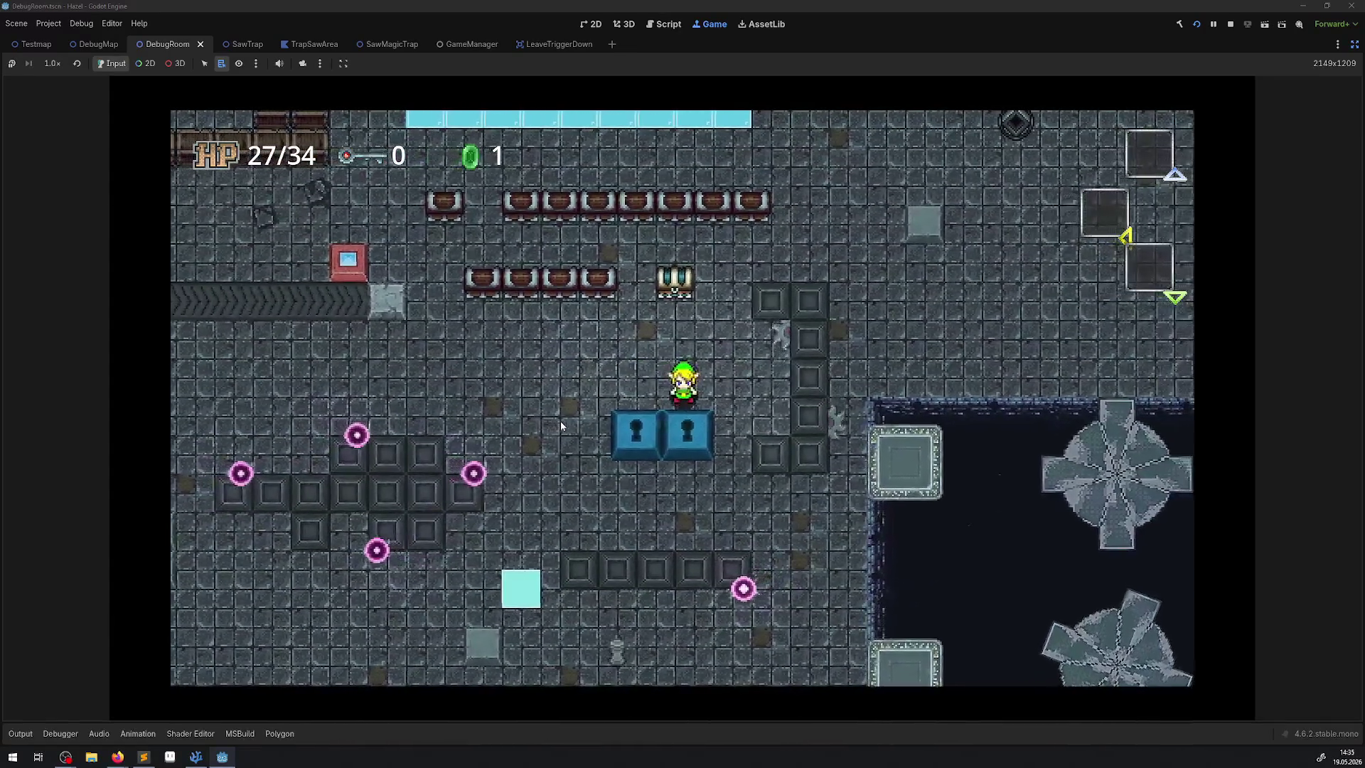
key(Left)
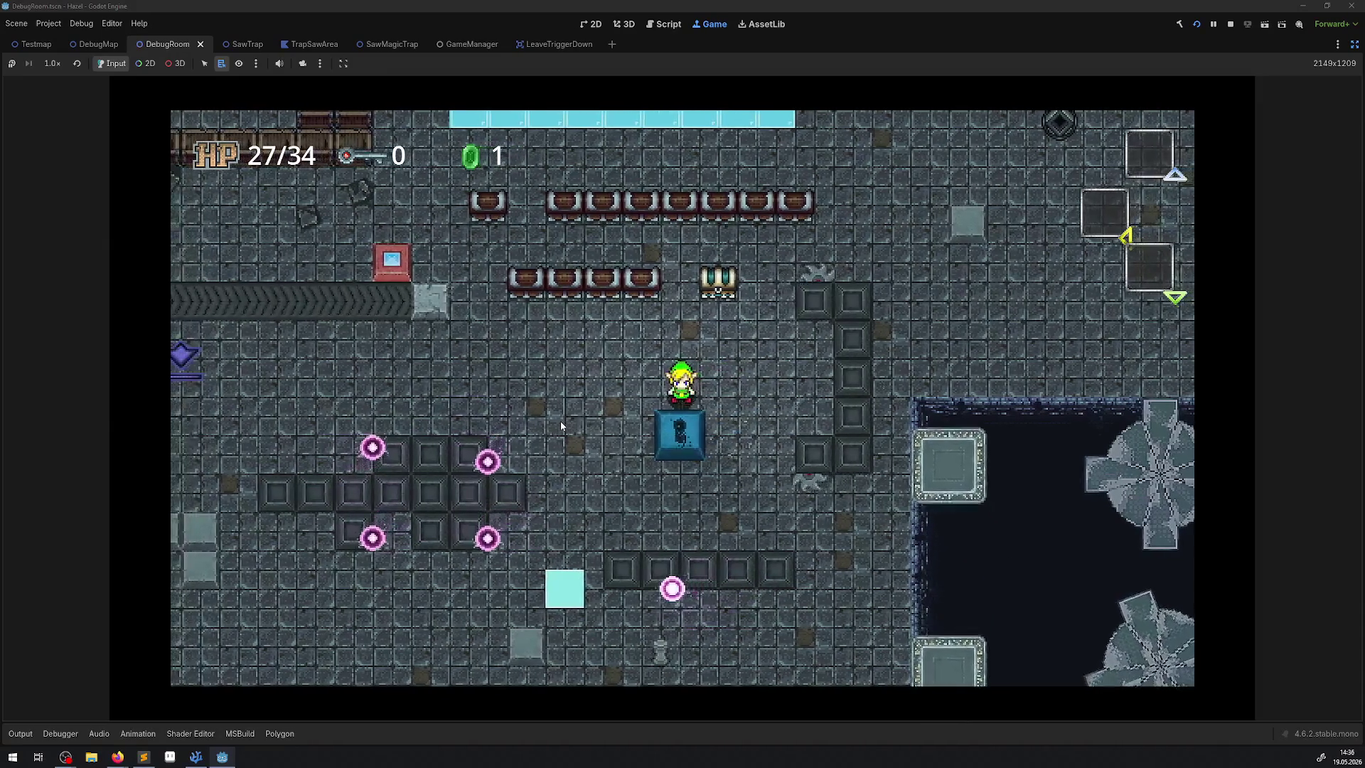
key(Up)
key(Up)
Walk left past the conveyor, weave between the crates, and go up into the room above
key(Left)
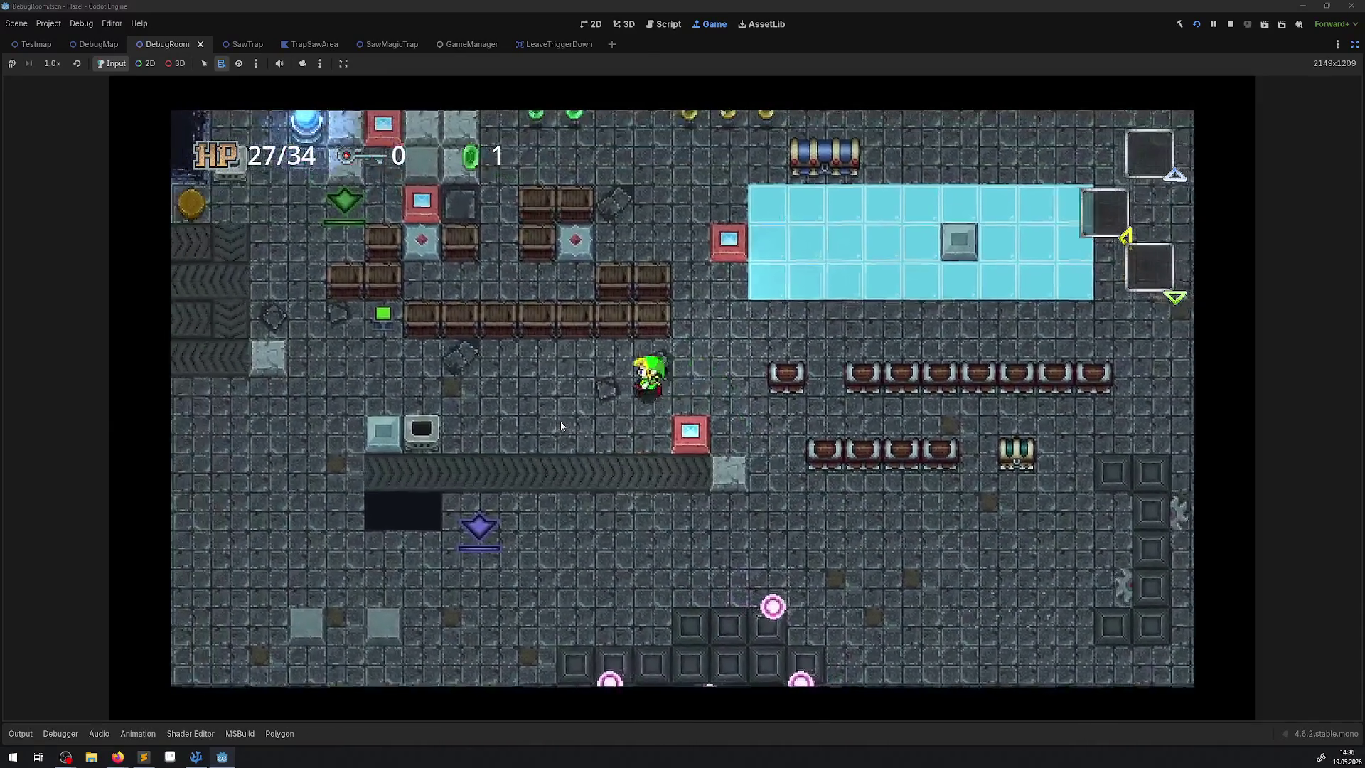
key(Up)
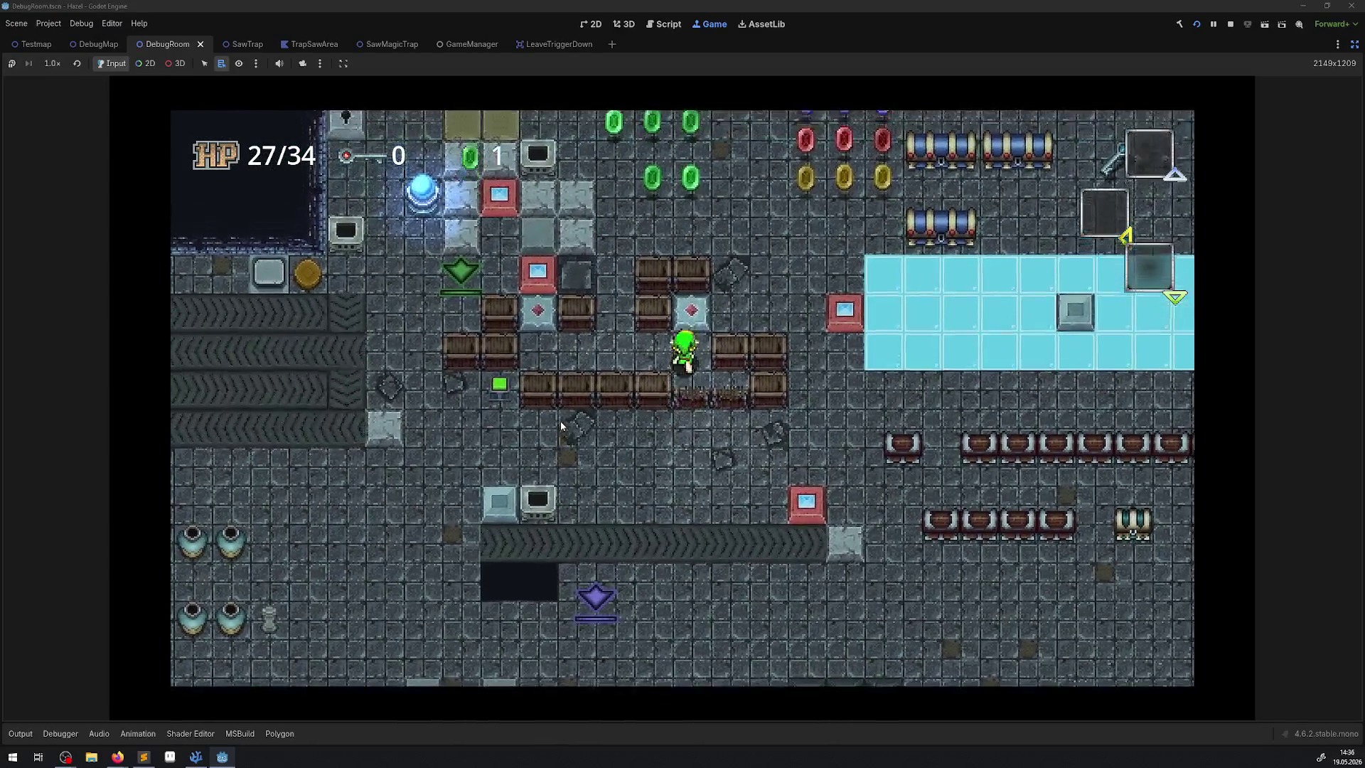
key(Left)
key(Down)
key(Right)
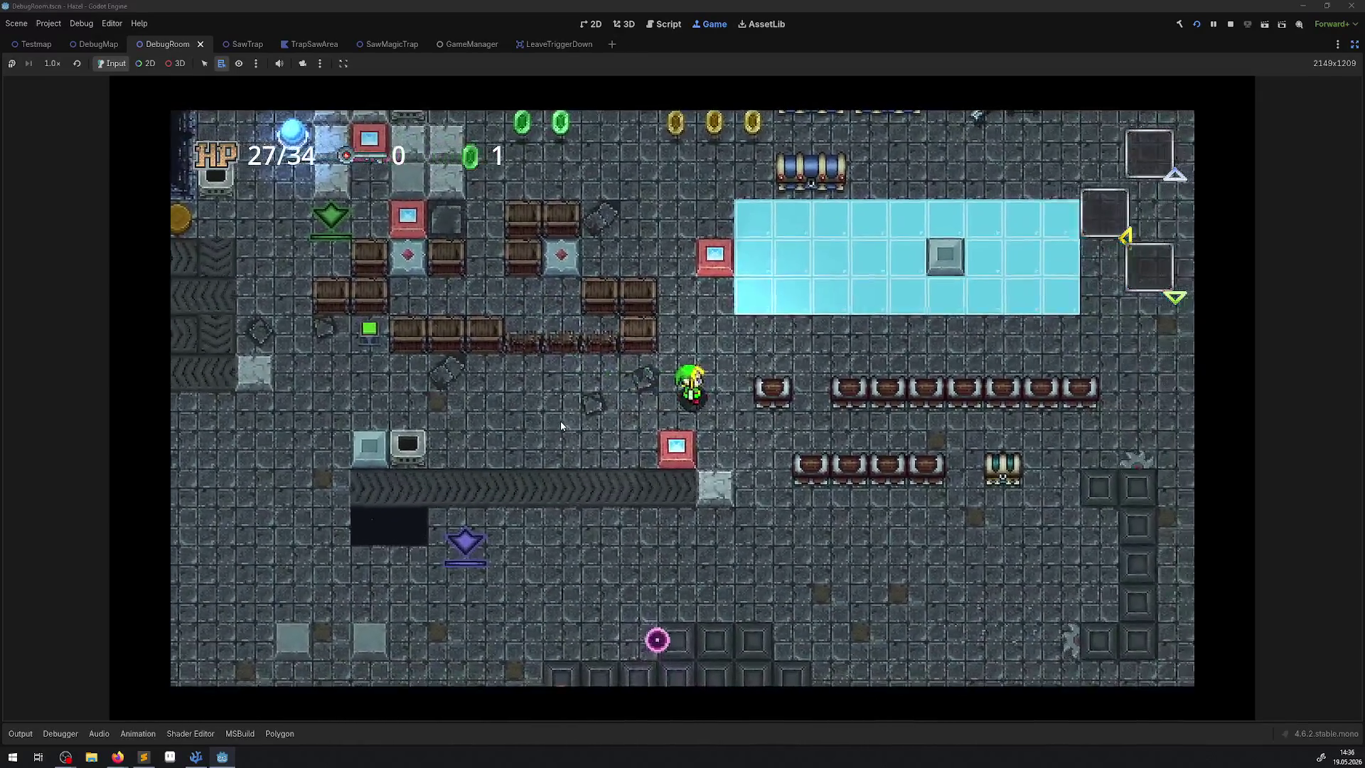
key(Up)
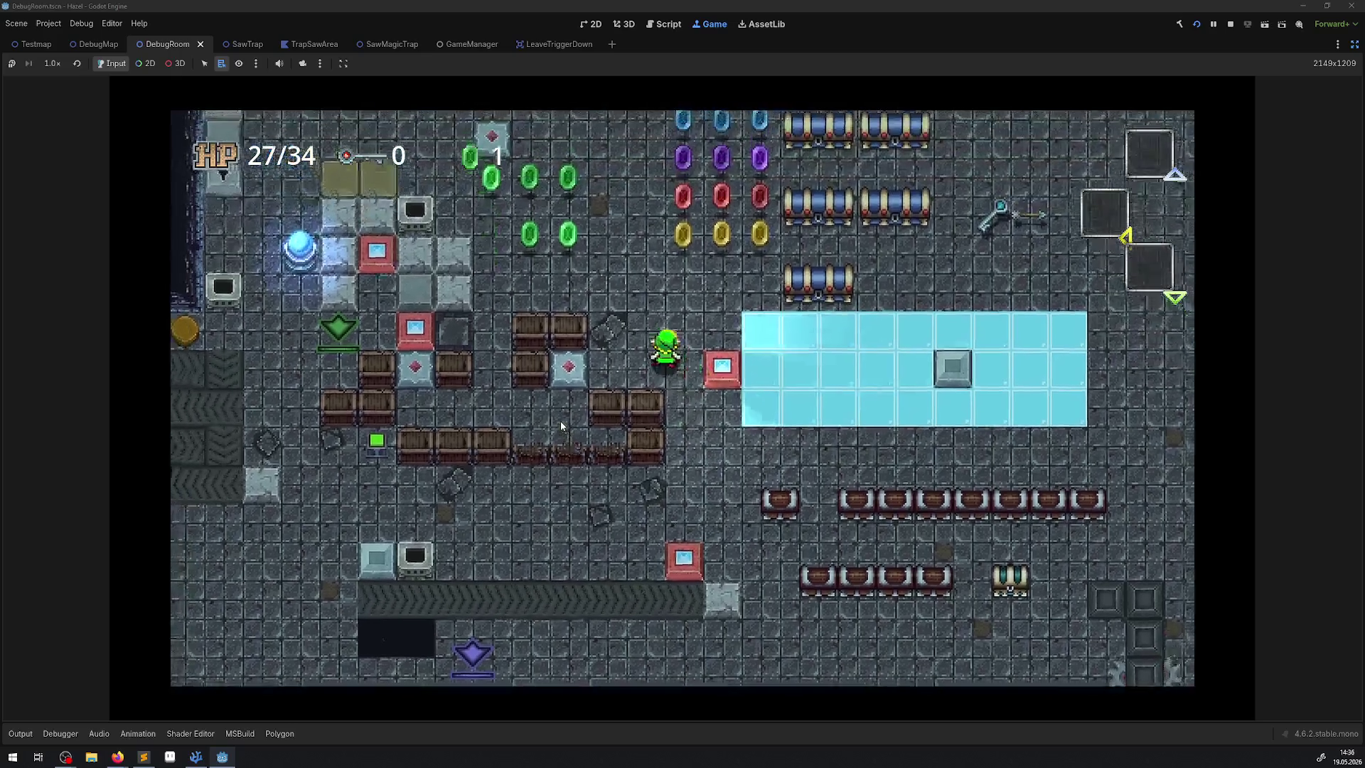
Collect the rupees along the barrels and pick up the key
key(Up)
key(Right)
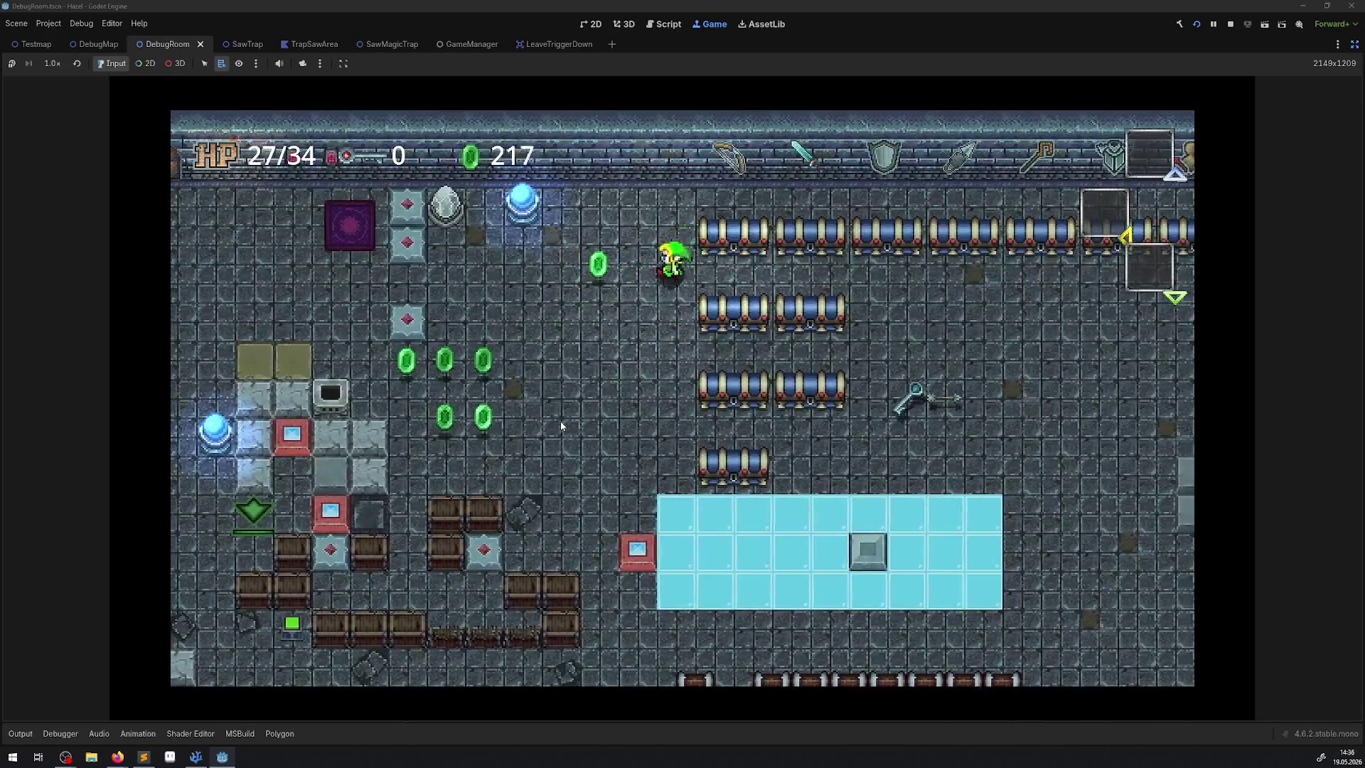
key(Down)
key(Right)
key(Up)
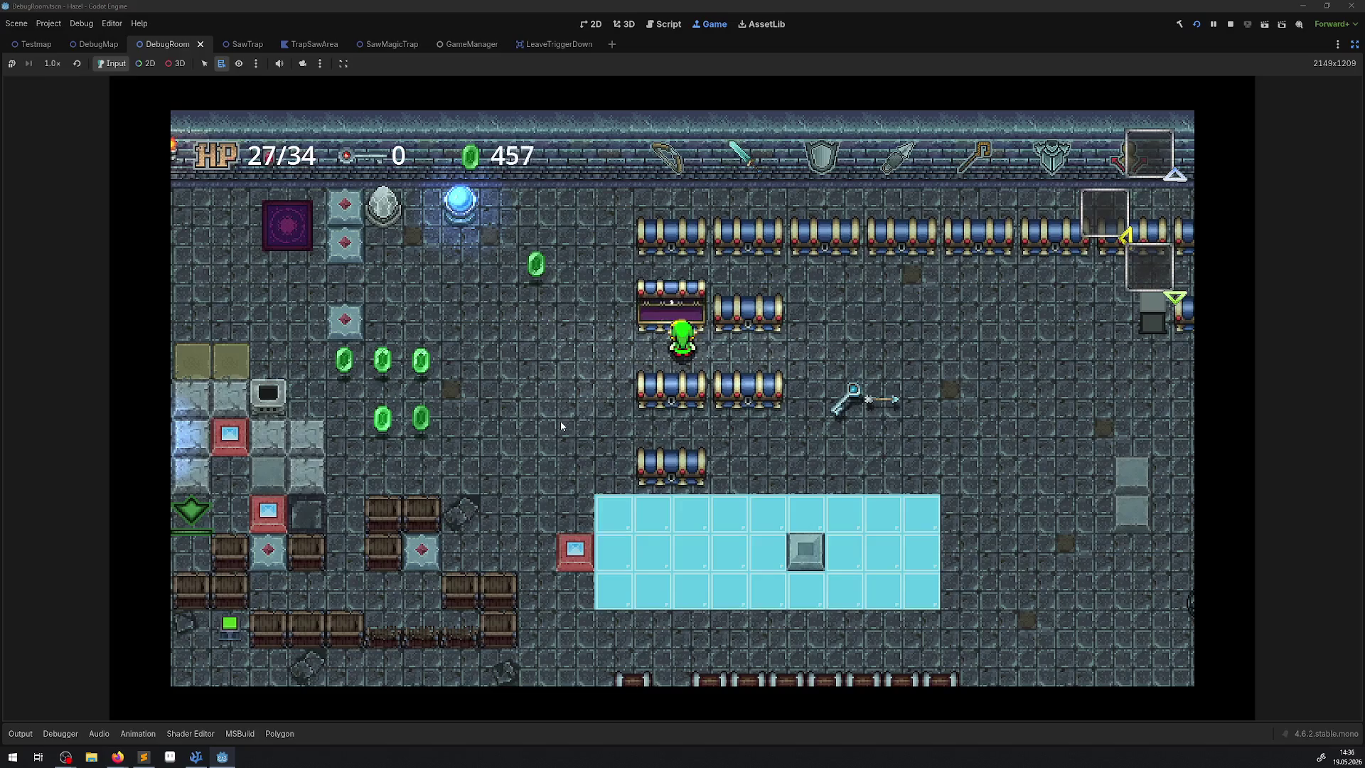
key(Down)
key(Right)
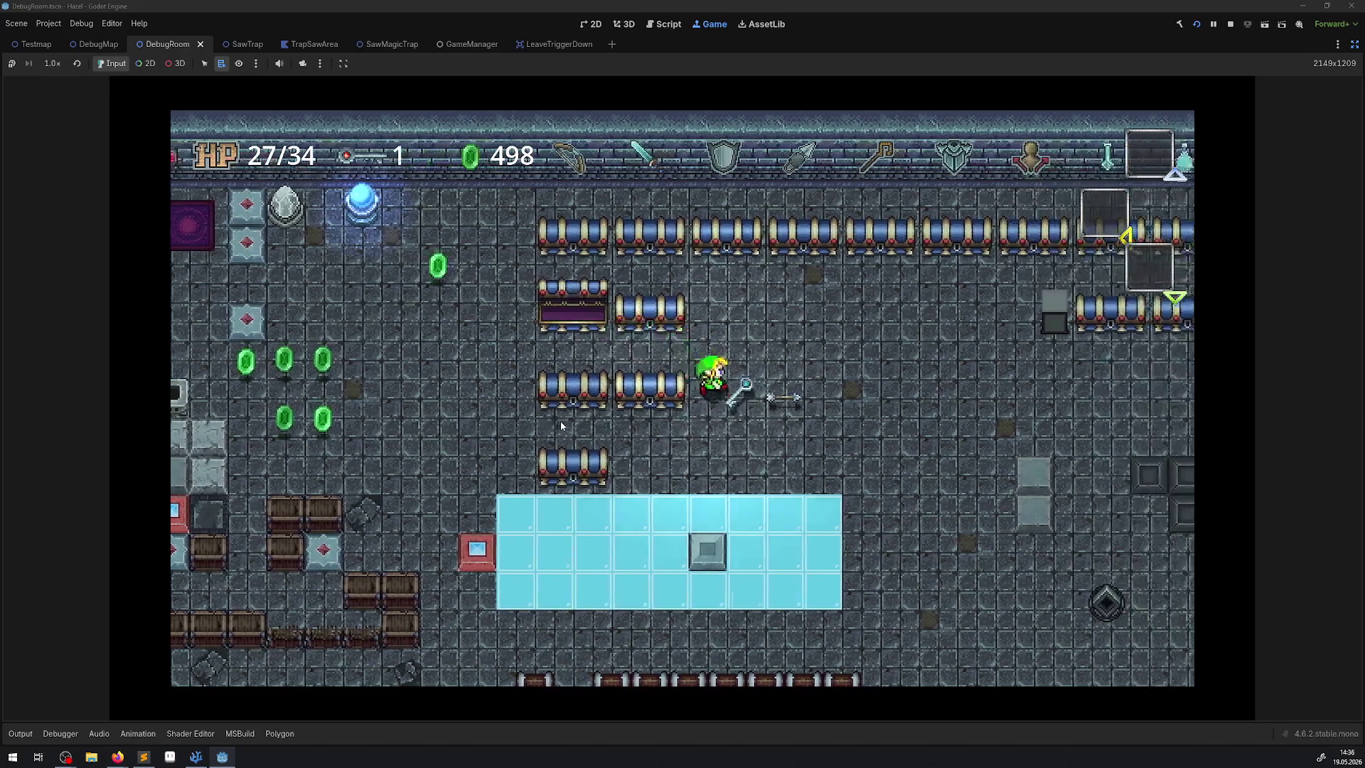
Maneuver the player around the barrels toward the laser area
key(Right)
key(Up)
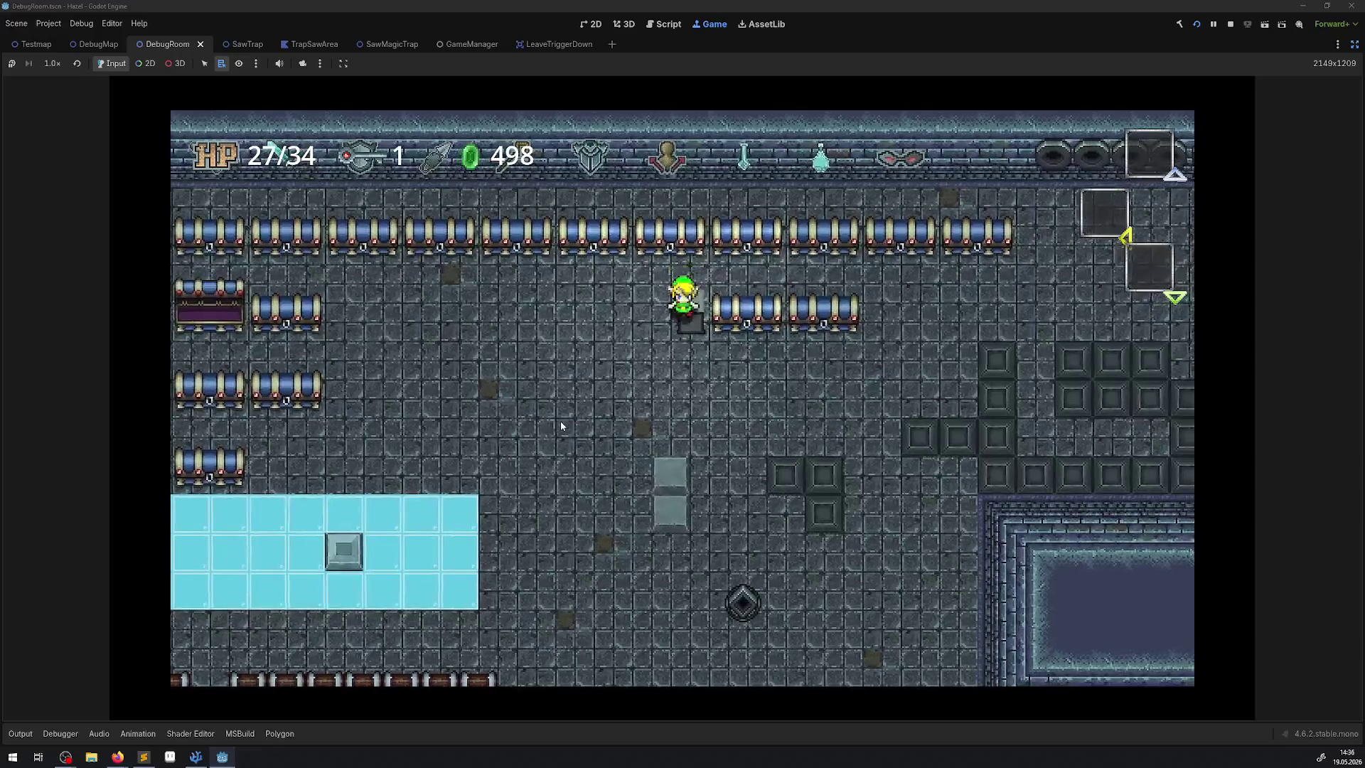
key(Down)
key(Right)
key(Up)
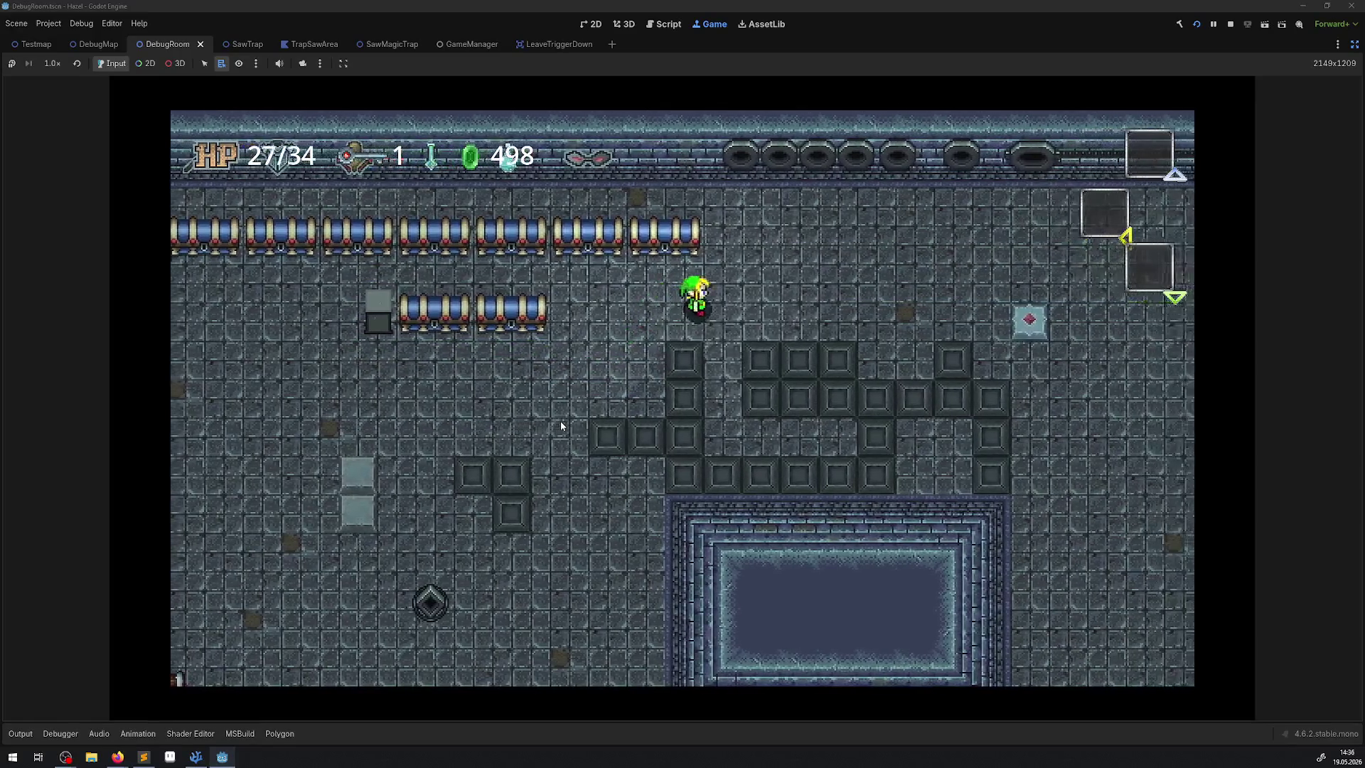
key(Down)
key(Left)
key(Up)
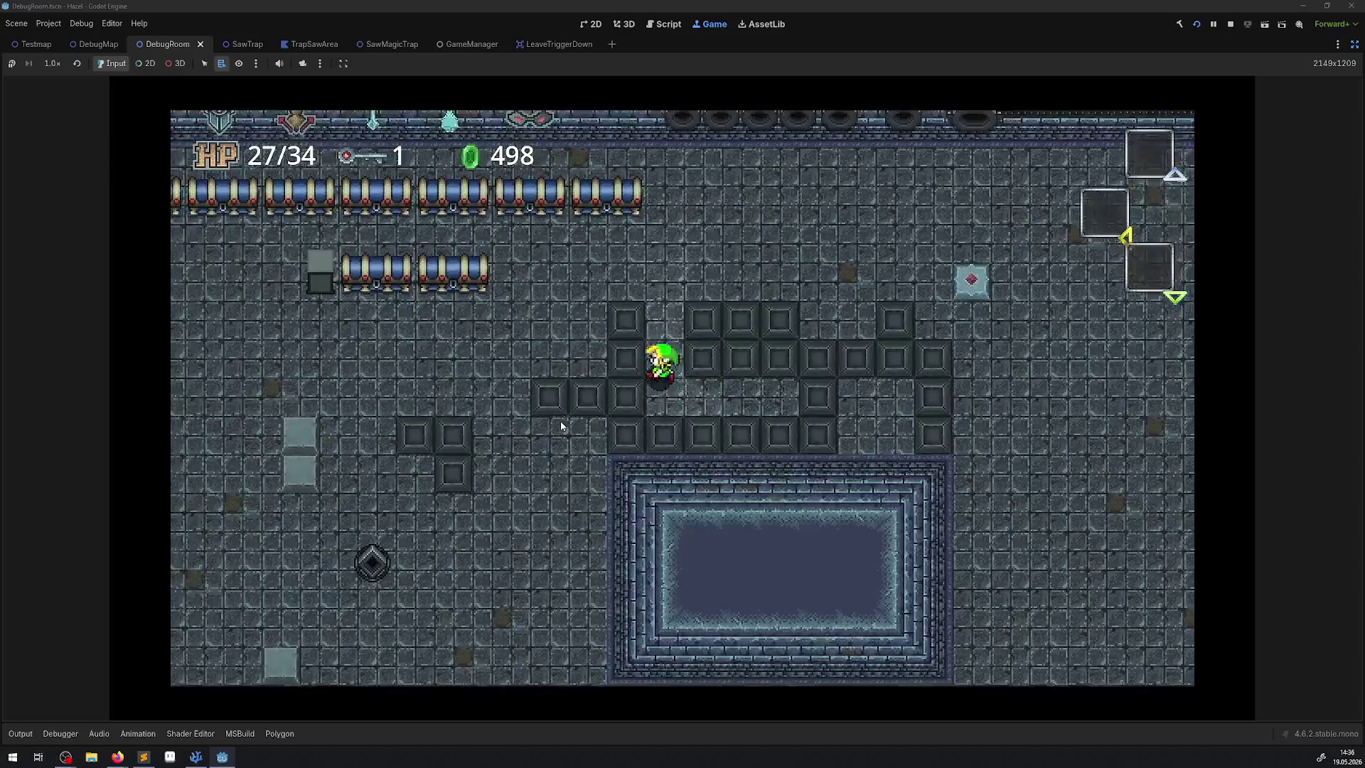
key(Right)
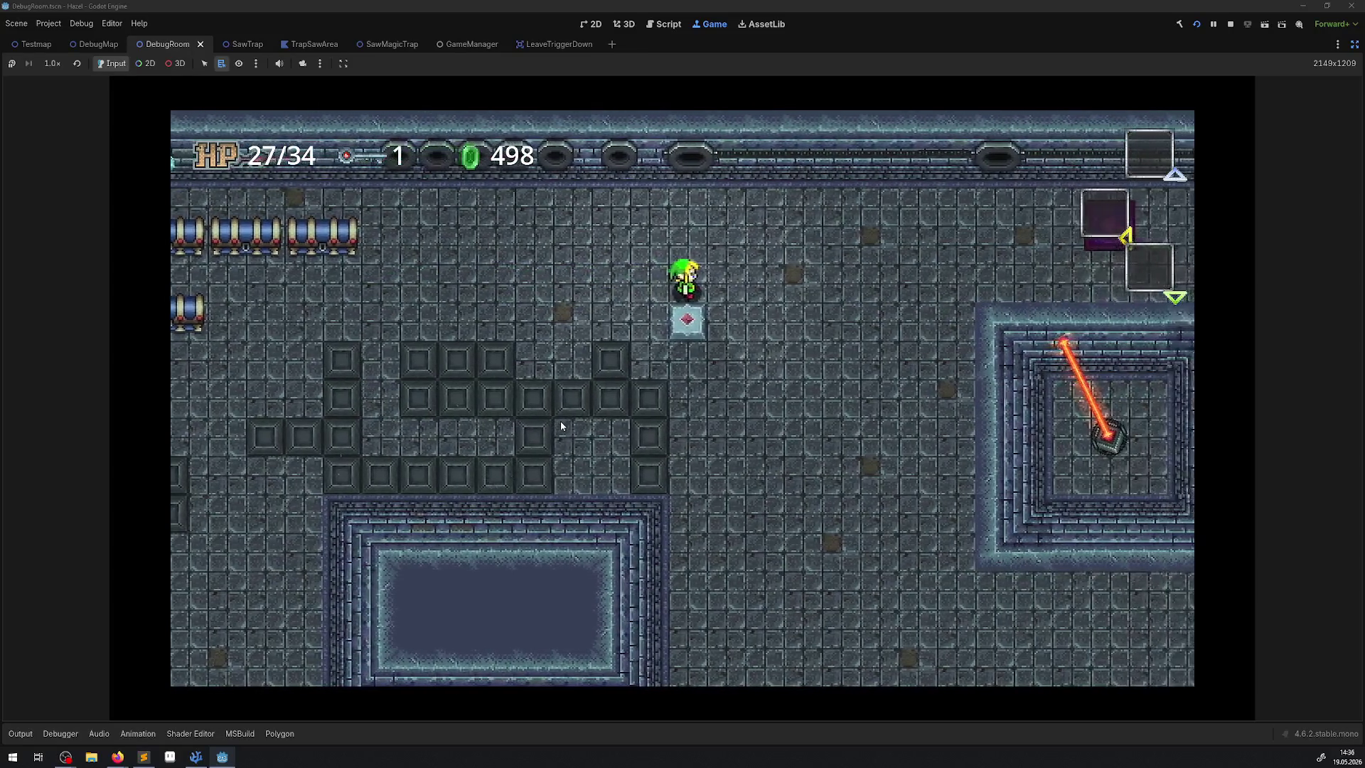
key(Up)
Walk right past the laser beams, then down and left toward the wall opening
key(Right)
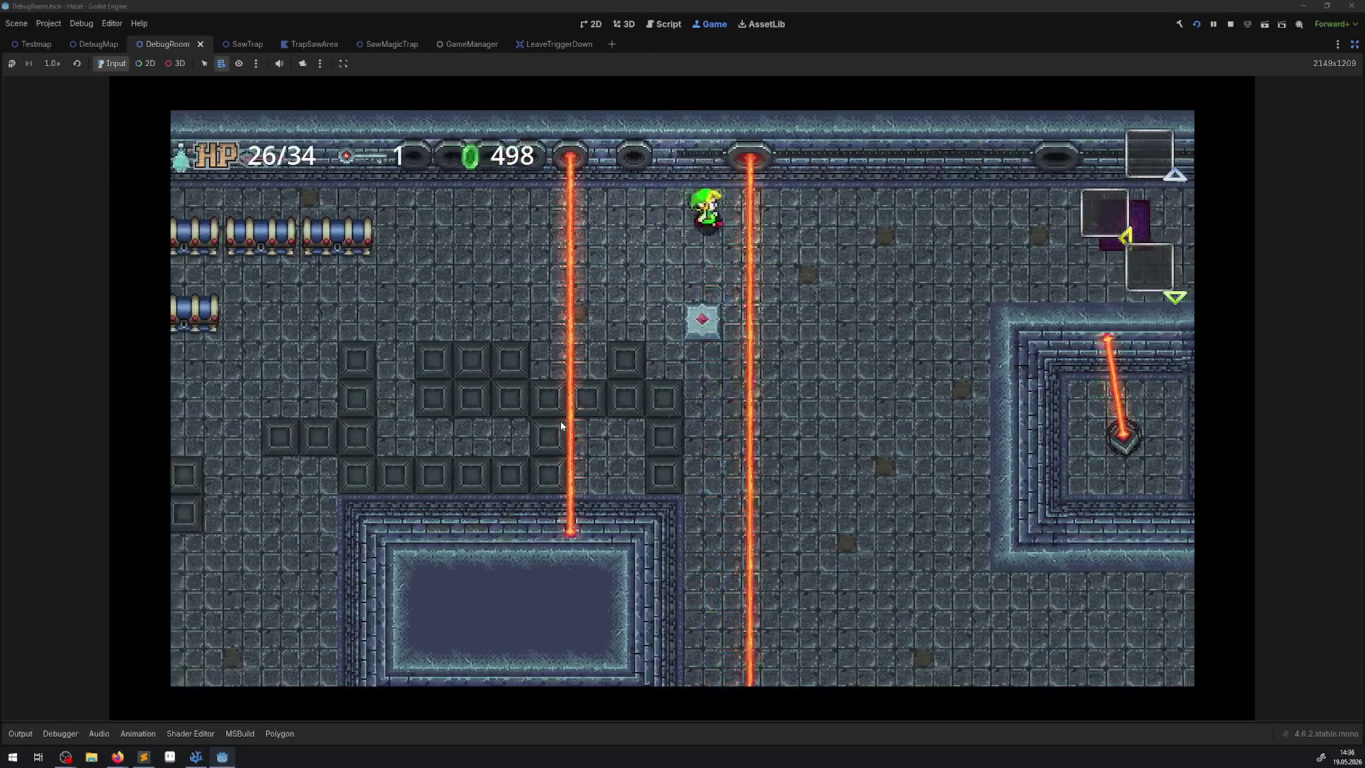
key(Right)
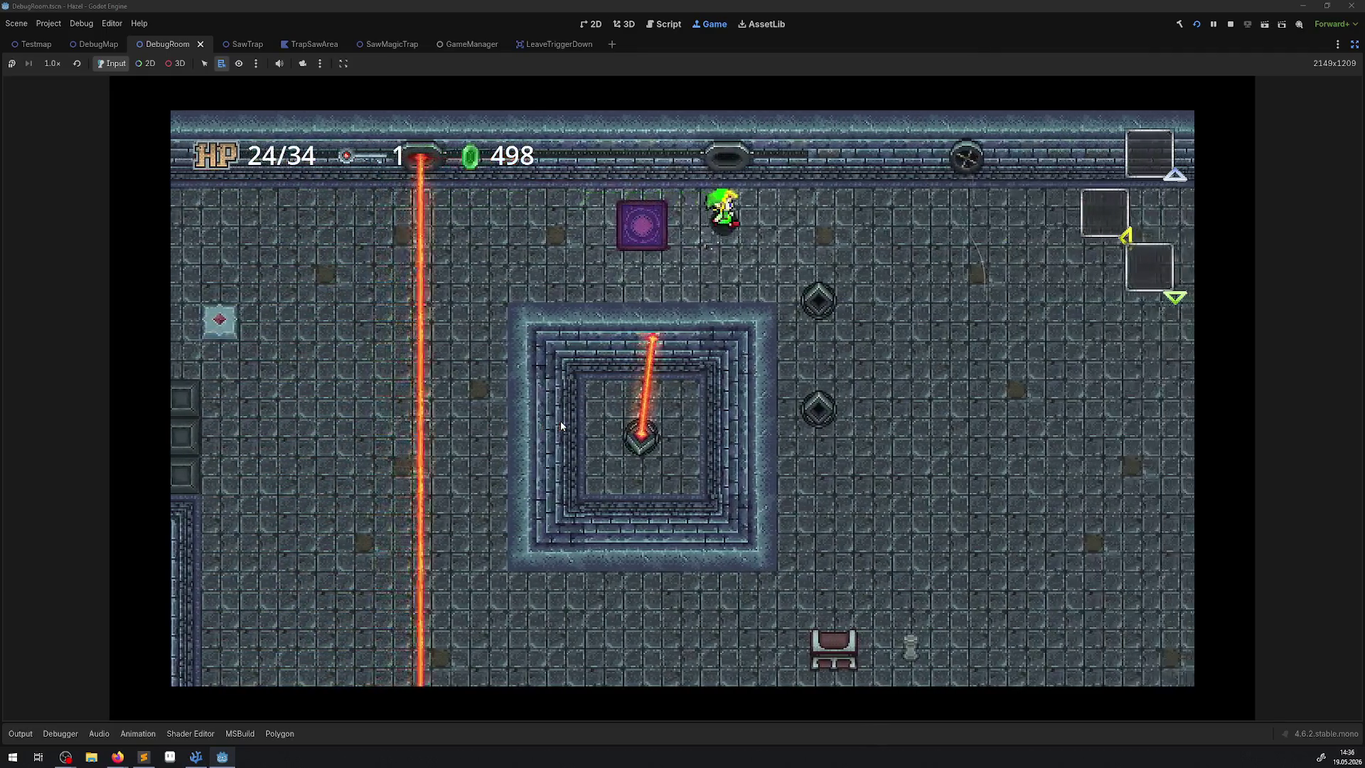
key(Down)
key(Right)
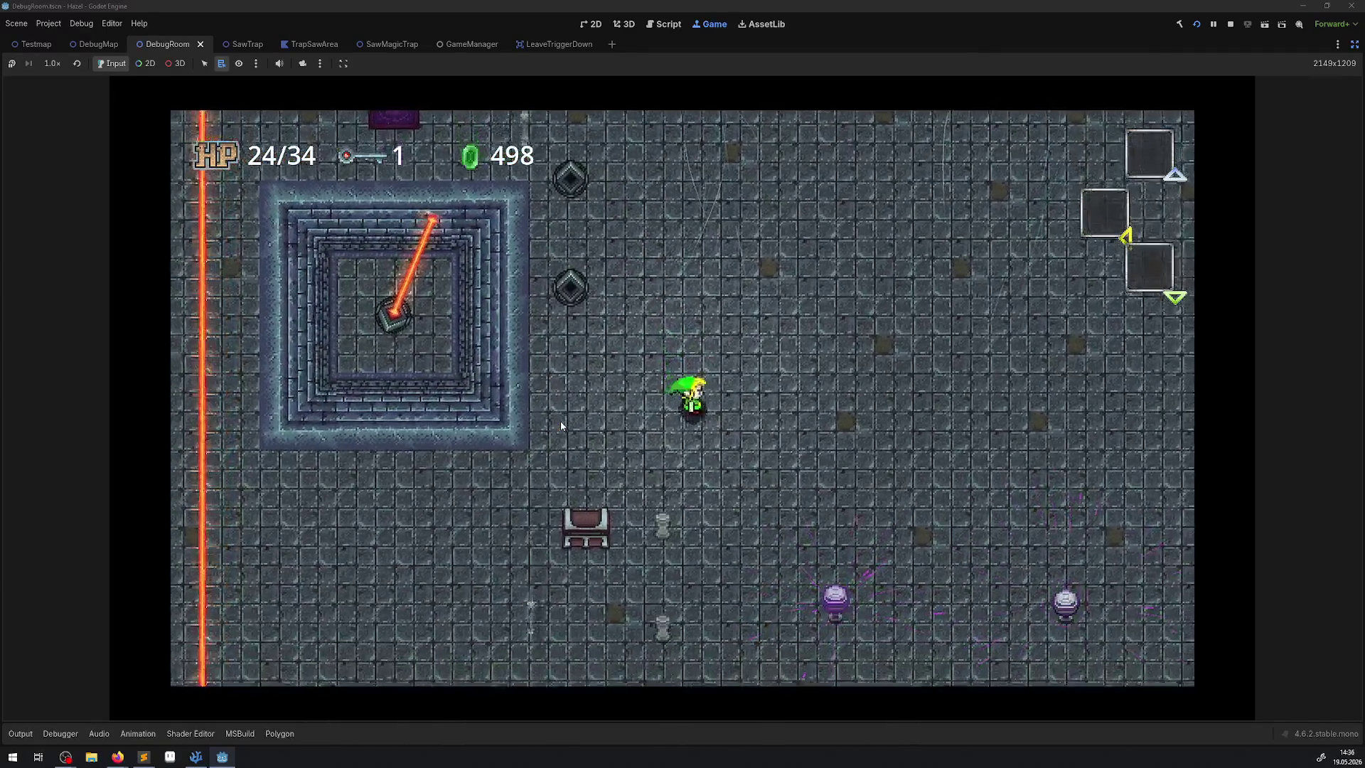
key(Up)
key(Up)
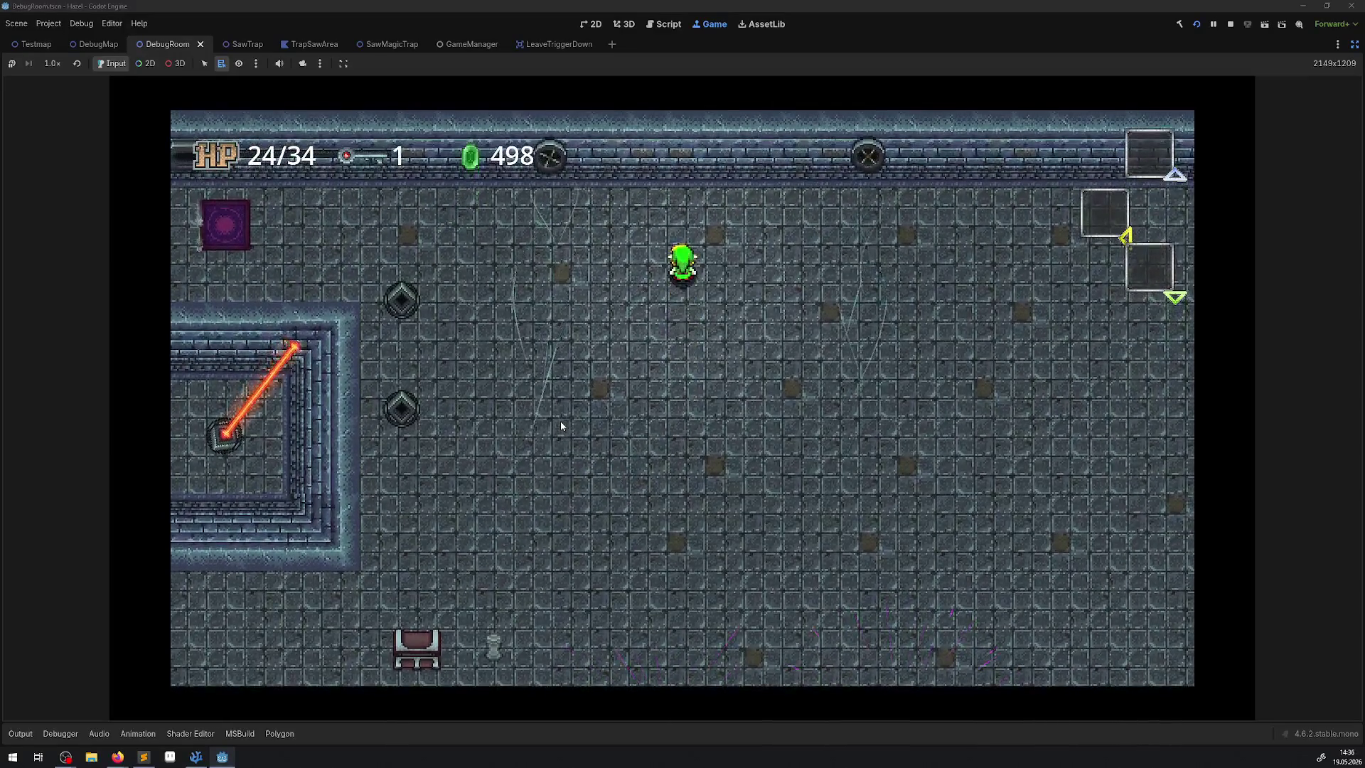
key(Right)
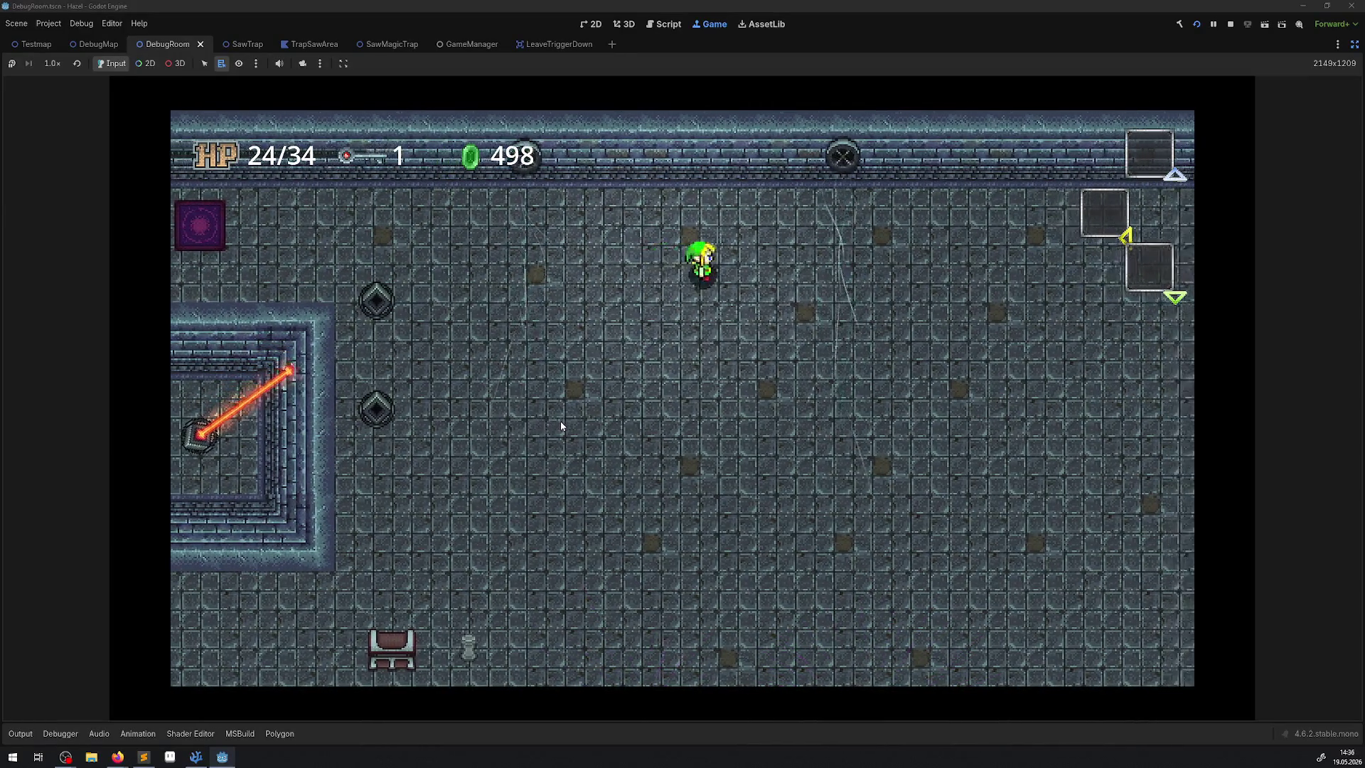
key(Down)
key(Down)
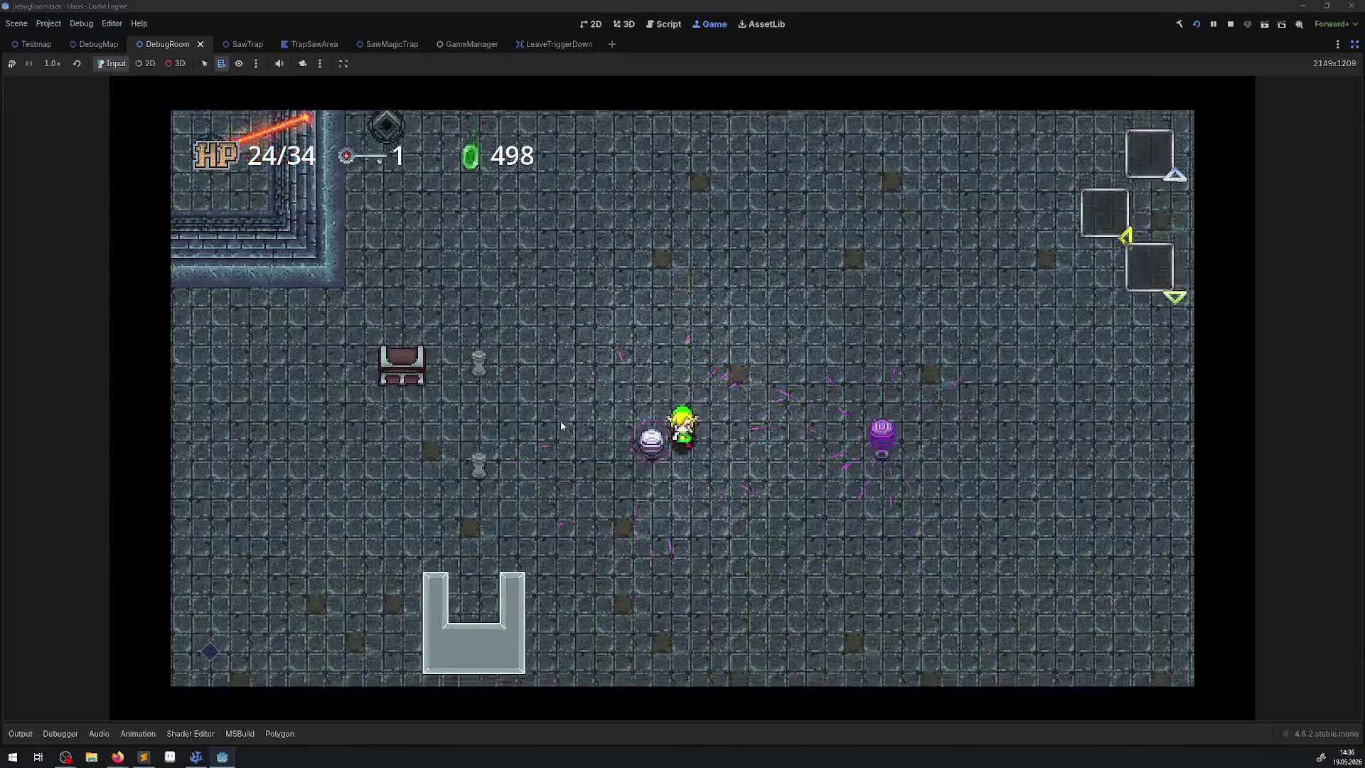
key(Left)
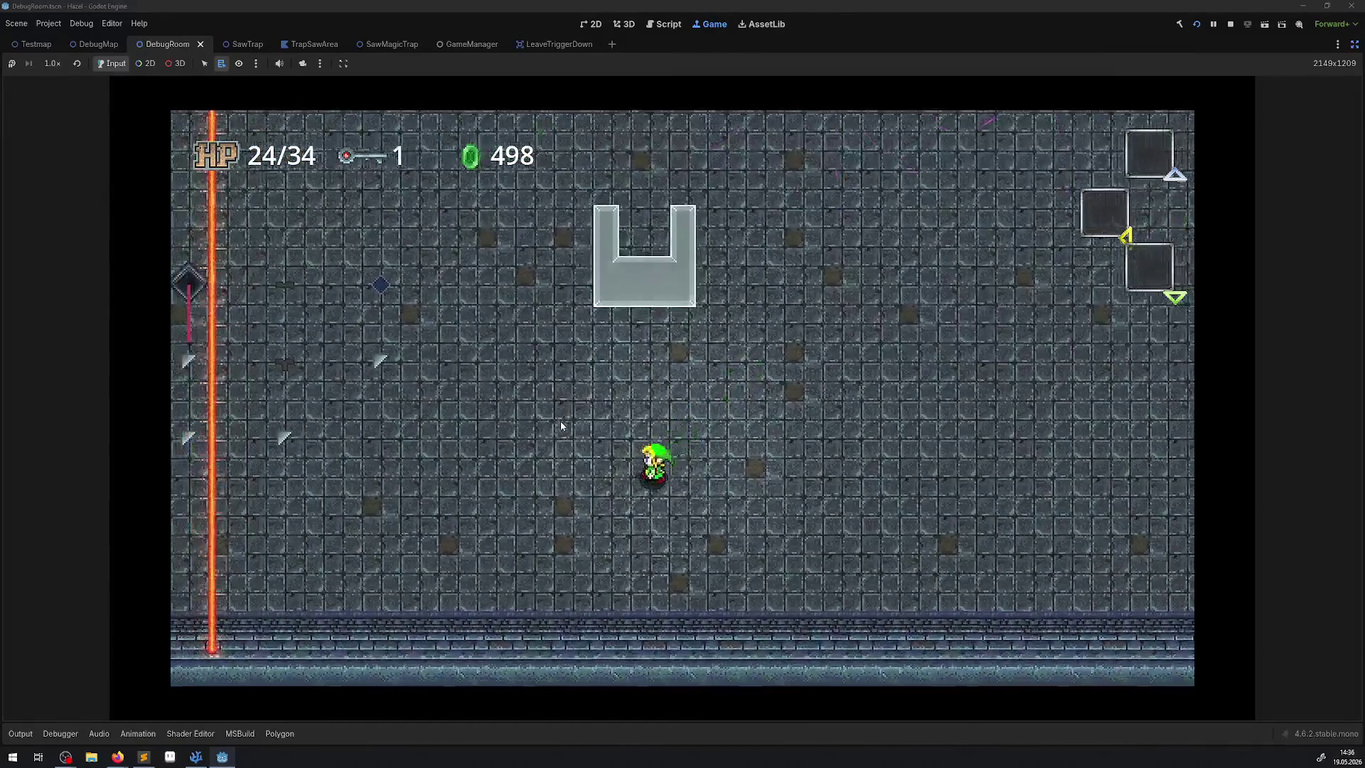
key(Left)
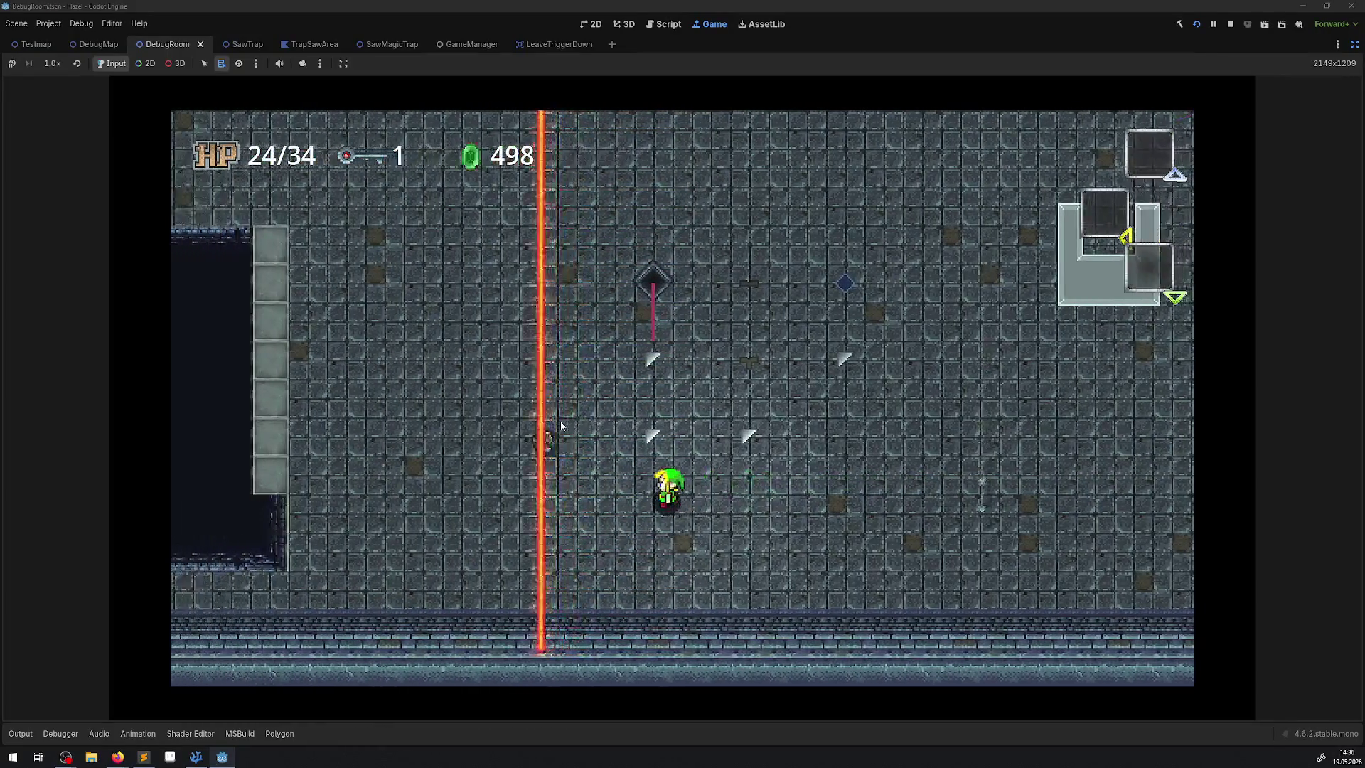
Walk left past the laser and saw chamber, then up-left among the magenta orbs, HP falling to 15/34
key(Left)
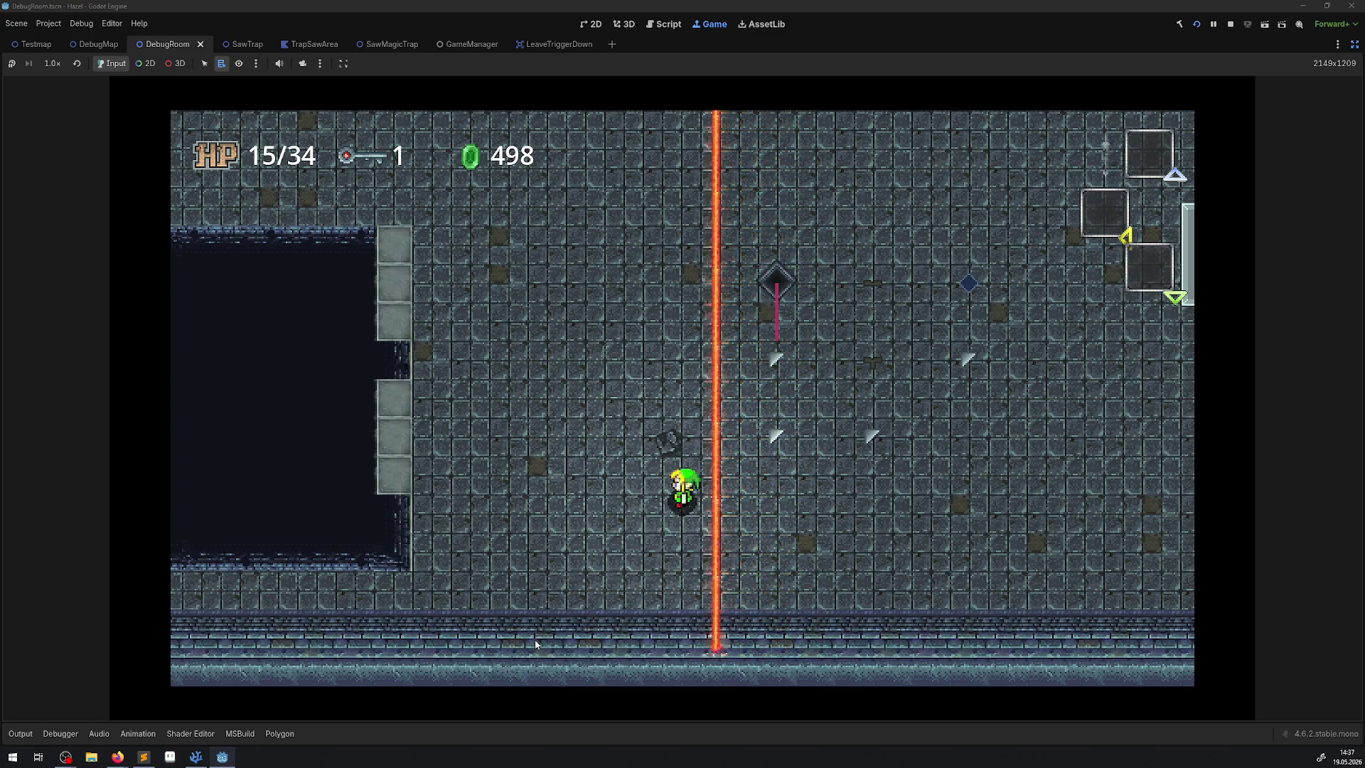
key(Left)
key(Down)
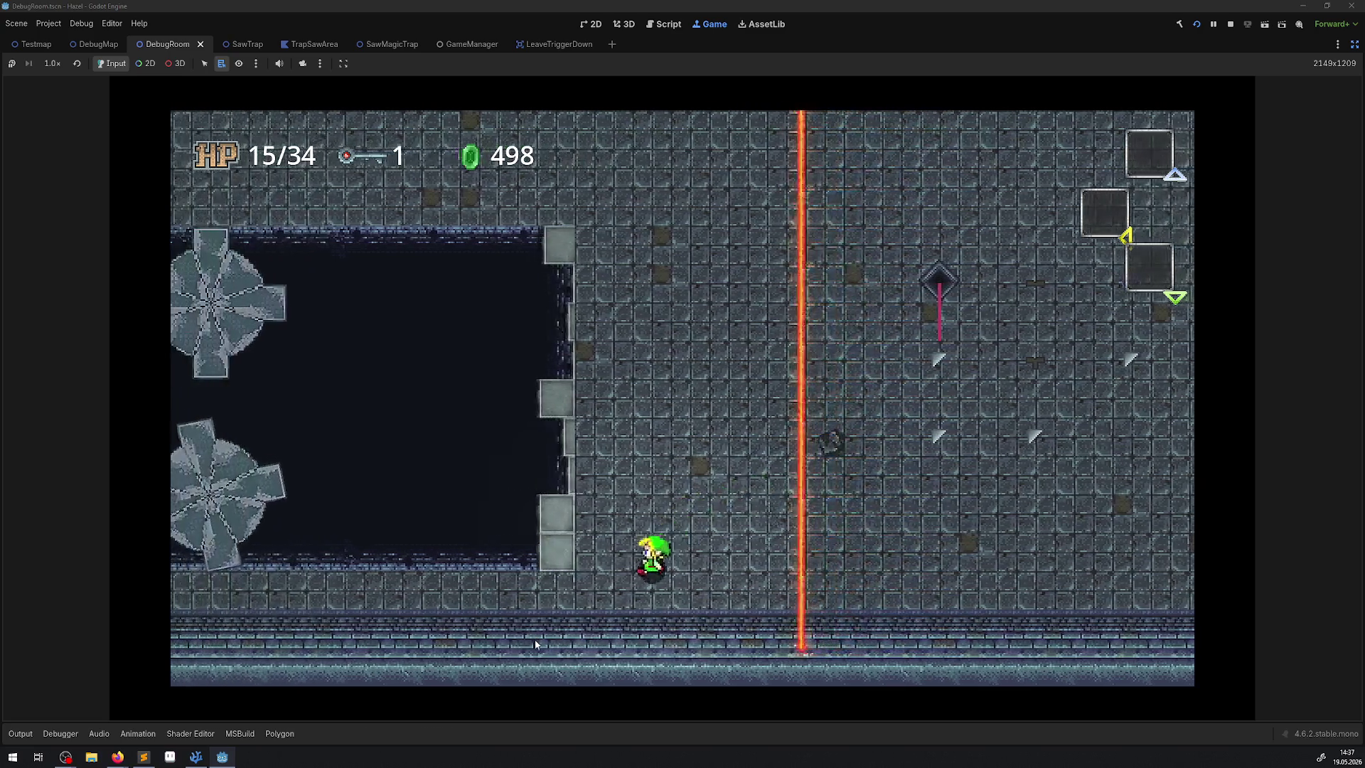
key(Left)
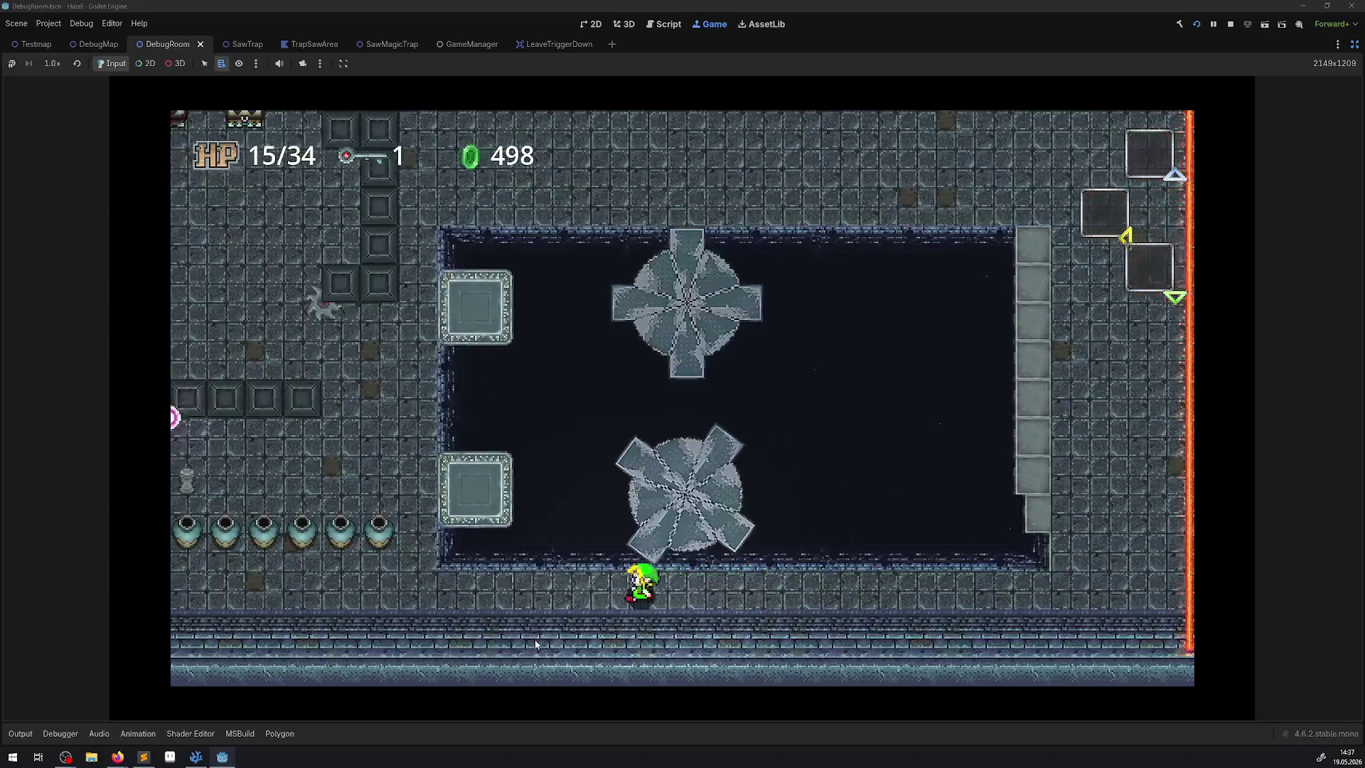
key(Left)
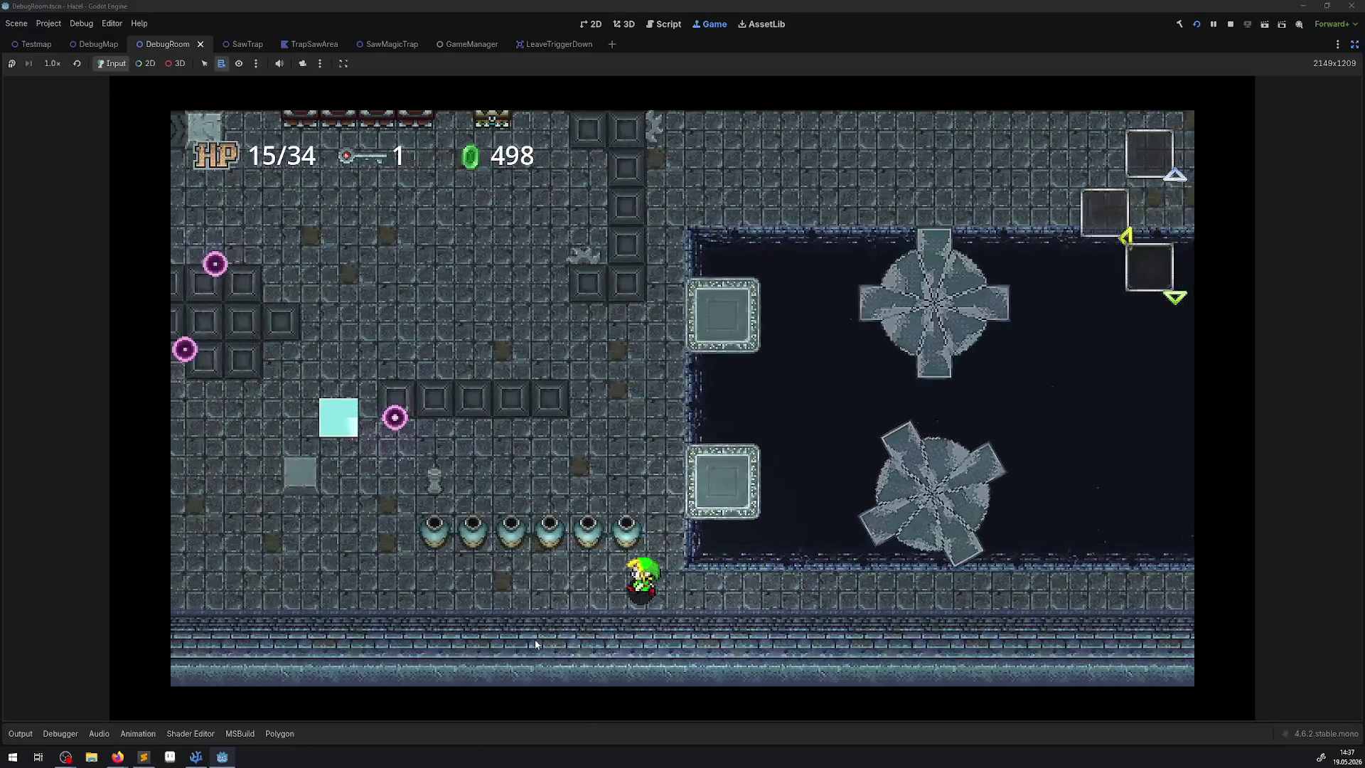
key(Up)
key(Up)
key(Left)
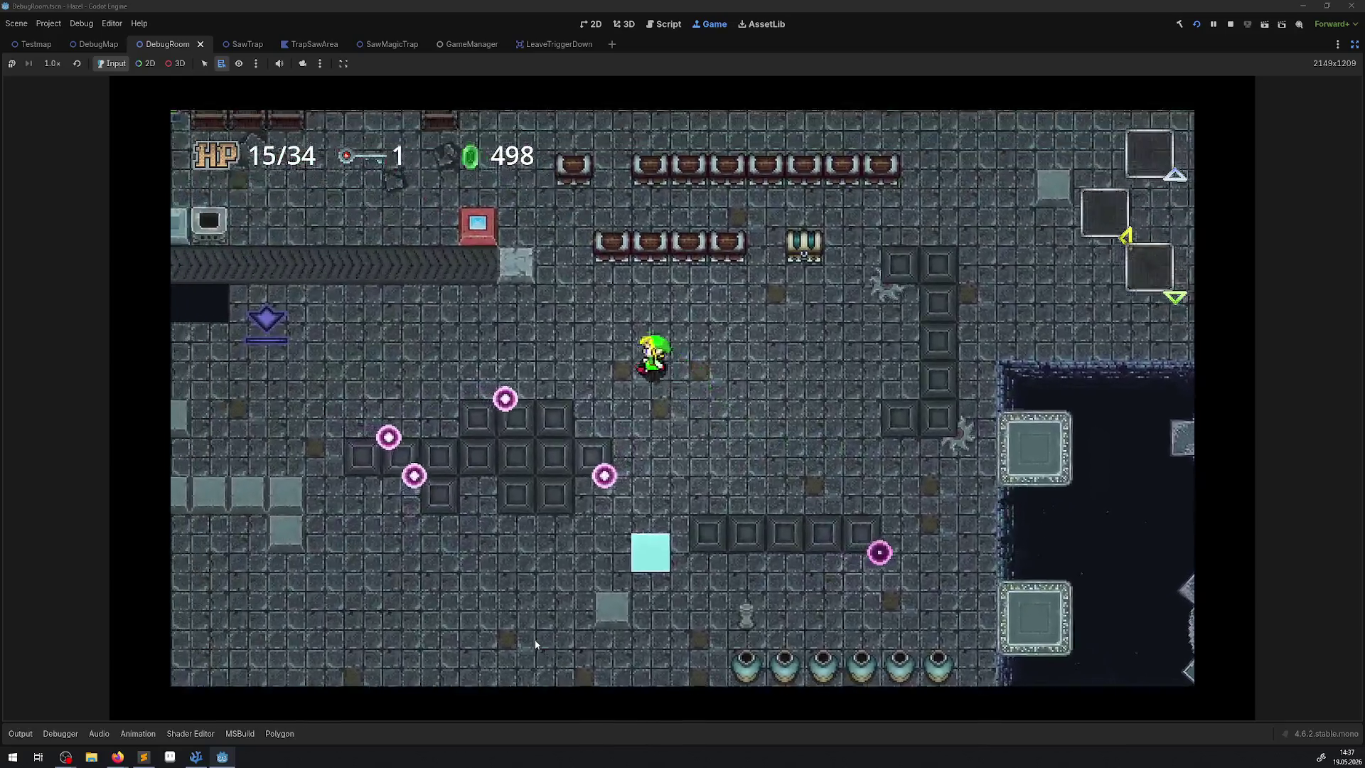
key(Up)
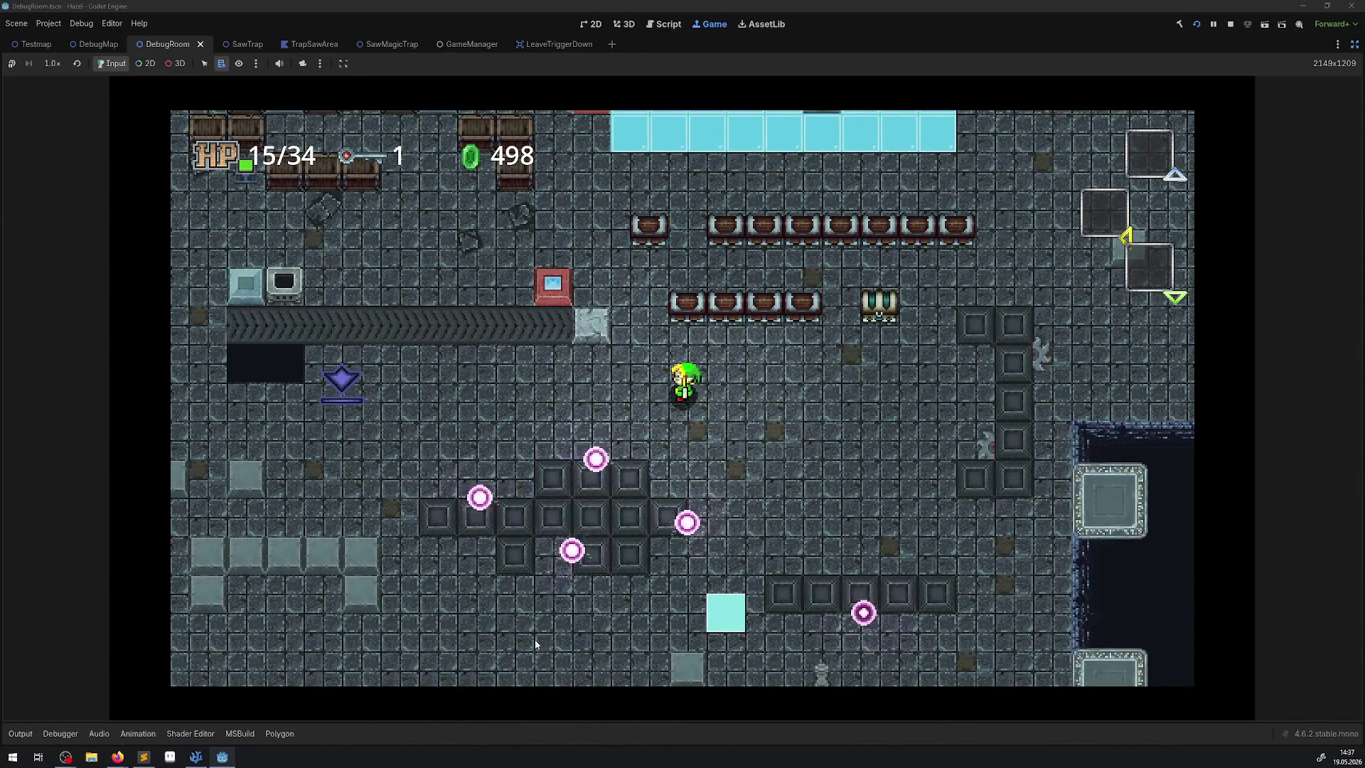
key(Left)
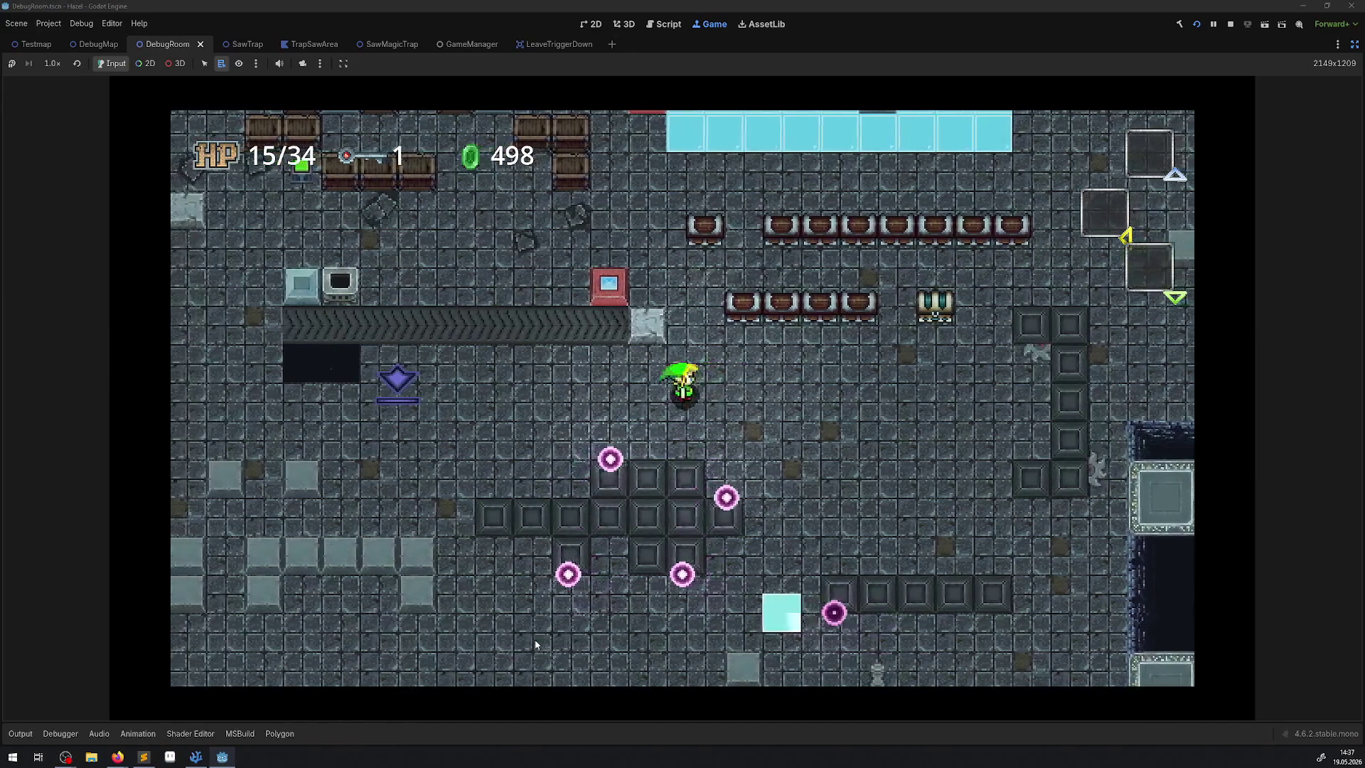
key(Up)
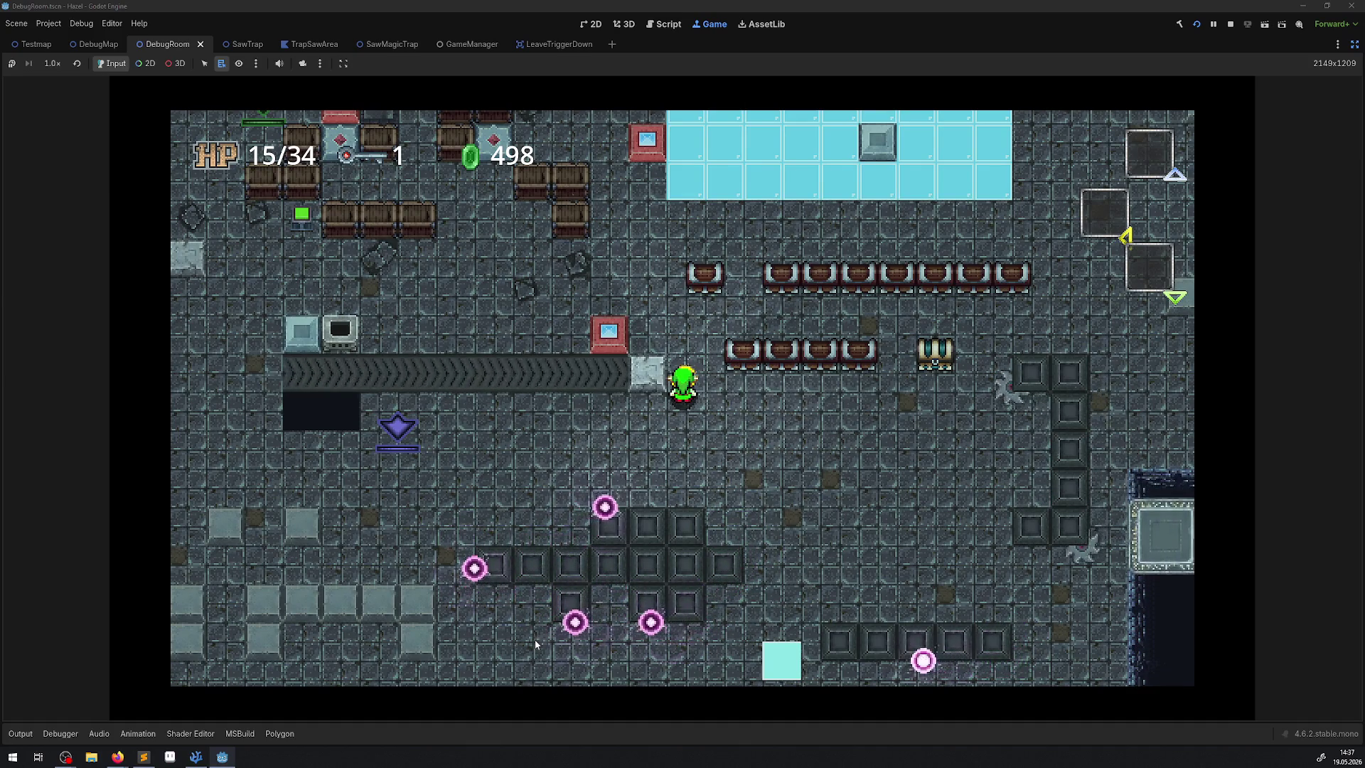
key(Down)
key(Right)
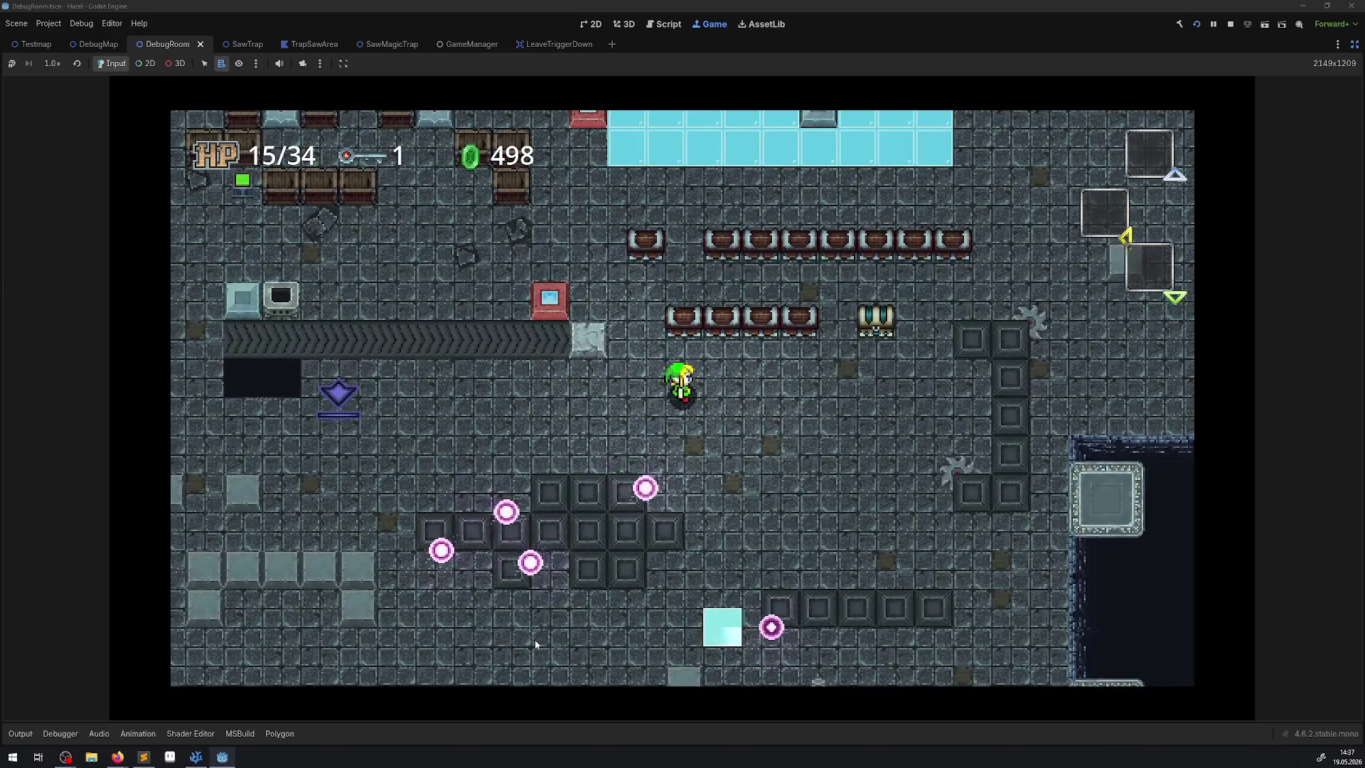
key(Up)
key(Left)
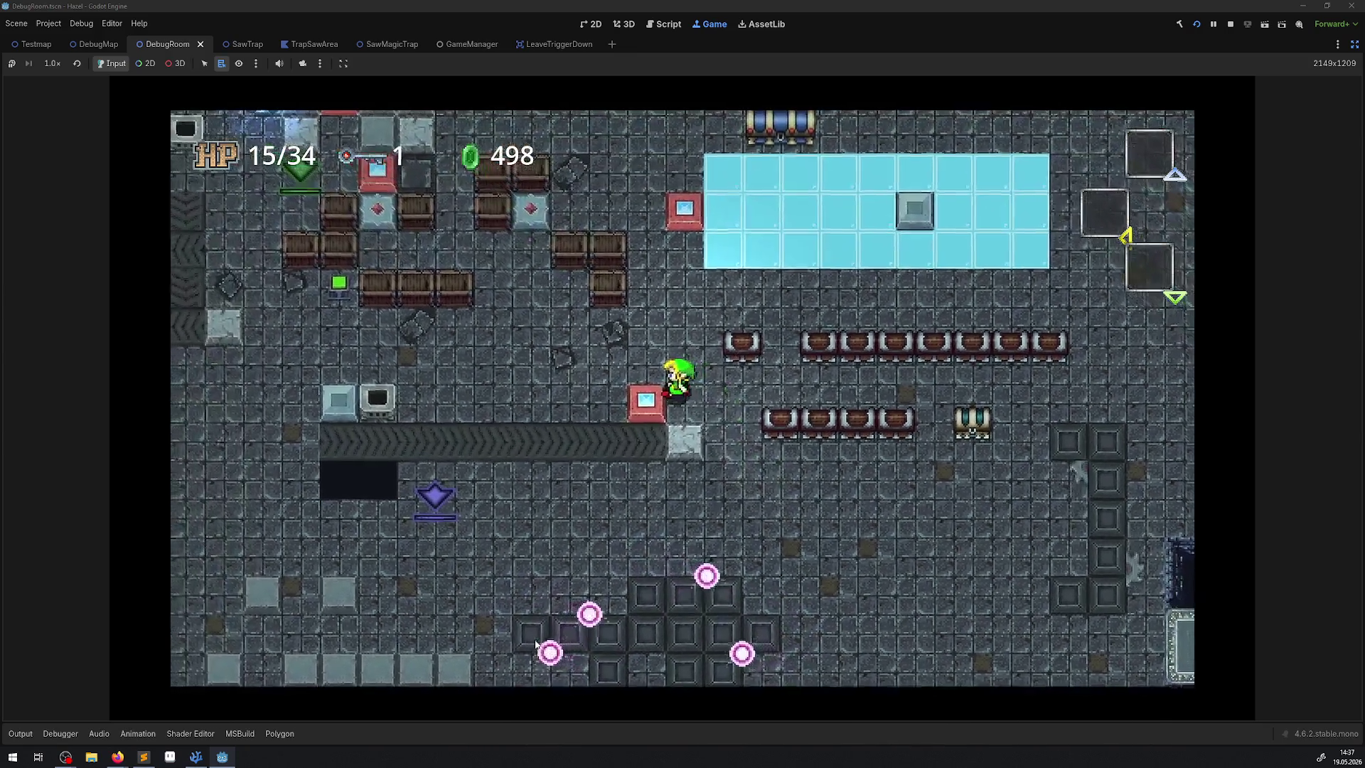
key(Left)
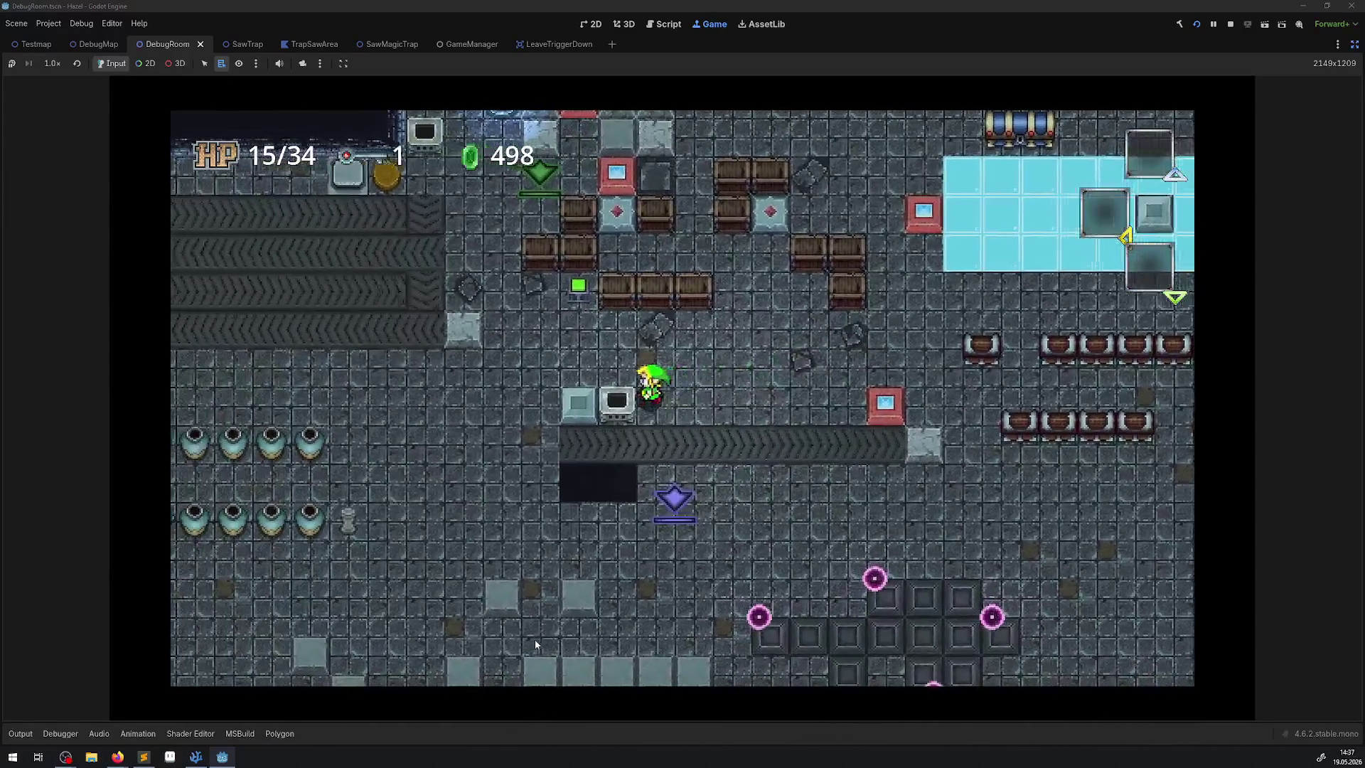
key(Right)
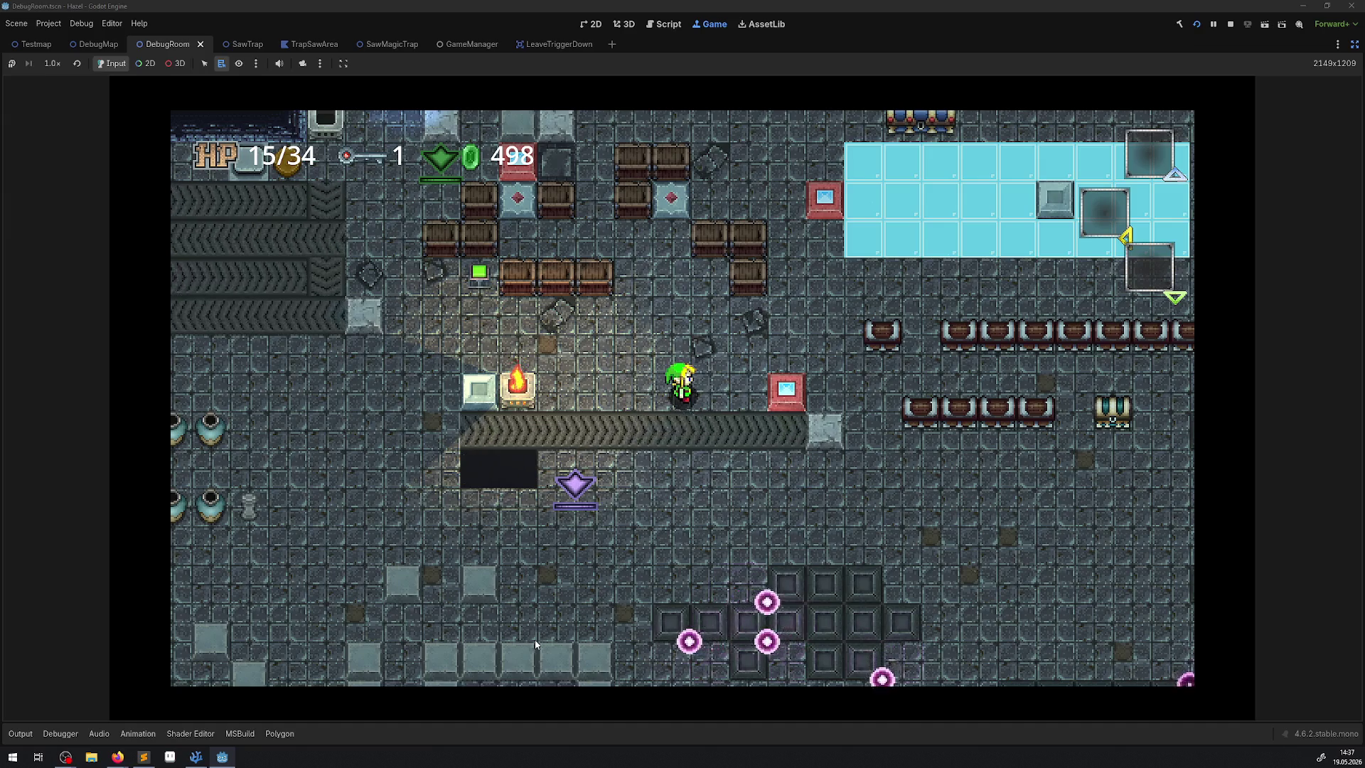
key(Left)
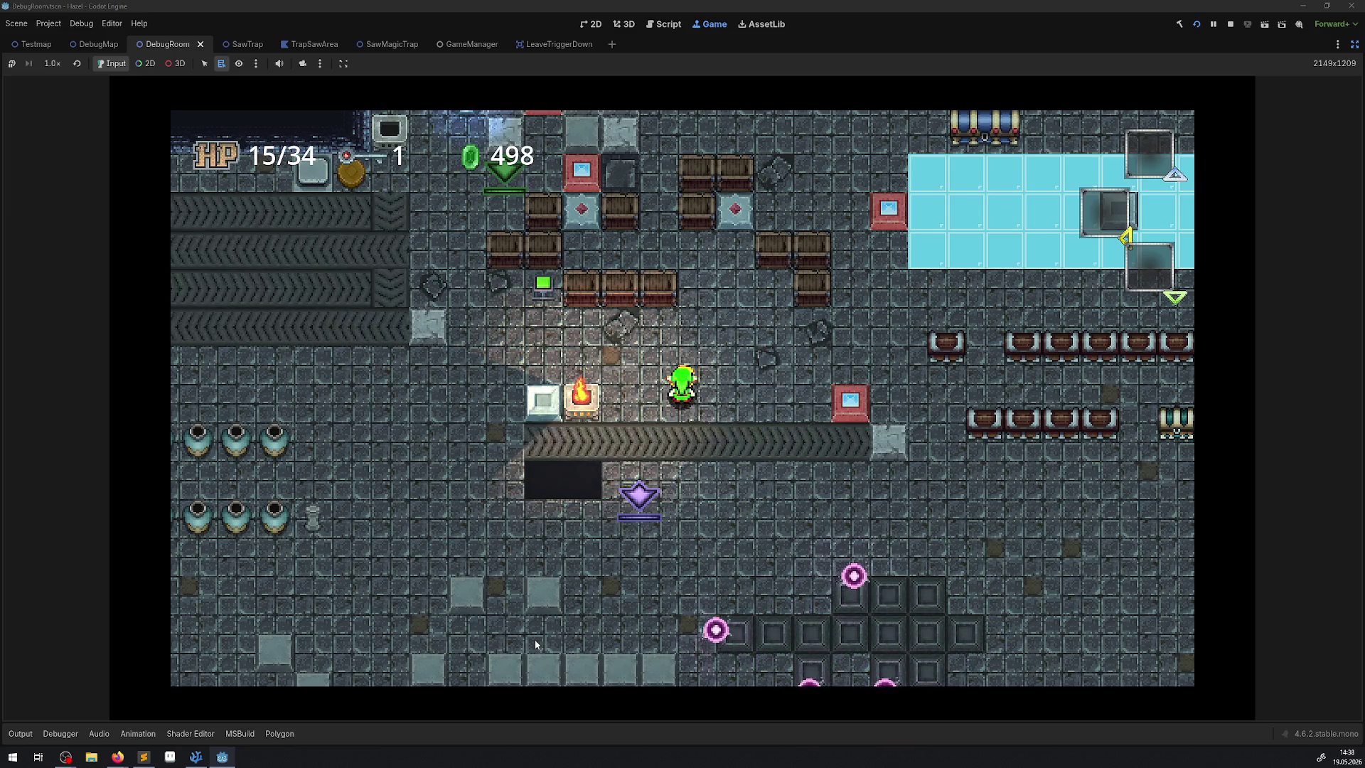
key(Up)
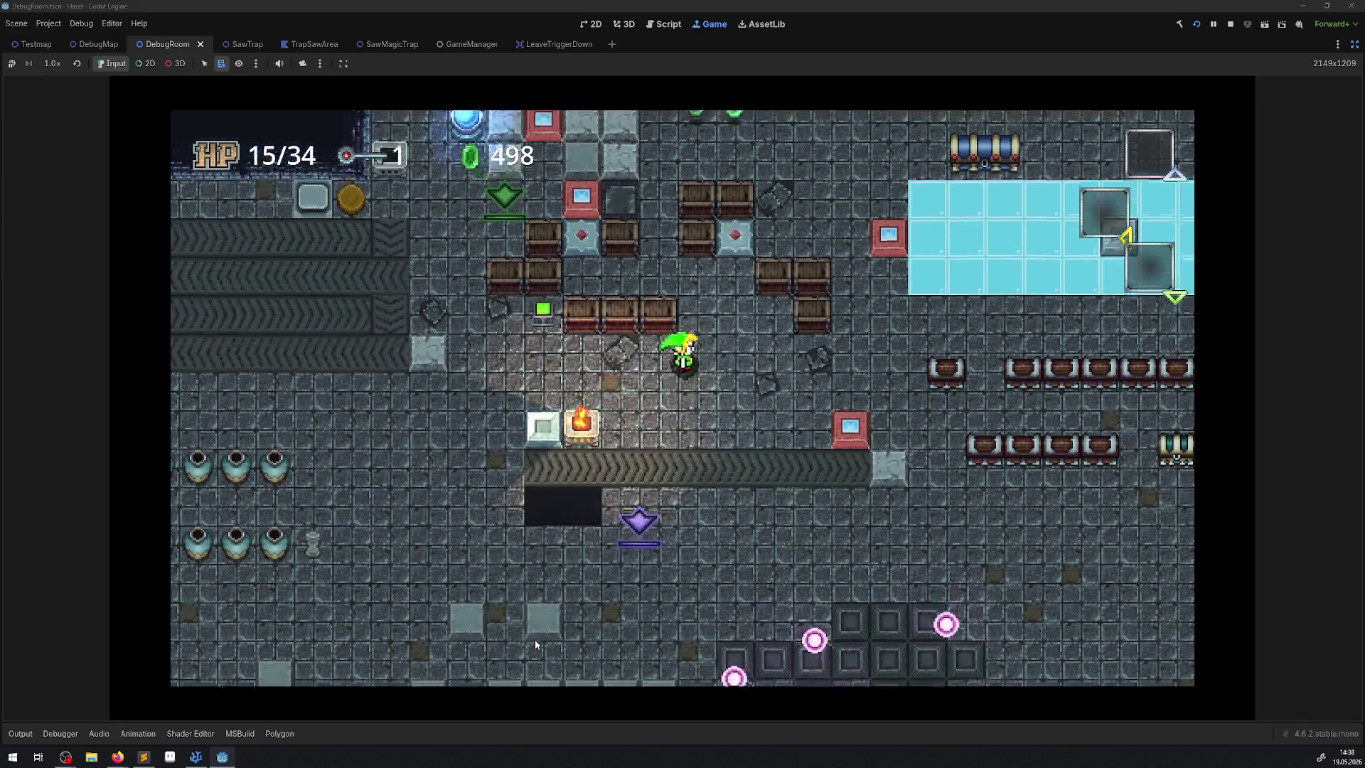
key(Left)
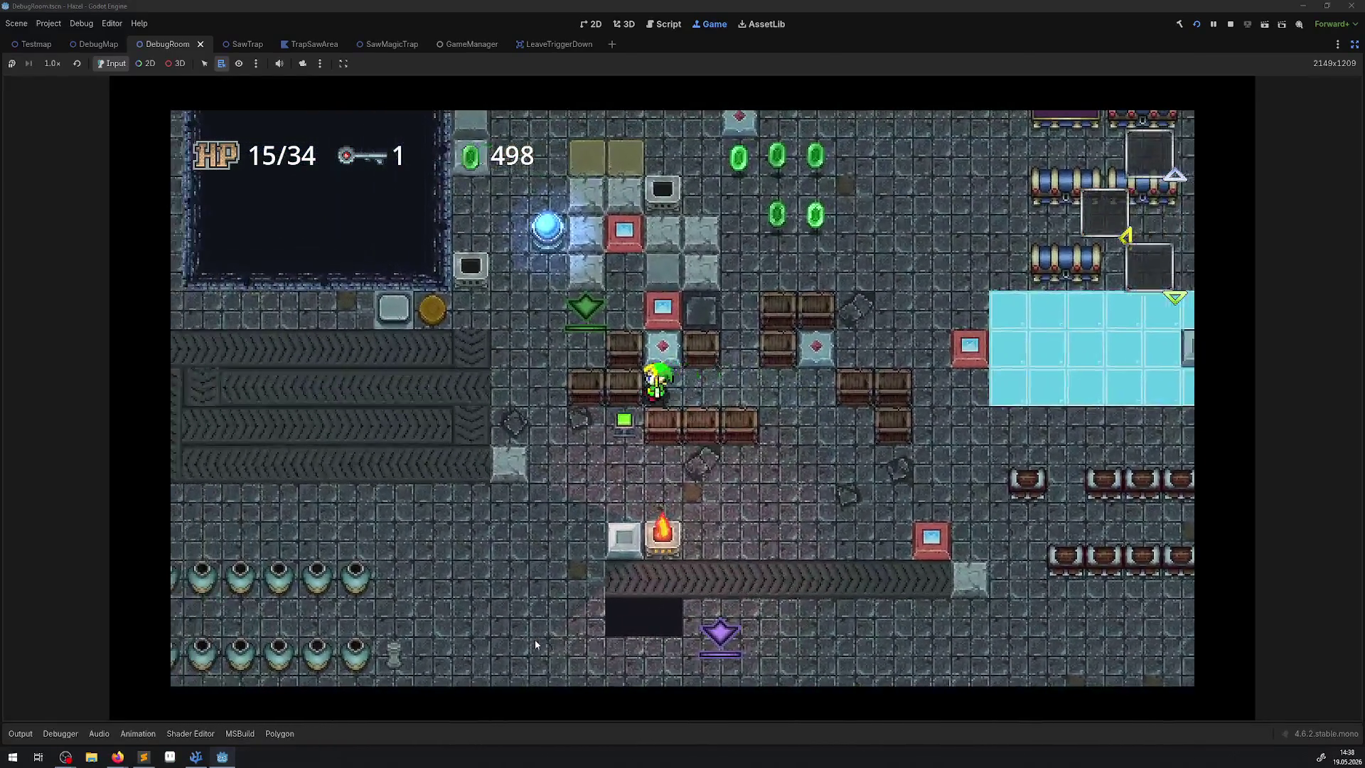
key(Right)
key(Down)
key(Down)
key(Right)
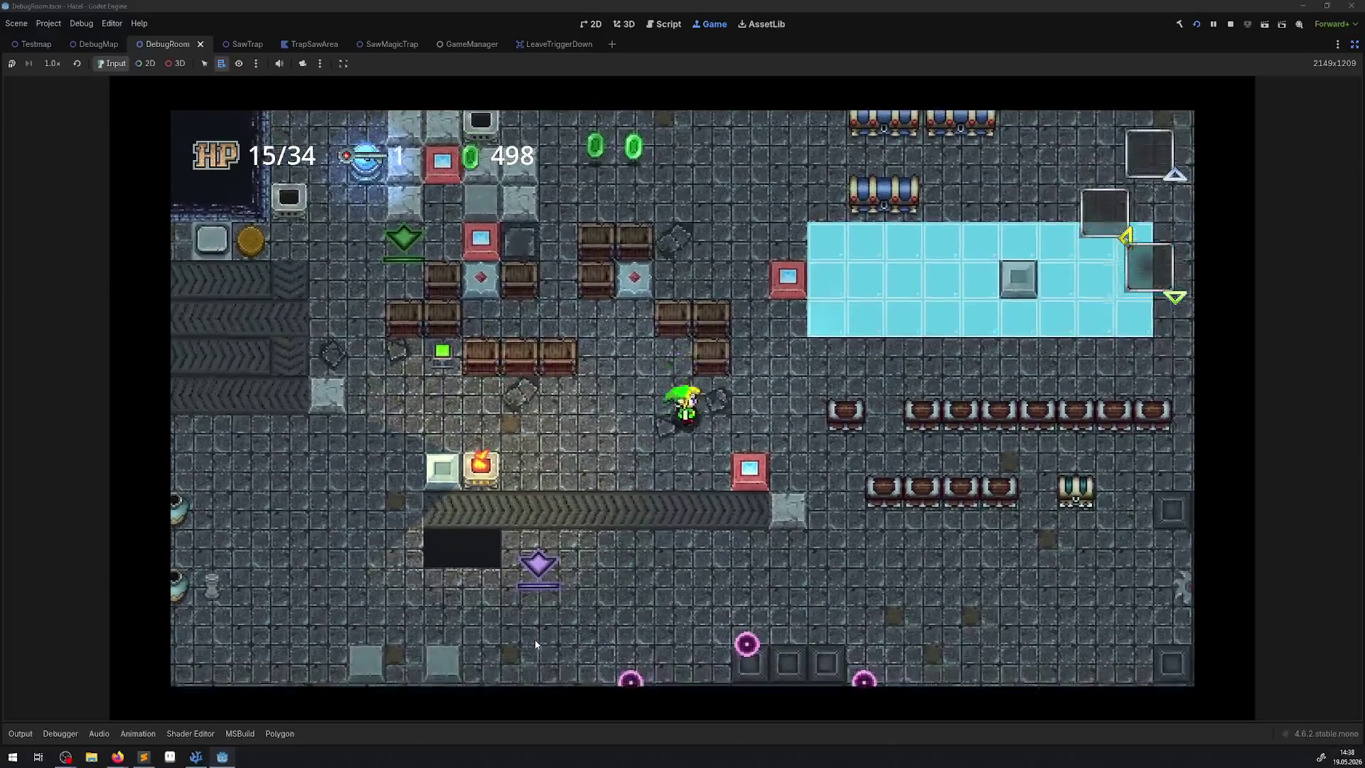
key(Down)
key(Right)
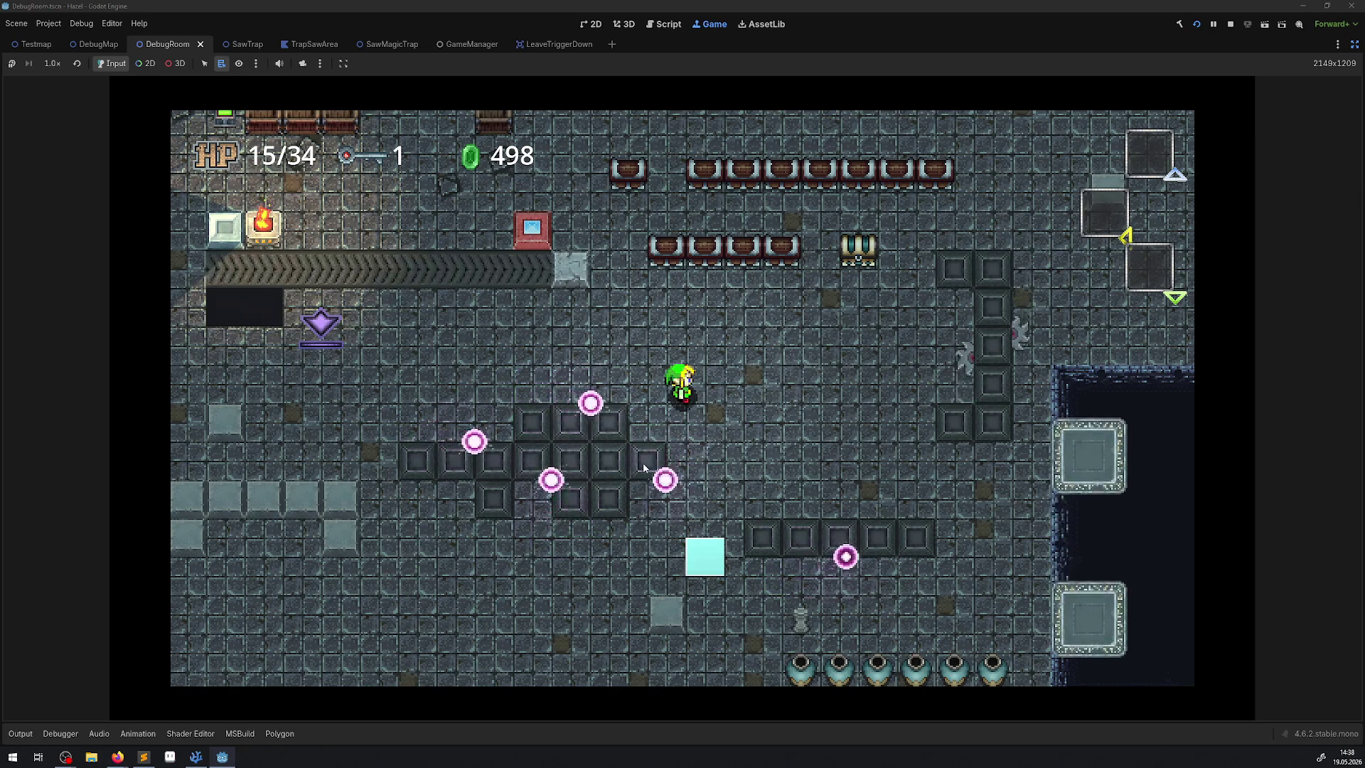
Walk up-right to the first chest and open it with E to collect its rupees
key(Up)
key(Right)
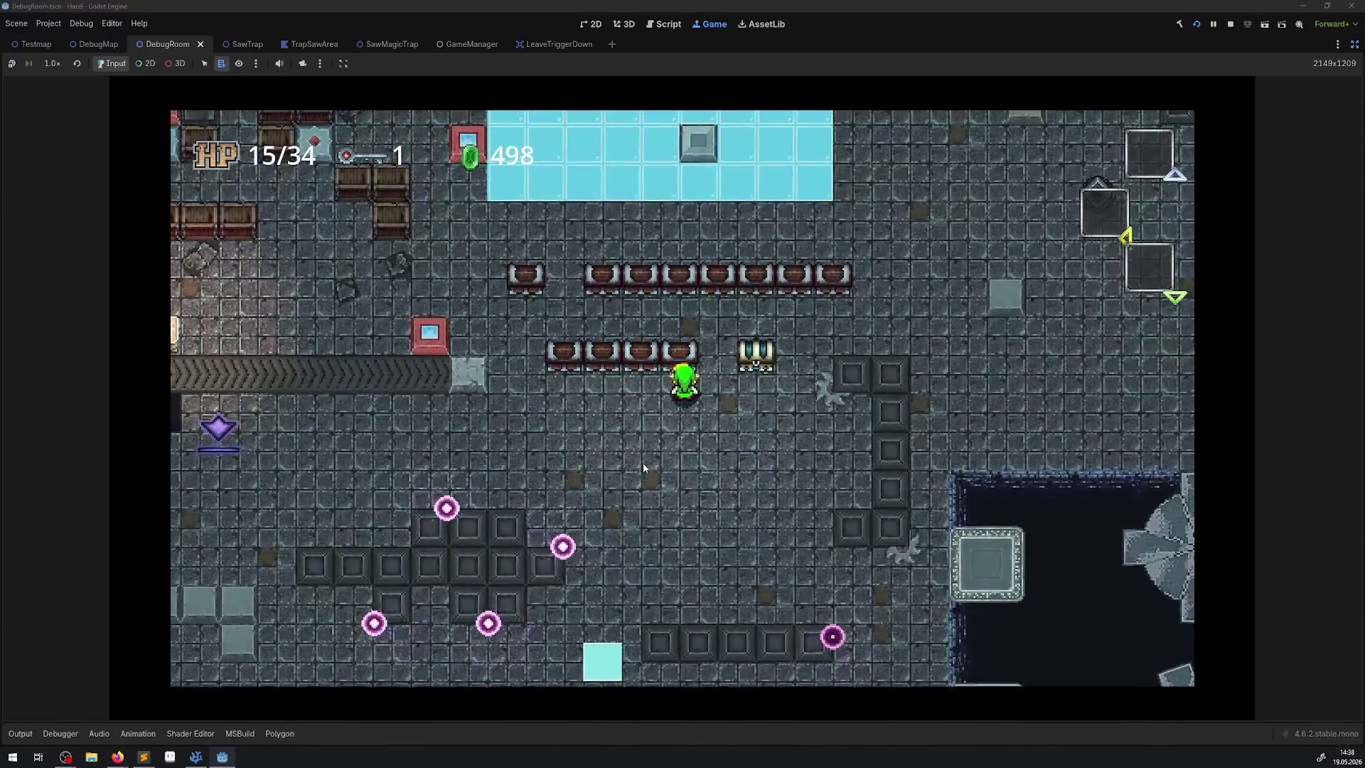
key(Right)
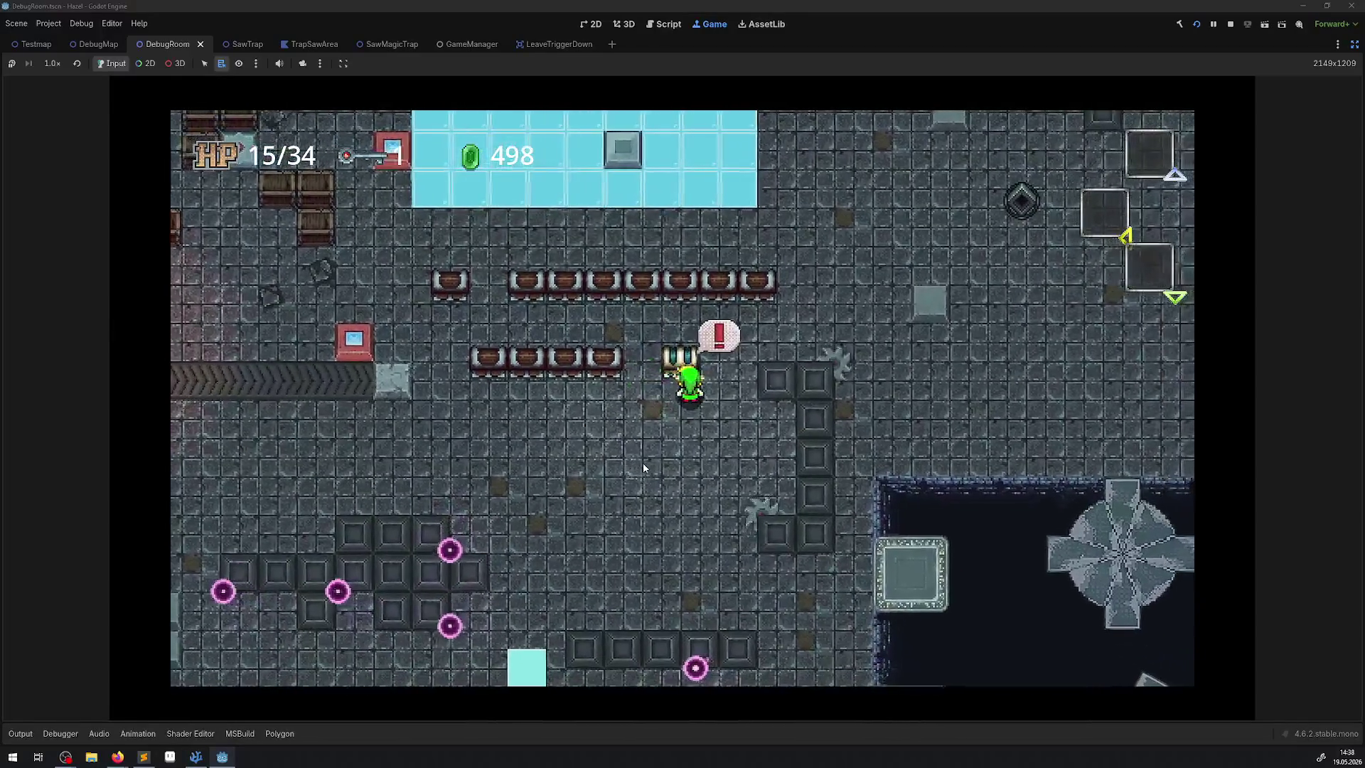
key(e)
key(Left)
key(Down)
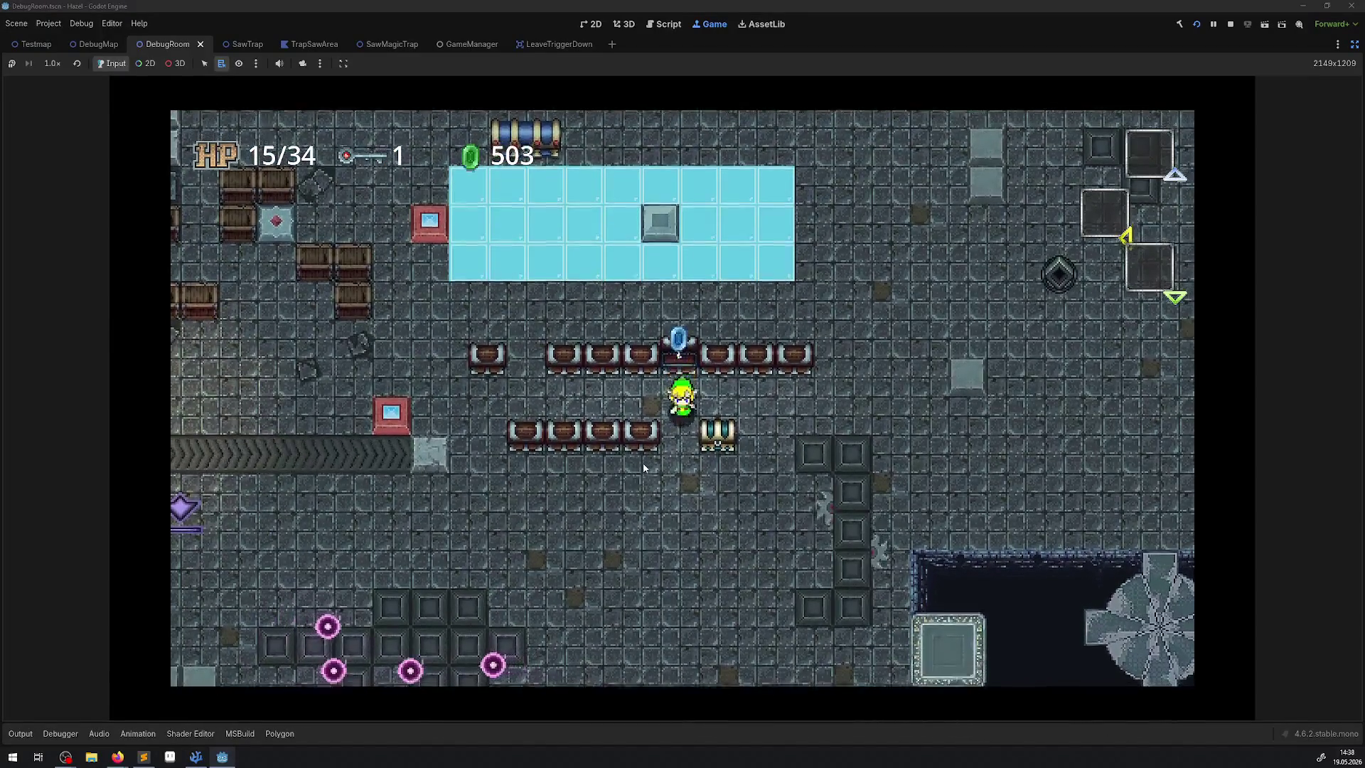
Open the lower-row and upper-row chests with E, raising the rupee count to 564
key(Up)
key(Right)
key(e)
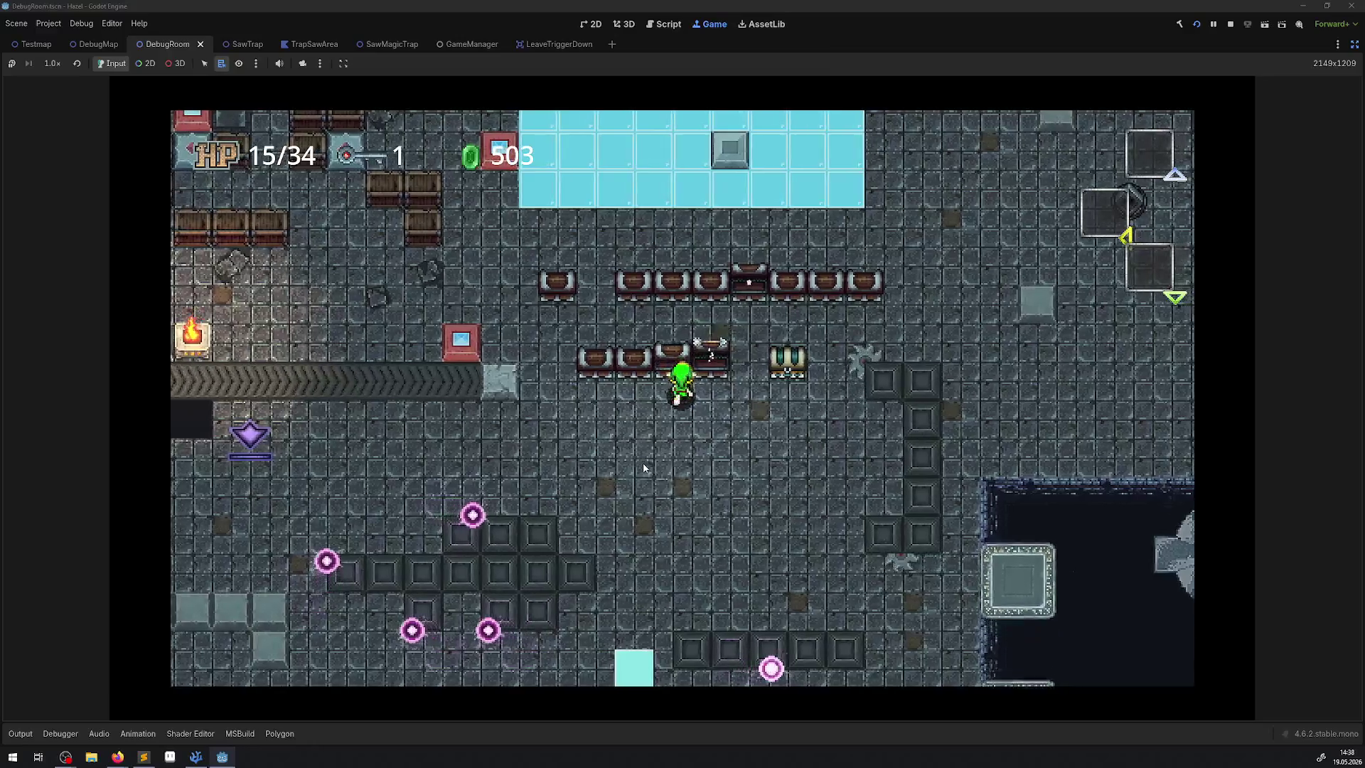
key(Up)
key(Right)
key(e)
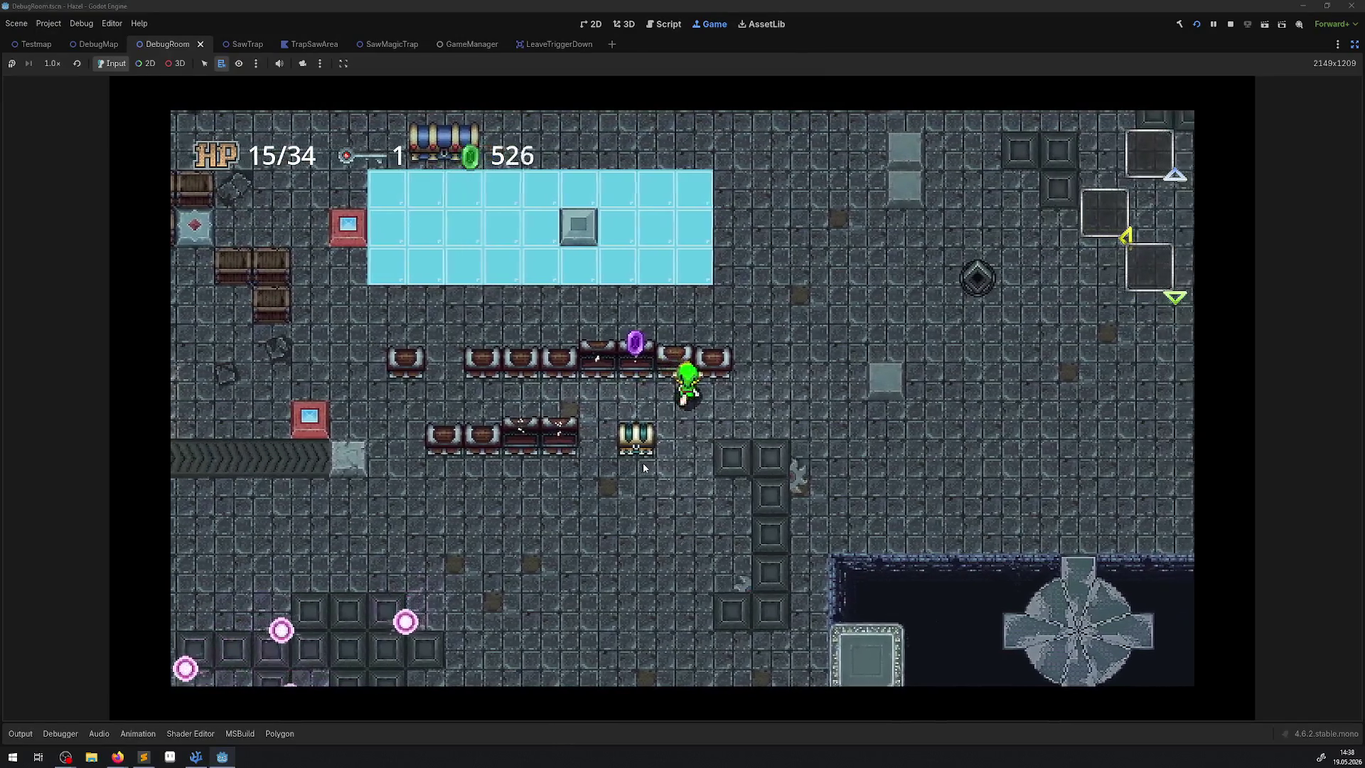
key(Left)
key(e)
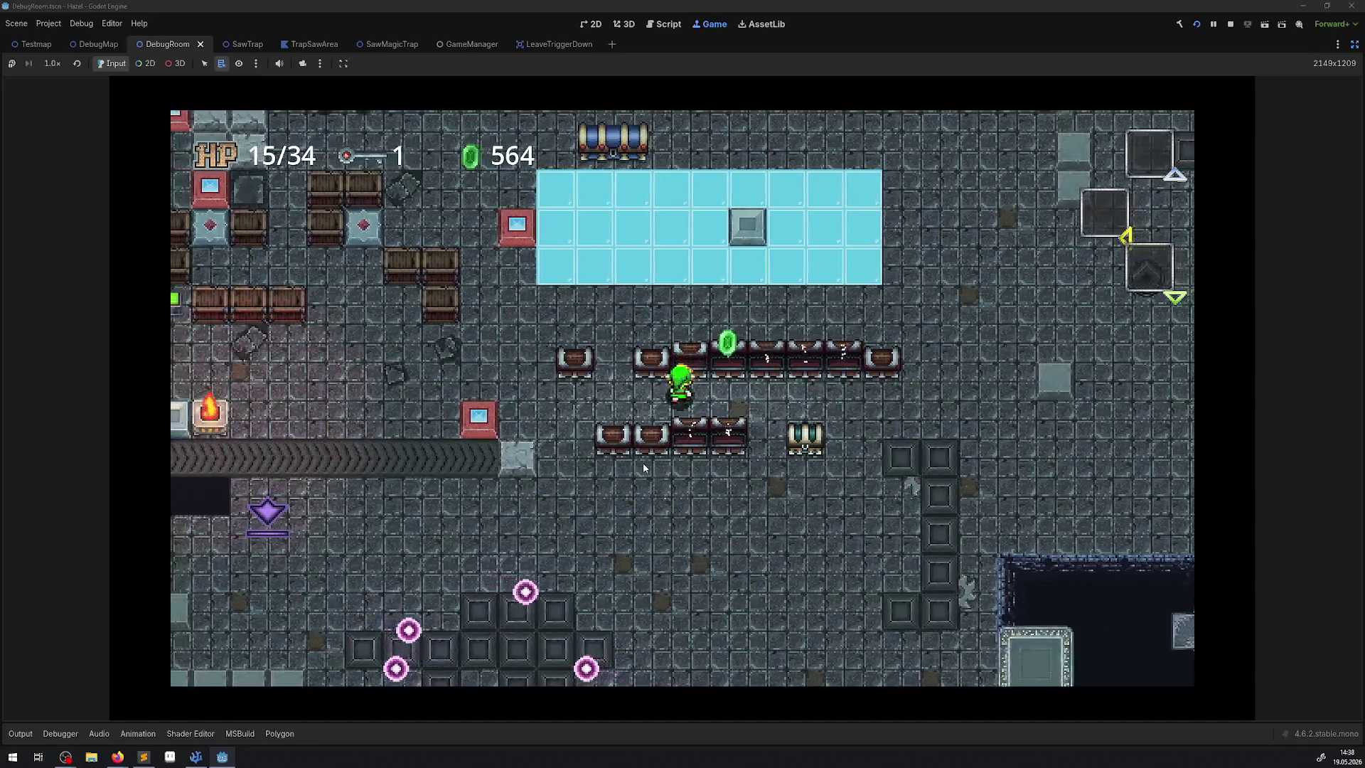
key(Right)
key(Right)
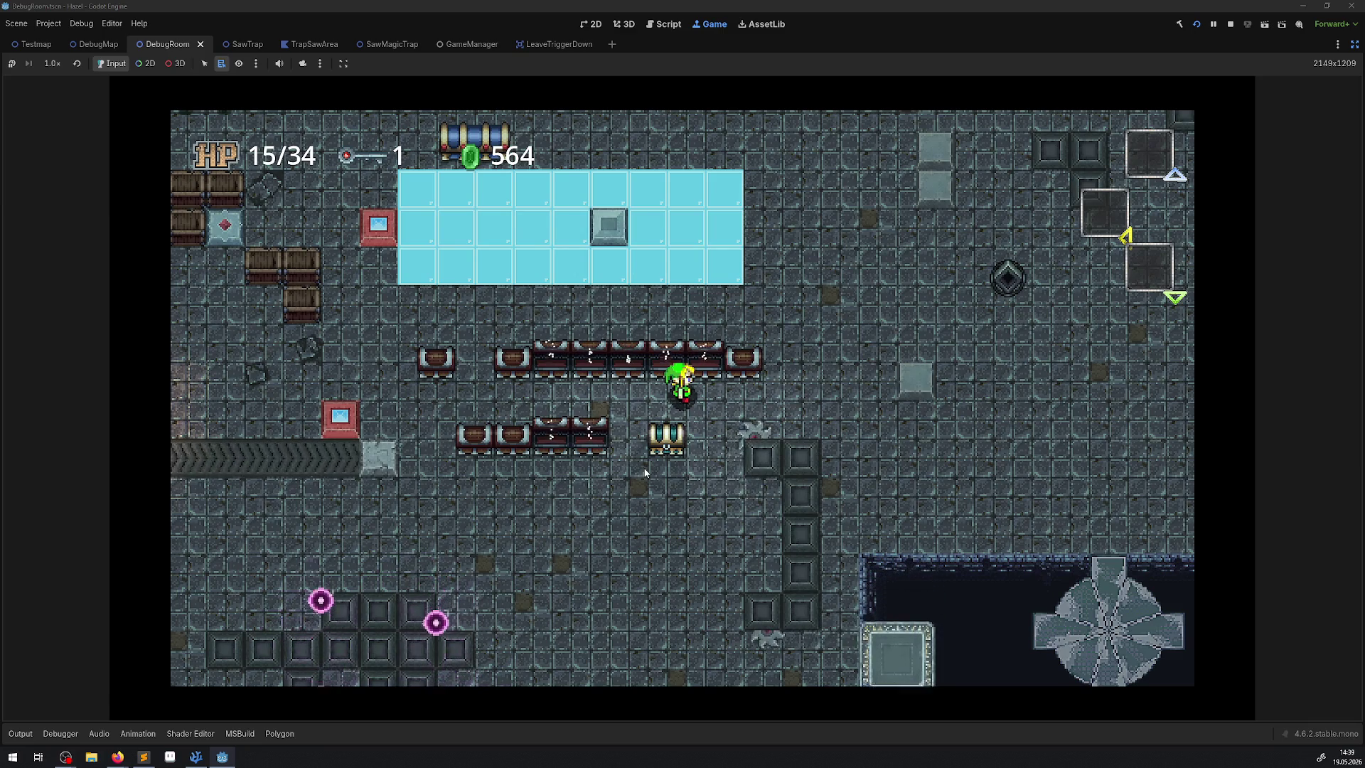
Walk left and up through the room, then right to grab a gem
key(Left)
key(Up)
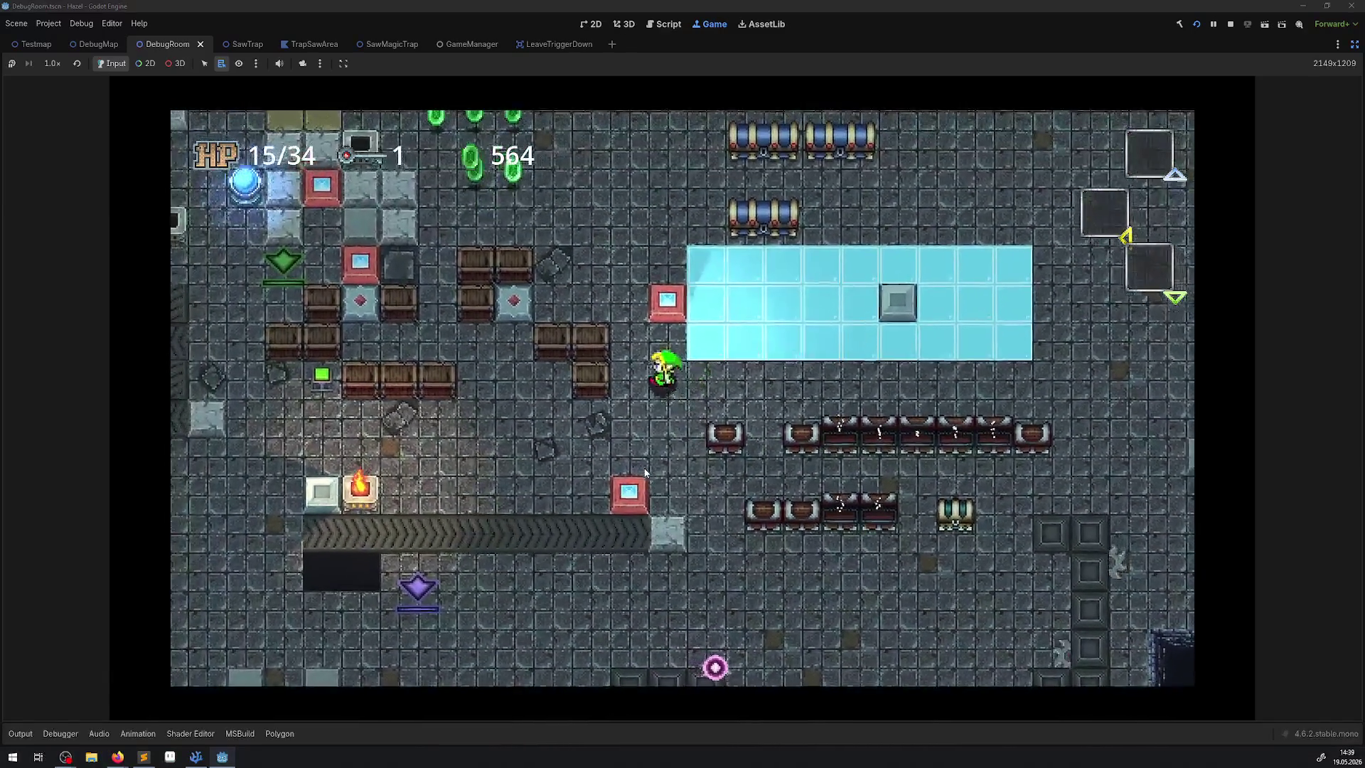
key(Left)
key(Up)
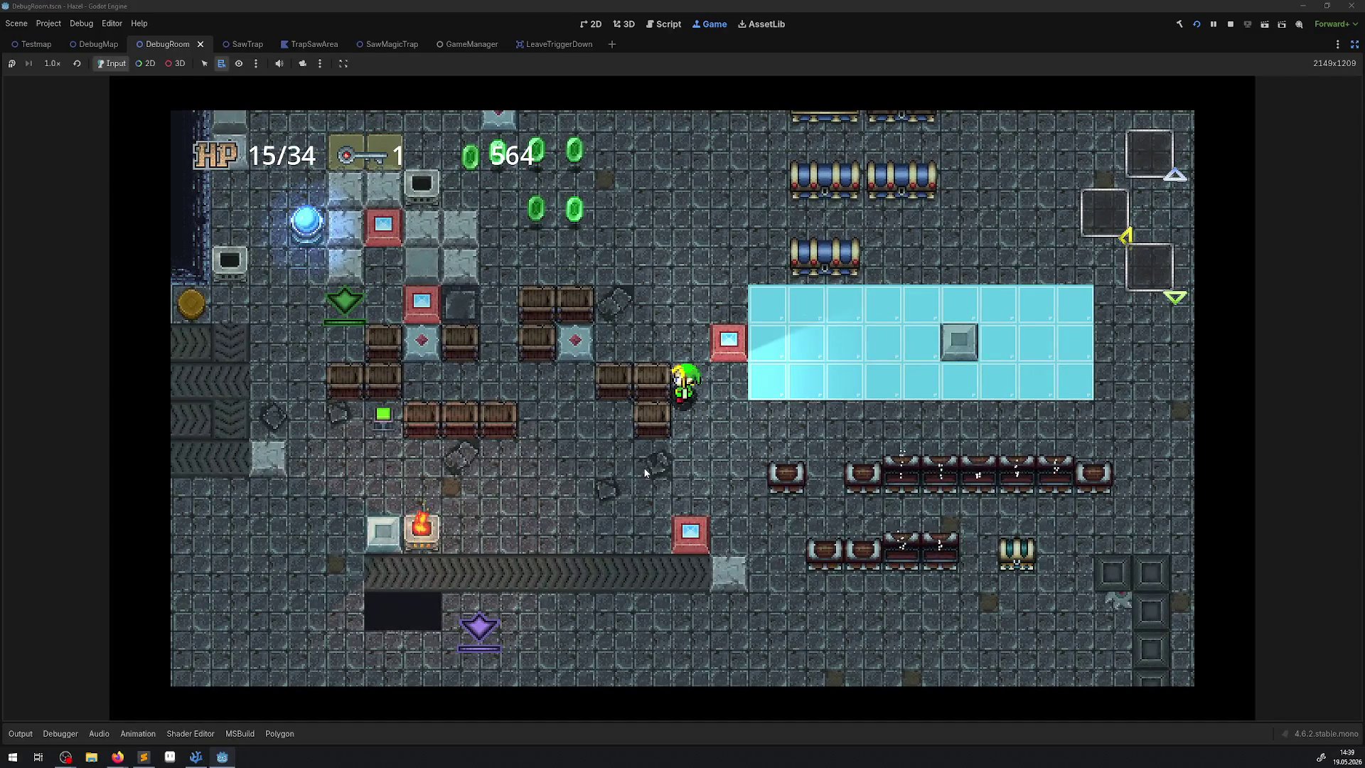
key(Left)
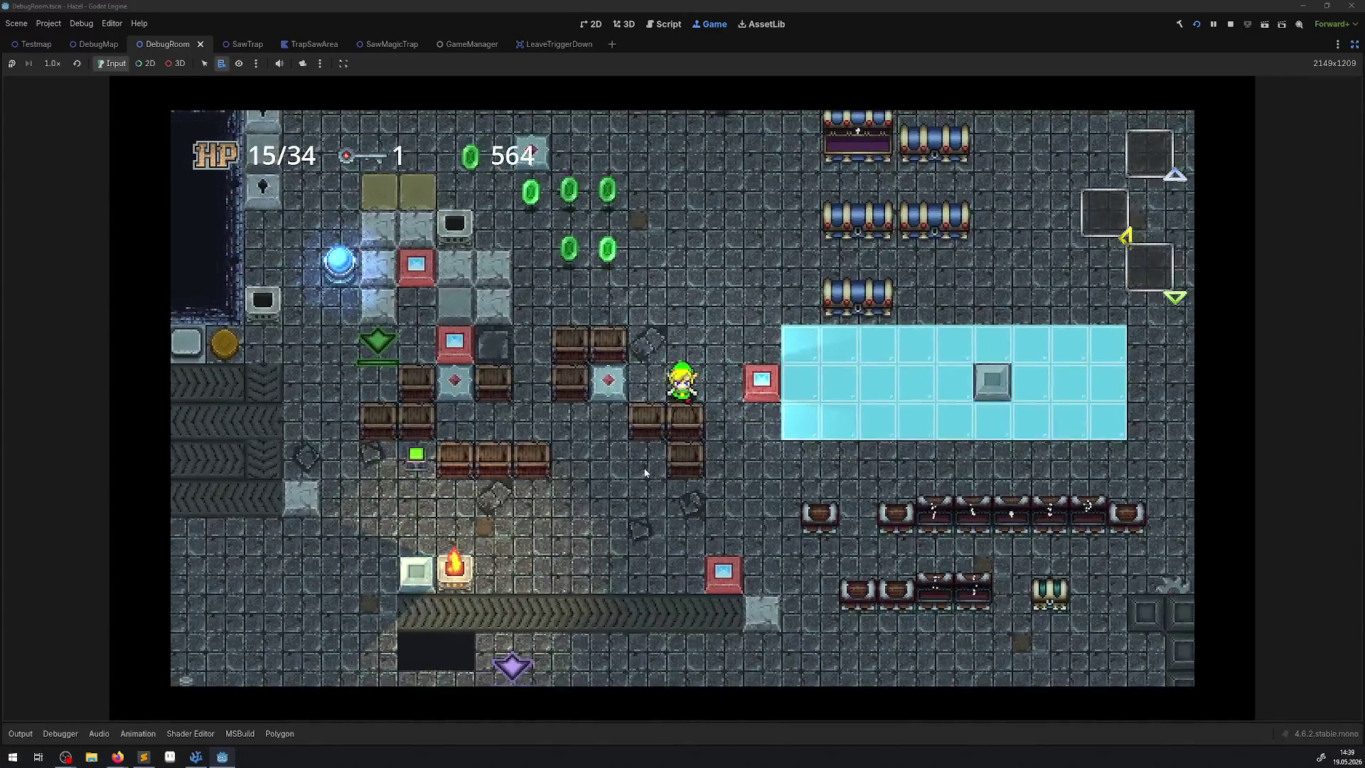
key(Up)
key(Left)
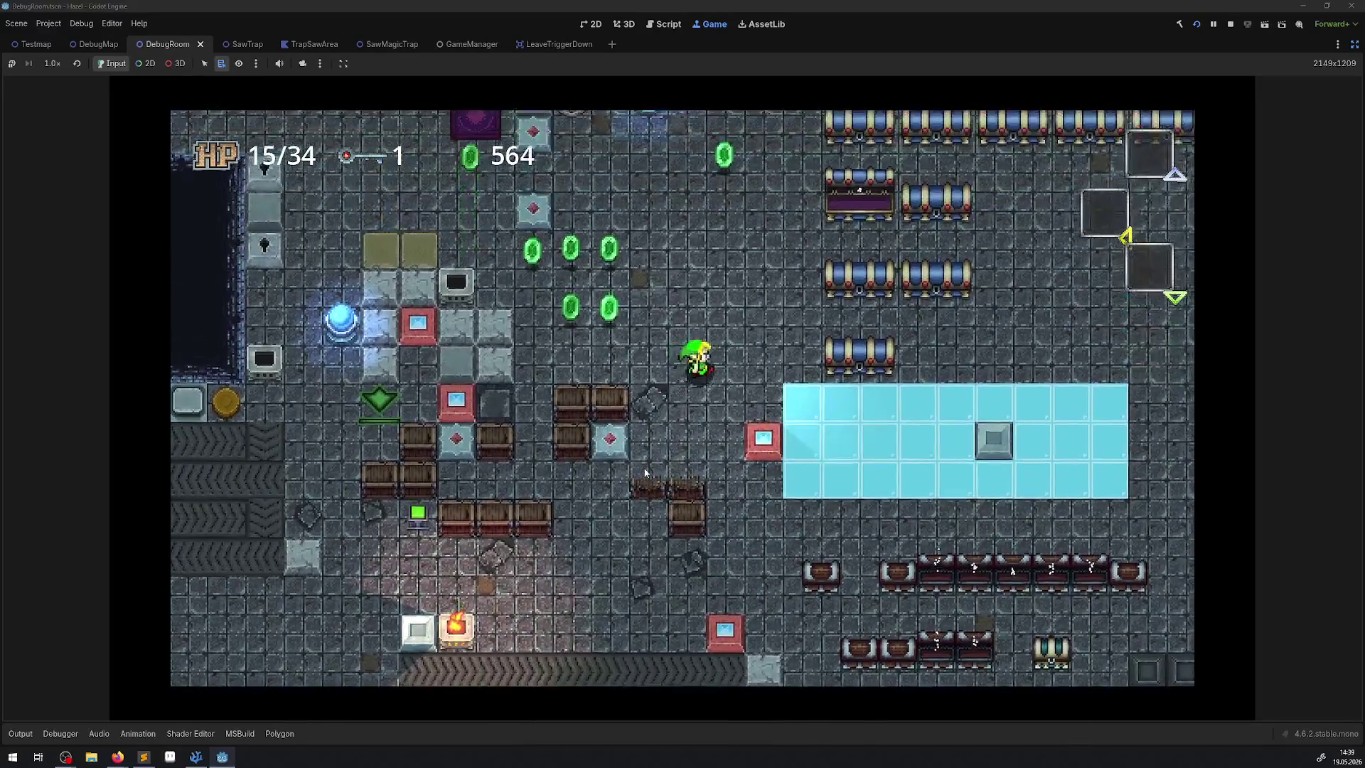
key(Right)
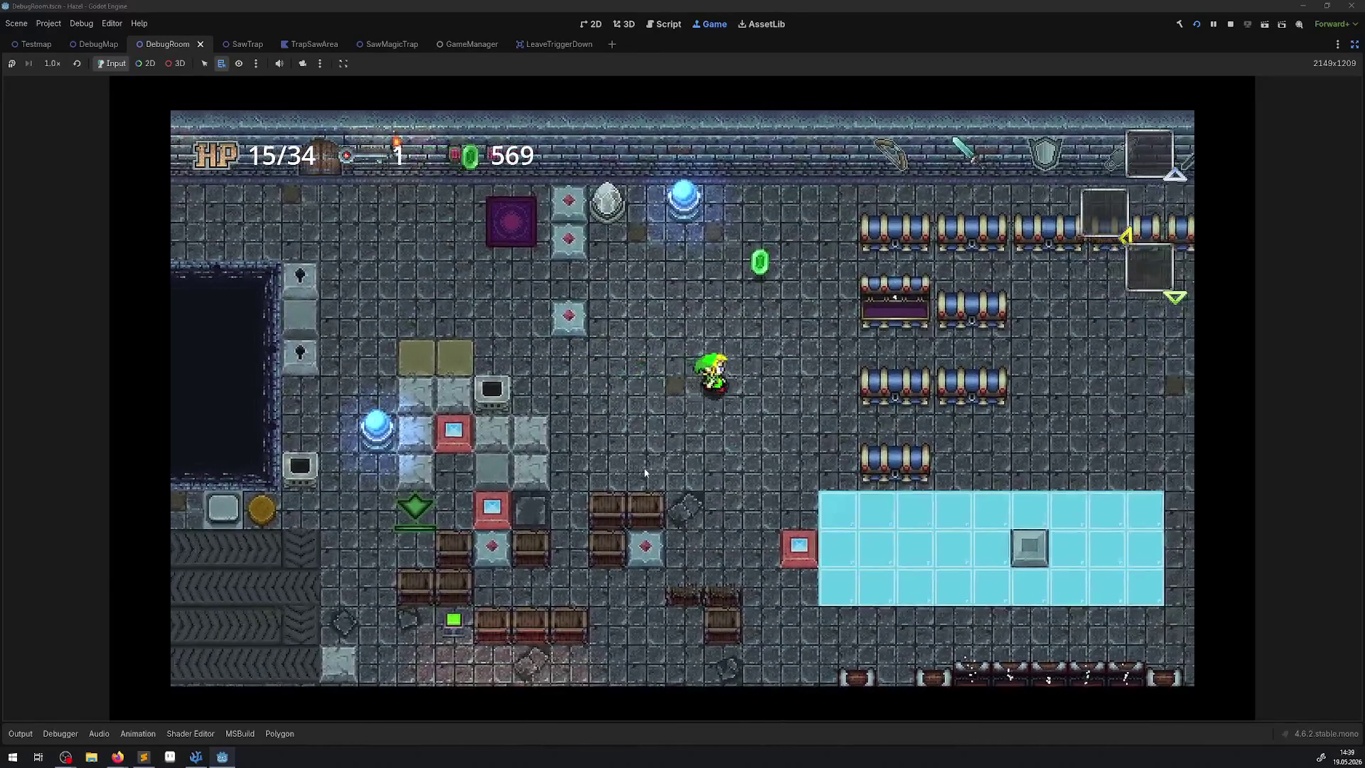
key(Up)
Push the diamond block further left, then nudge it one step down
key(Left)
key(Down)
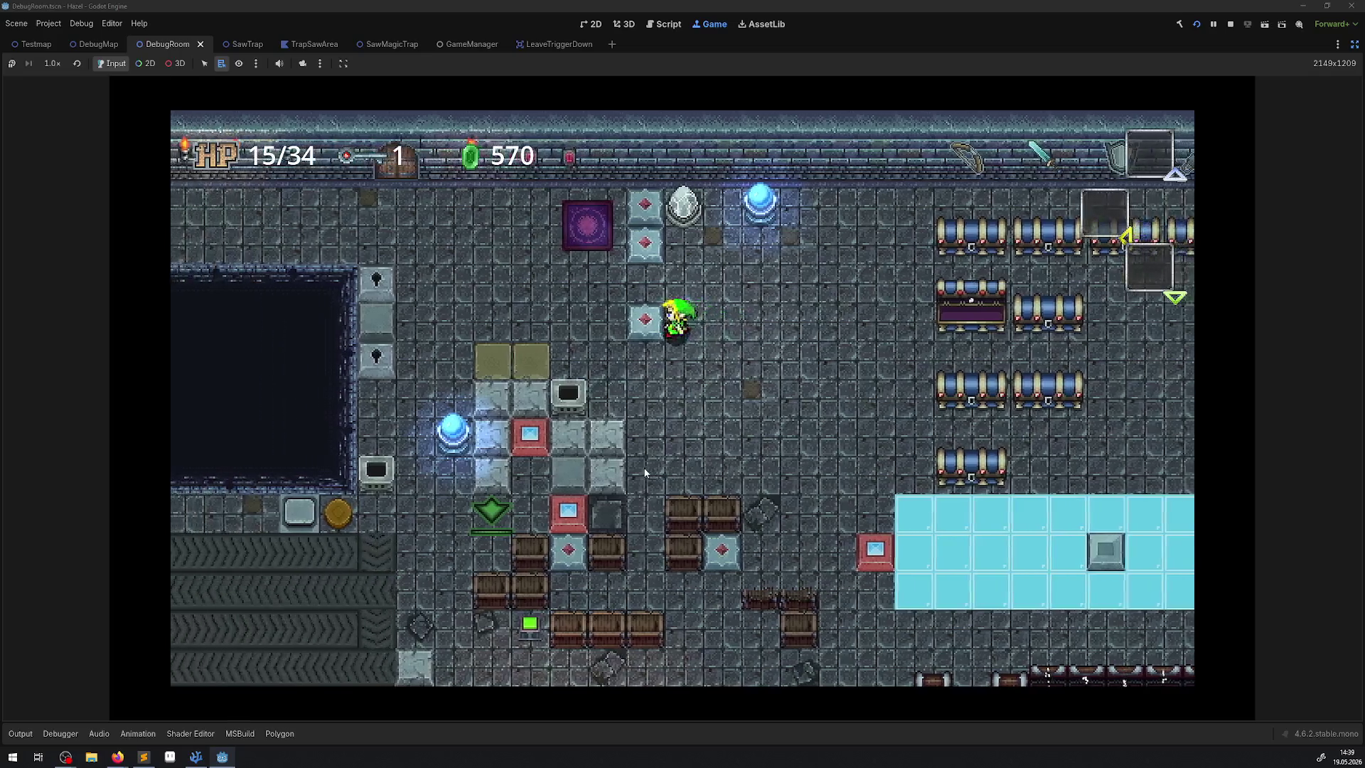
key(Left)
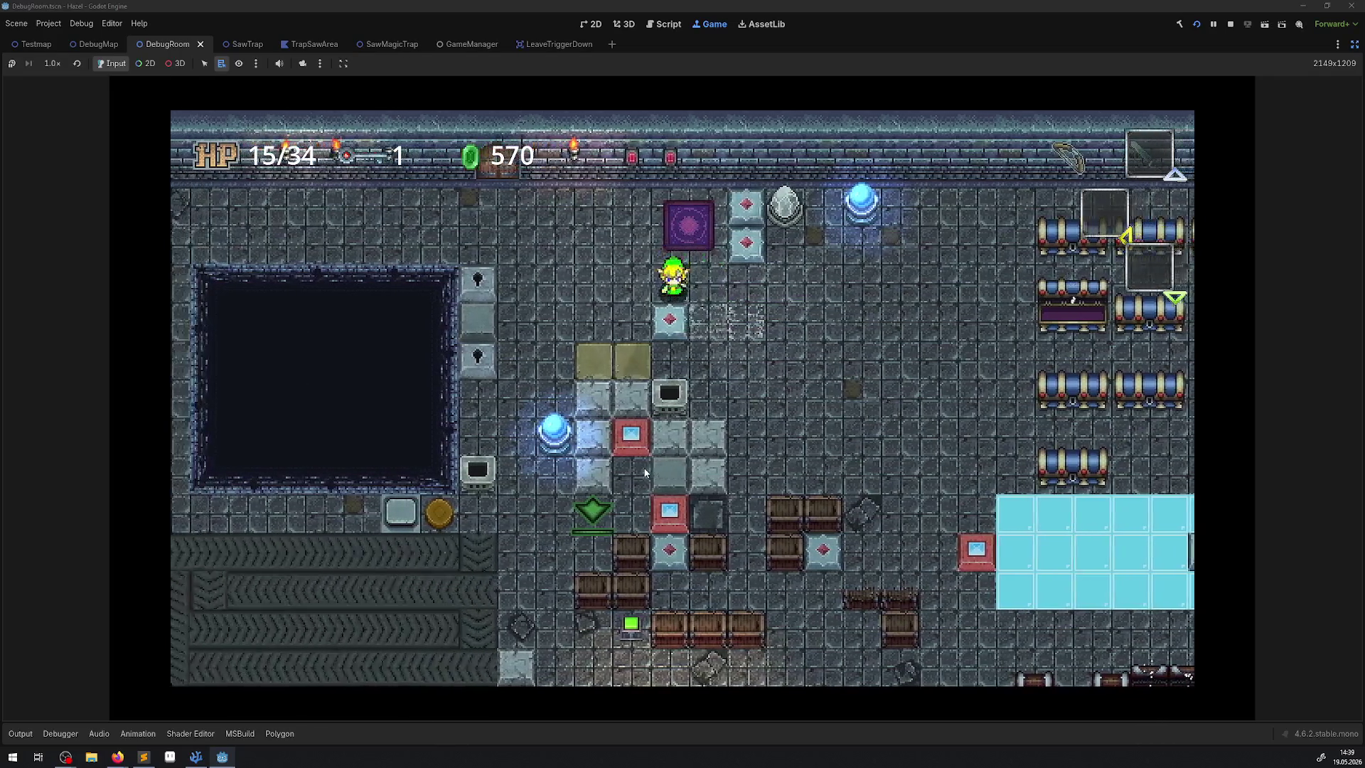
key(Down)
key(Left)
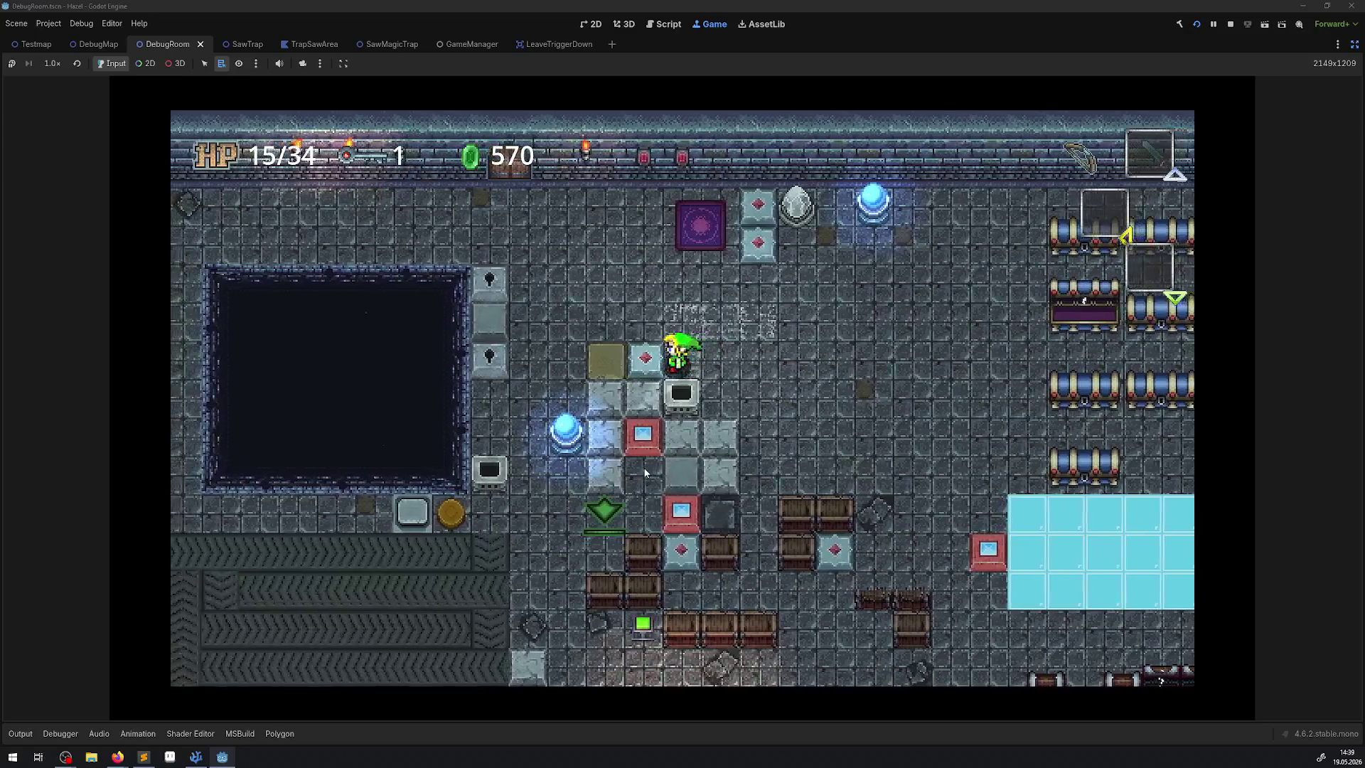
key(Left)
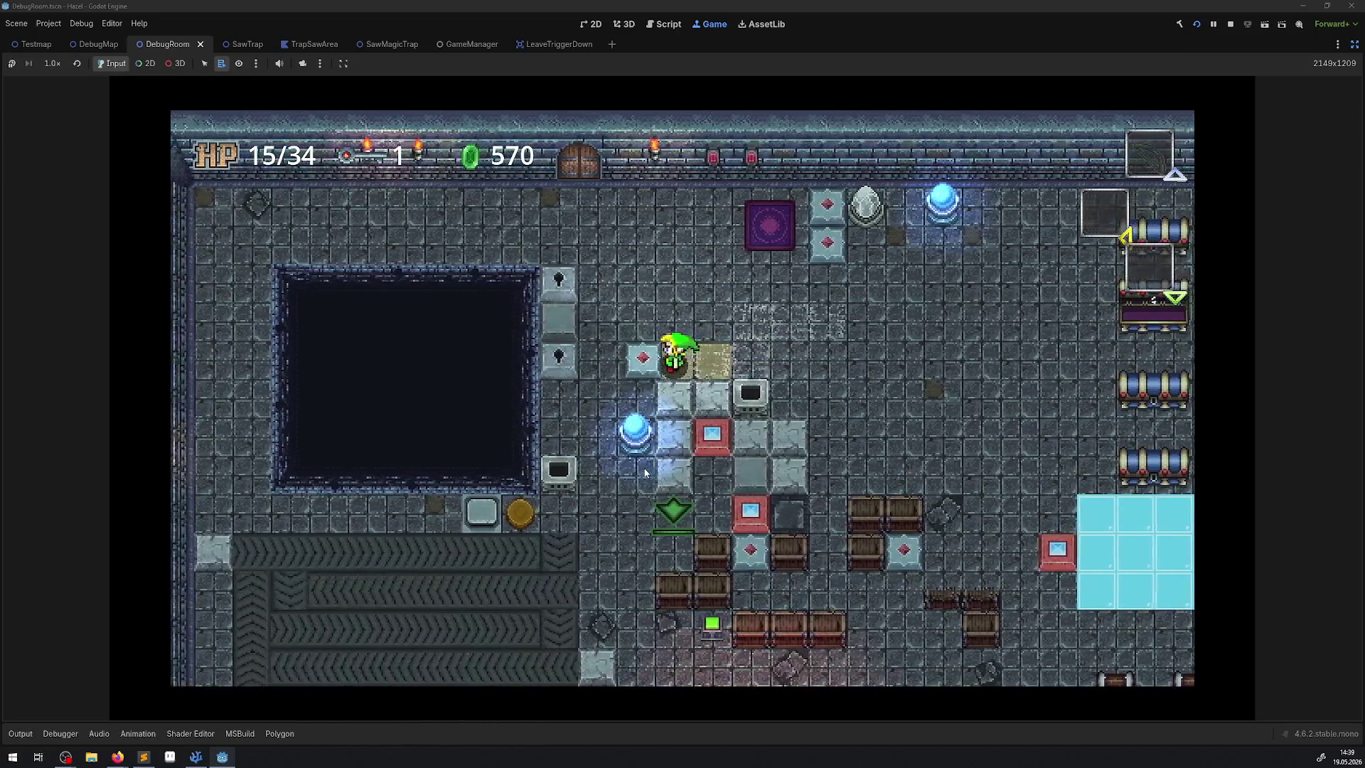
key(Up)
key(Down)
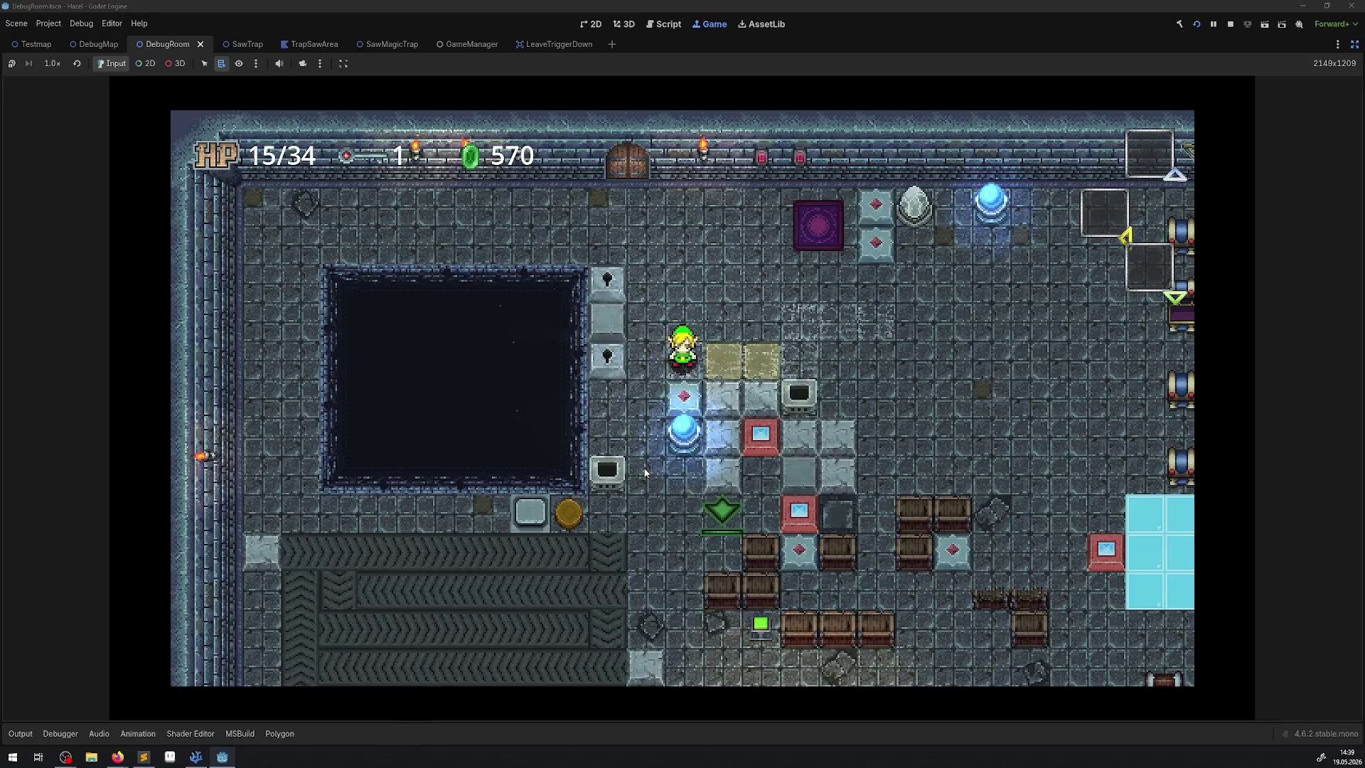
Walk right, then left and up onto the purple teleporter pad
key(Right)
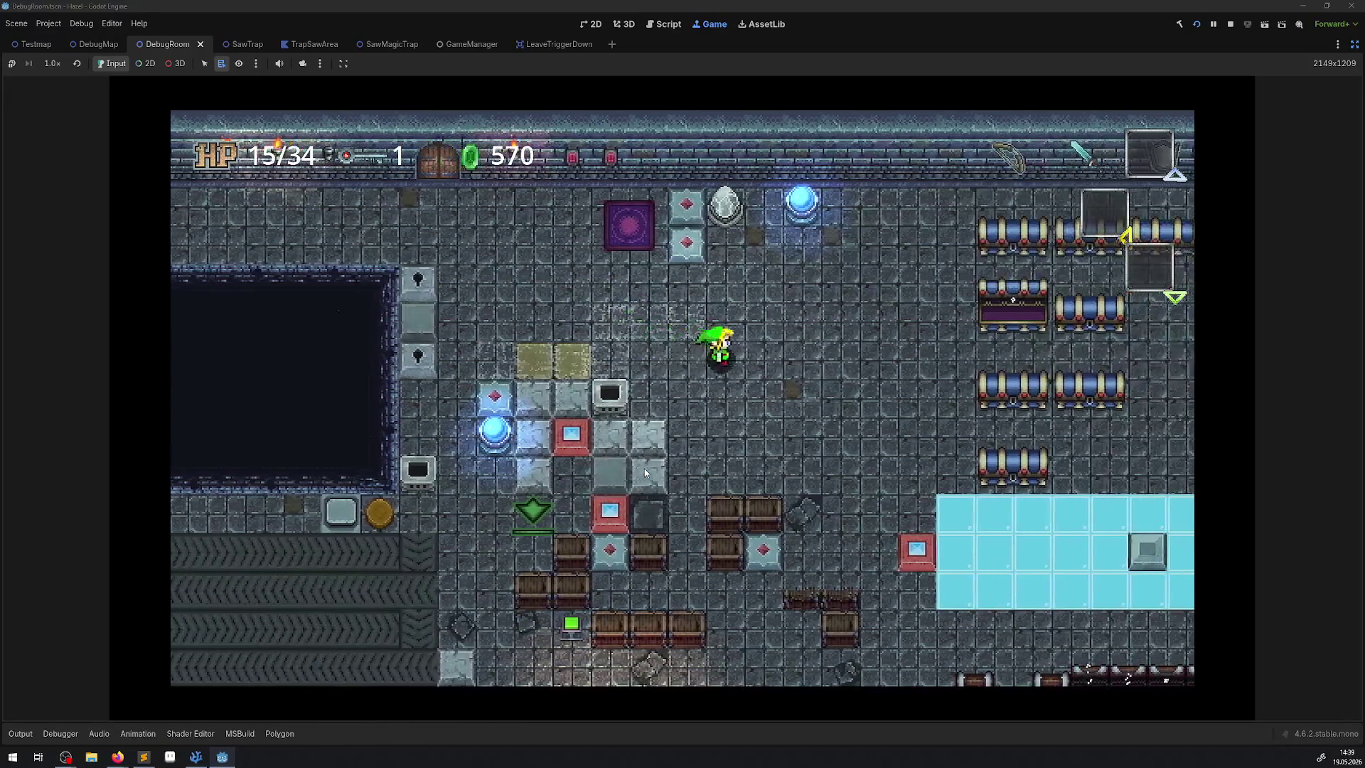
key(Left)
key(Up)
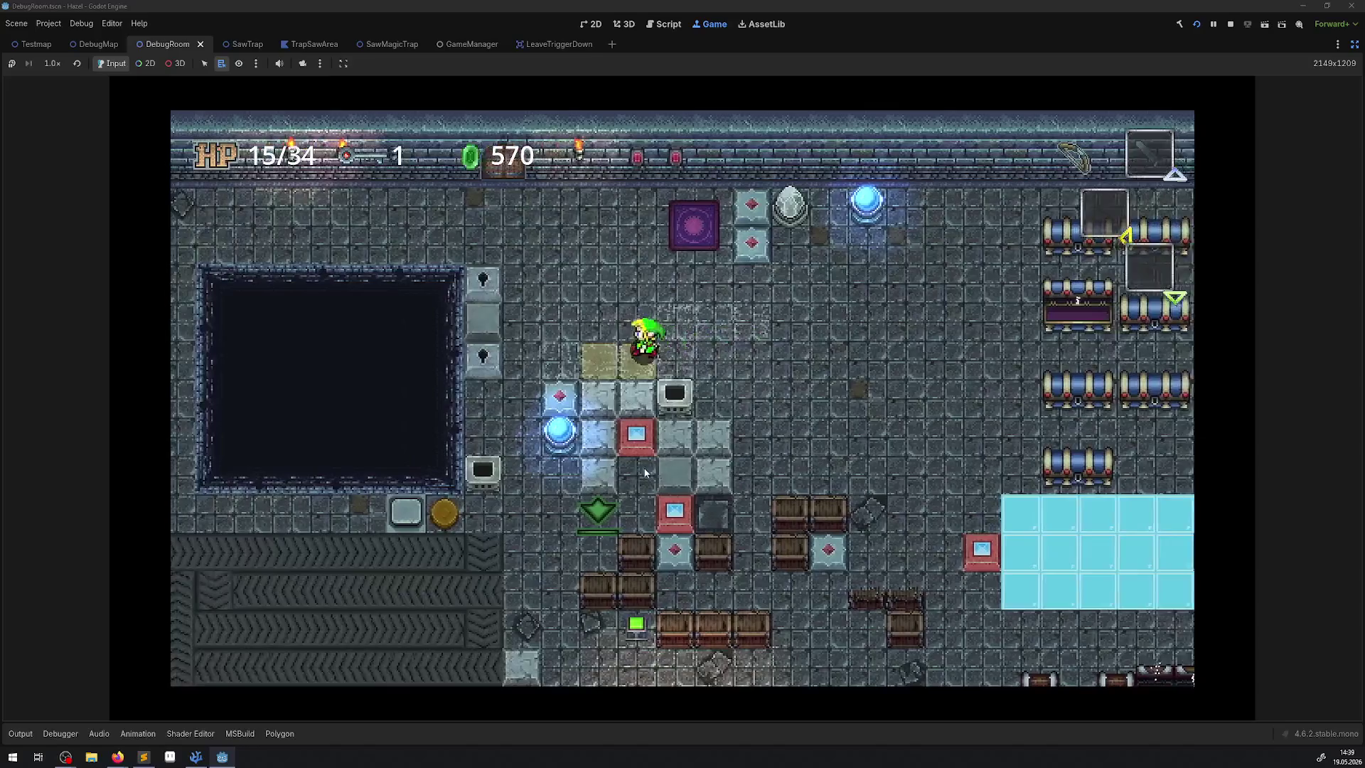
key(Right)
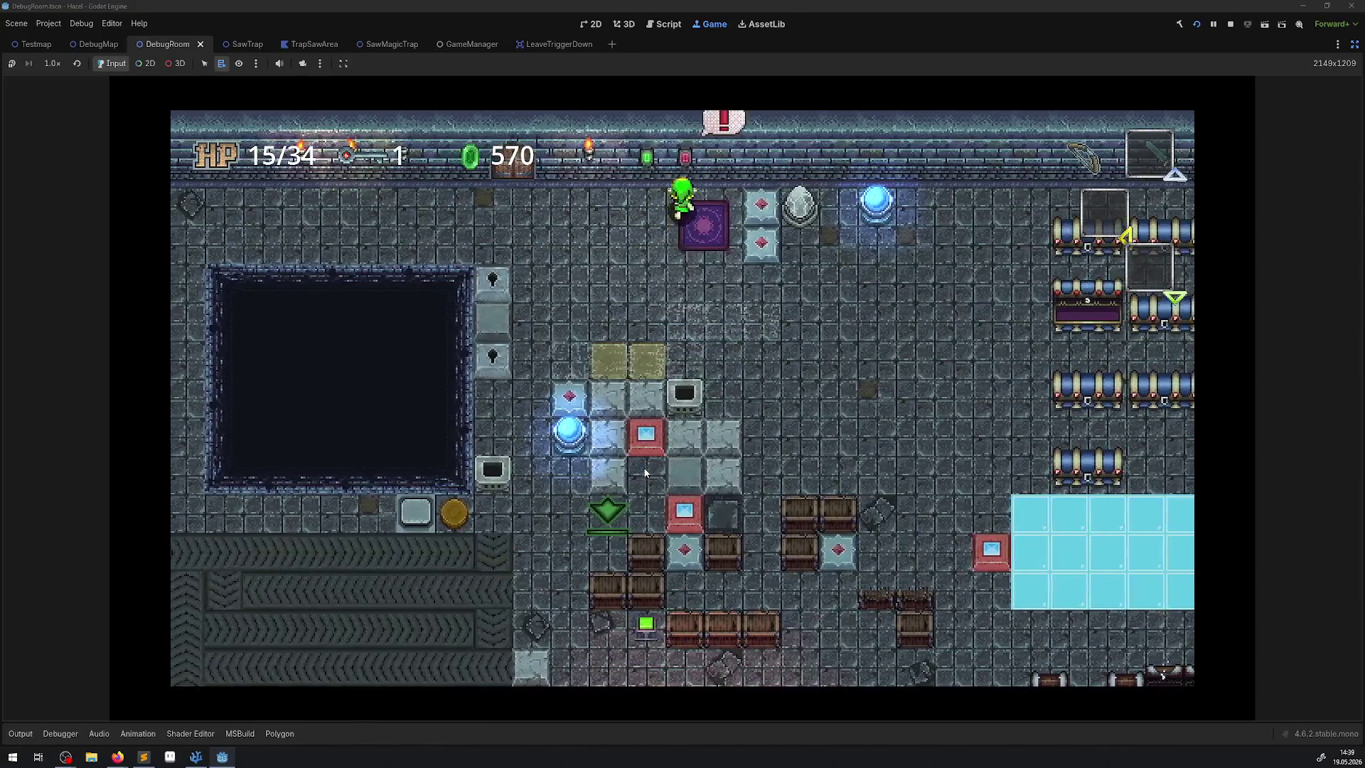
key(Down)
Warp via the teleporter into the laser room and walk left and down, HP dropping to 6/34
key(Up)
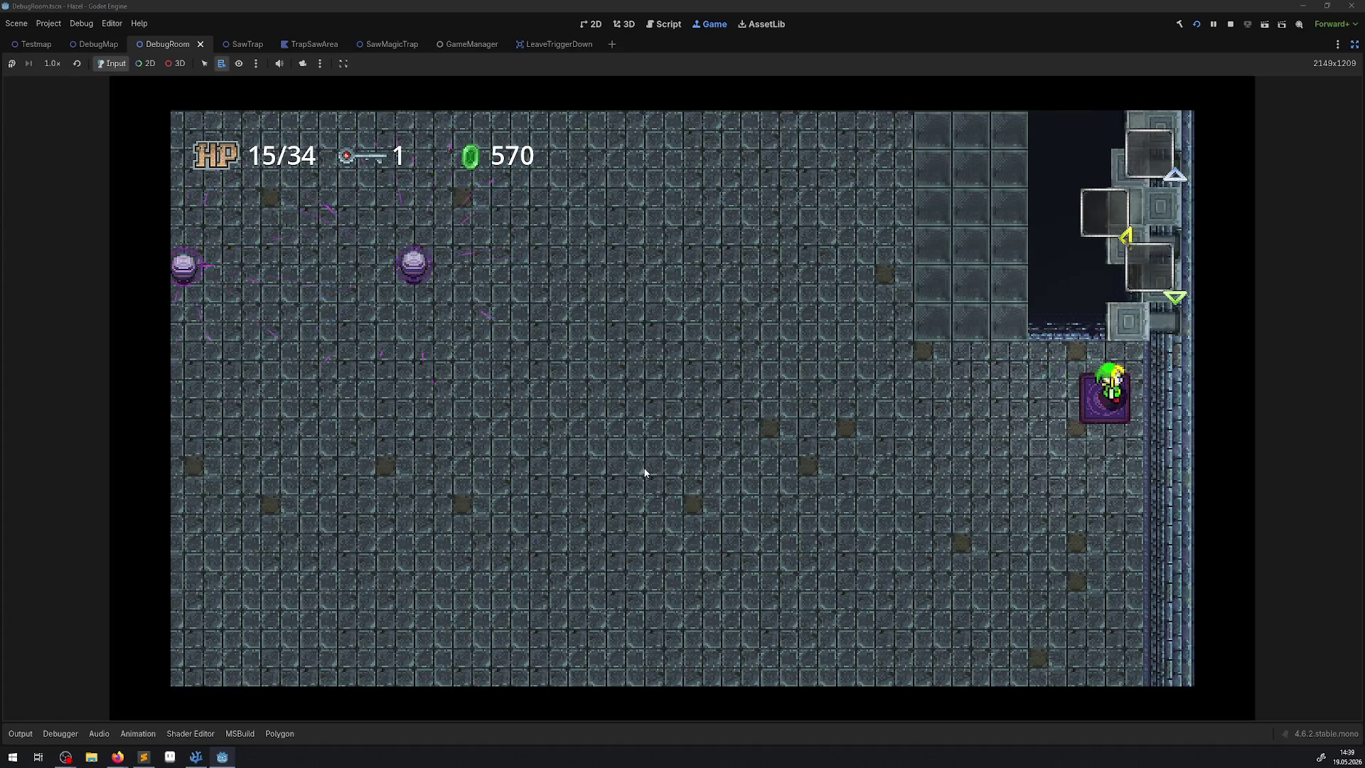
key(Down)
key(Up)
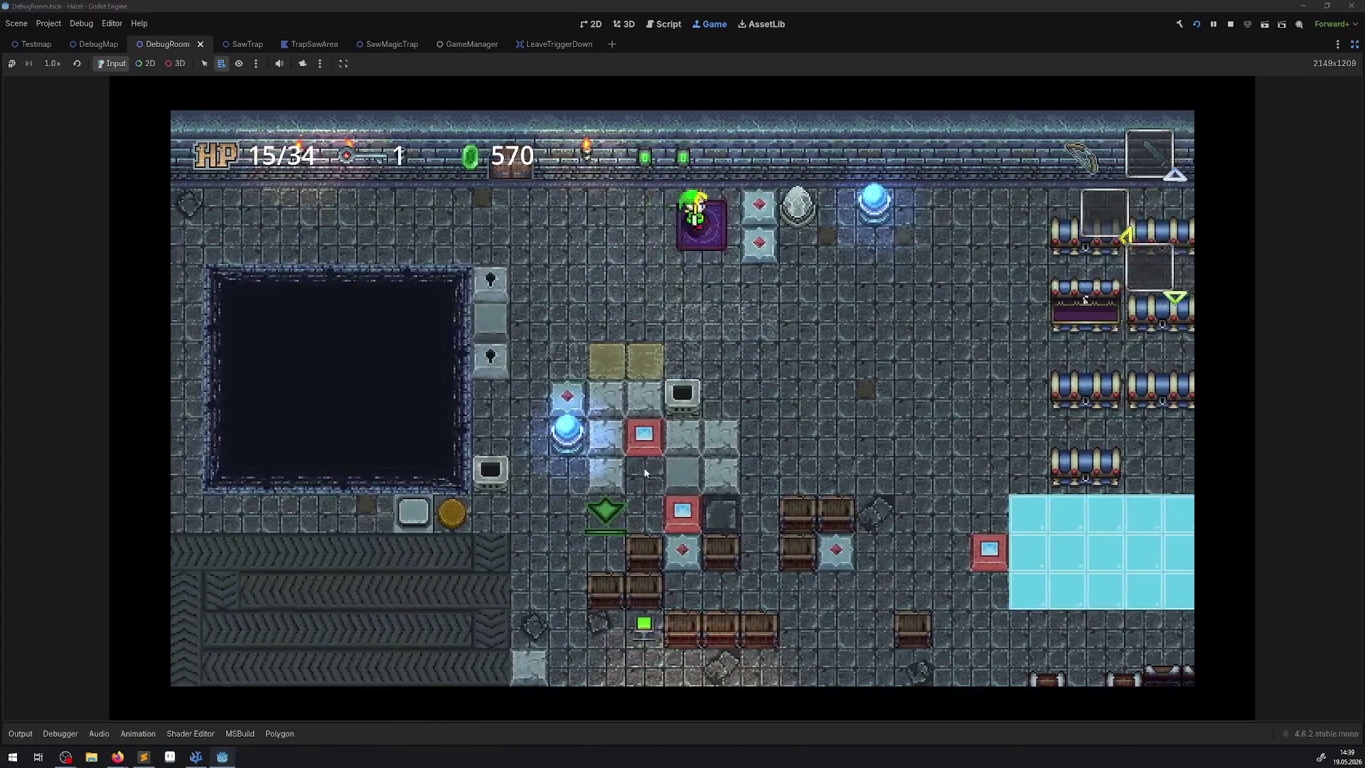
key(Left)
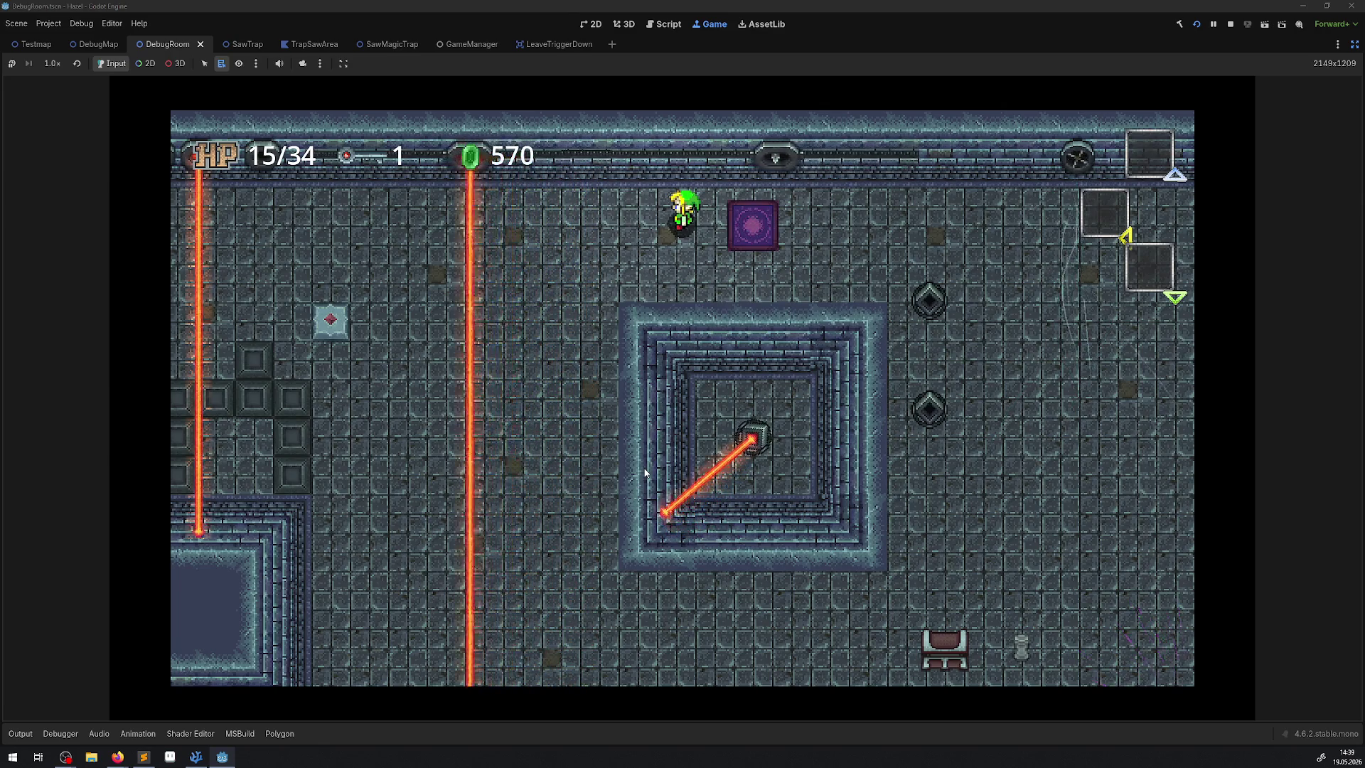
key(Left)
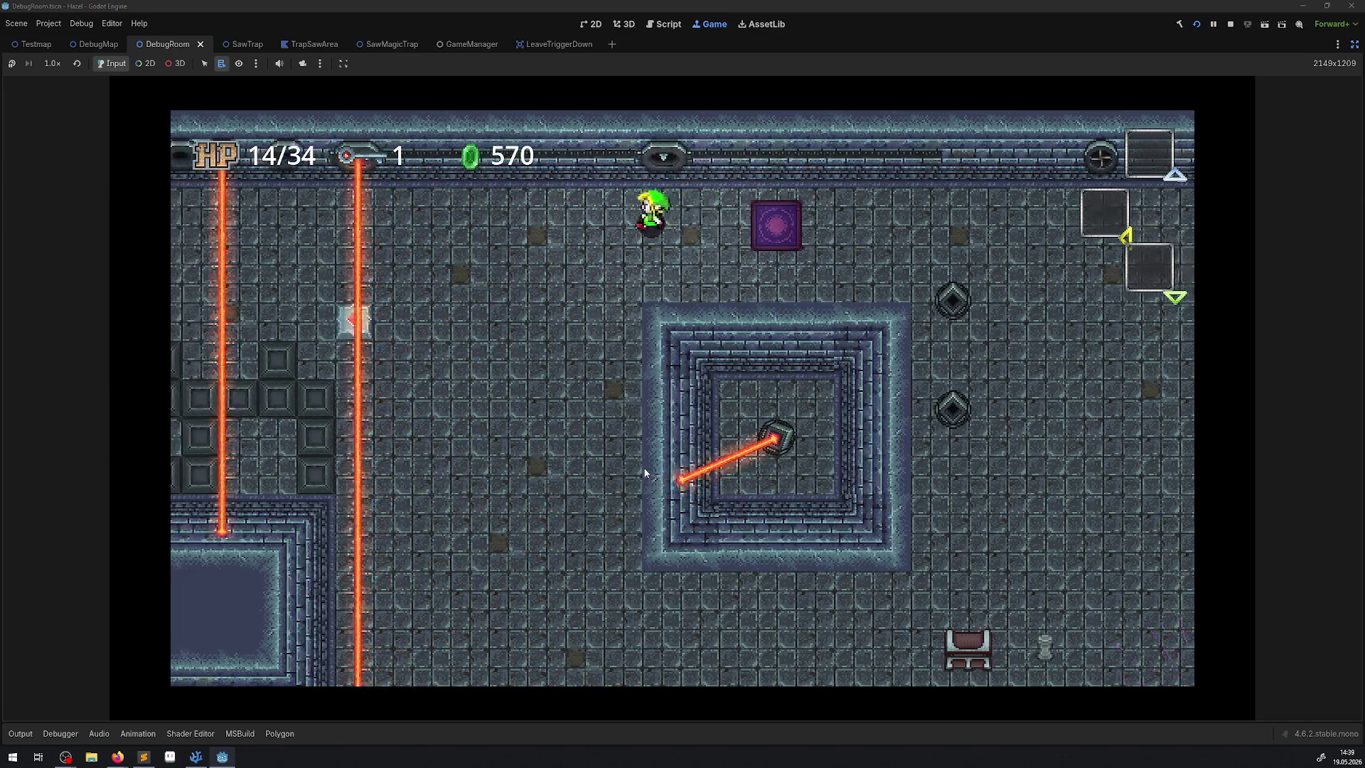
key(Down)
key(Down)
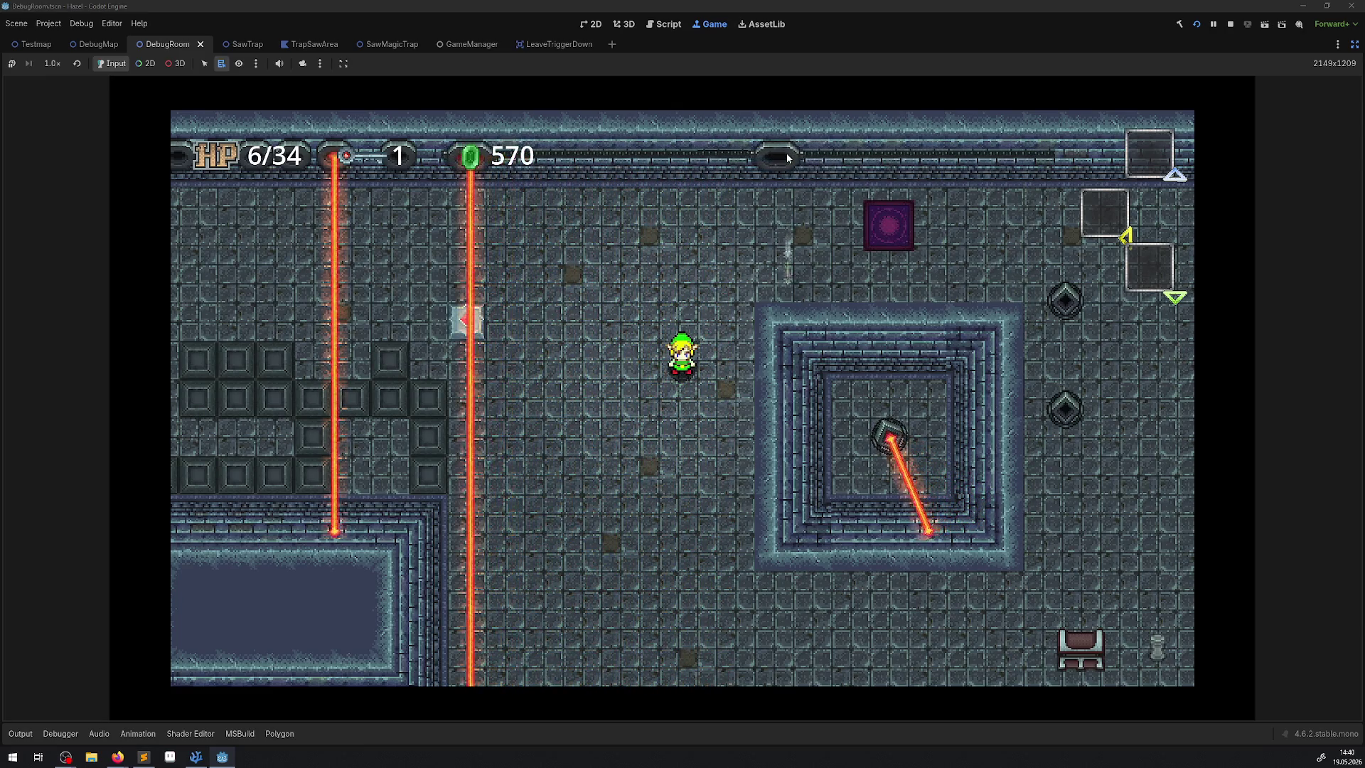
Restart the project for a fresh playtest and briefly show, then hide, the Output log
click(1230, 24)
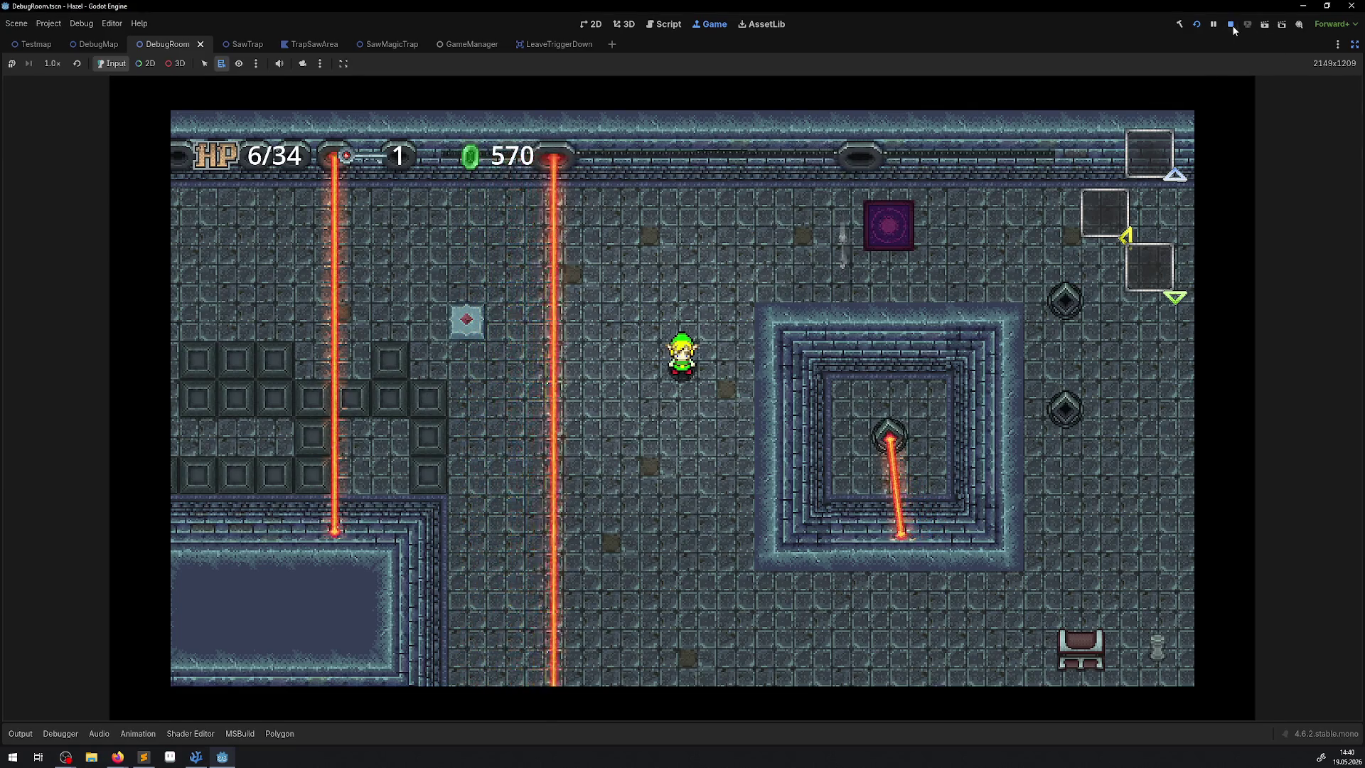
click(1195, 27)
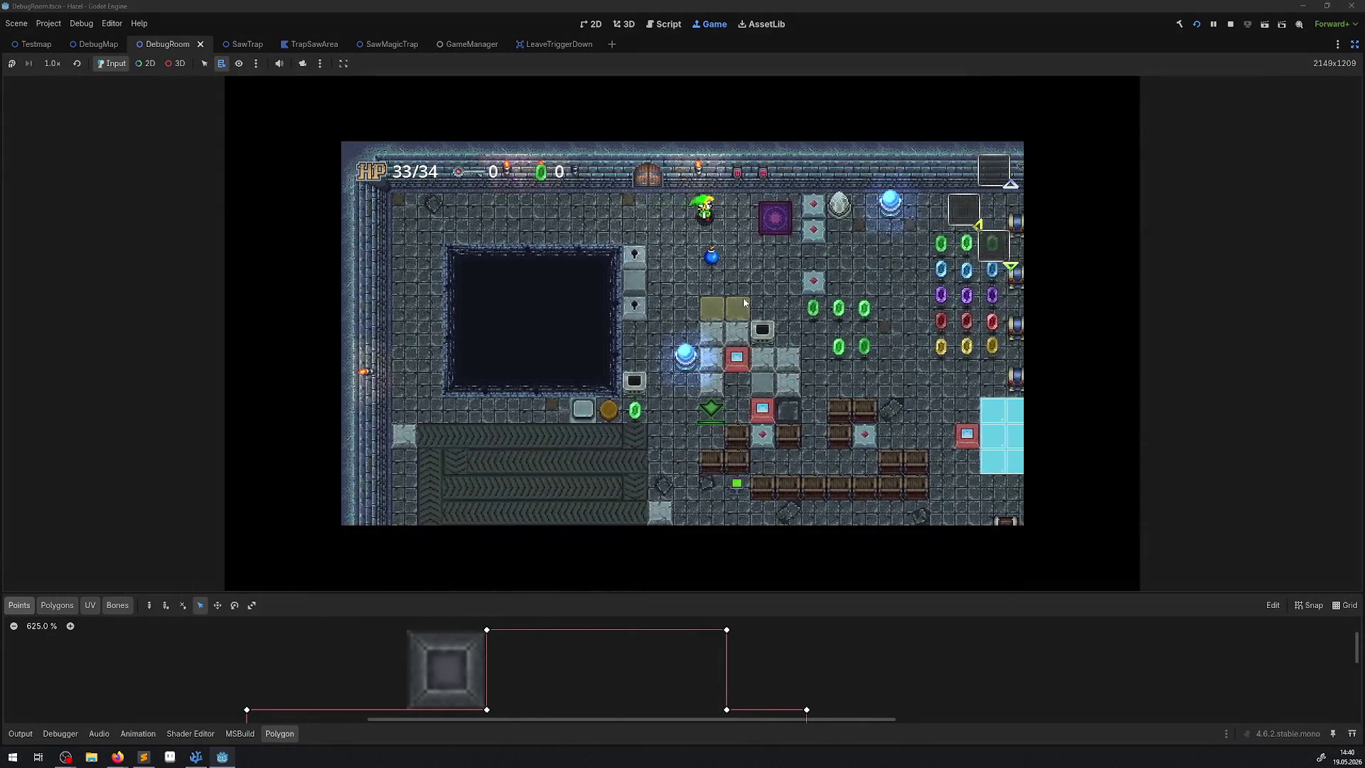
key(Right)
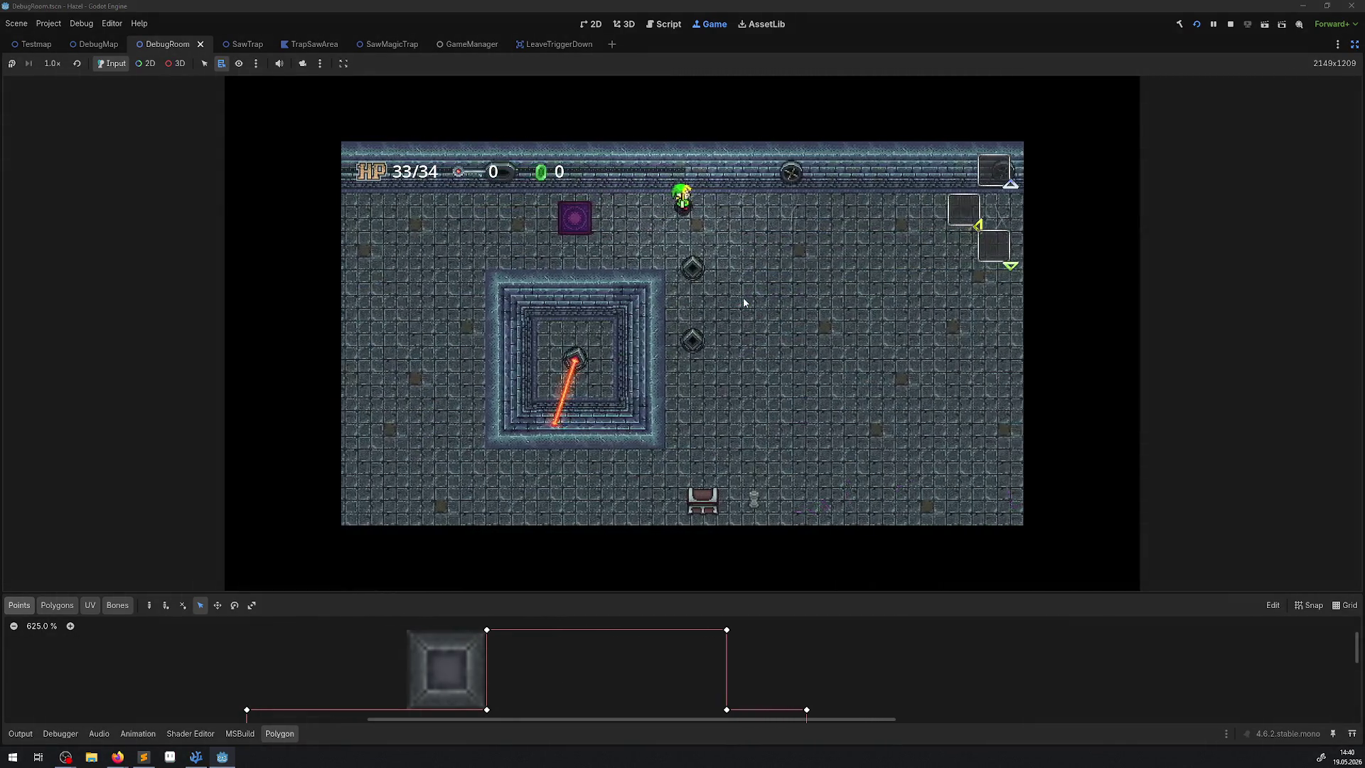
click(28, 733)
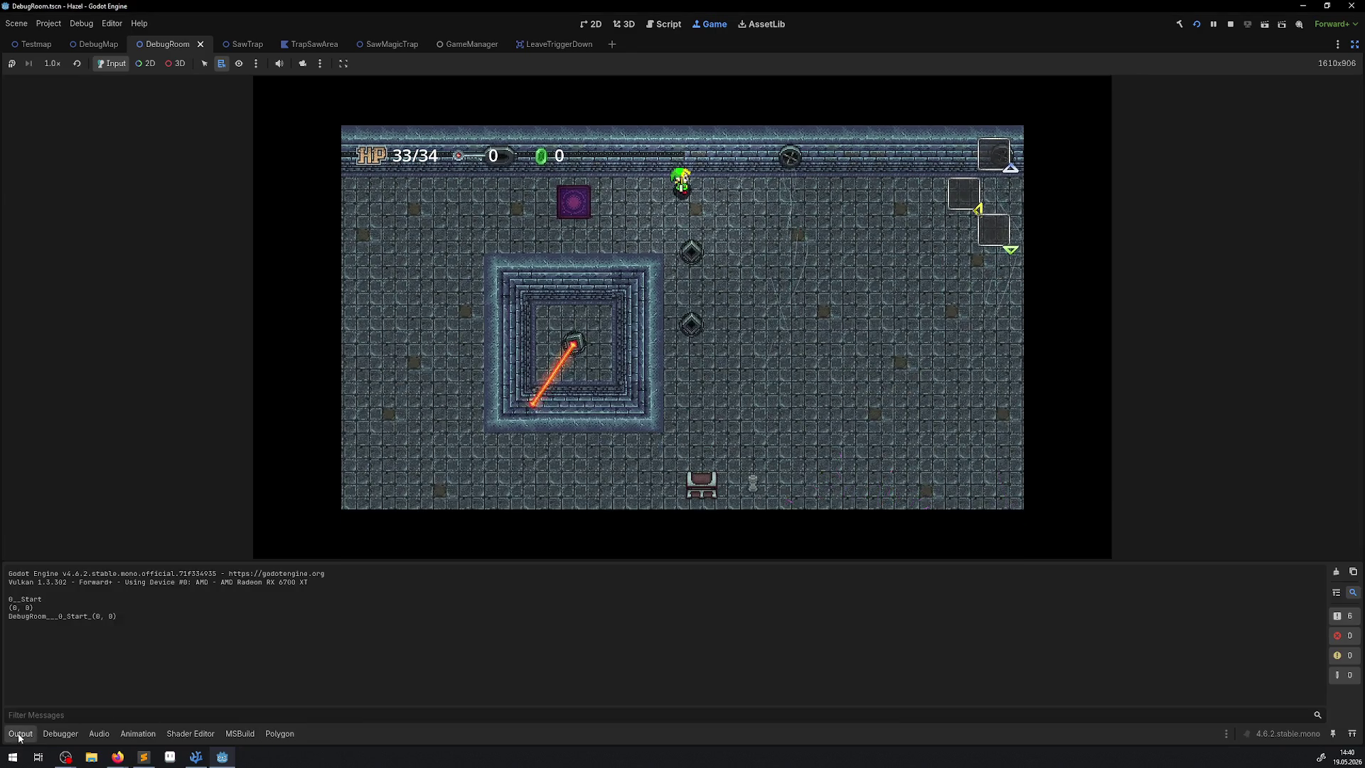
click(21, 733)
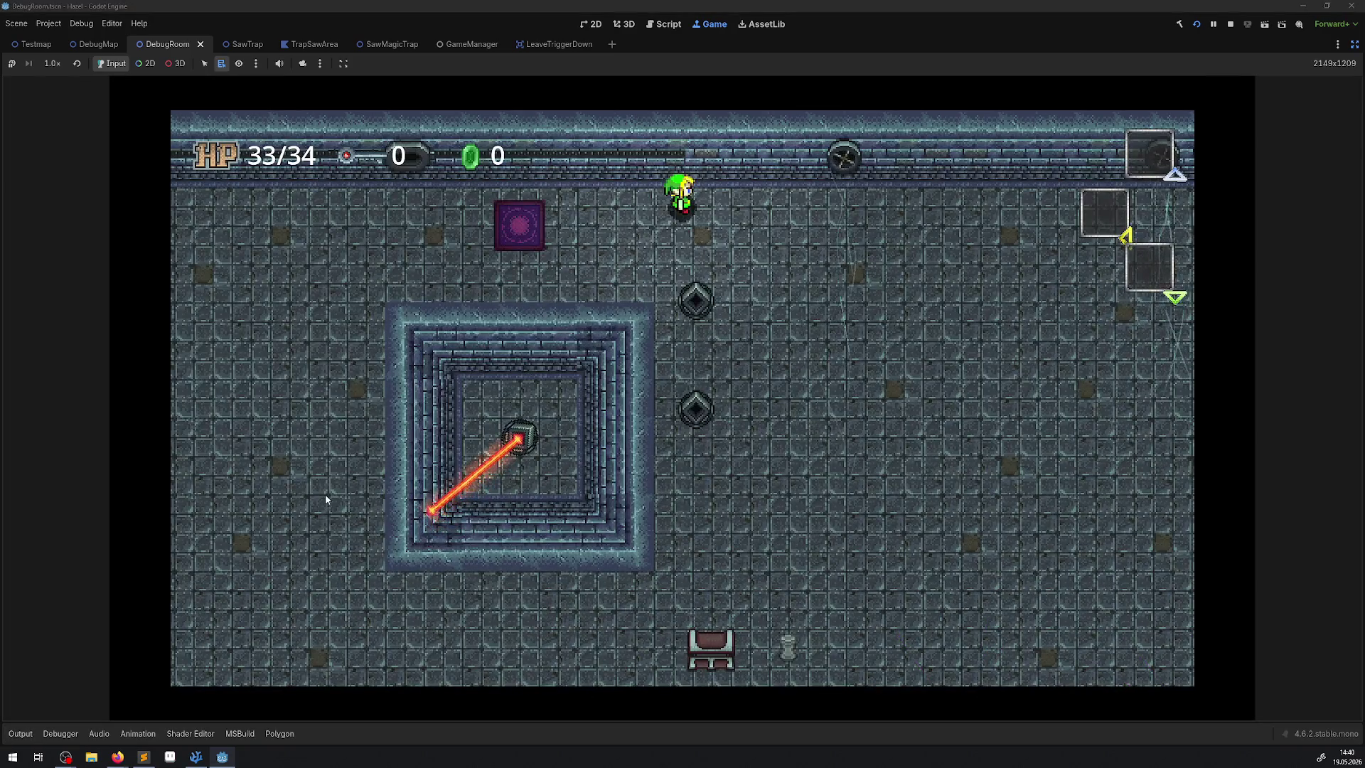
Walk the player through the laser room's corridors toward the lasers
key(Left)
key(Up)
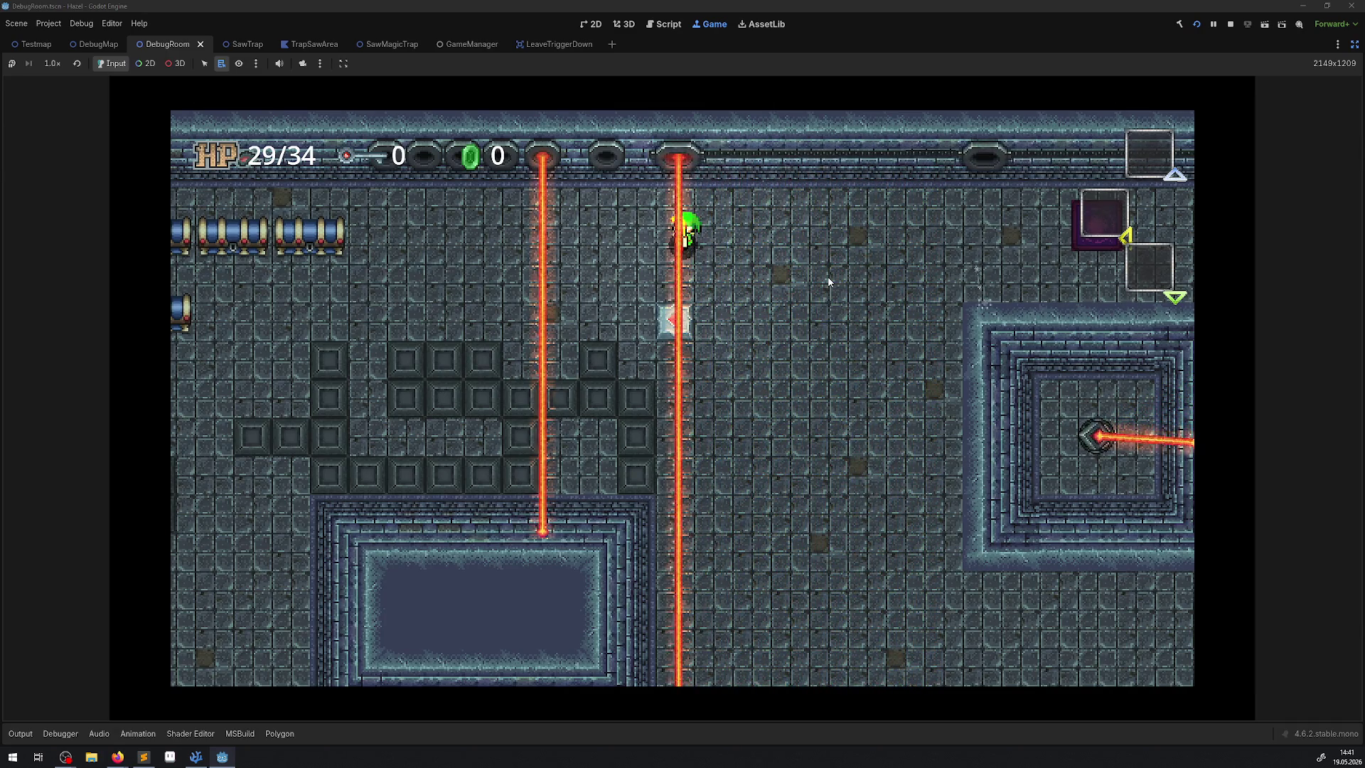
key(Down)
key(Right)
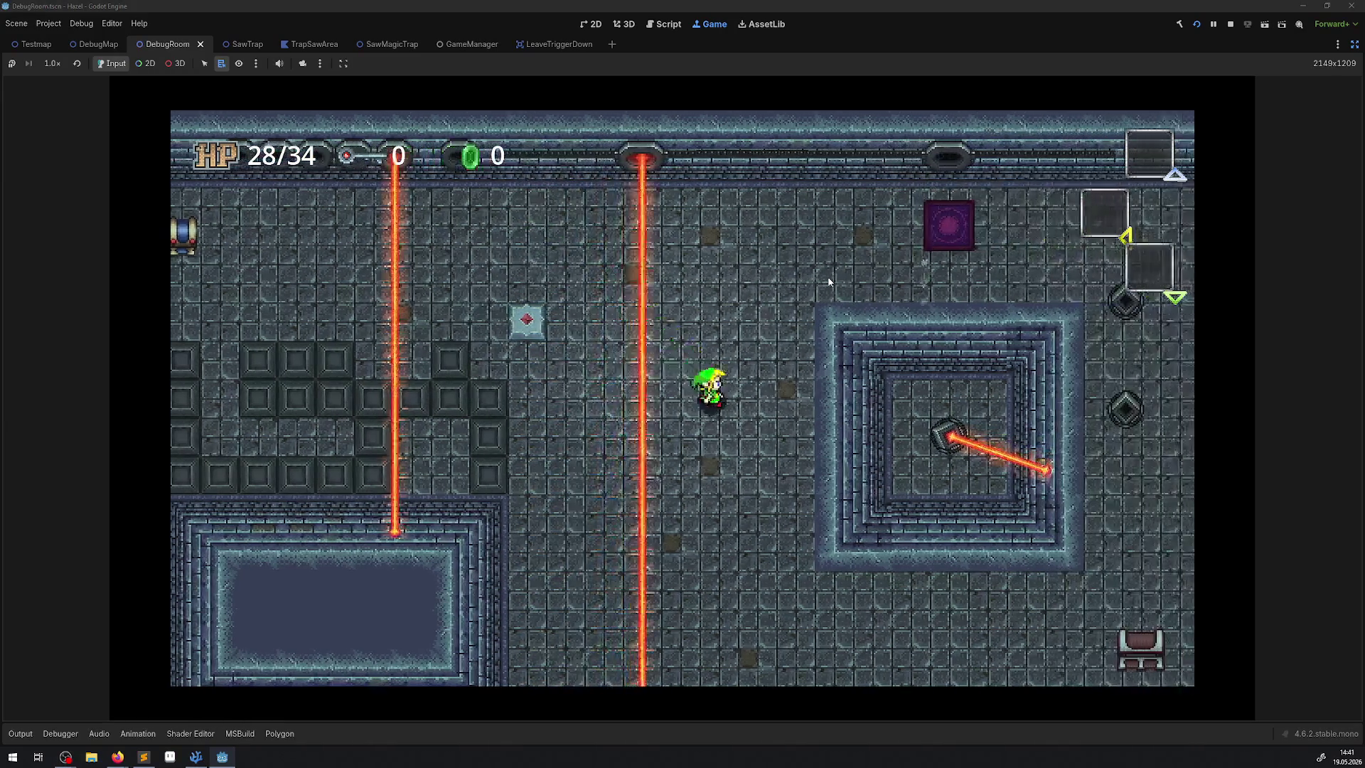
key(Up)
key(Right)
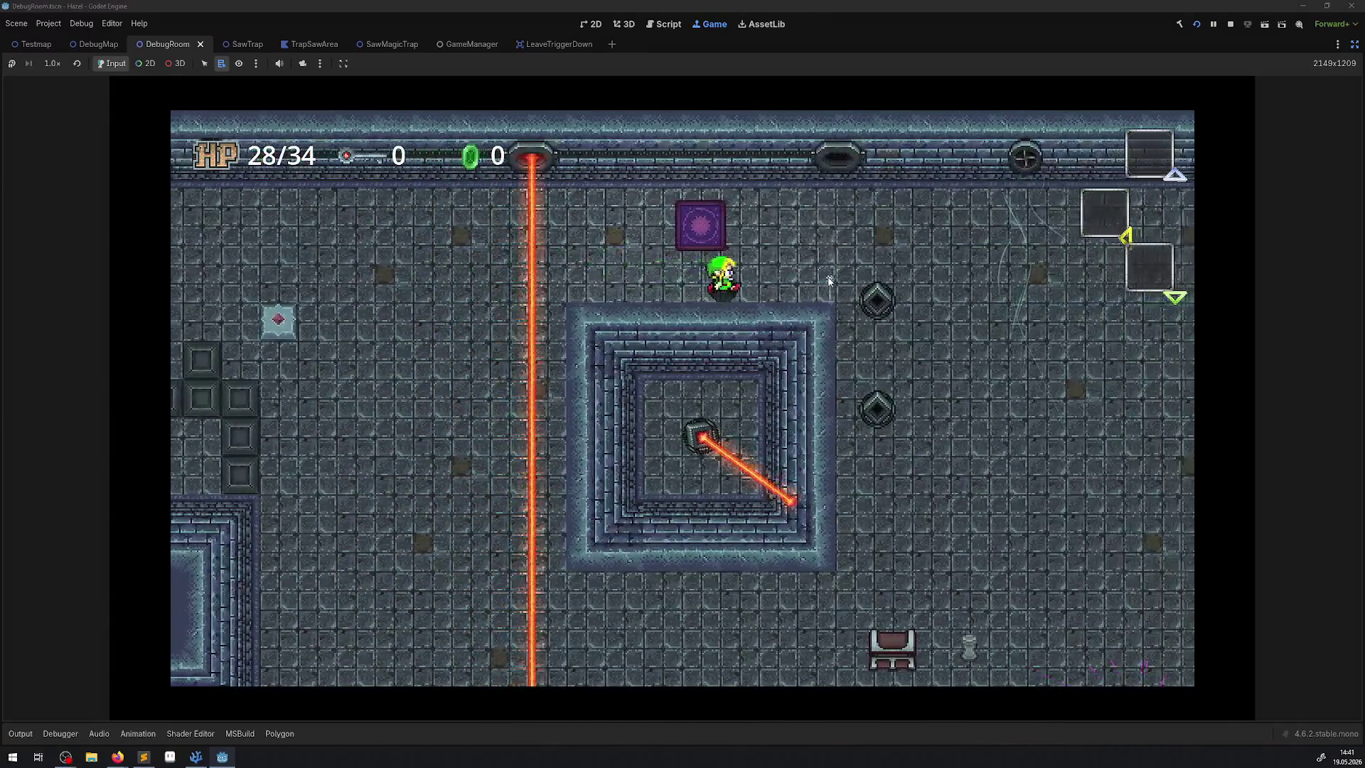
key(Up)
key(Right)
key(Down)
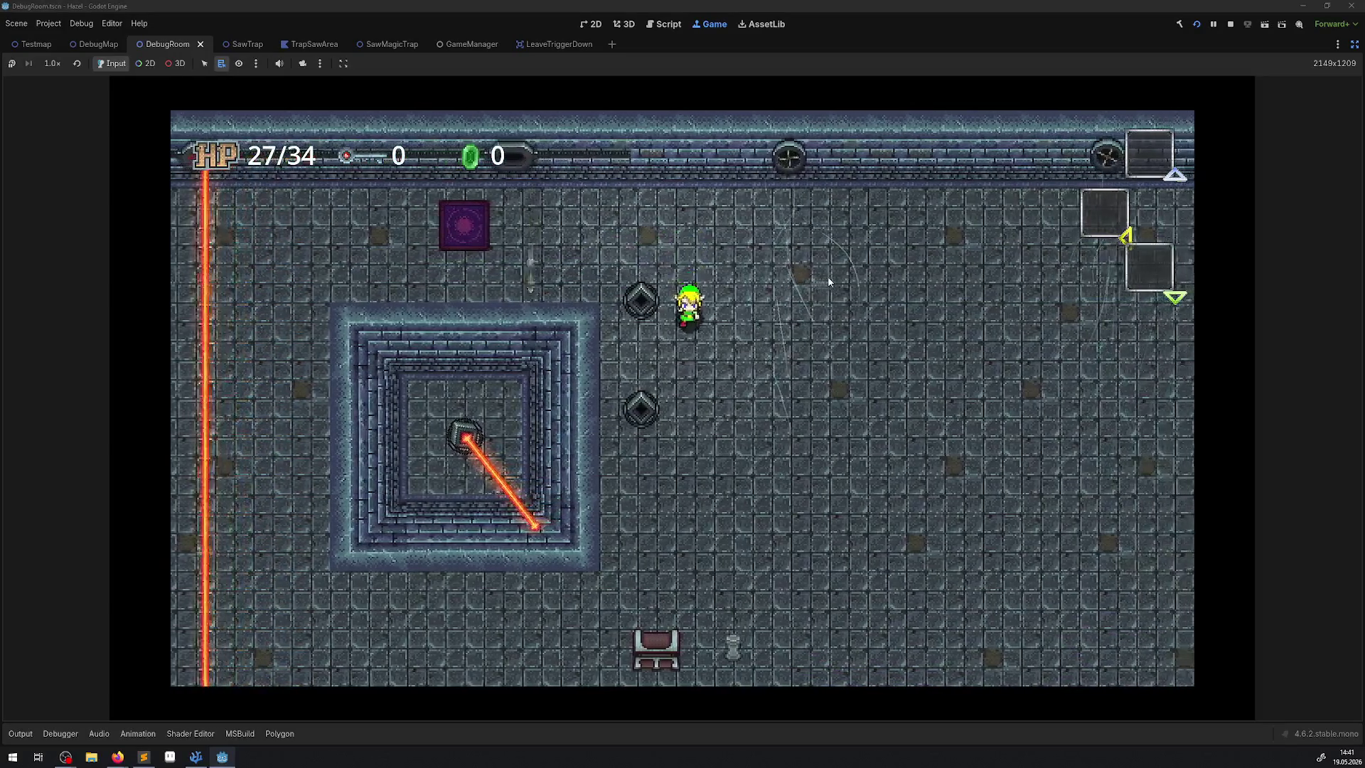
key(Up)
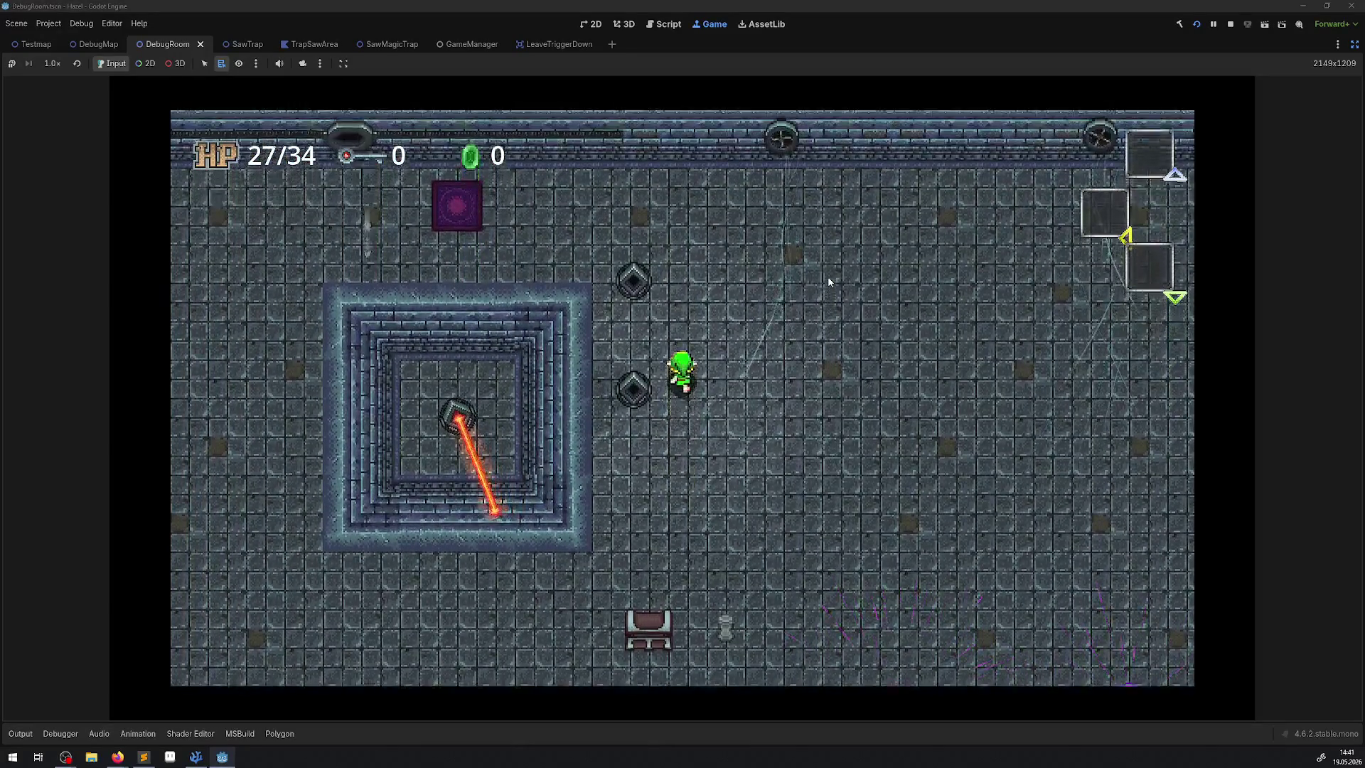
key(Down)
key(Left)
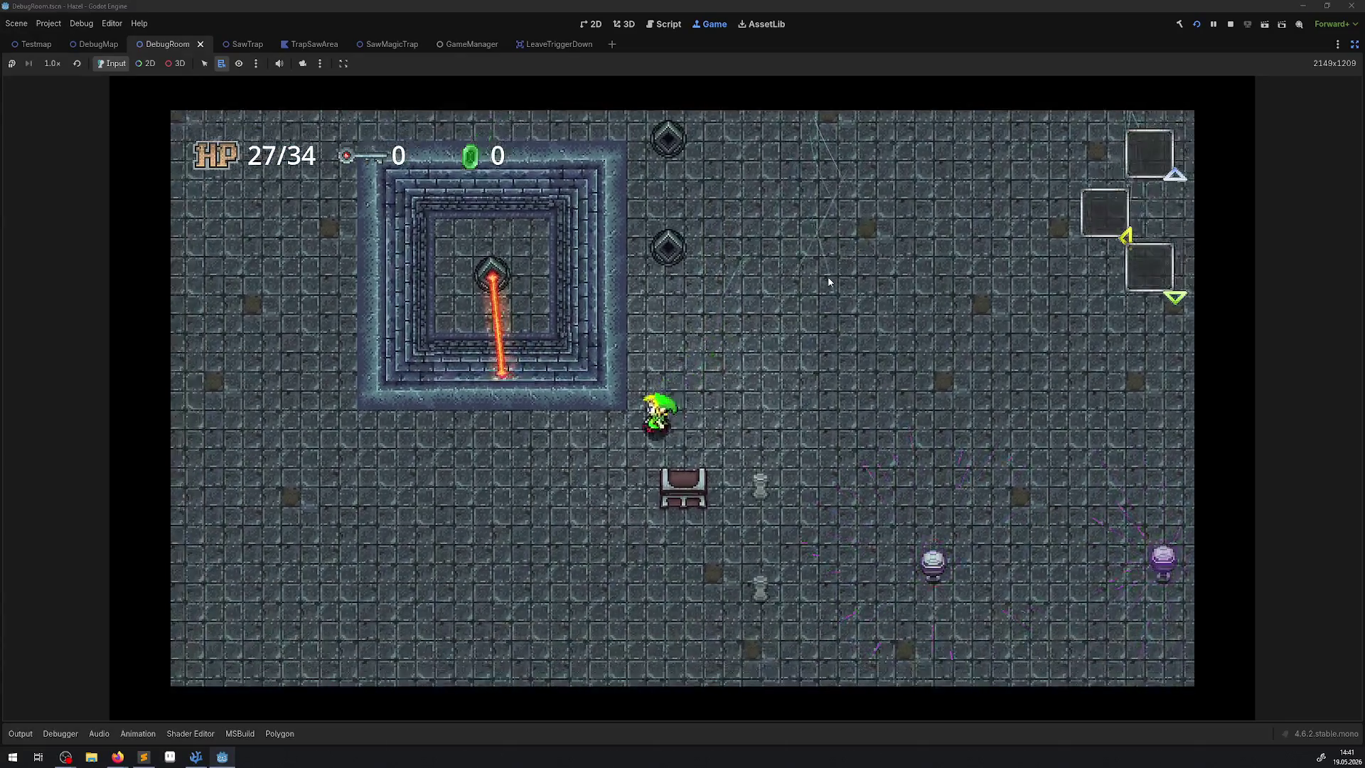
key(Down)
key(Left)
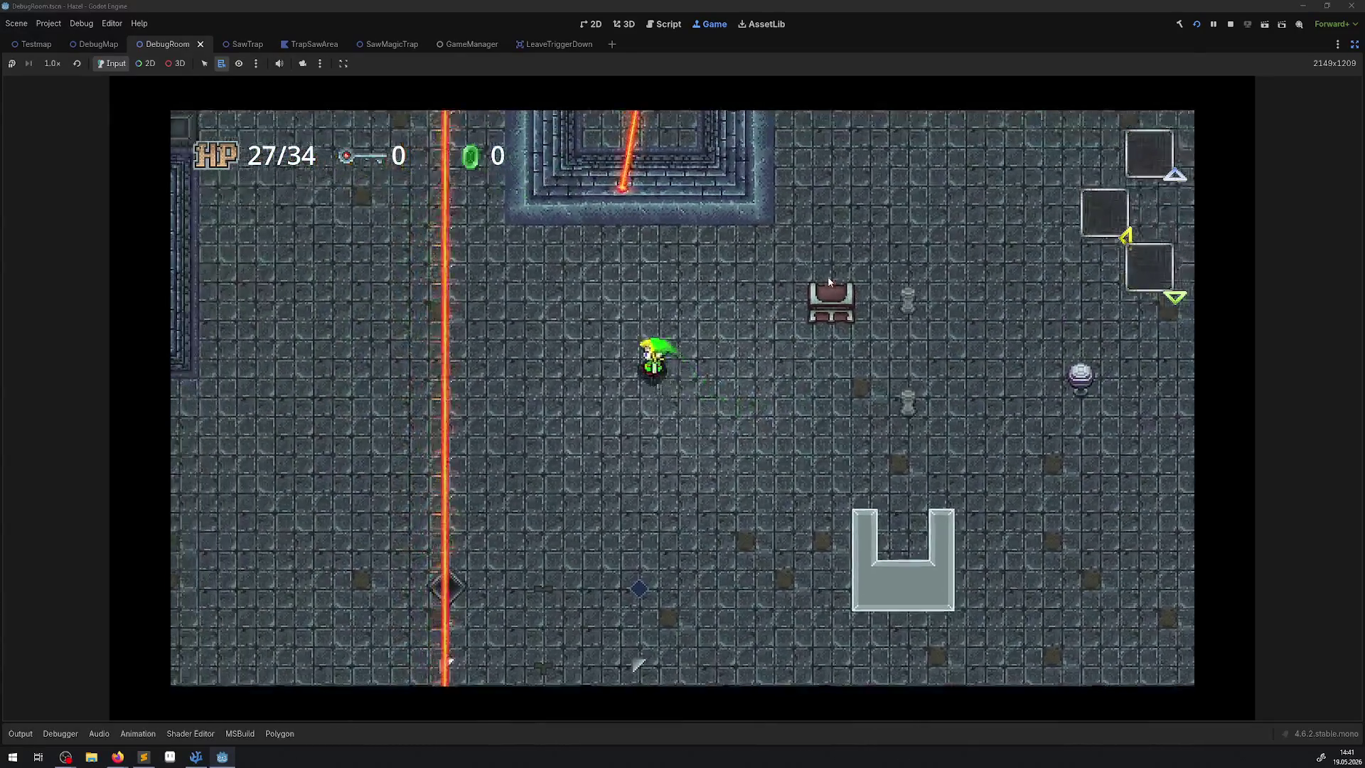
key(Up)
key(Left)
key(Up)
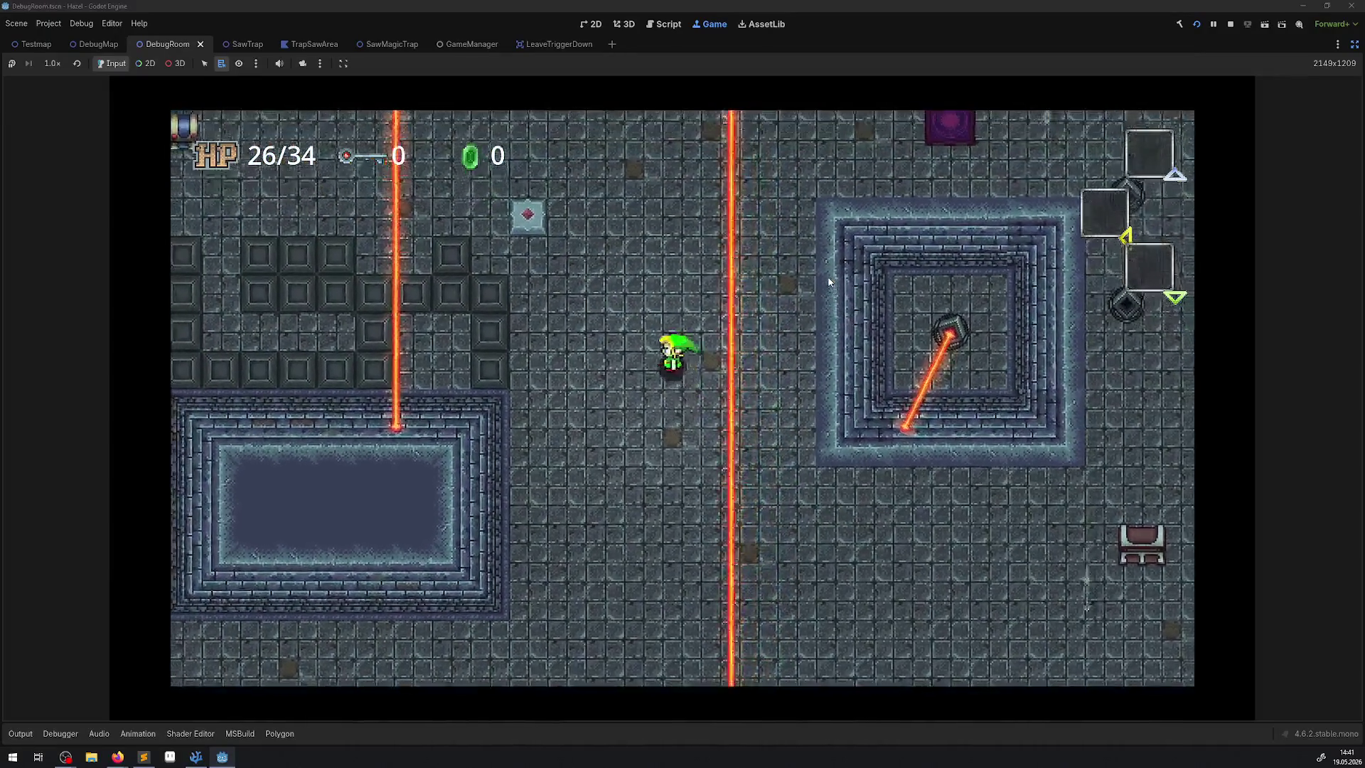
Step onto the spike tile, cross the laser toward the ice block, then stop the game with F8
key(Up)
key(Left)
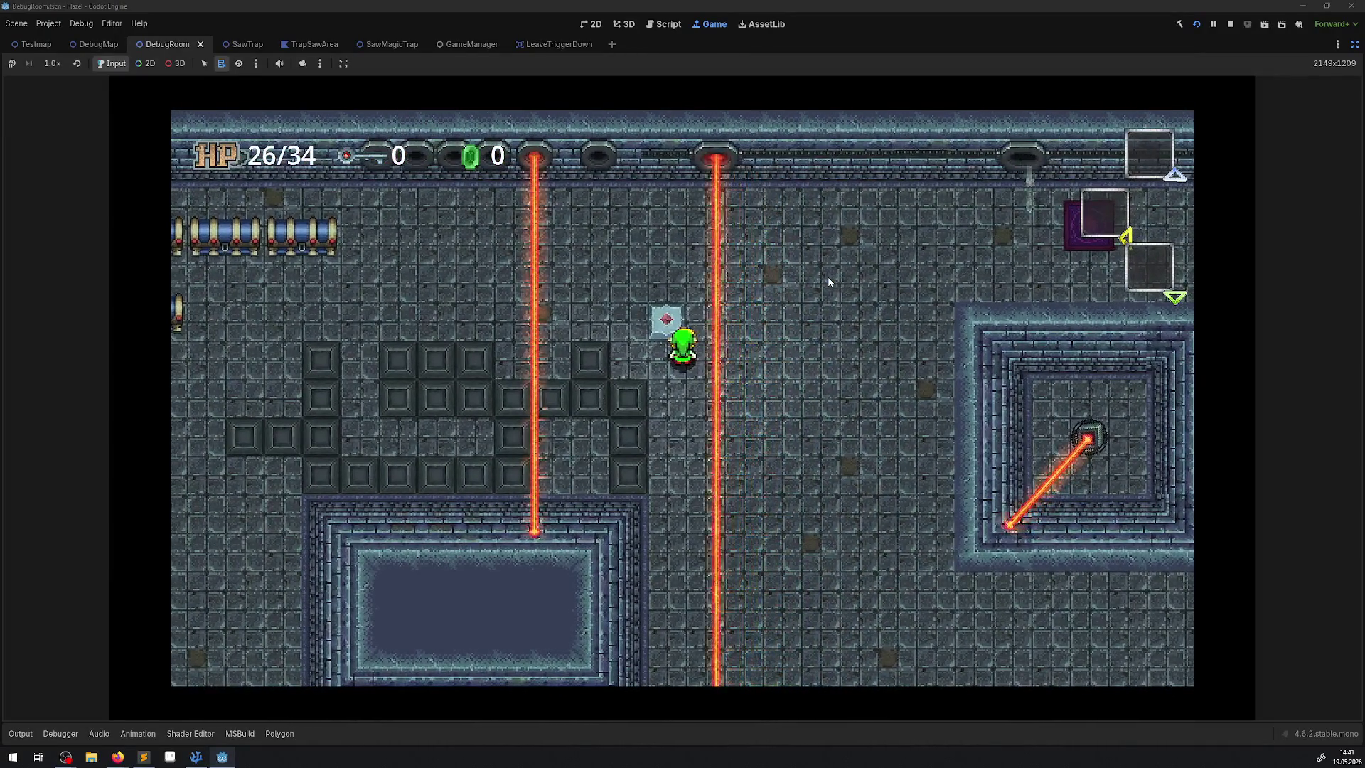
key(Left)
key(Up)
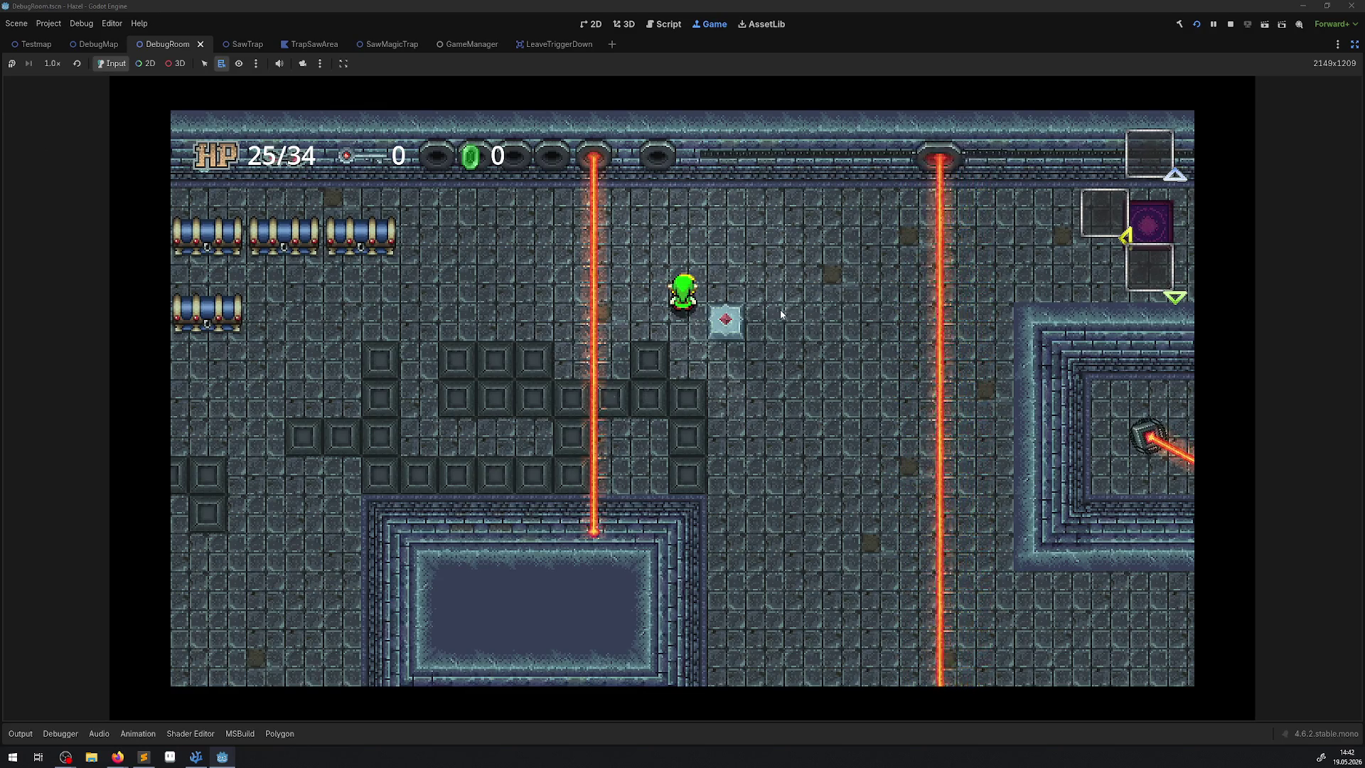
key(Left)
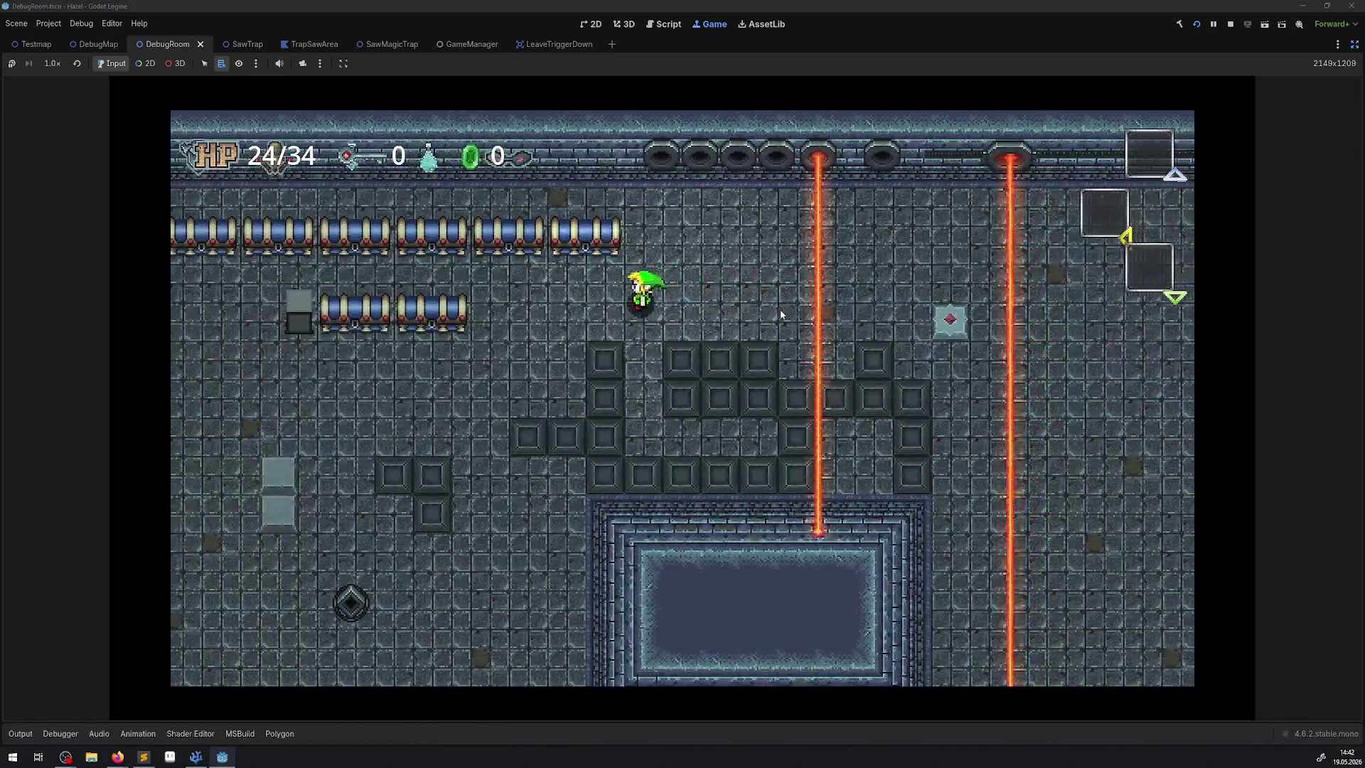
key(Down)
key(Left)
key(Down)
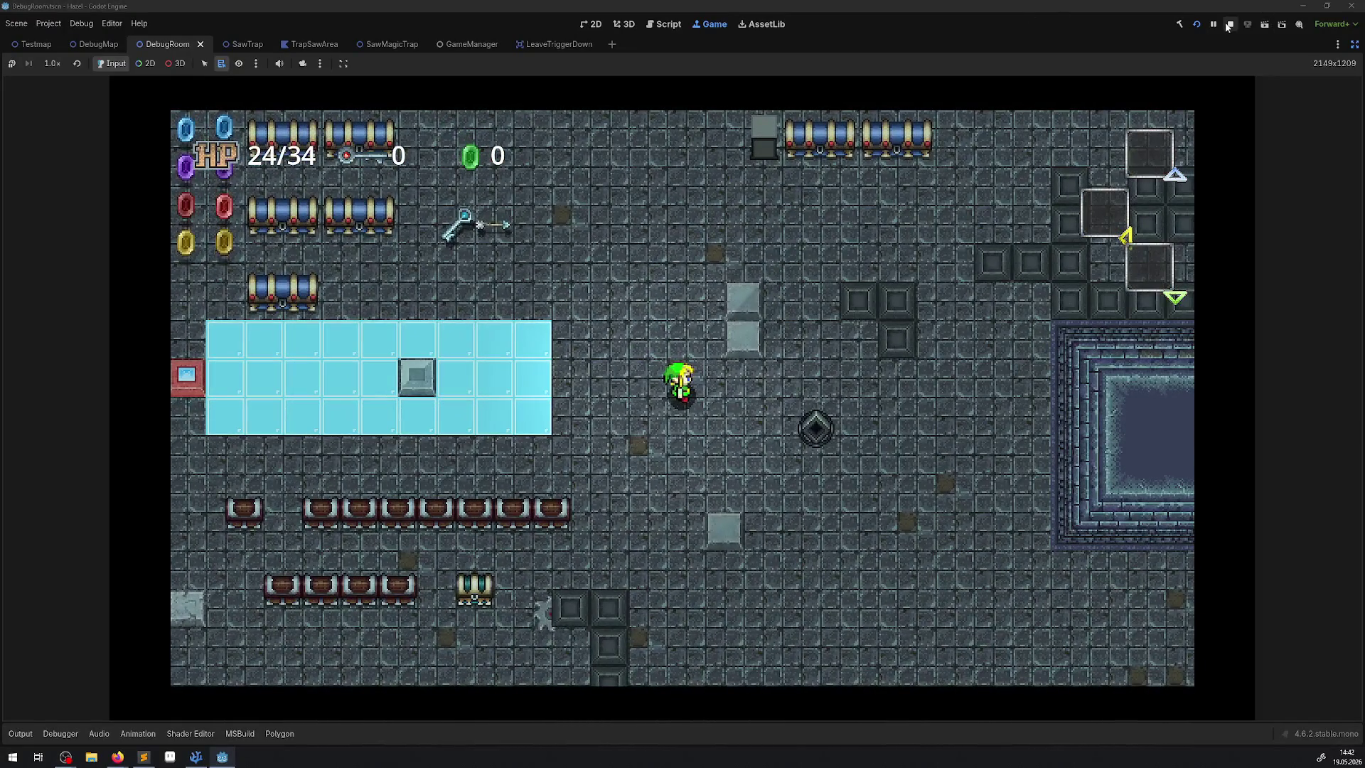
key(F8)
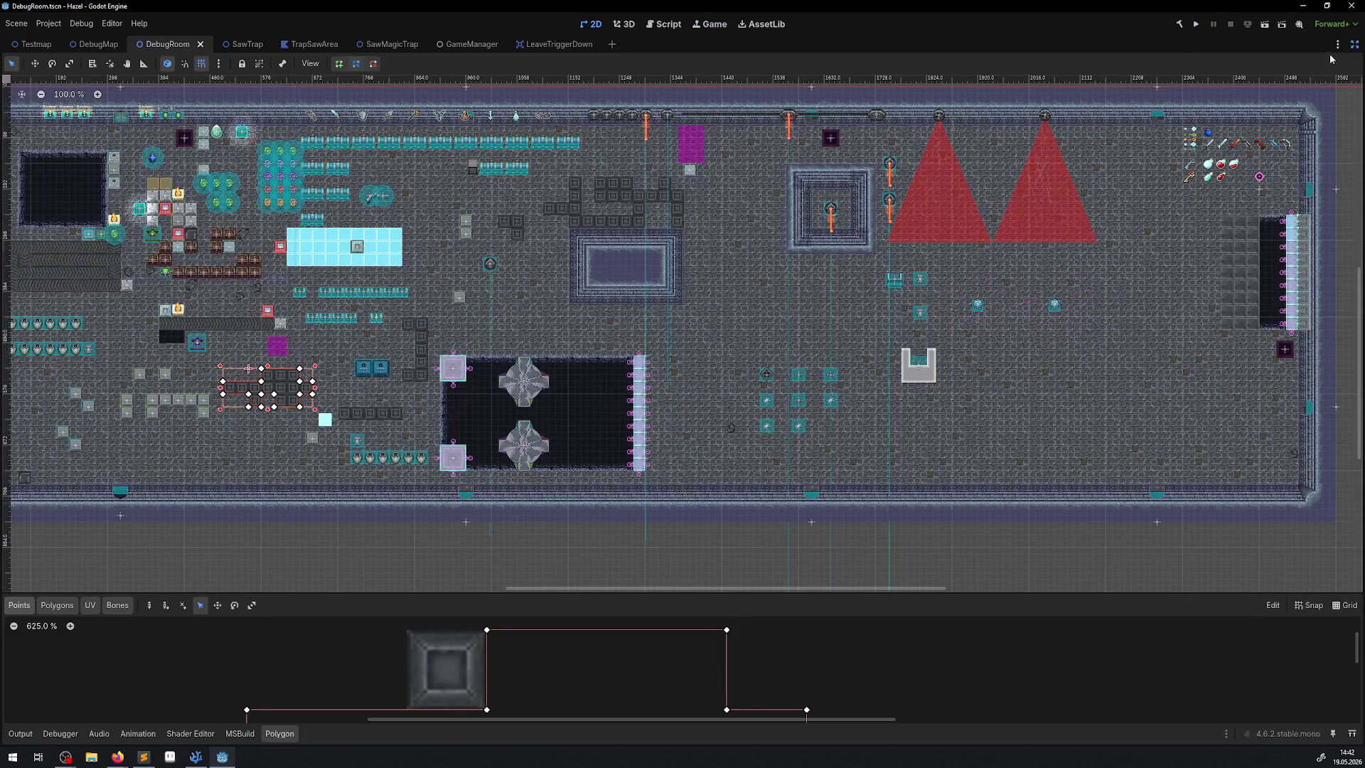
Restore the scene tree and inspector, zoom around TrapSawArea, then switch to the Steinblock wiki page
click(1354, 44)
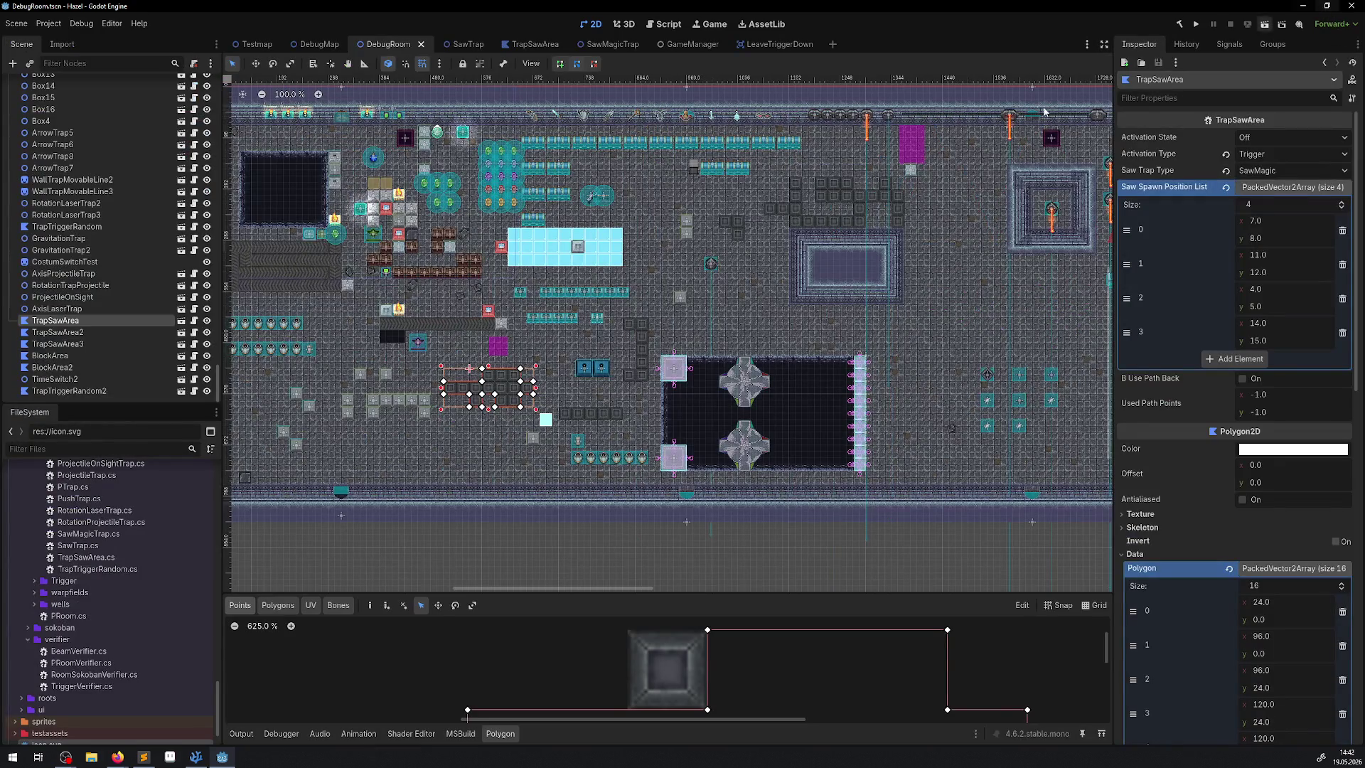
scroll(563, 367, up, 5)
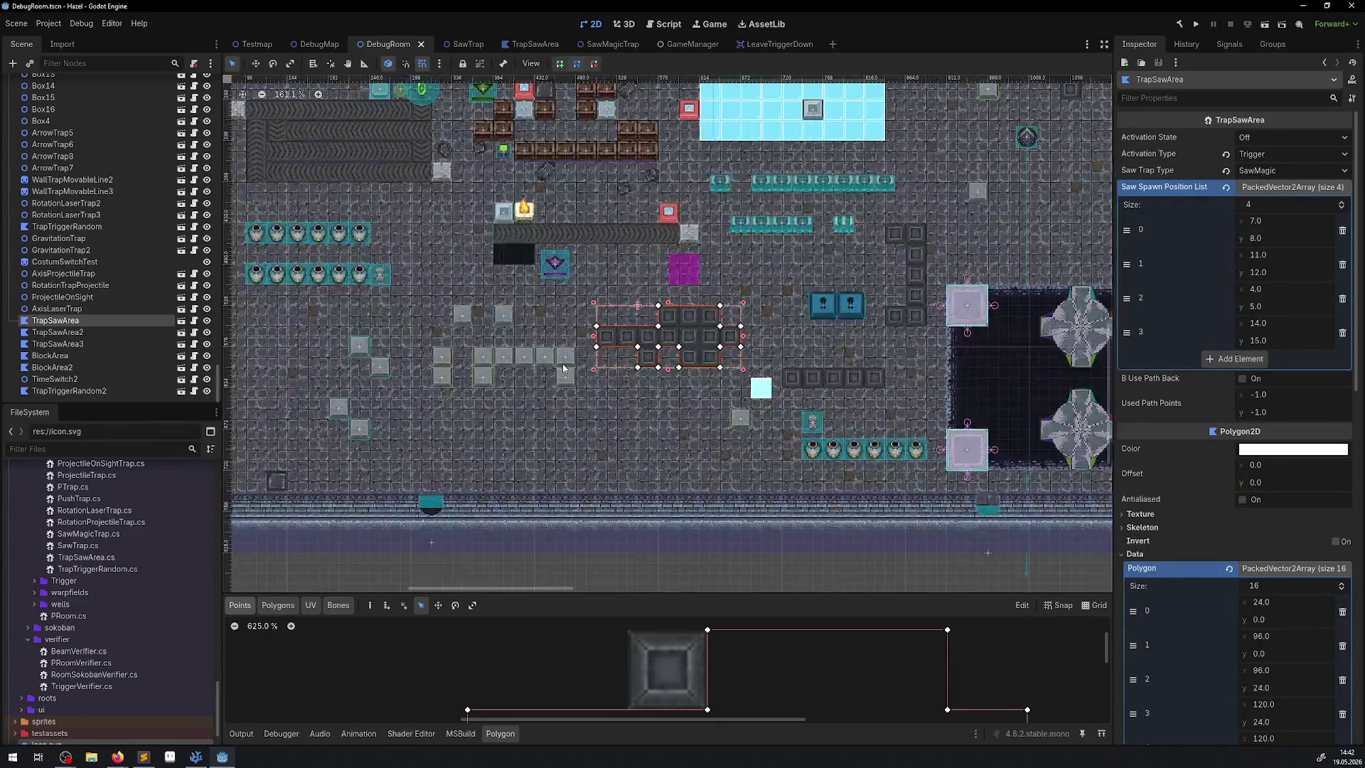
scroll(563, 367, up, 3)
scroll(481, 403, up, 1)
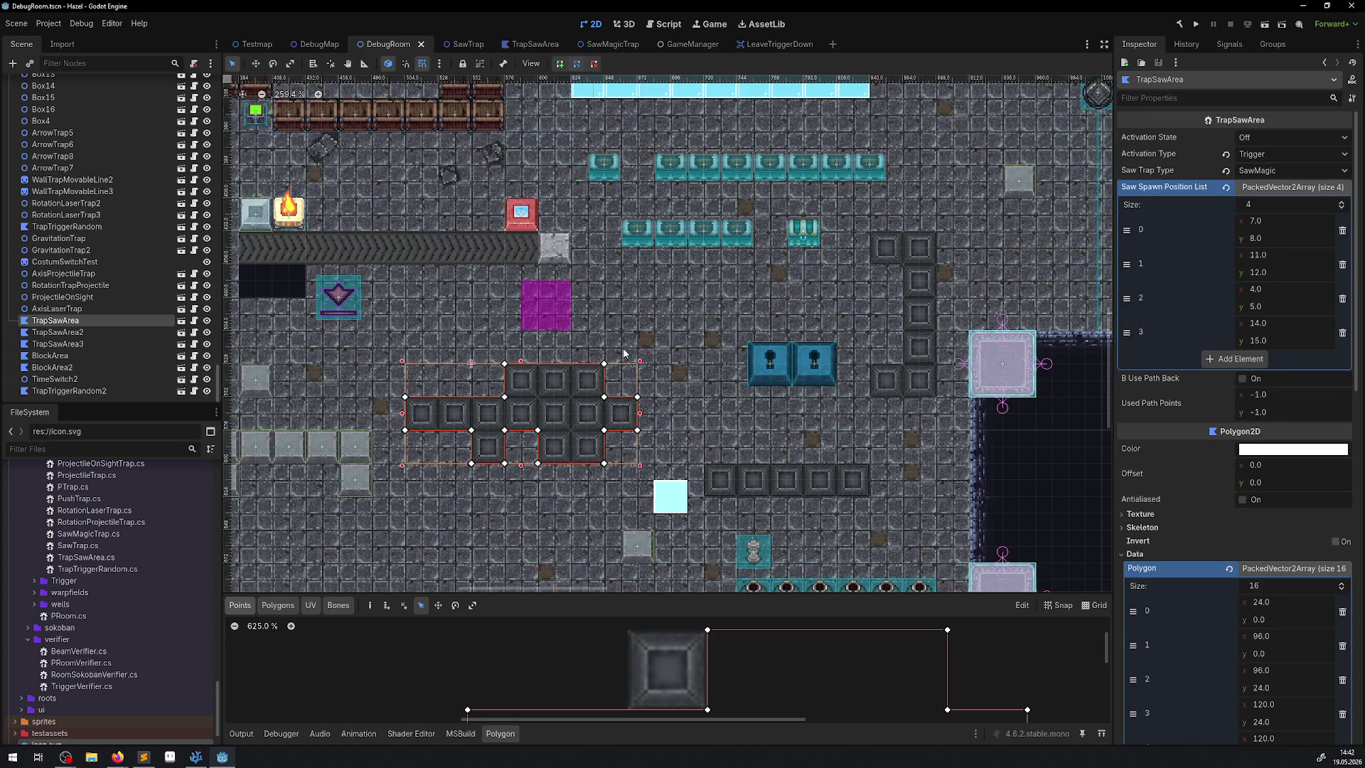
scroll(625, 350, down, 3)
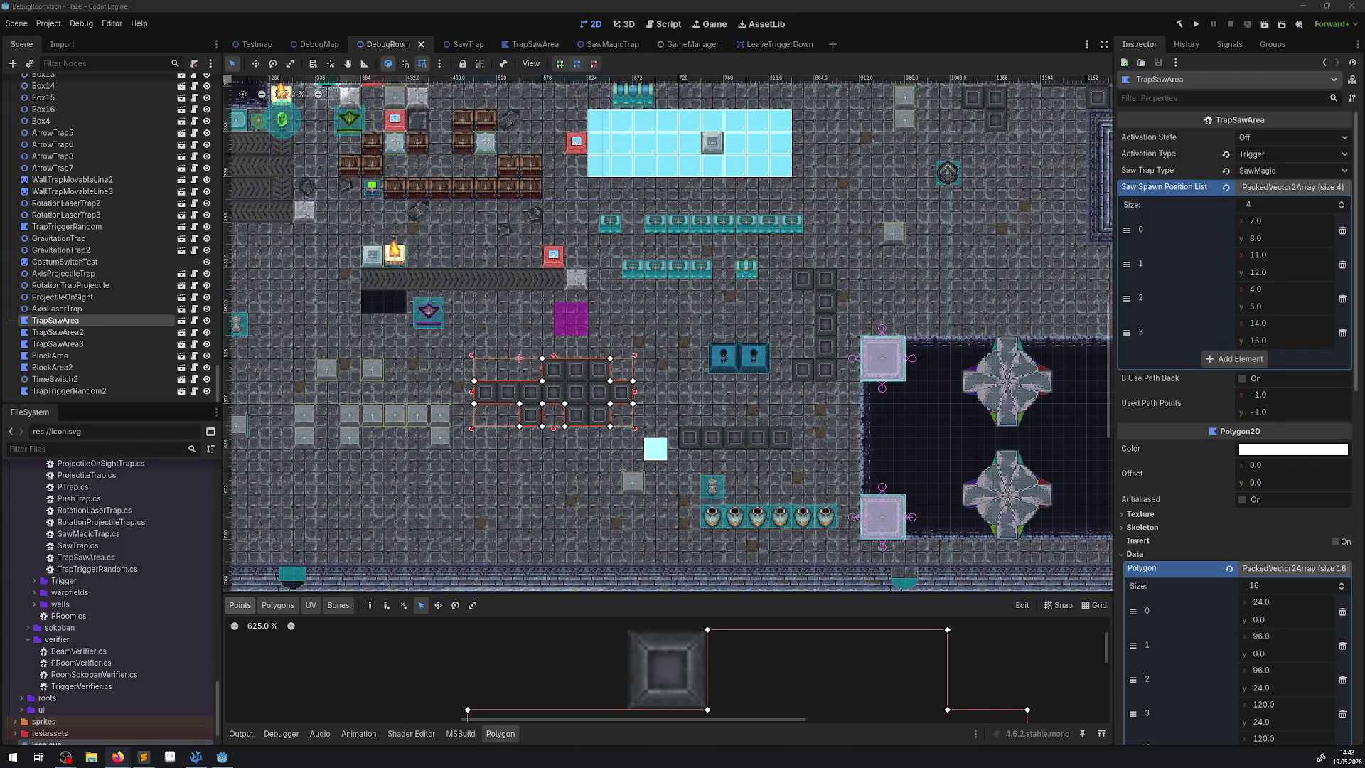
key(alt+Tab)
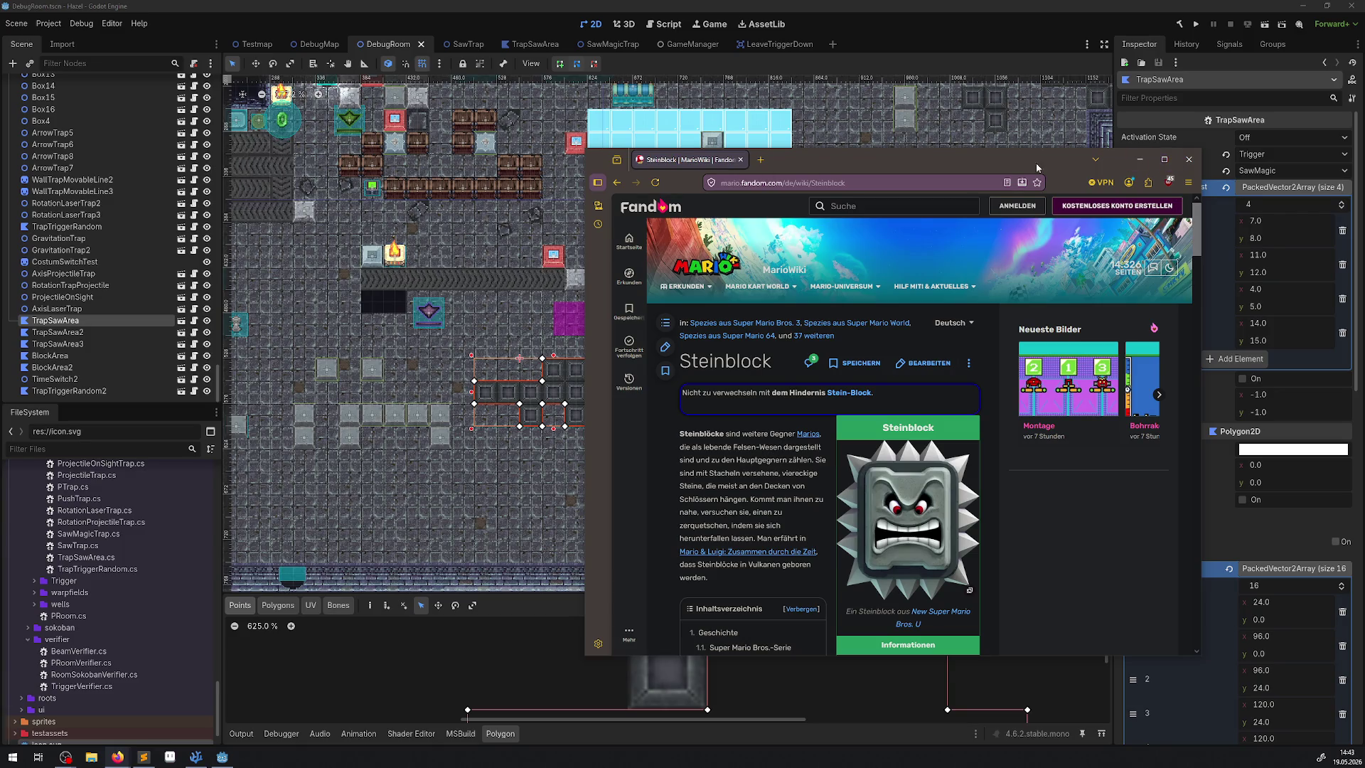
Close the Firefox window showing the MarioWiki Steinblock article
click(1189, 159)
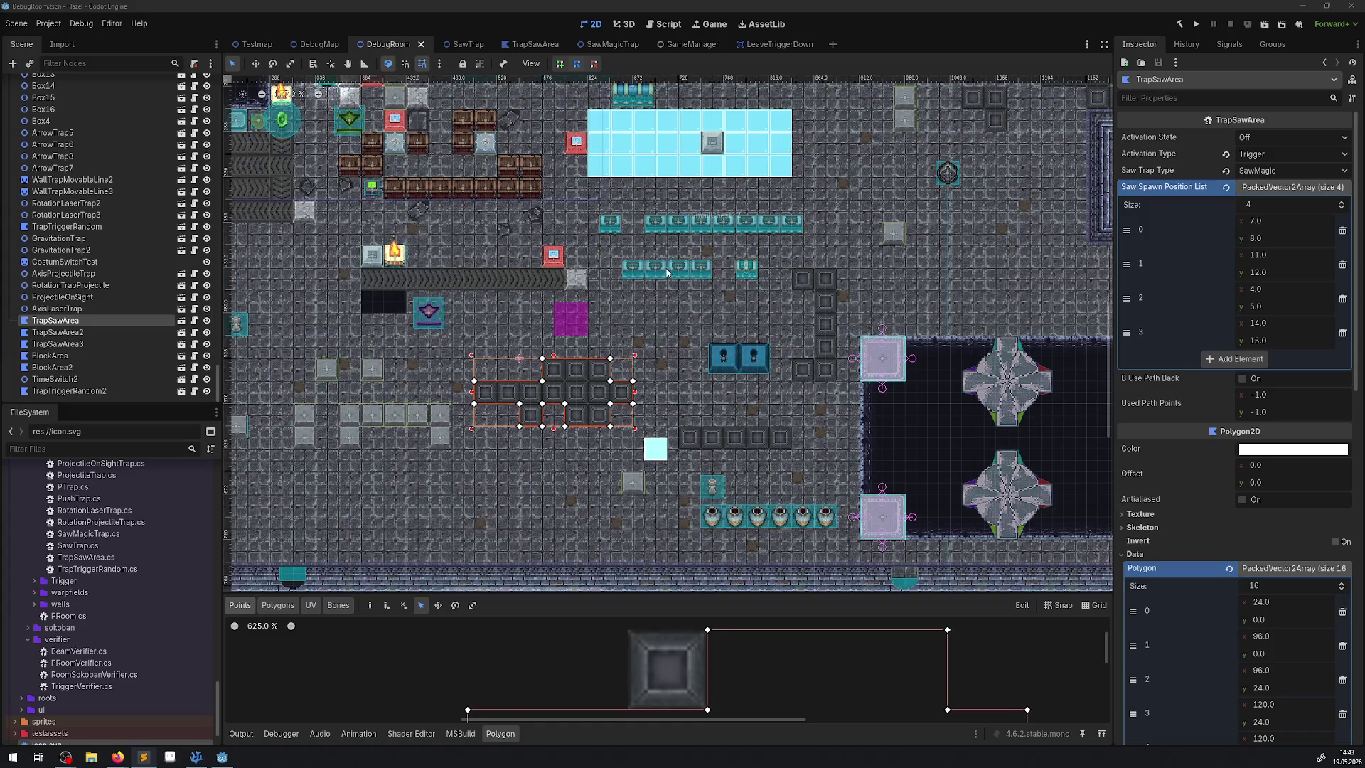
Add two new points on TrapSawArea's top edge, aligning one to x 72
scroll(597, 316, down, 2)
scroll(597, 316, right, 3)
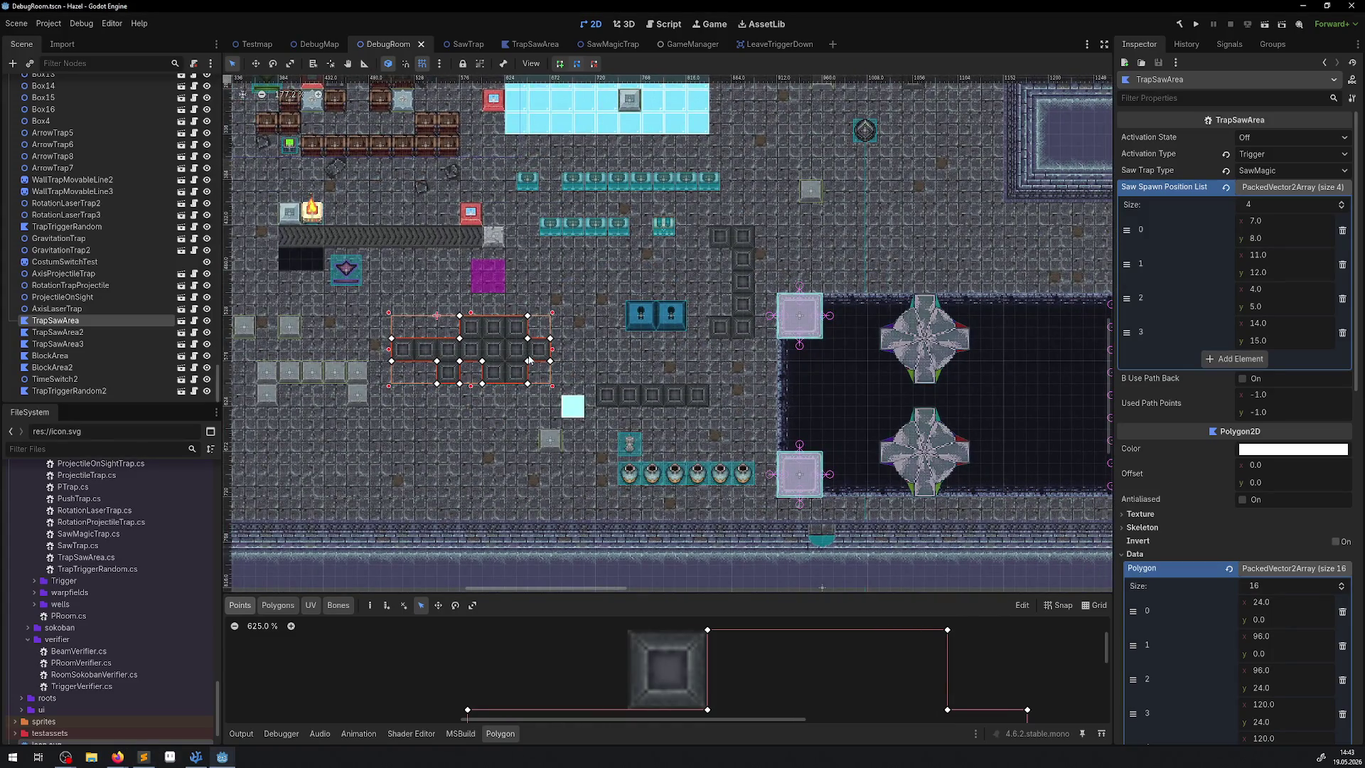
scroll(529, 360, up, 15)
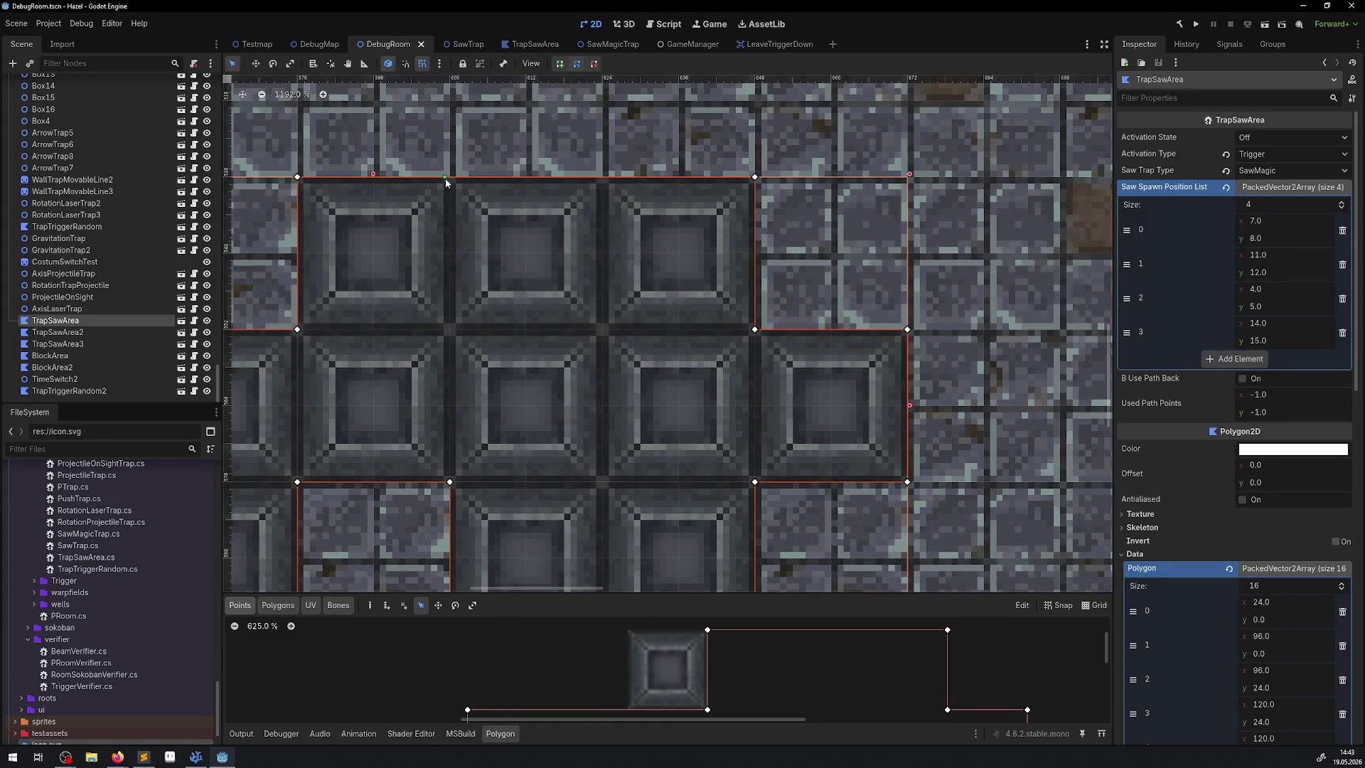
click(448, 177)
click(597, 177)
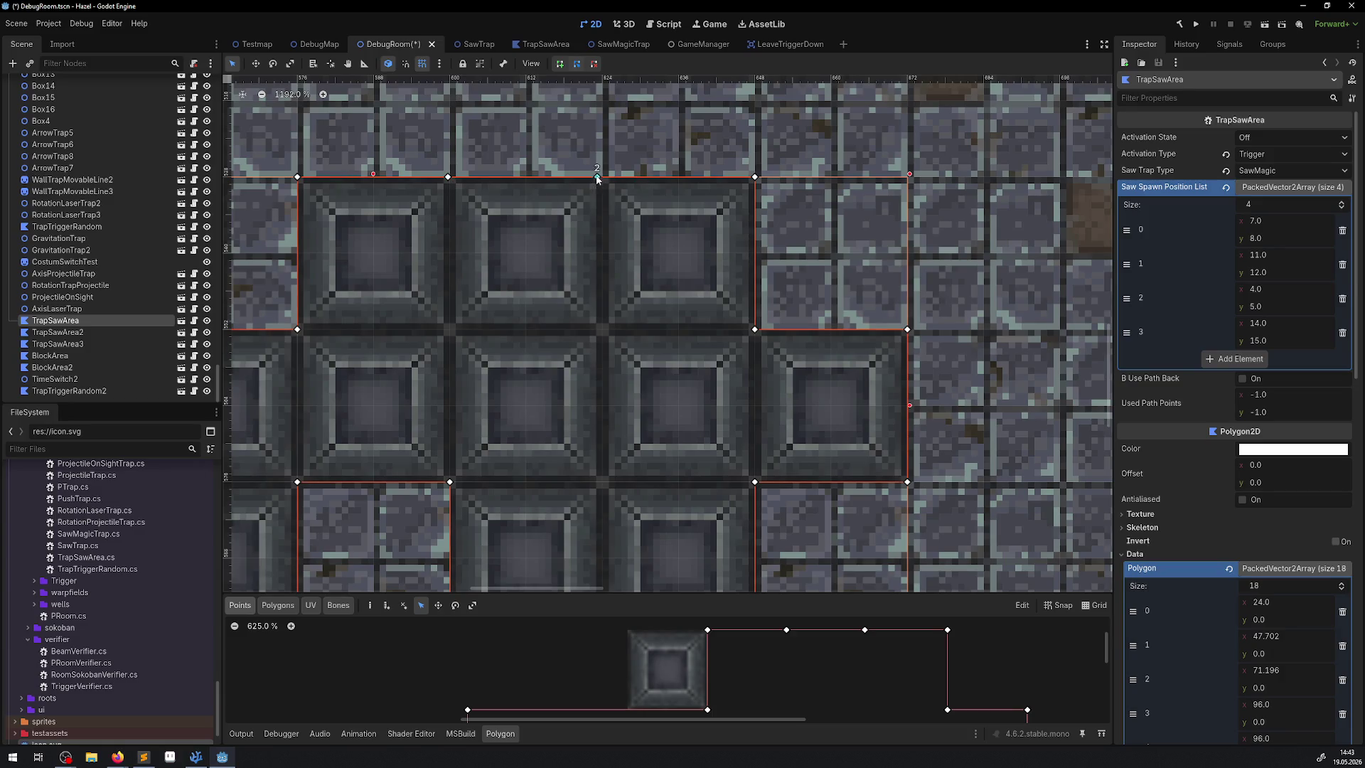
drag(597, 178, 607, 178)
Pull a top point down one tile into a stepped notch, then bring up the Sen's Fortress wiki
drag(496, 178, 448, 316)
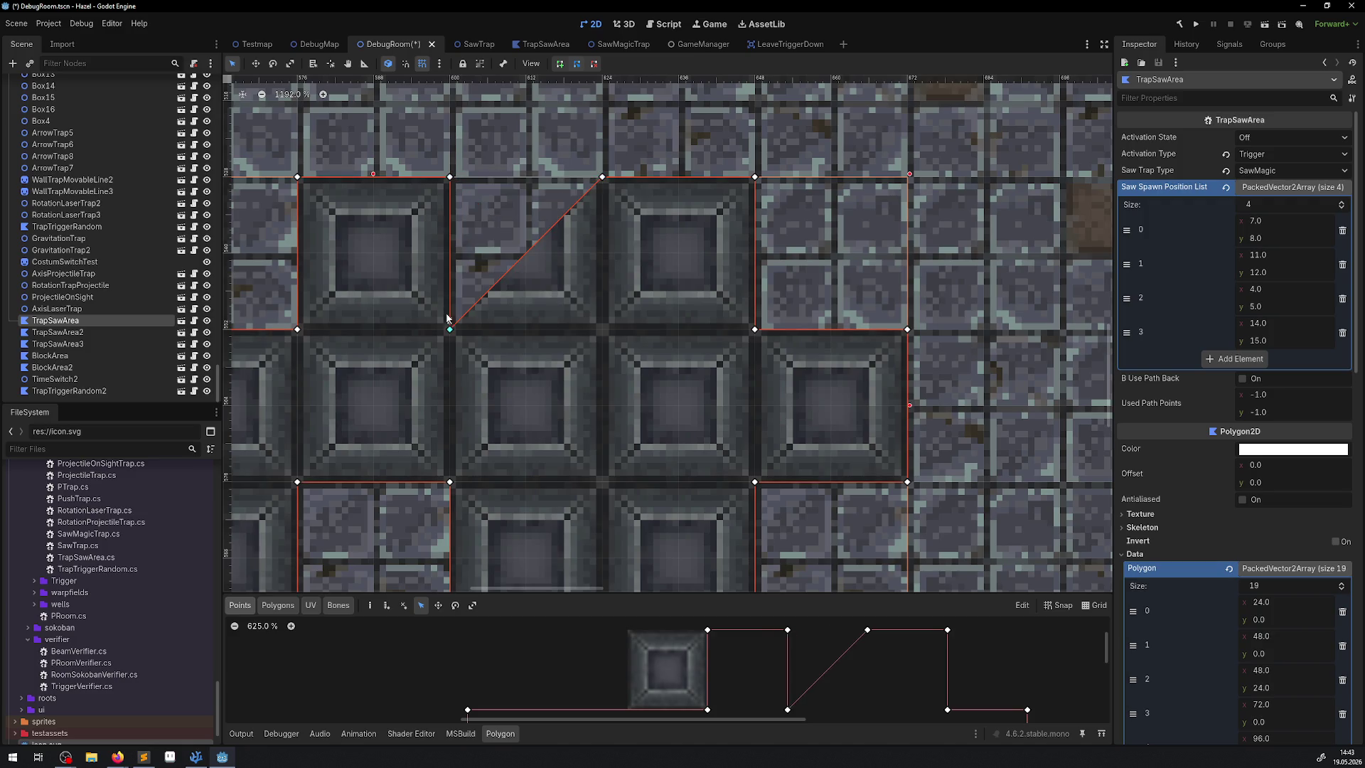
click(534, 246)
drag(535, 247, 602, 328)
scroll(651, 365, down, 2)
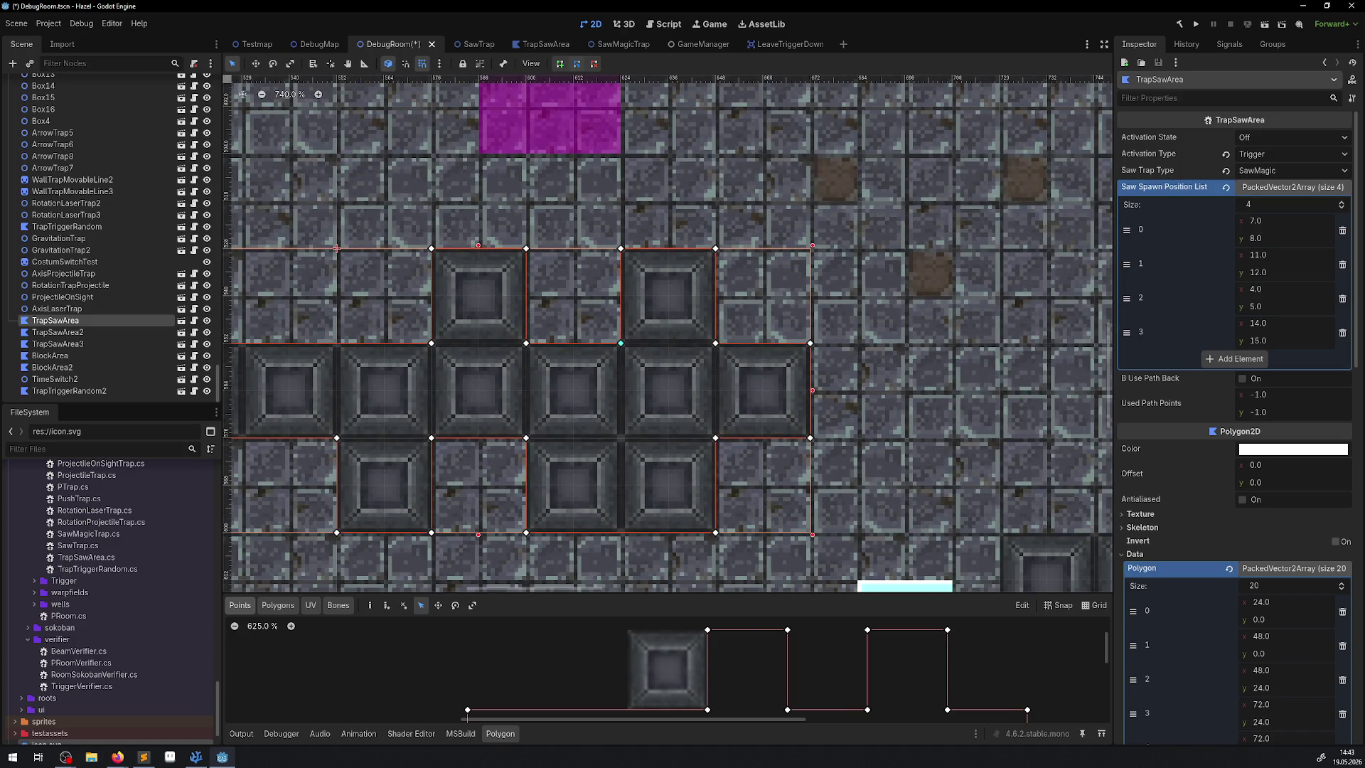
key(alt+Tab)
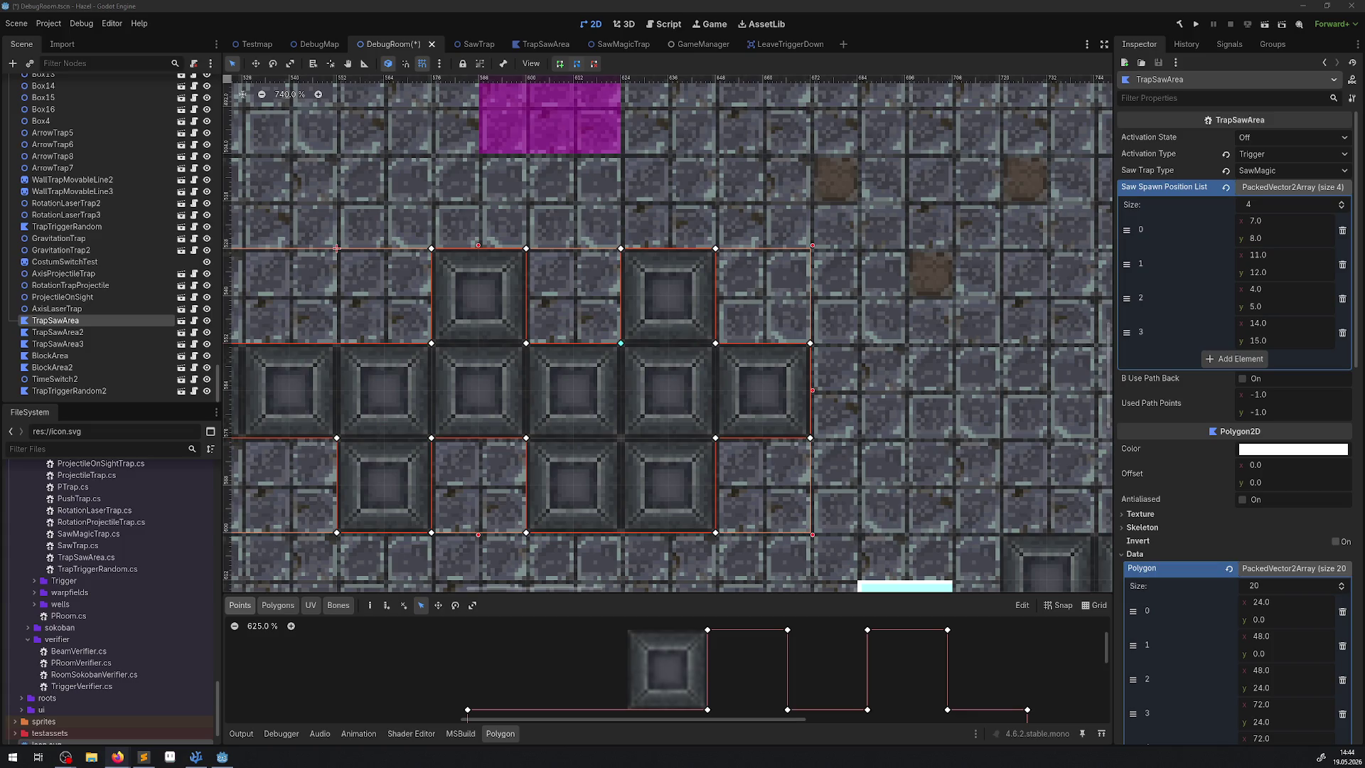
key(alt+Tab)
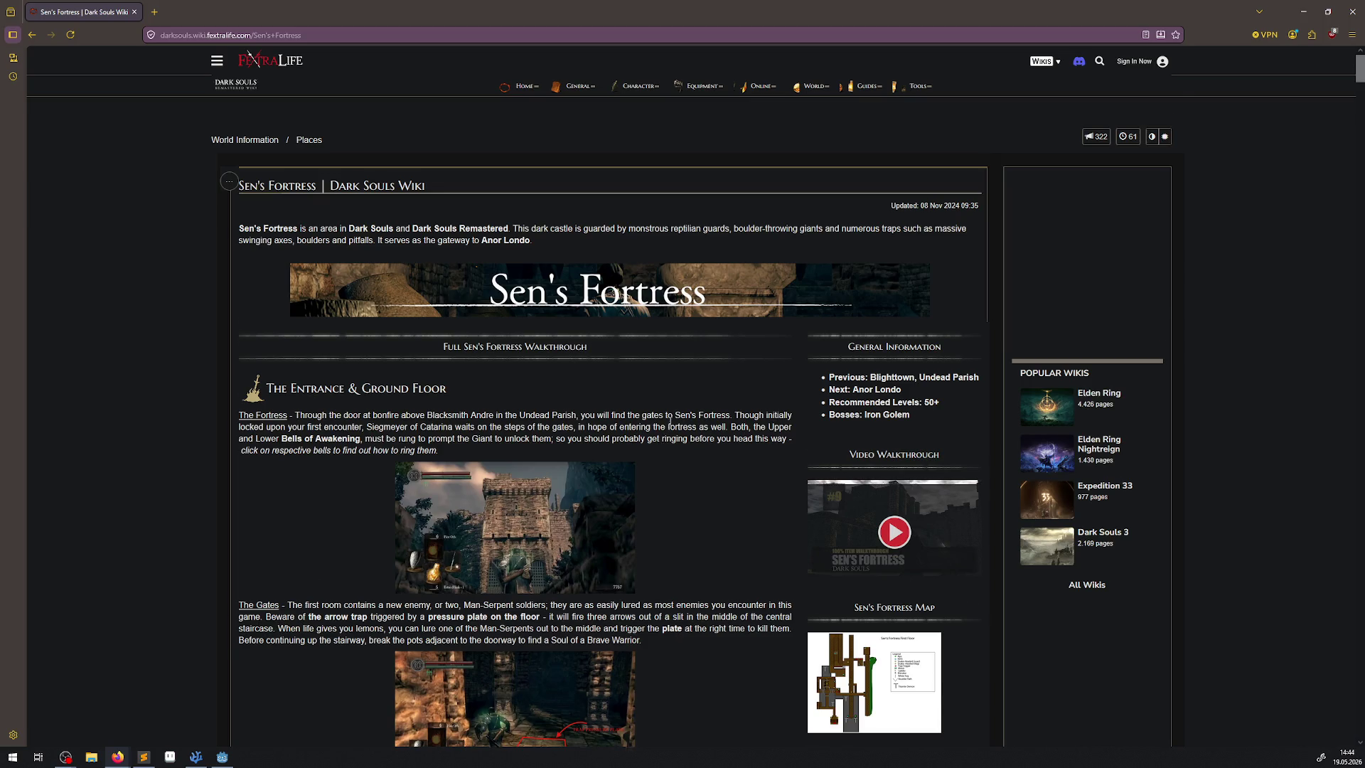
Read the Sen's Fortress walkthrough down to its map, then close the browser window
scroll(654, 455, down, 4)
scroll(670, 396, down, 1)
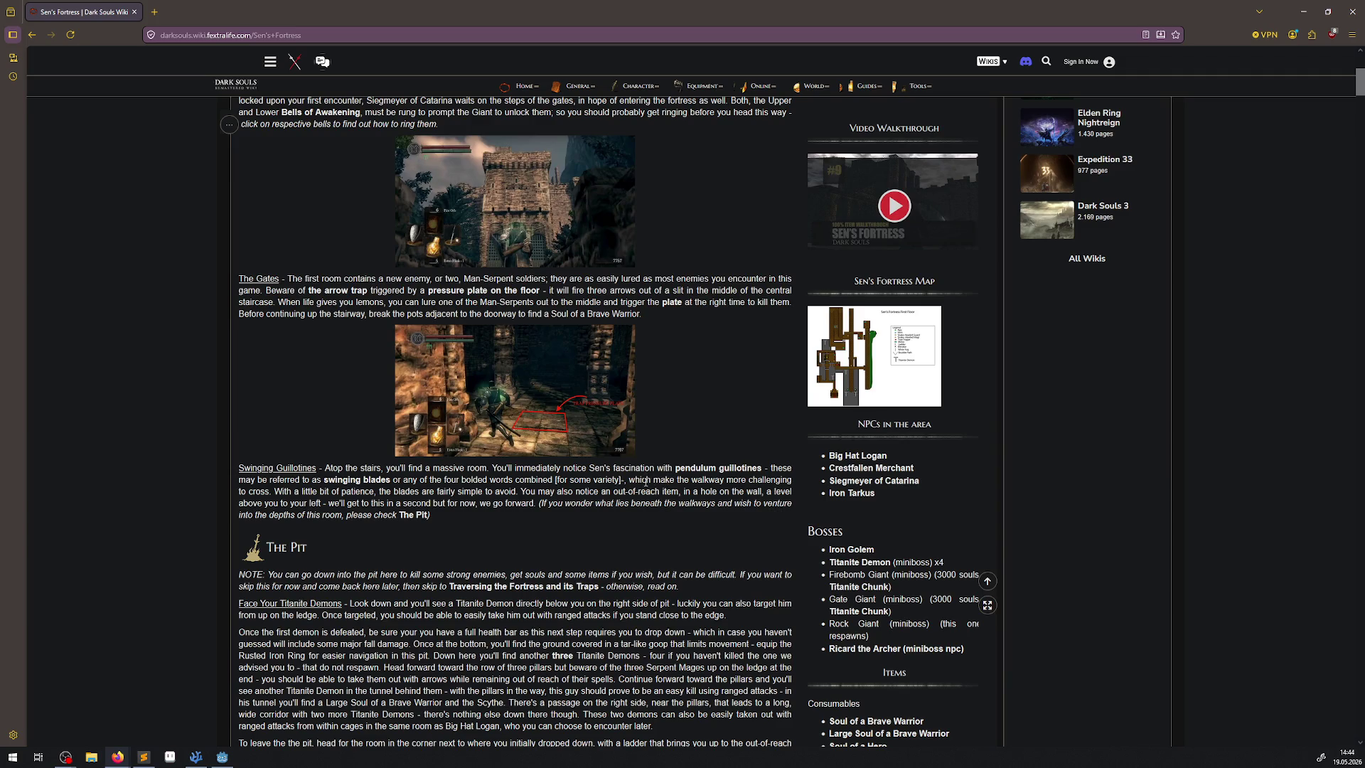
scroll(569, 470, down, 3)
scroll(538, 461, down, 2)
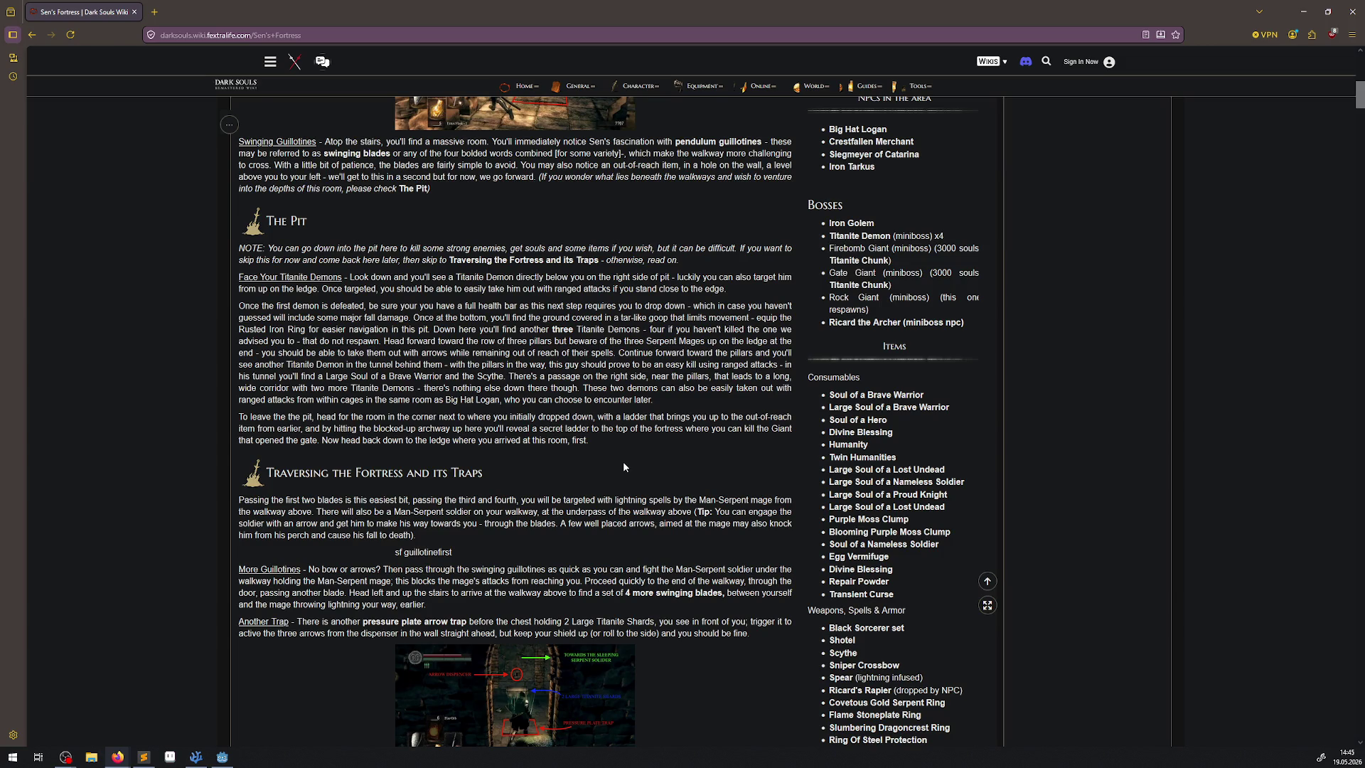
scroll(672, 562, down, 7)
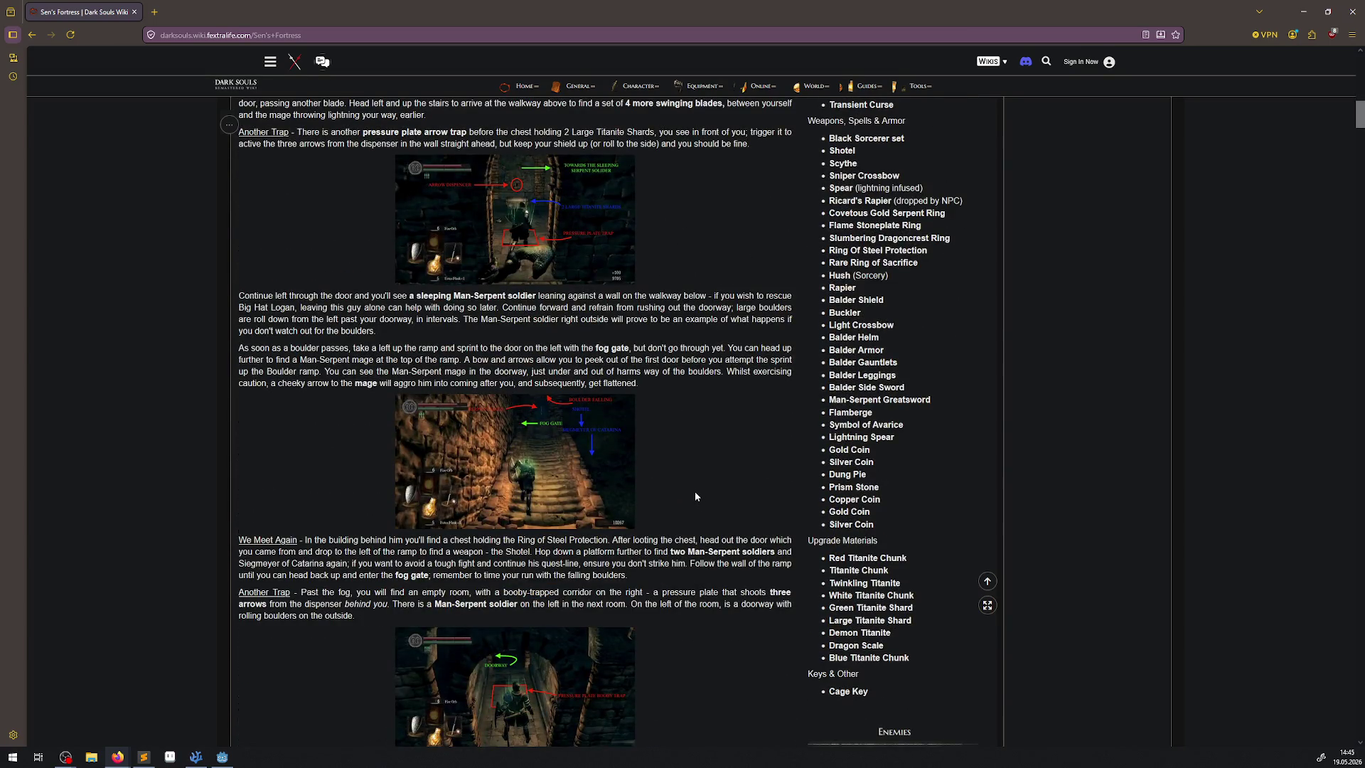
scroll(695, 497, down, 2)
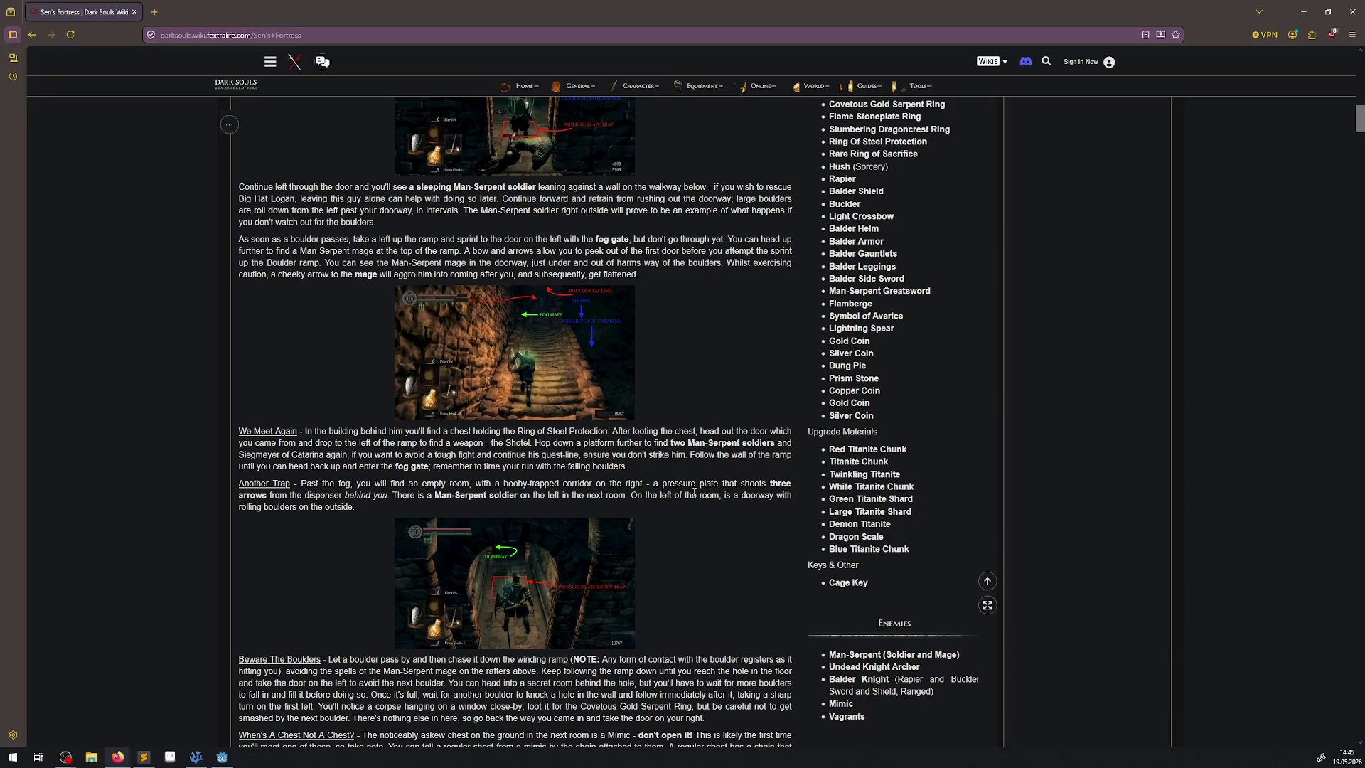
scroll(694, 492, down, 3)
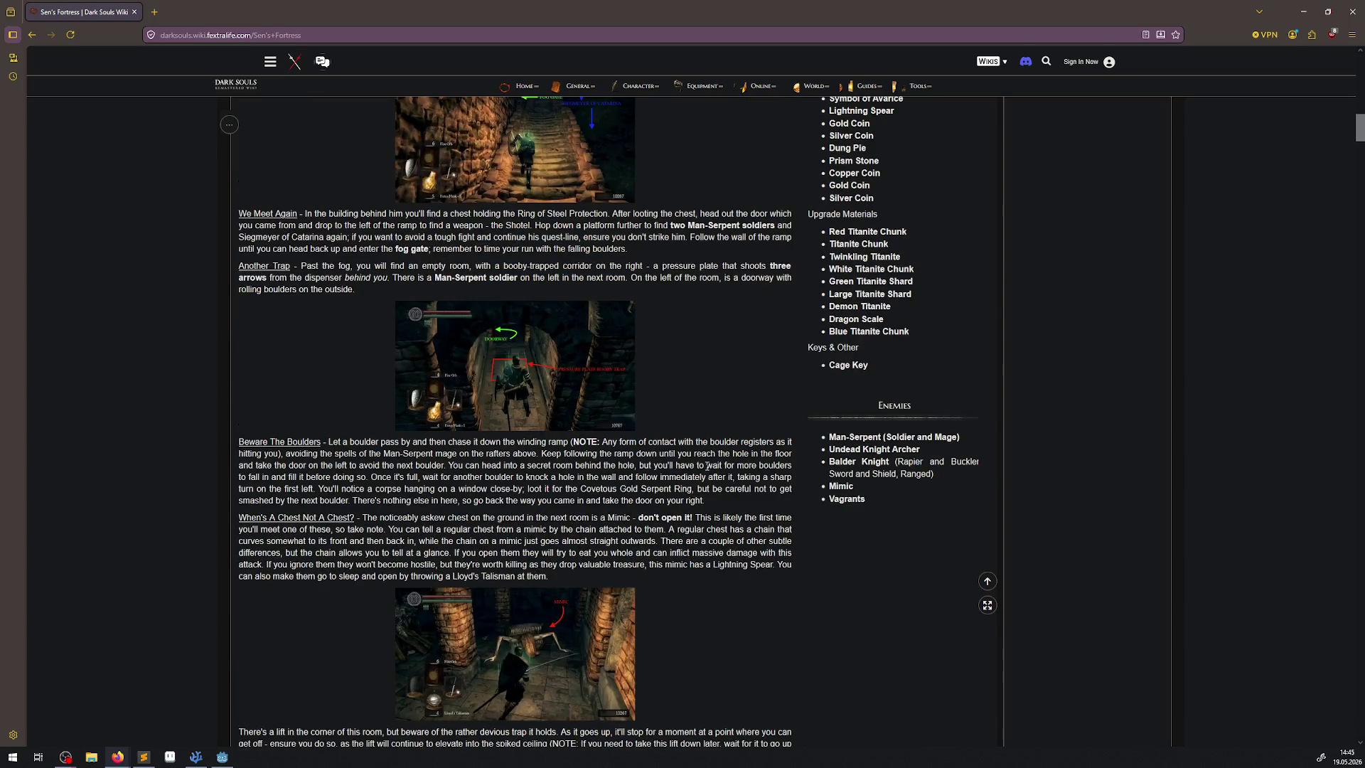
scroll(687, 453, down, 2)
scroll(686, 454, down, 5)
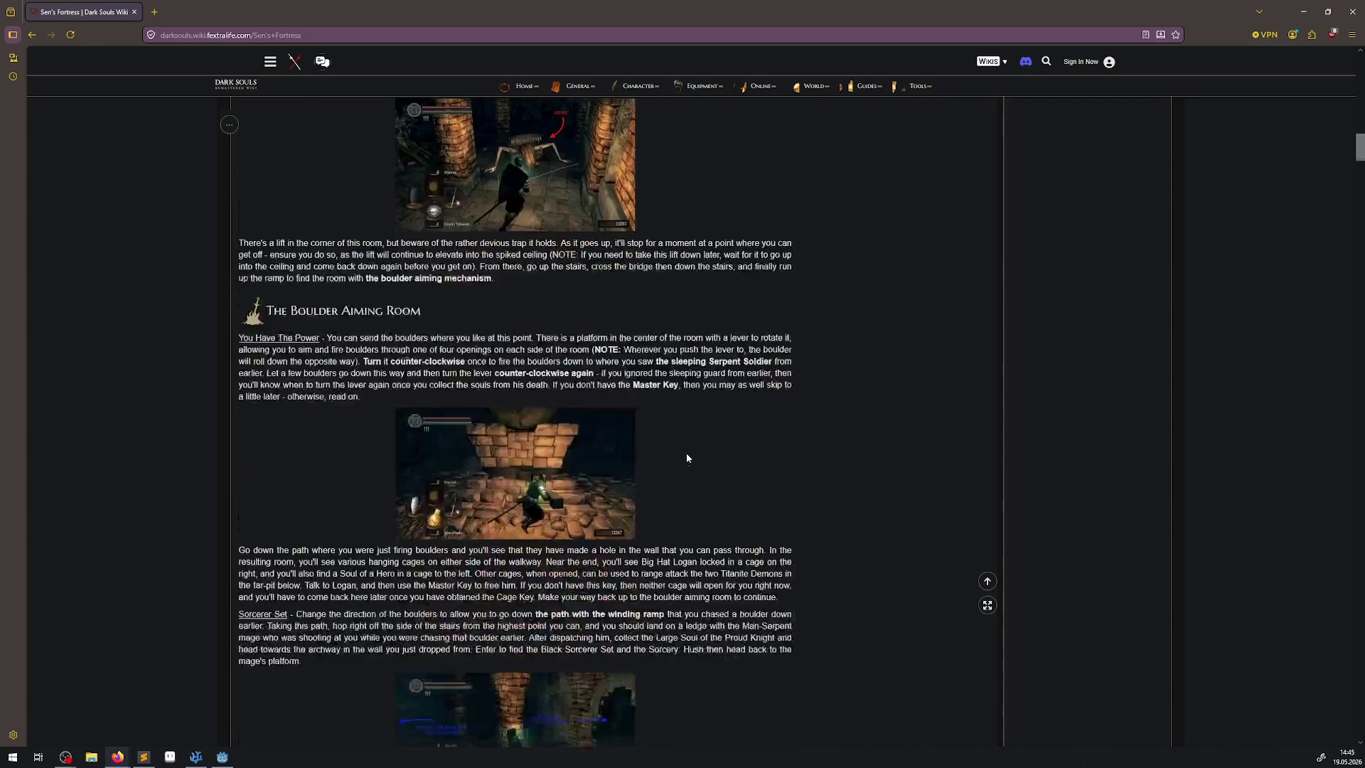
scroll(687, 453, down, 1)
scroll(687, 457, down, 1)
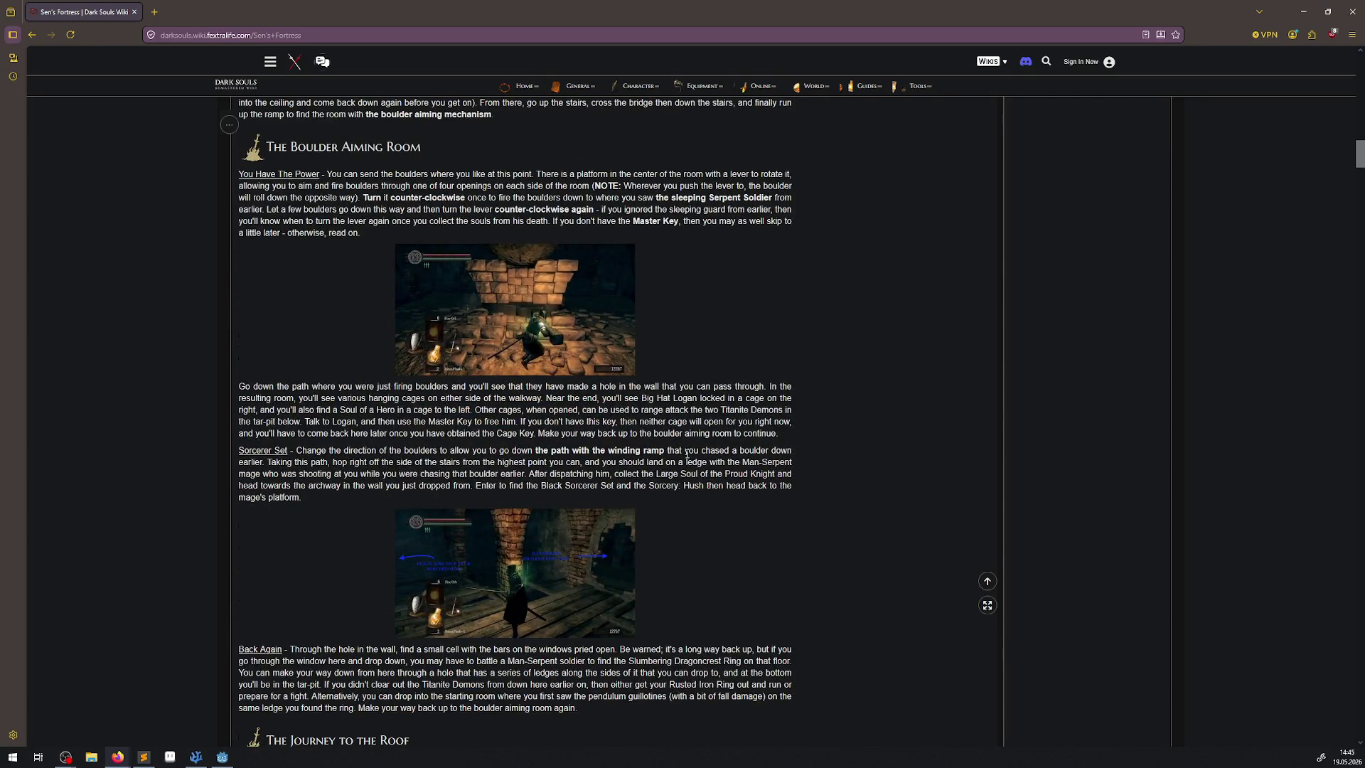
scroll(687, 457, down, 3)
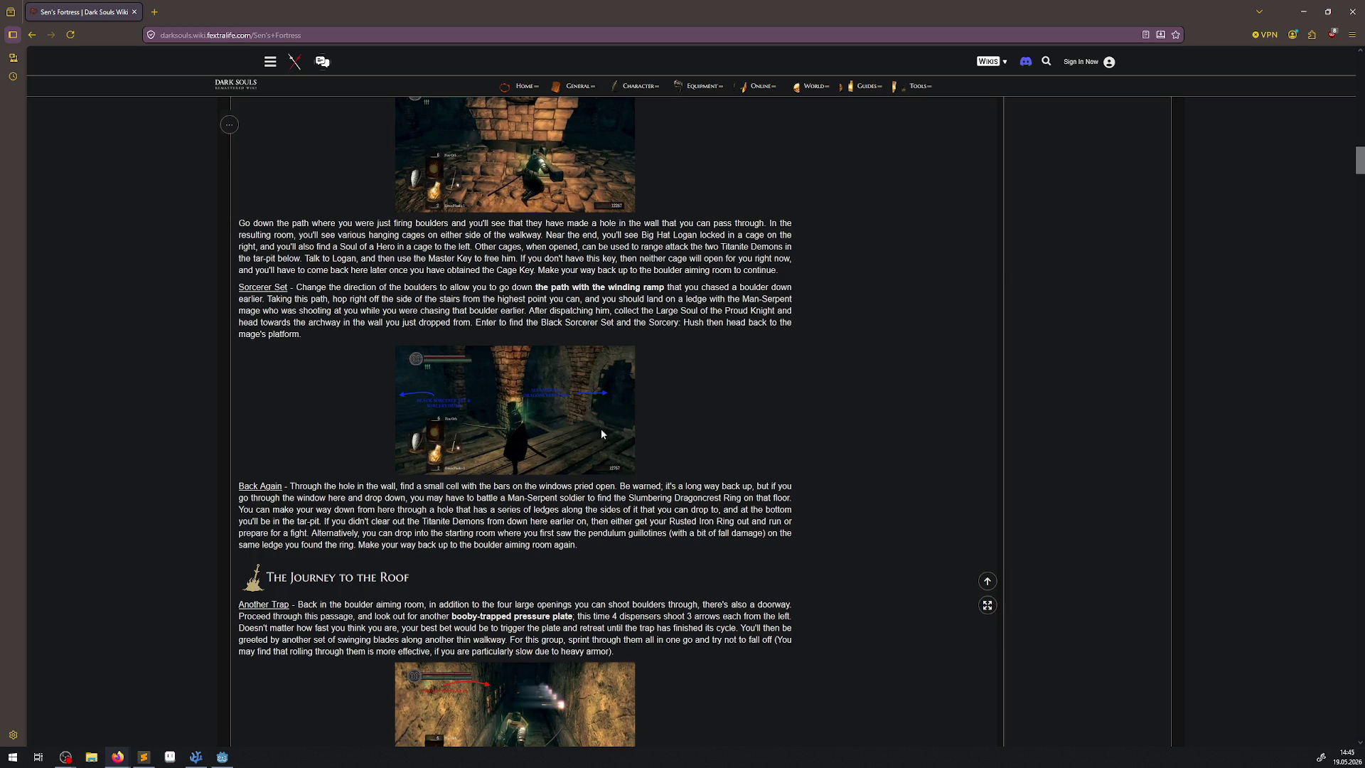
scroll(666, 455, down, 3)
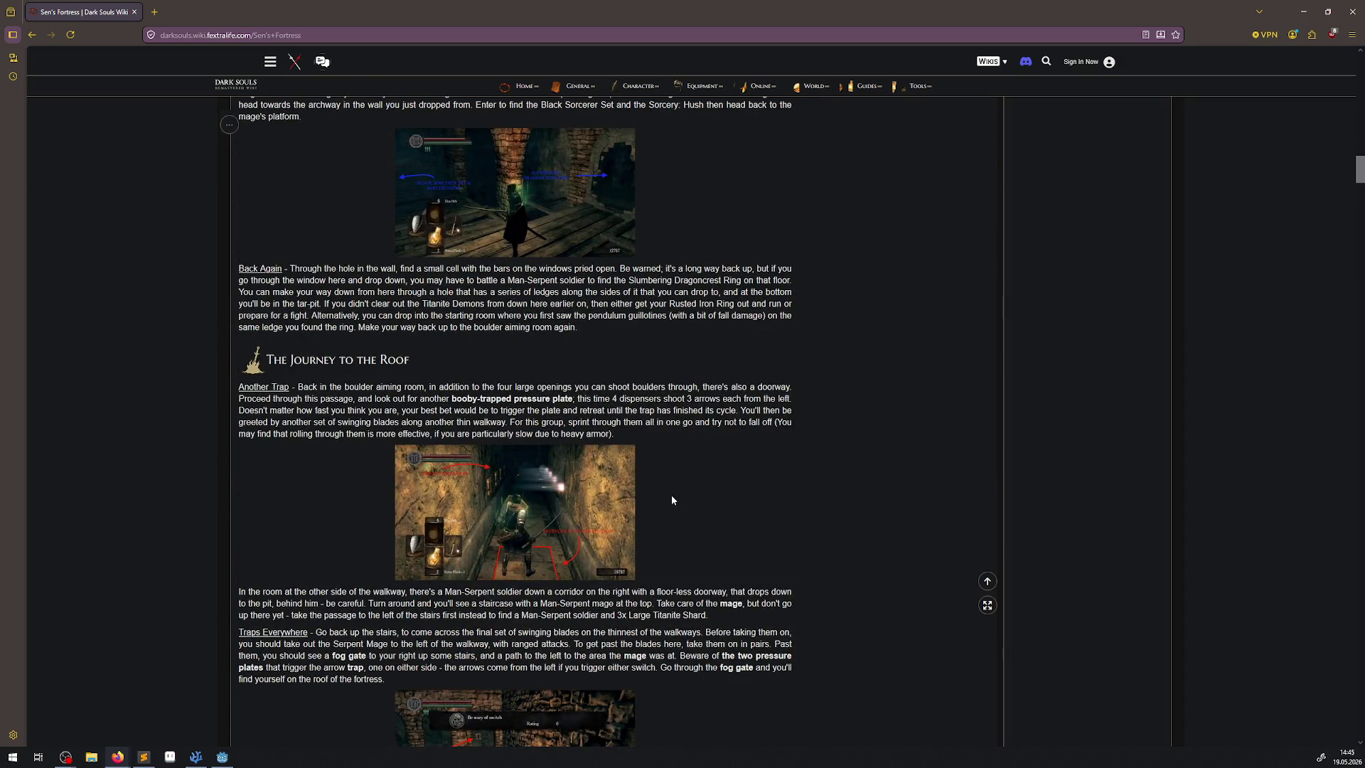
scroll(671, 487, up, 3)
scroll(679, 476, down, 4)
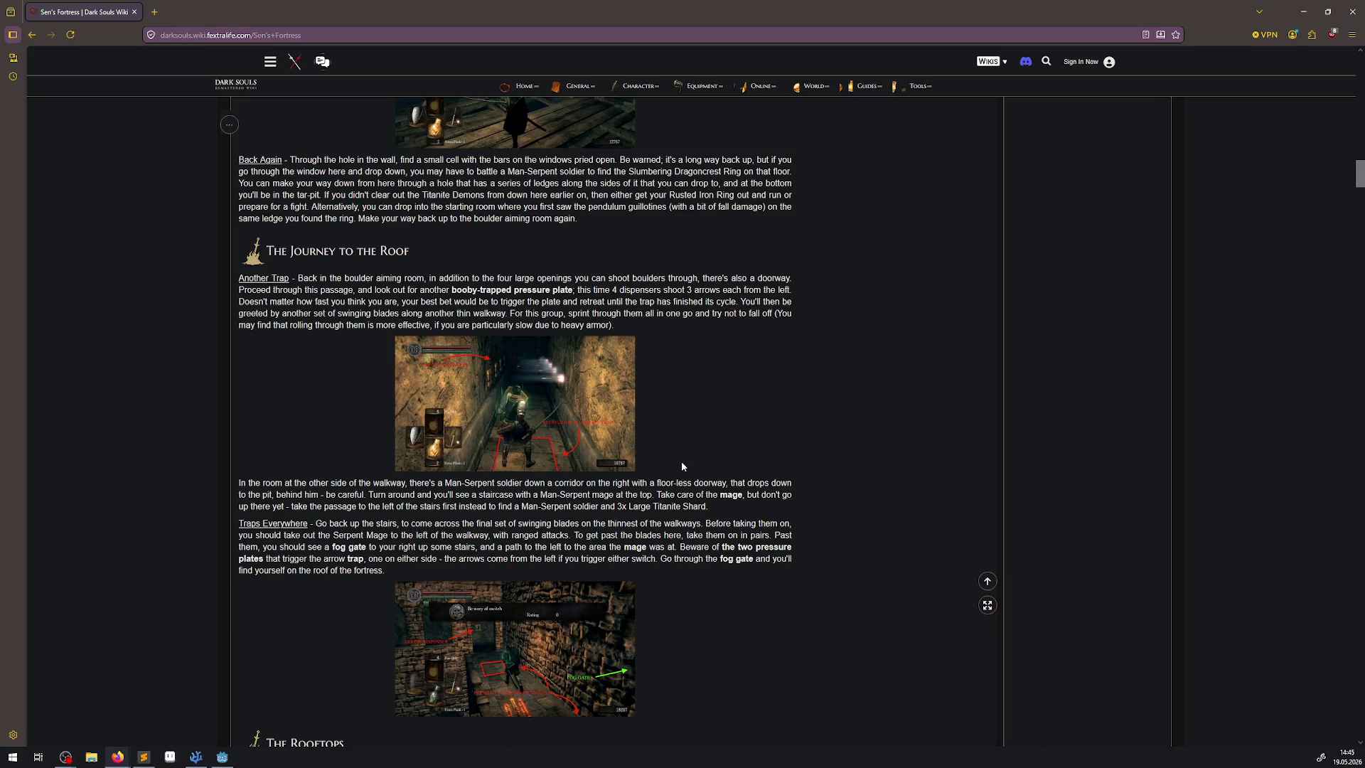
scroll(682, 469, down, 5)
scroll(682, 465, down, 15)
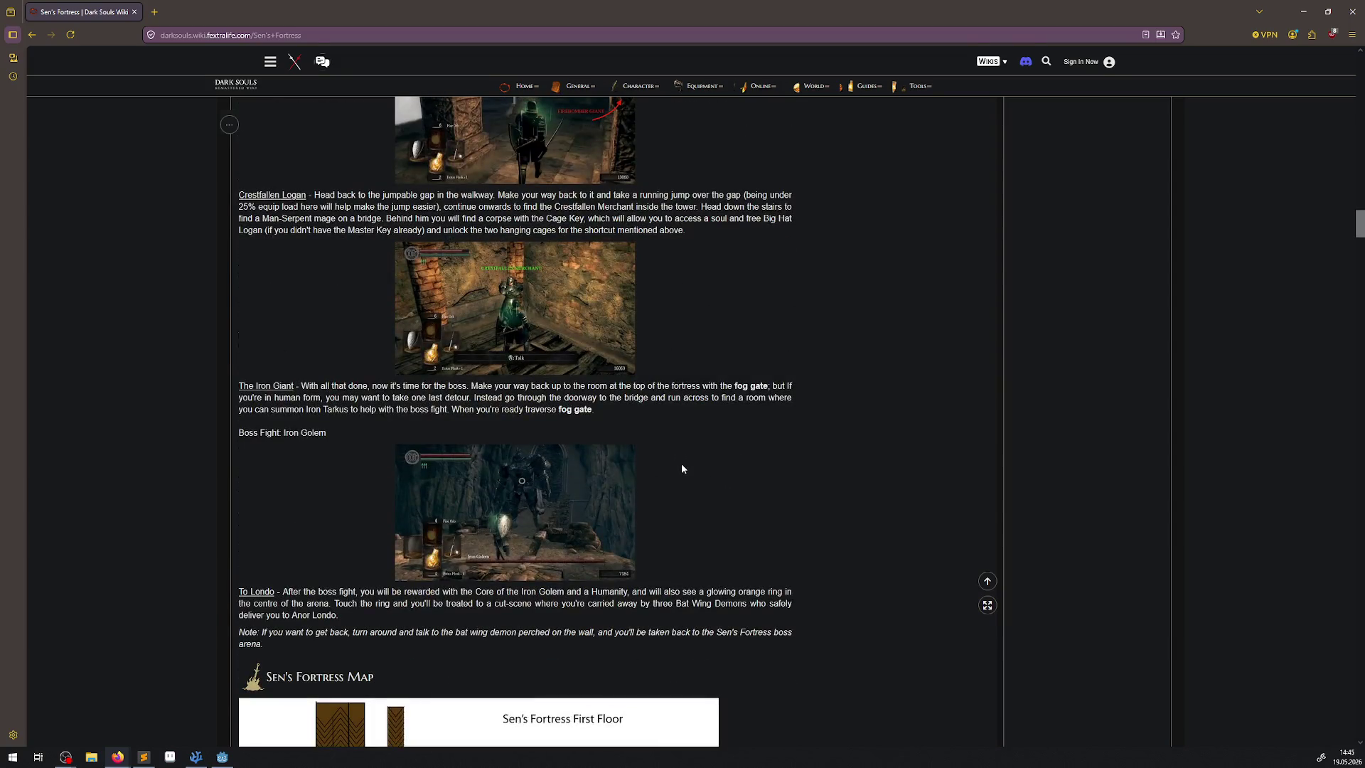
scroll(680, 463, down, 4)
scroll(647, 554, down, 2)
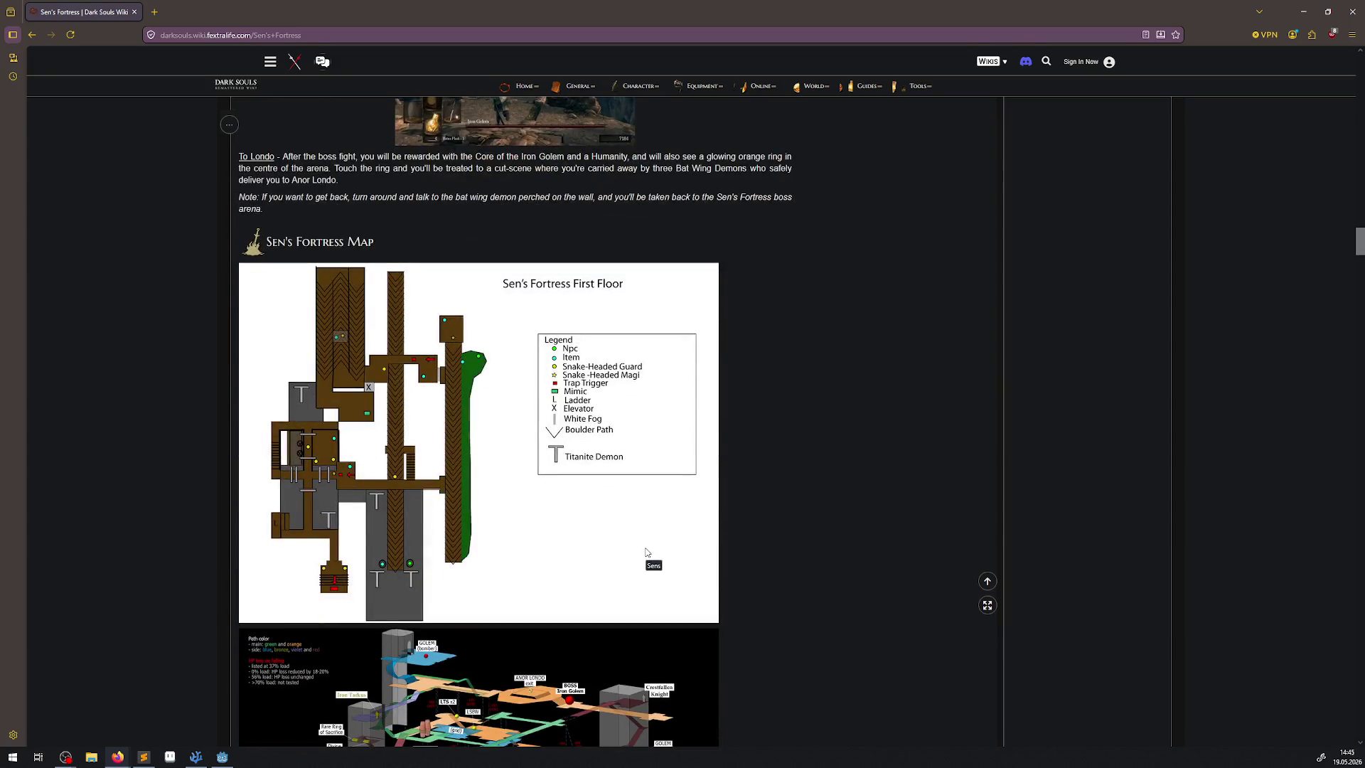
scroll(649, 557, up, 20)
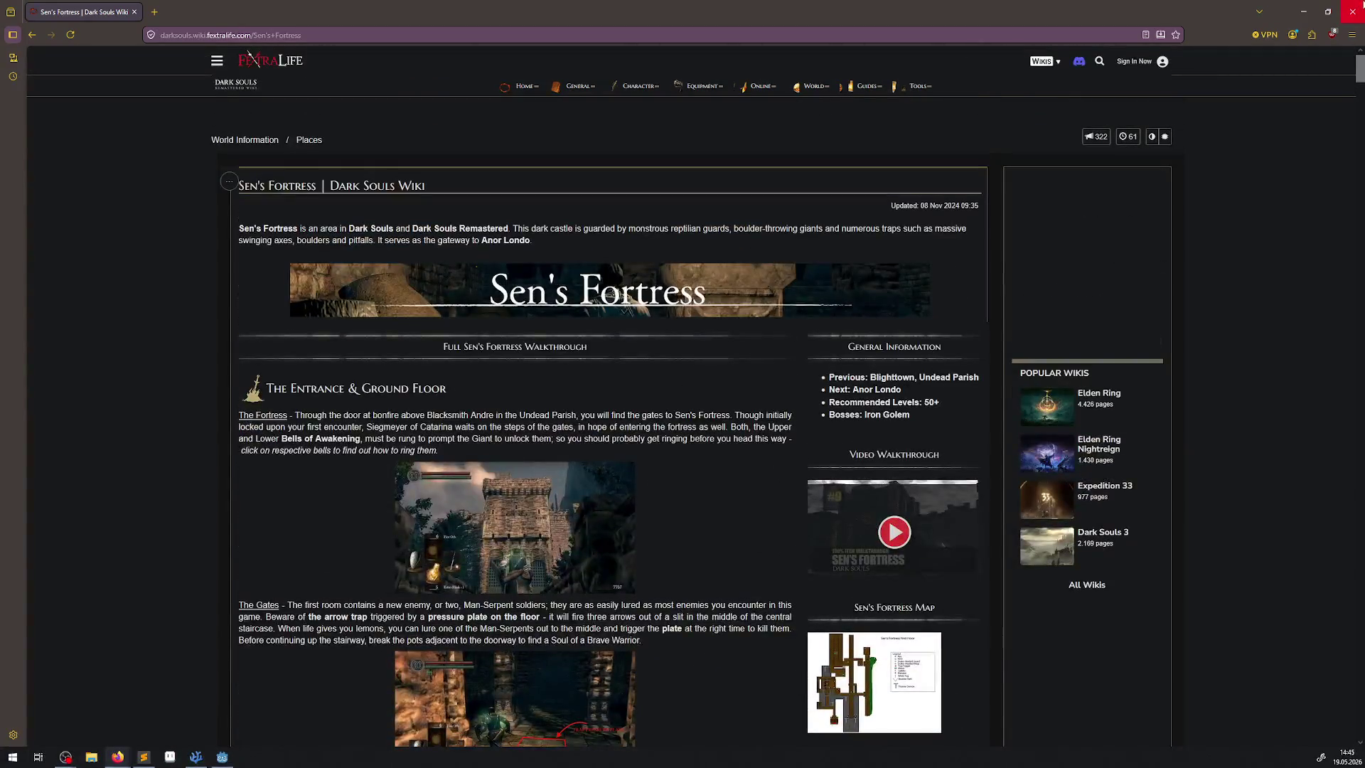
click(1352, 12)
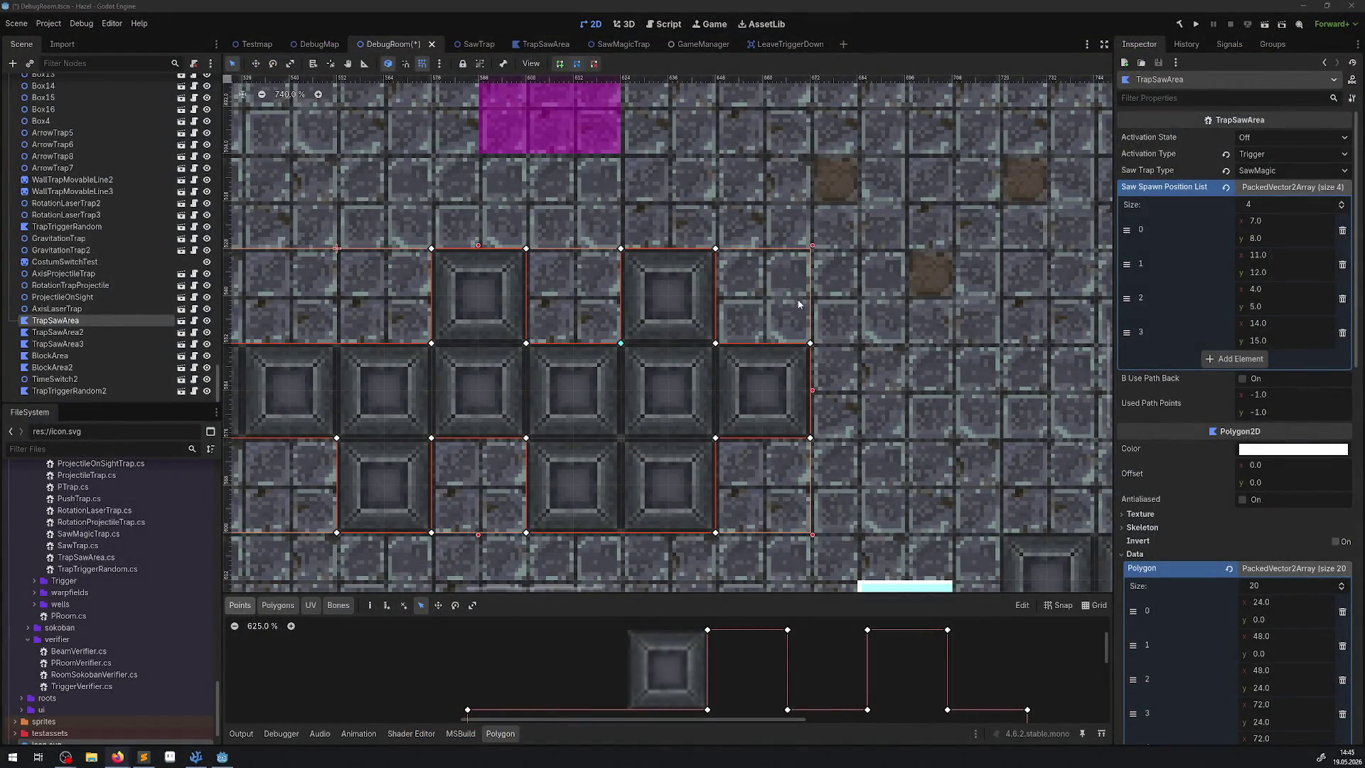
Zoom out and pan the room, then select DebugRoom to view its Start, Trap, 4×2 settings
scroll(798, 304, down, 3)
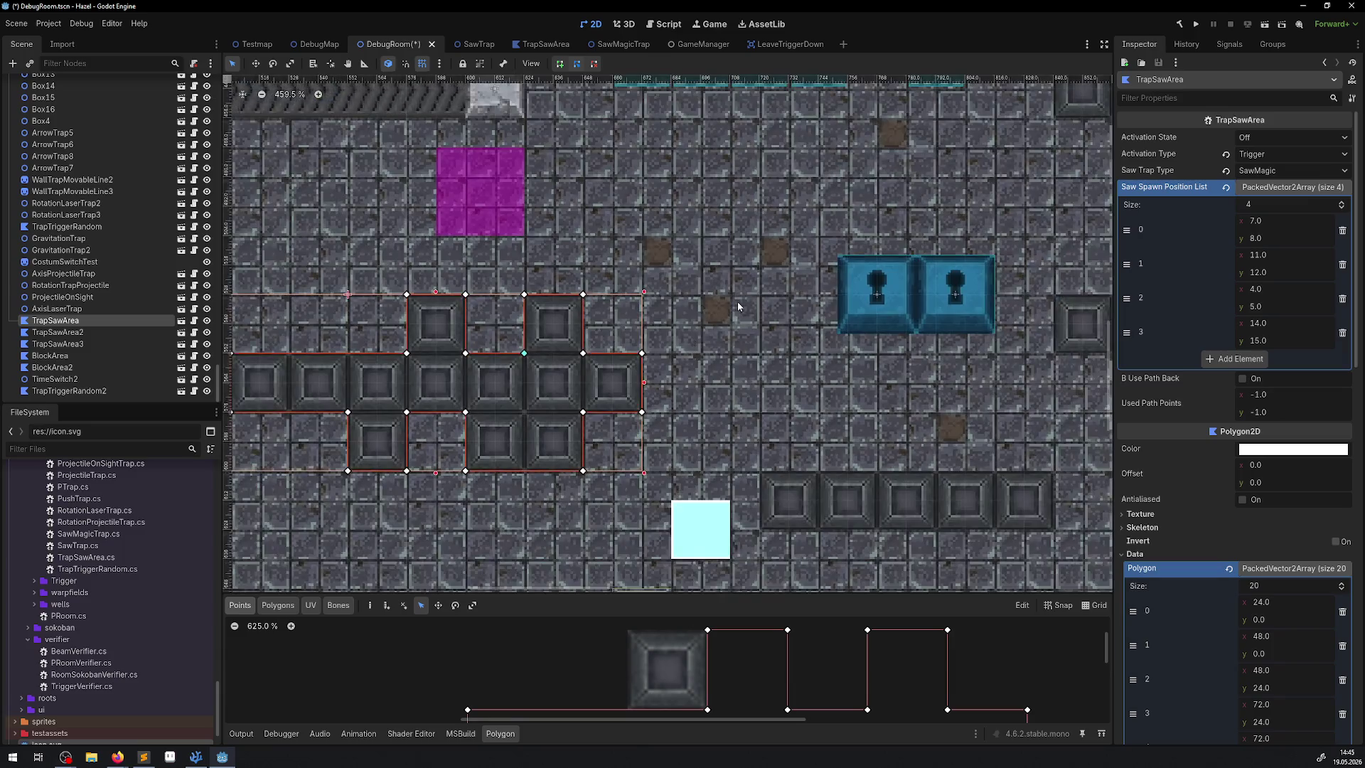
drag(736, 301, 558, 333)
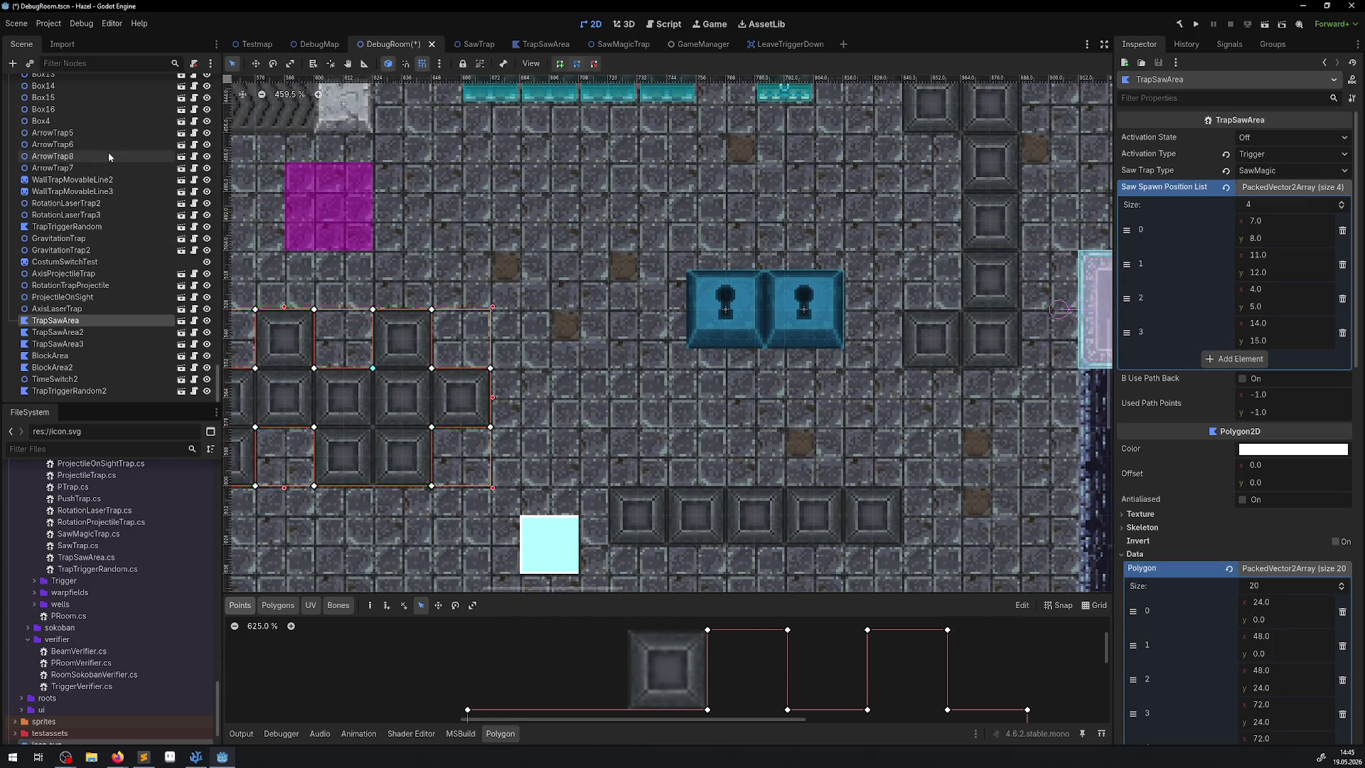
scroll(55, 132, up, 15)
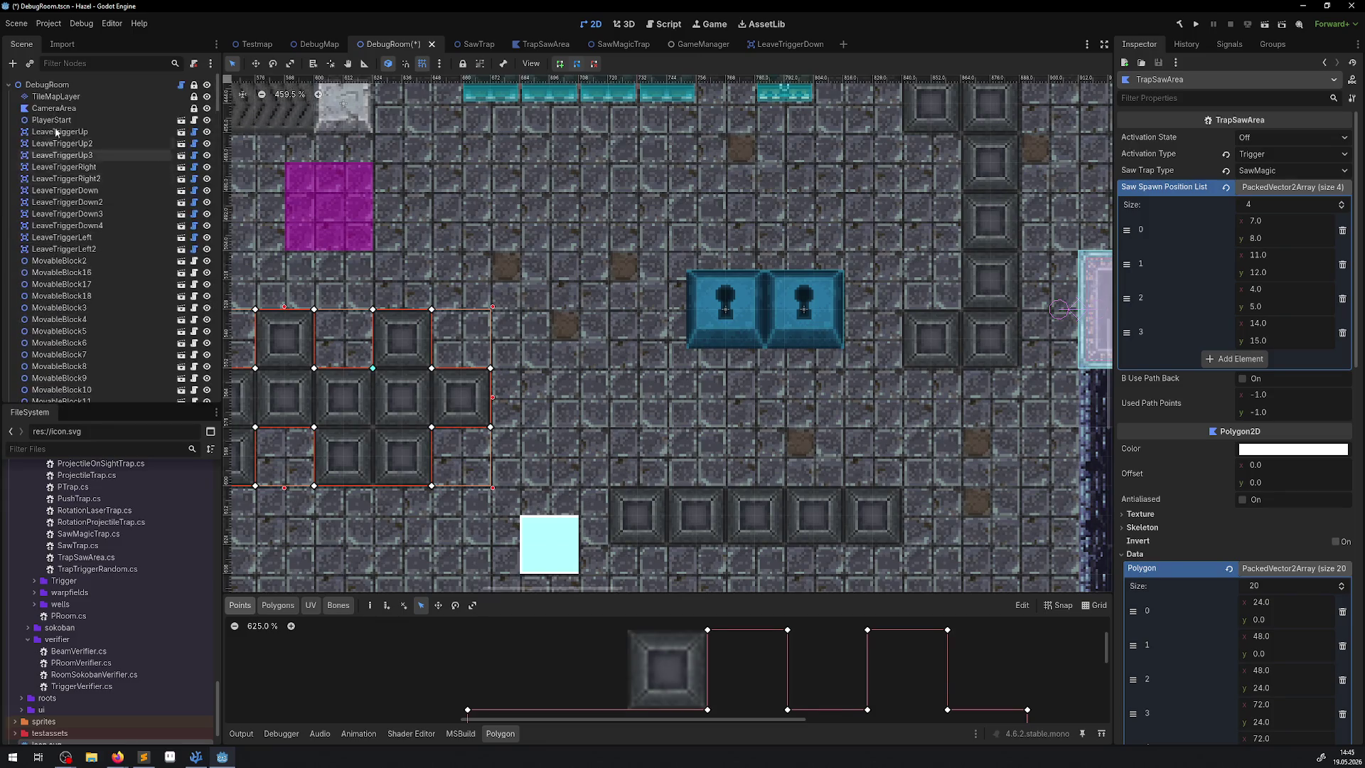
click(44, 85)
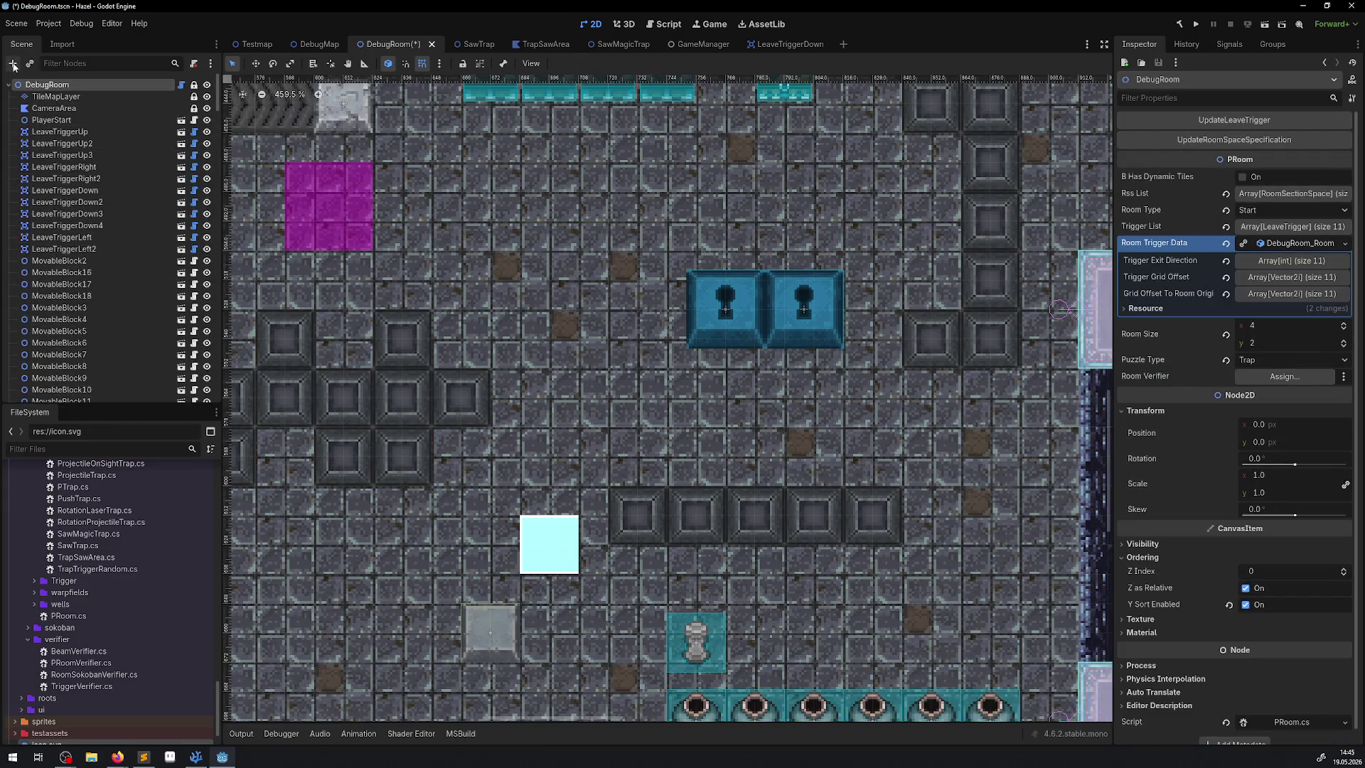
scroll(85, 320, down, 15)
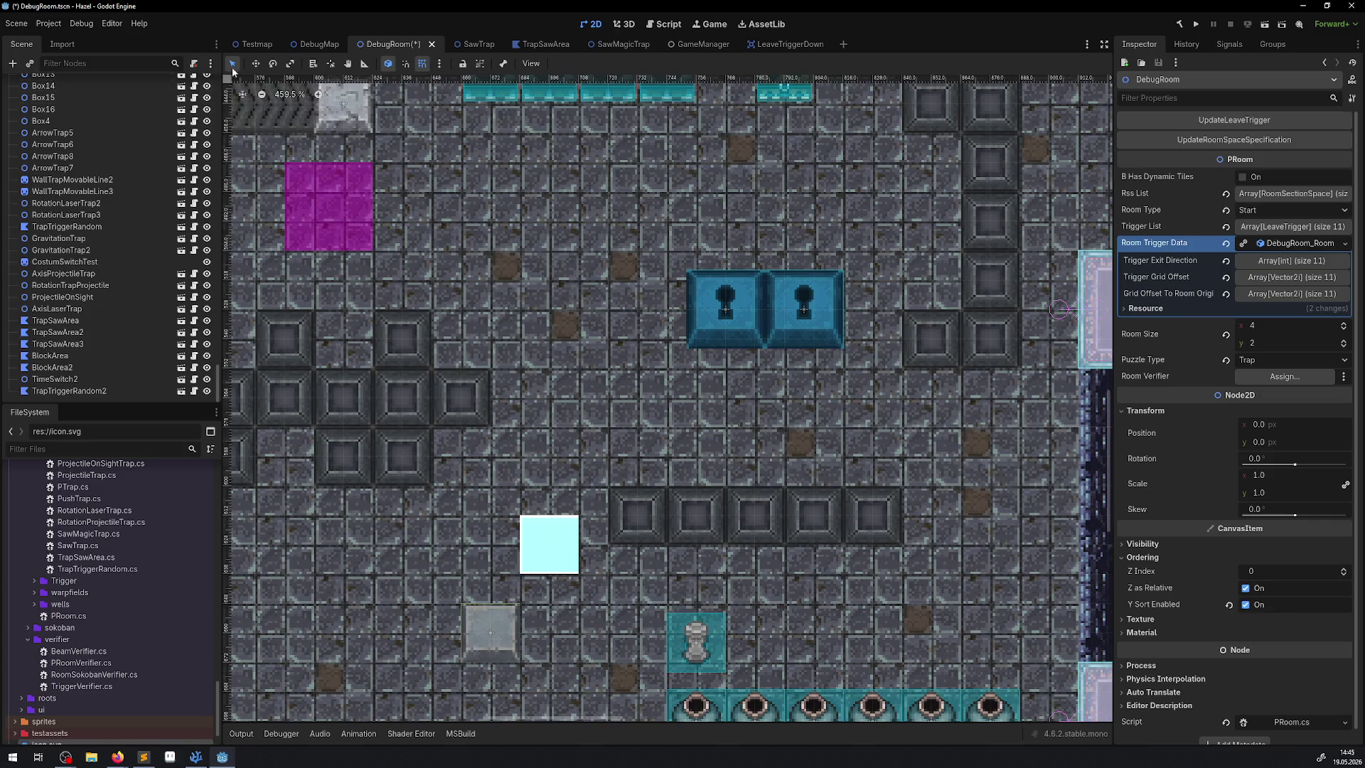
Select the IceBlock, expand Transform and Visibility, and set Self Modulate to black
click(746, 305)
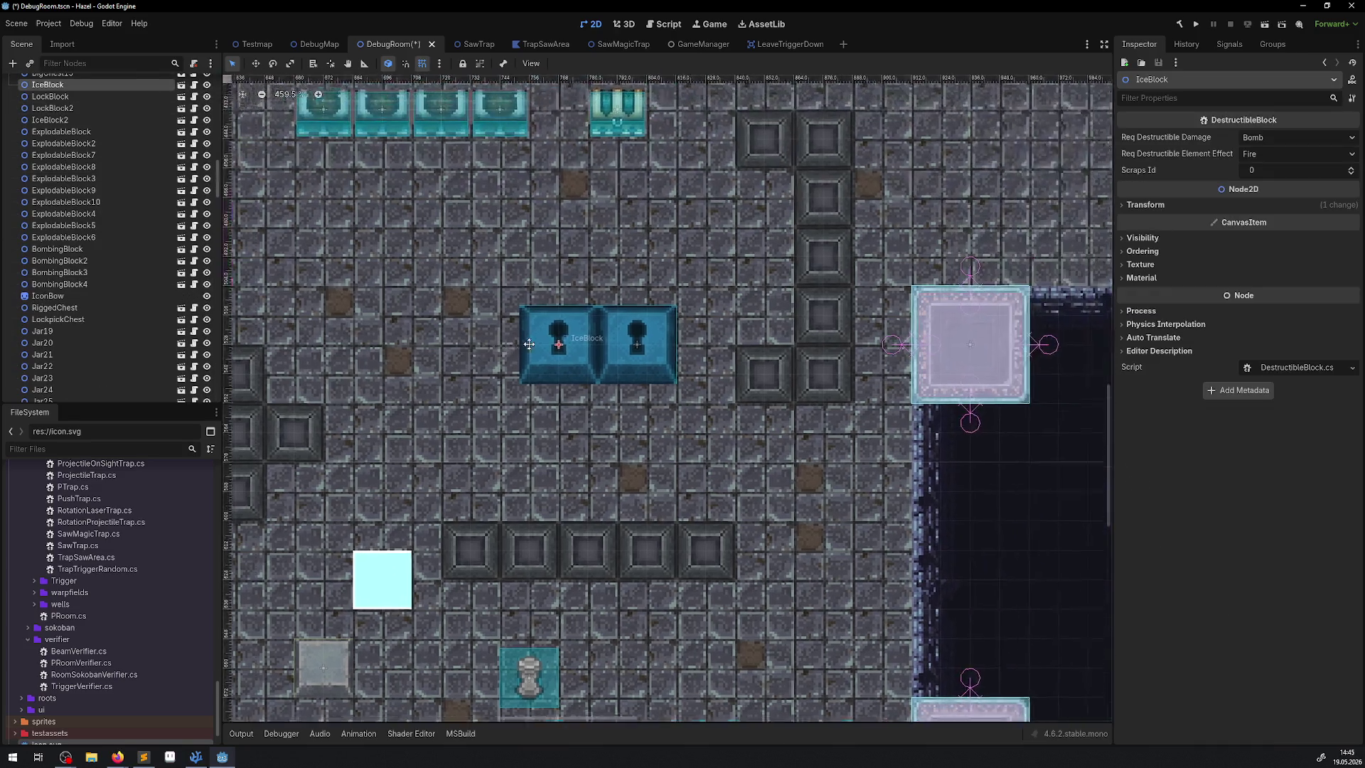
drag(726, 296, 530, 341)
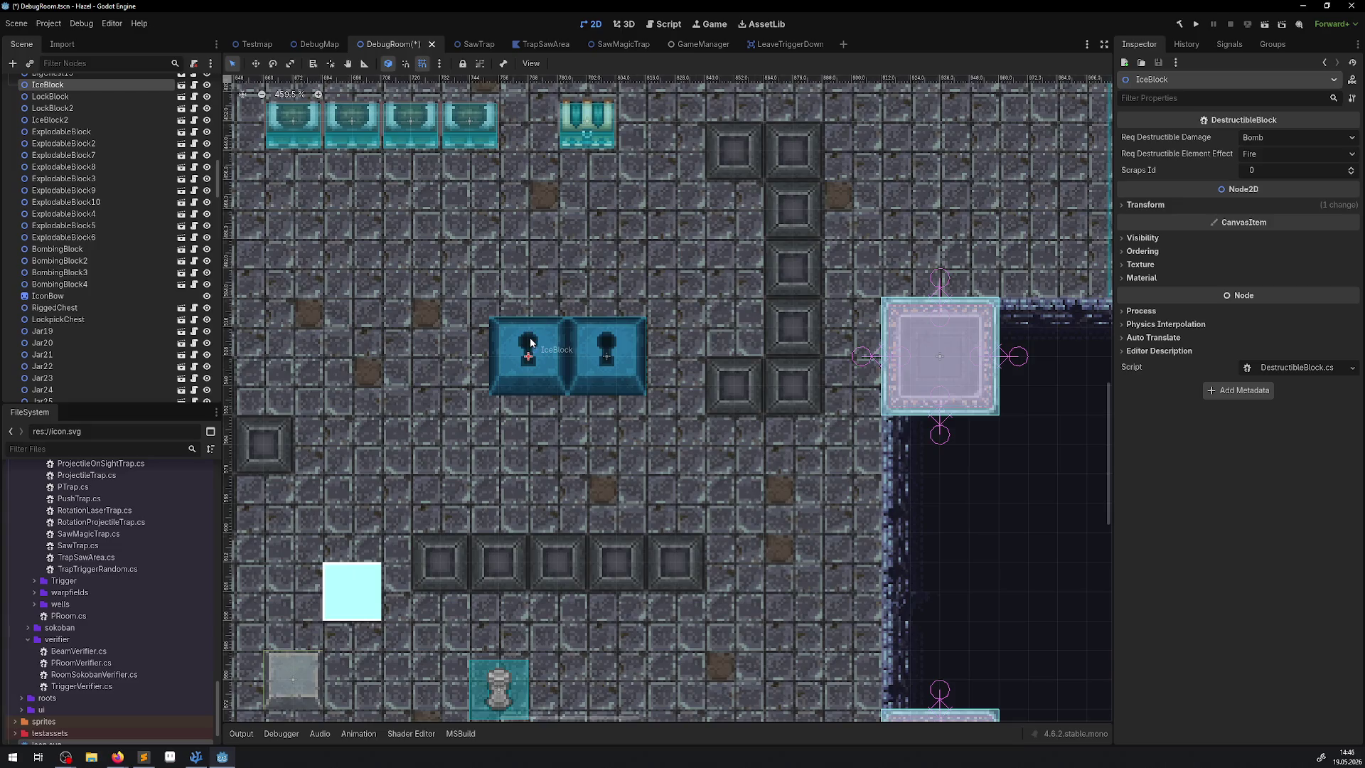
click(1141, 205)
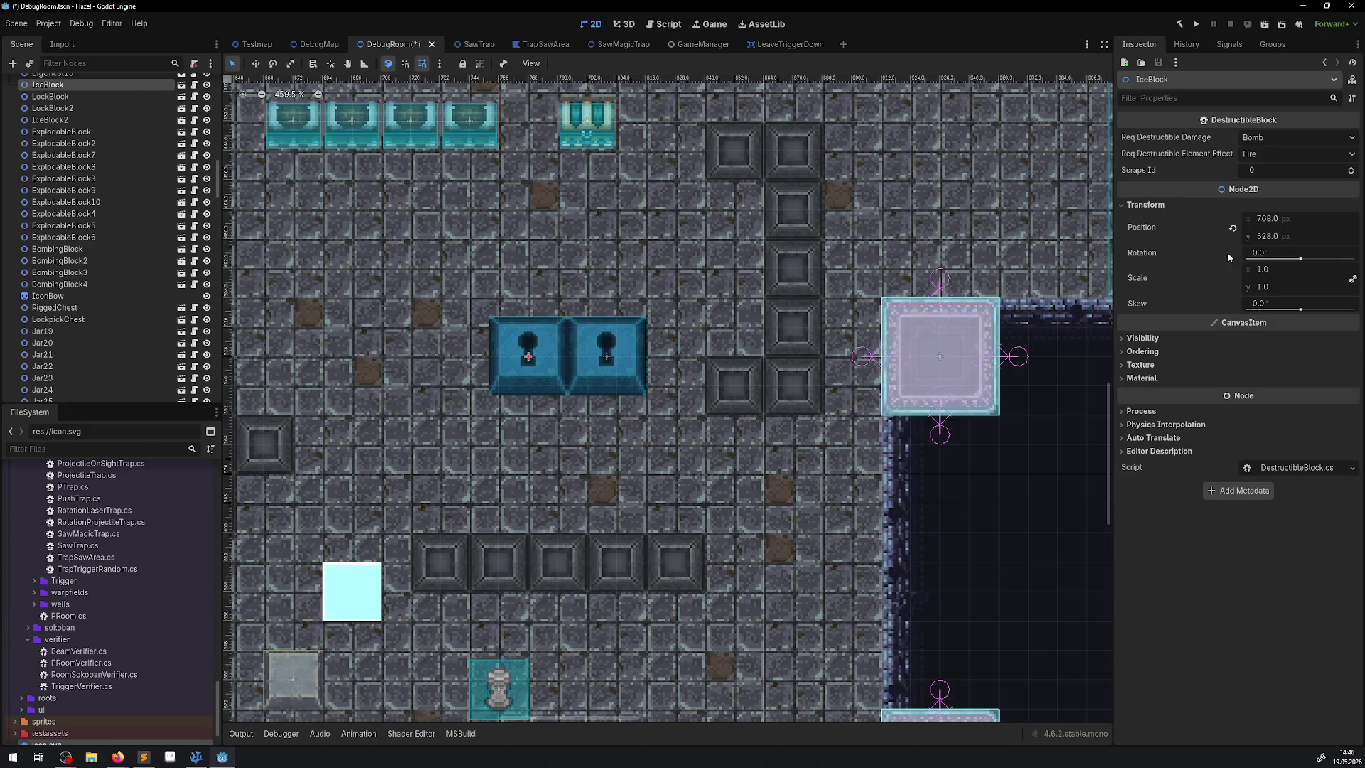
click(1144, 339)
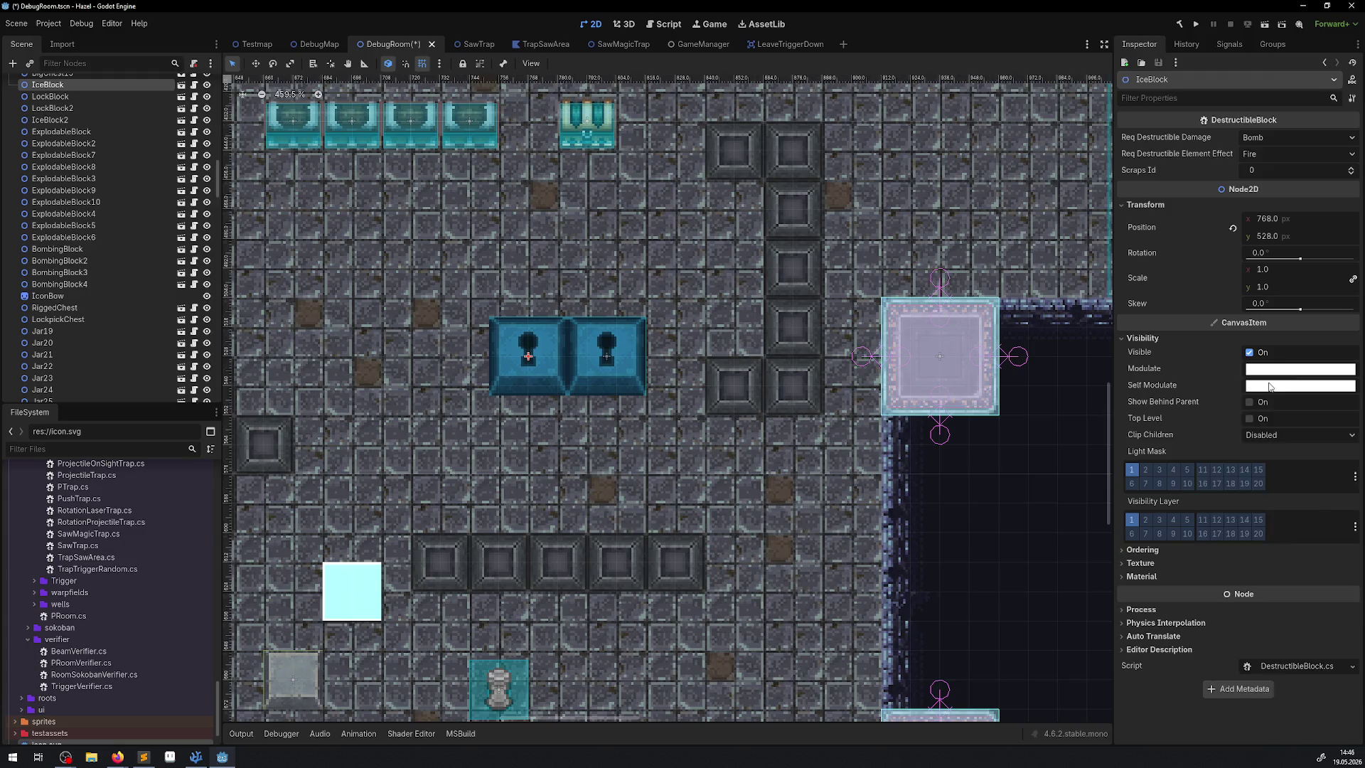
click(1272, 385)
drag(1354, 463, 1353, 547)
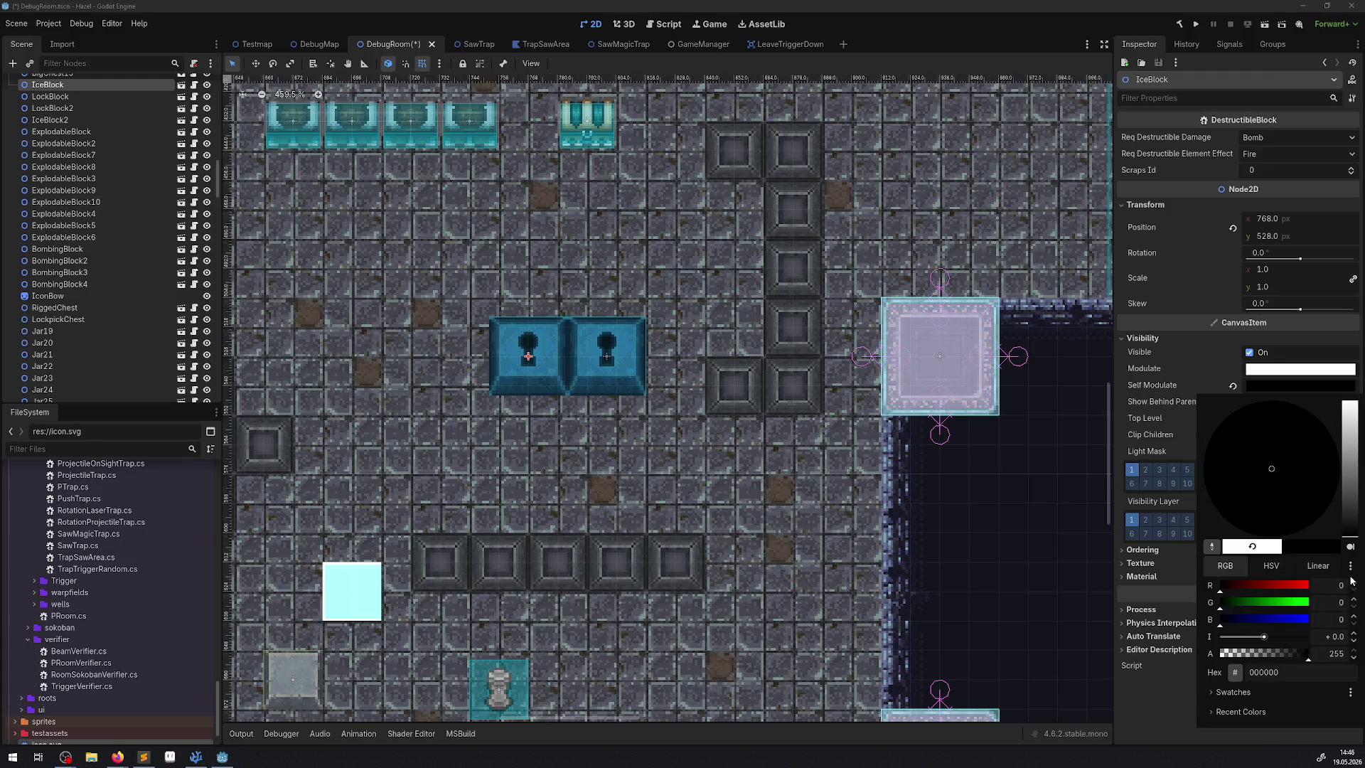
click(1174, 714)
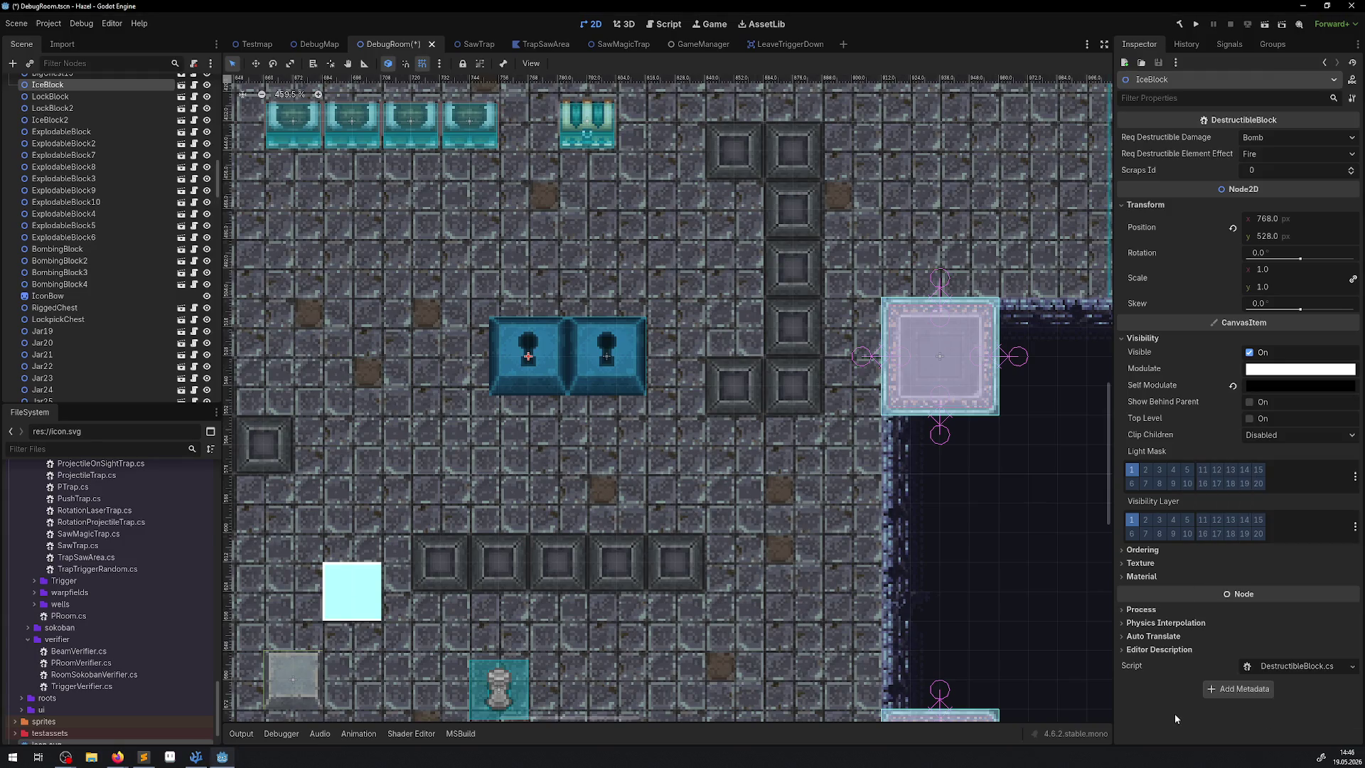
Tint the IceBlock's Modulate semi-transparent black and set its Scale to 0.5
click(1271, 369)
drag(1345, 448, 1349, 523)
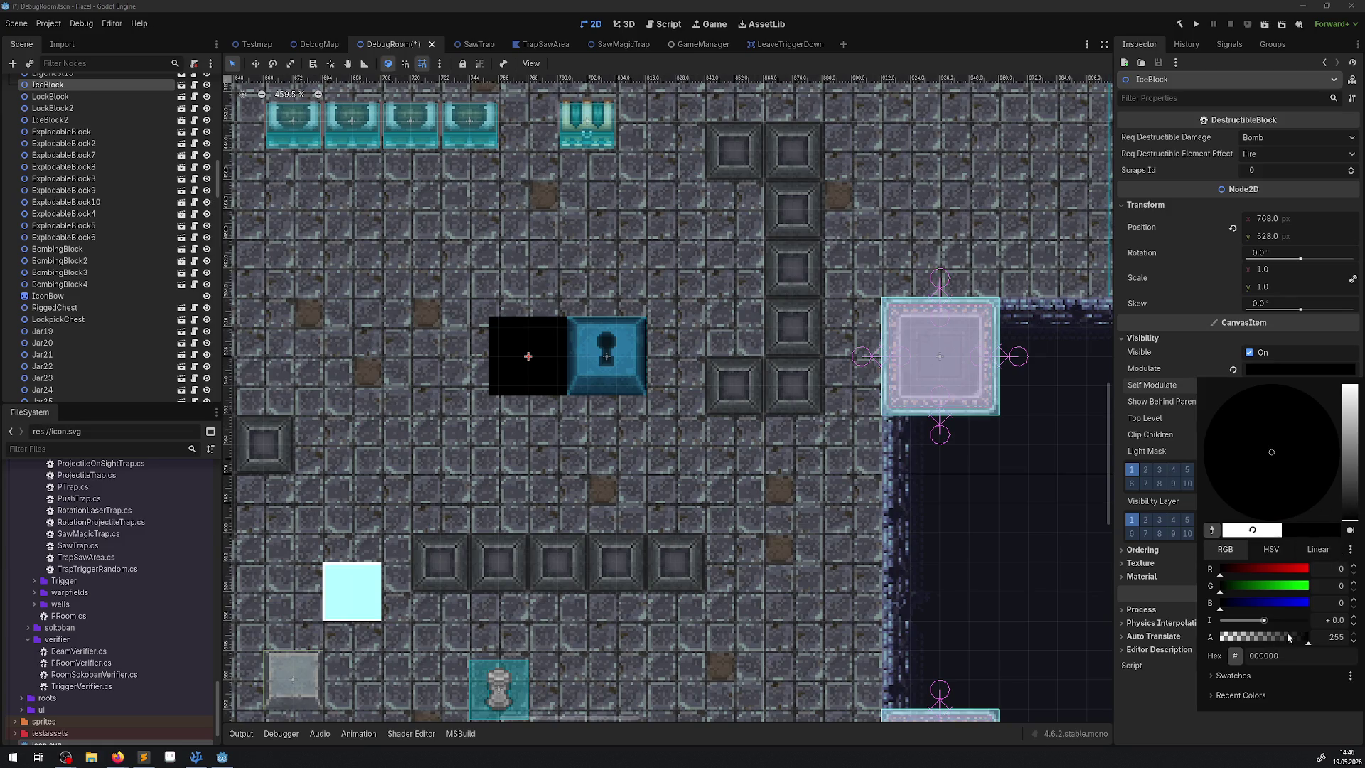
drag(1288, 637, 1252, 645)
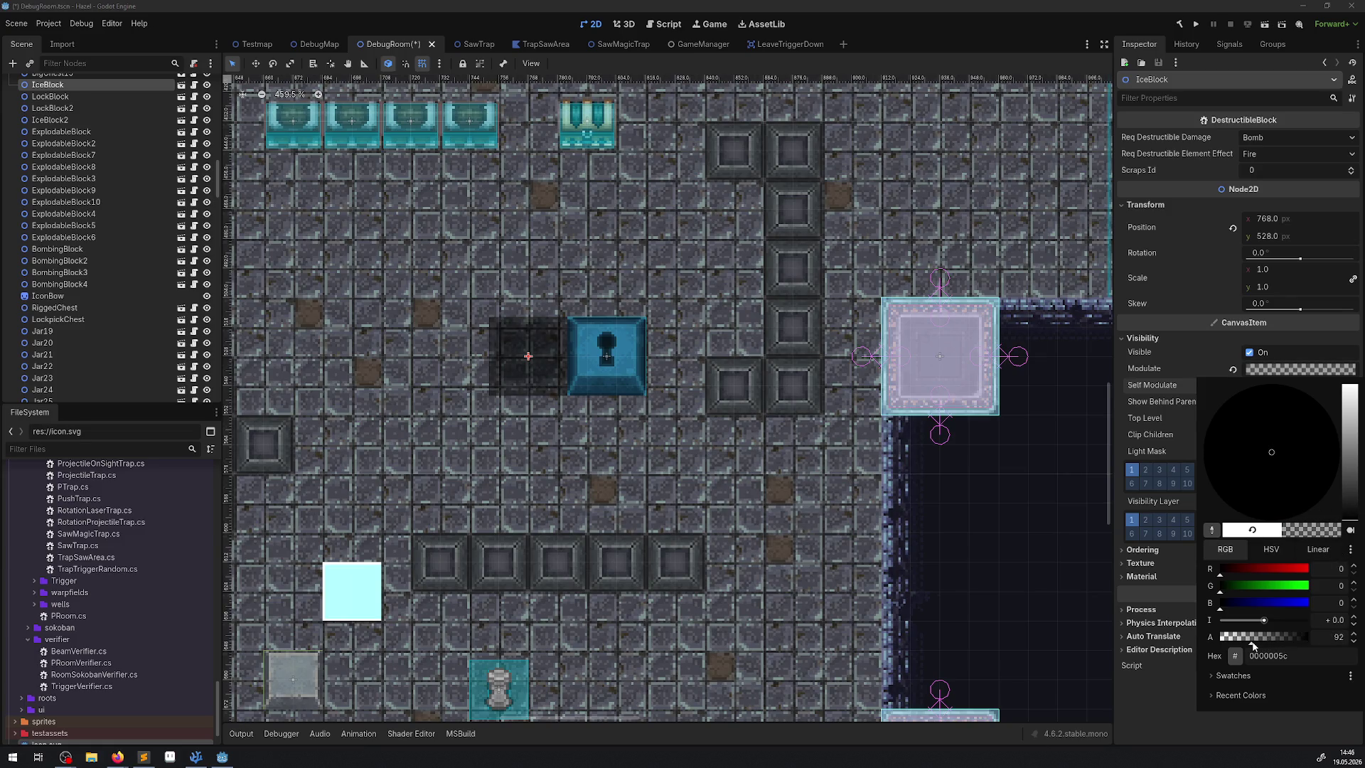
click(1281, 284)
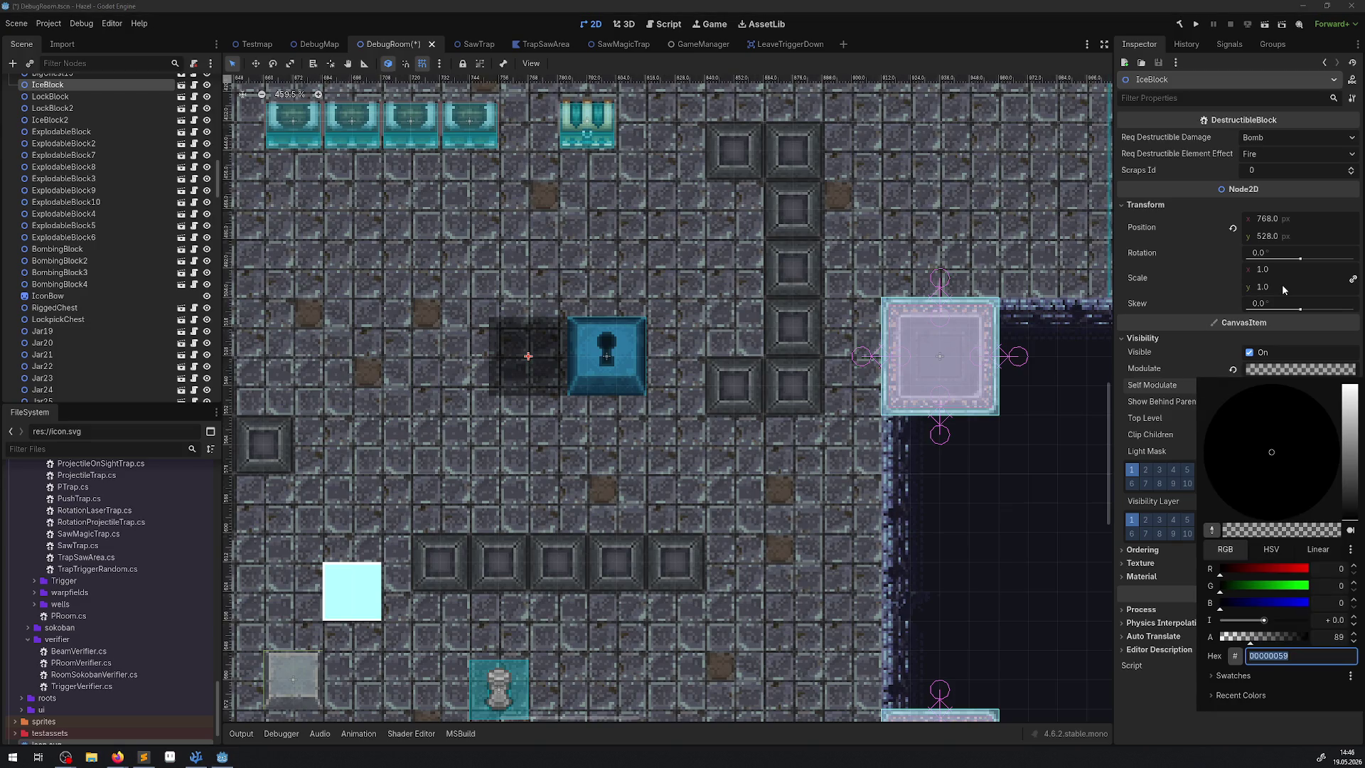
click(1281, 276)
click(1271, 287)
text(0.5)
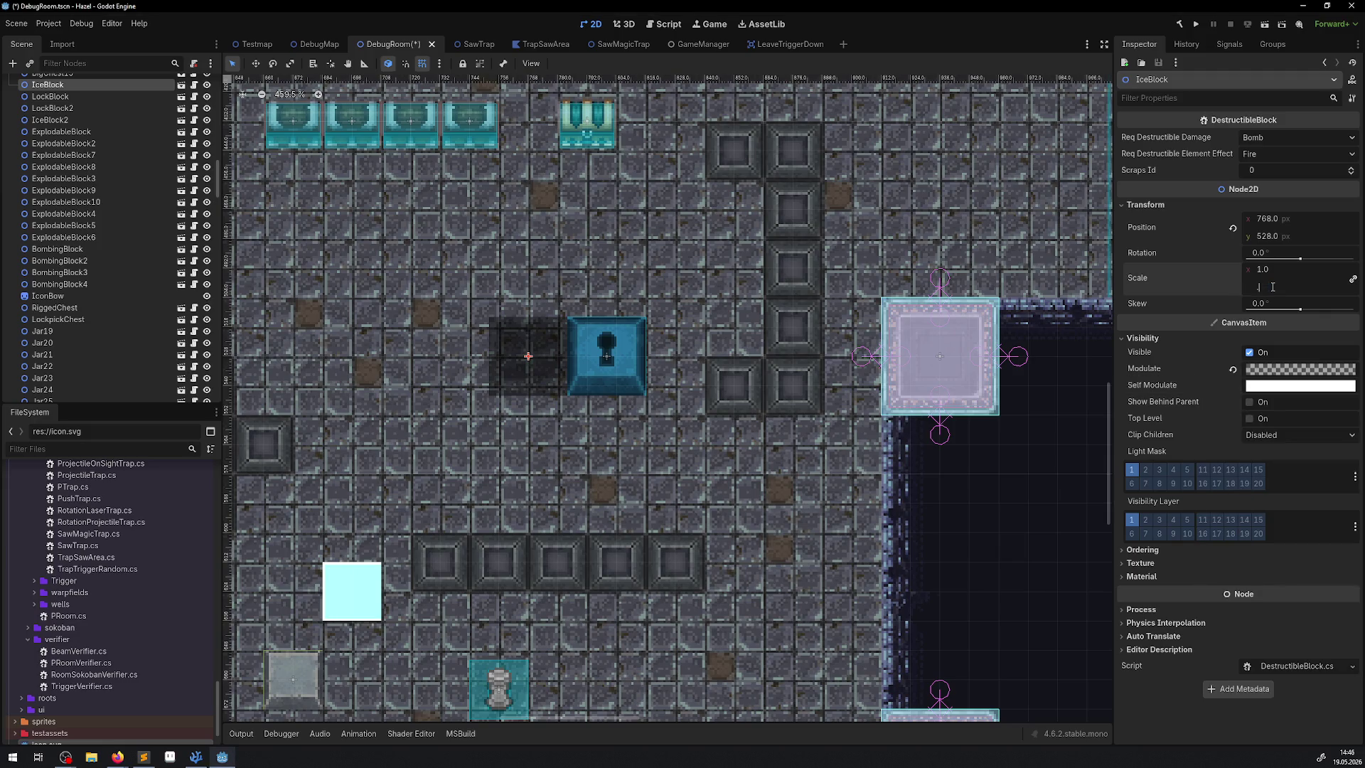
key(Return)
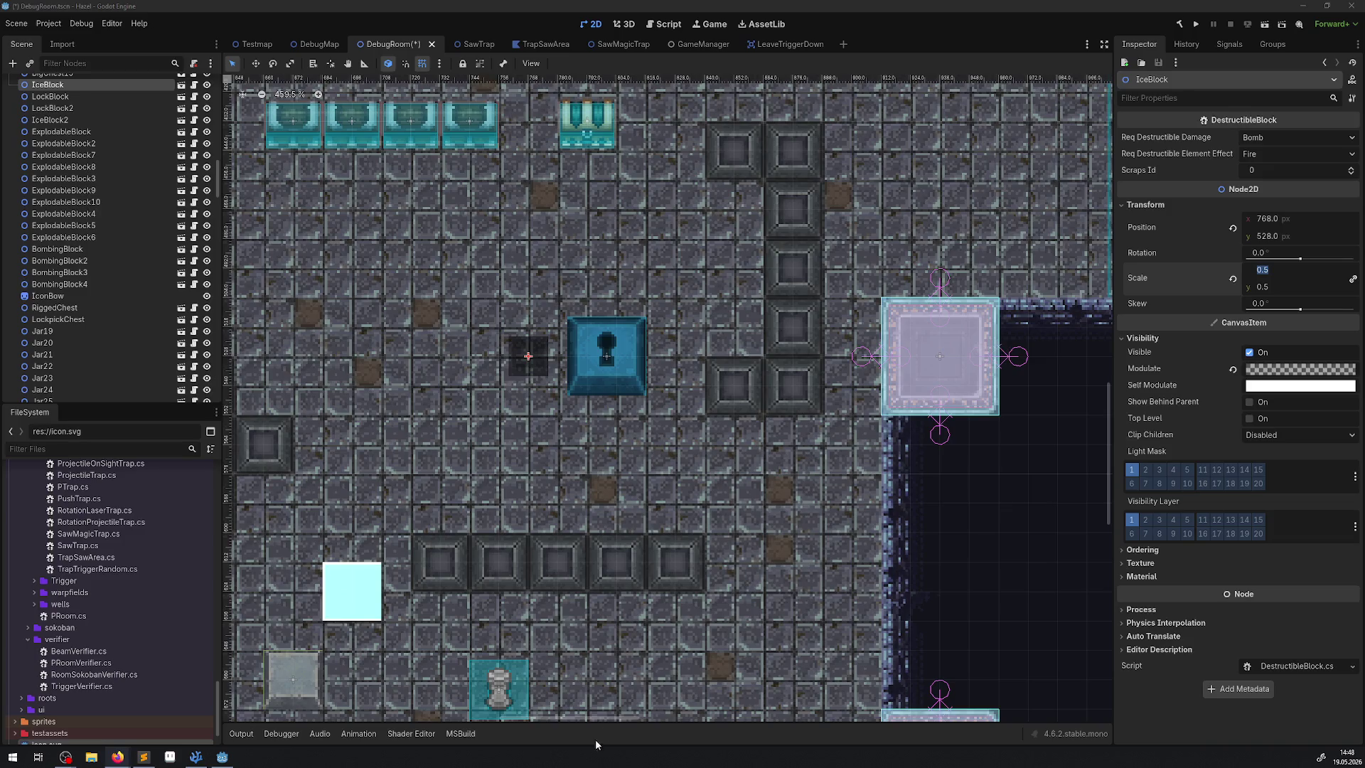
Create the C# script FallingTrap.cs in the traps scripts folder, inheriting PTrap
scroll(136, 604, up, 10)
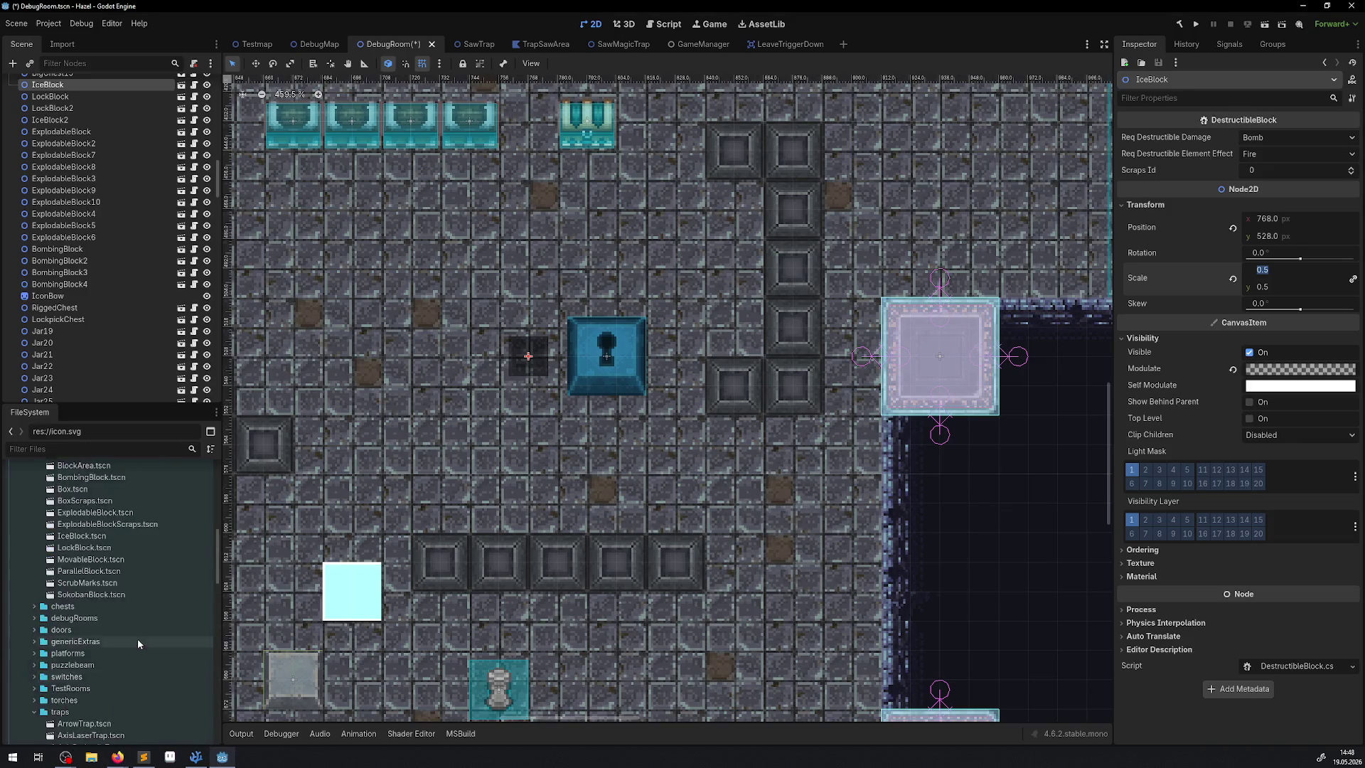
scroll(135, 613, down, 5)
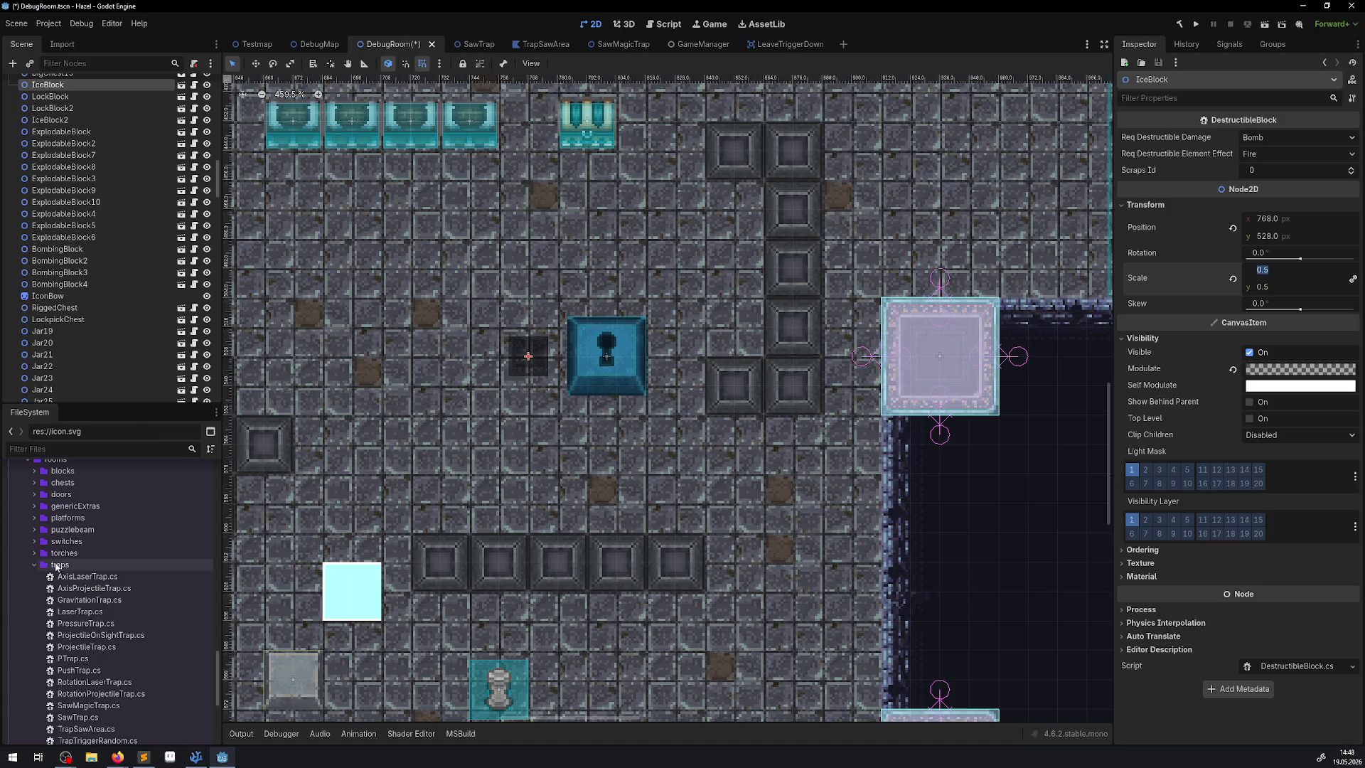
right_click(113, 566)
mouse_move(177, 557)
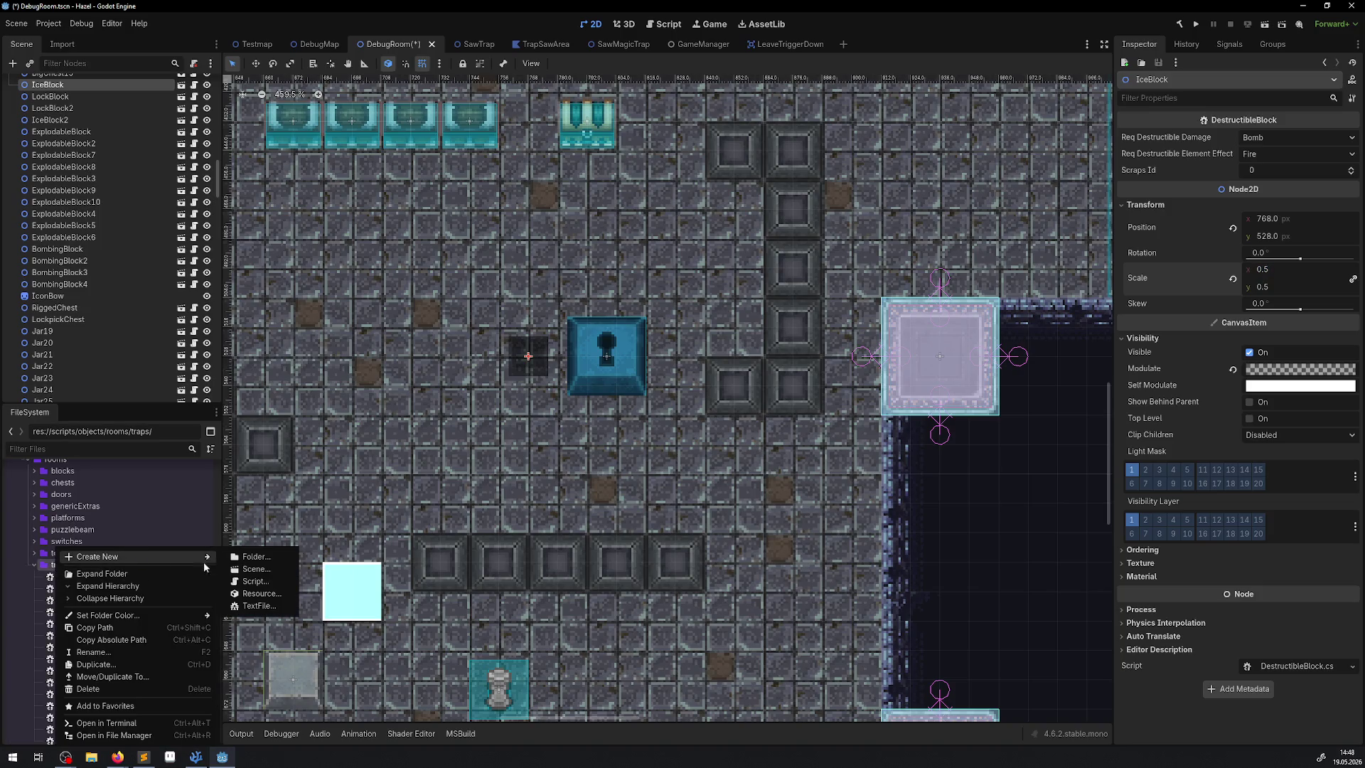
click(267, 584)
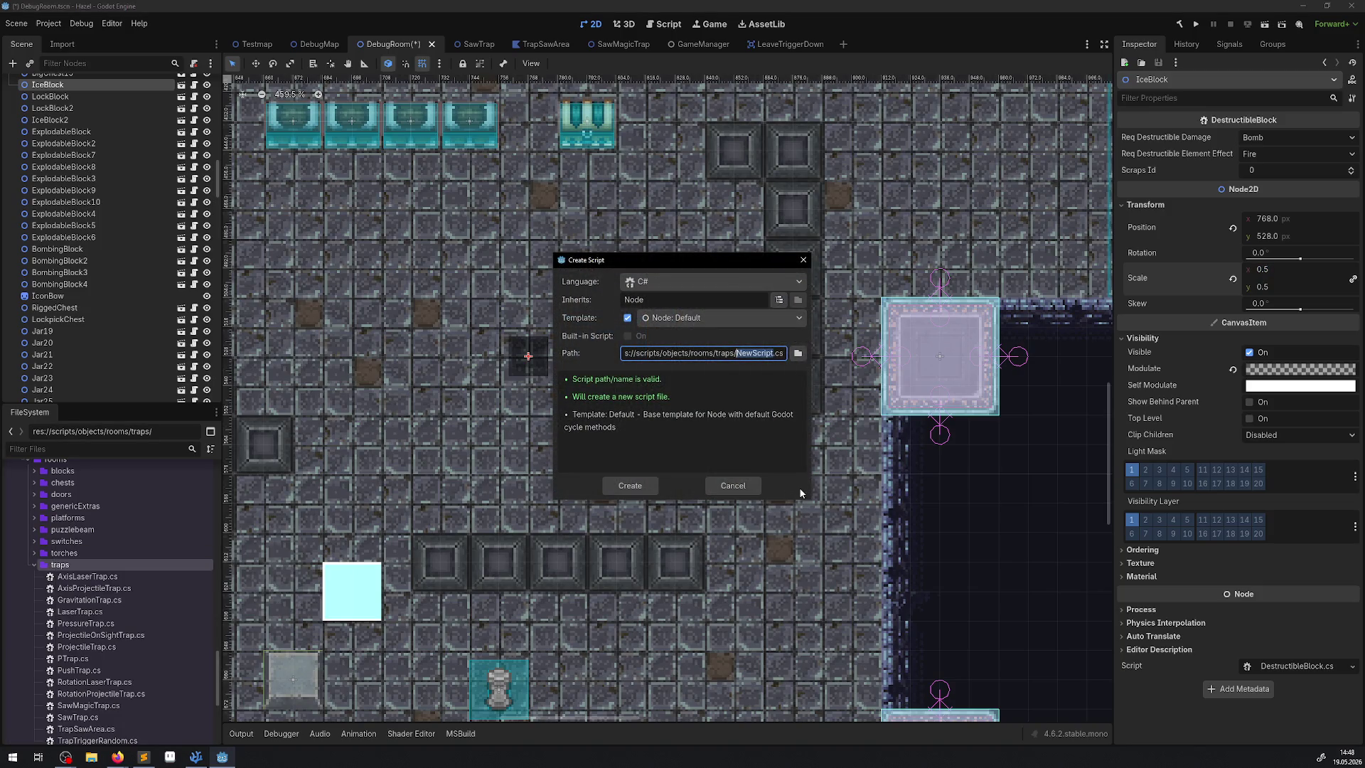
text(FallingTrap)
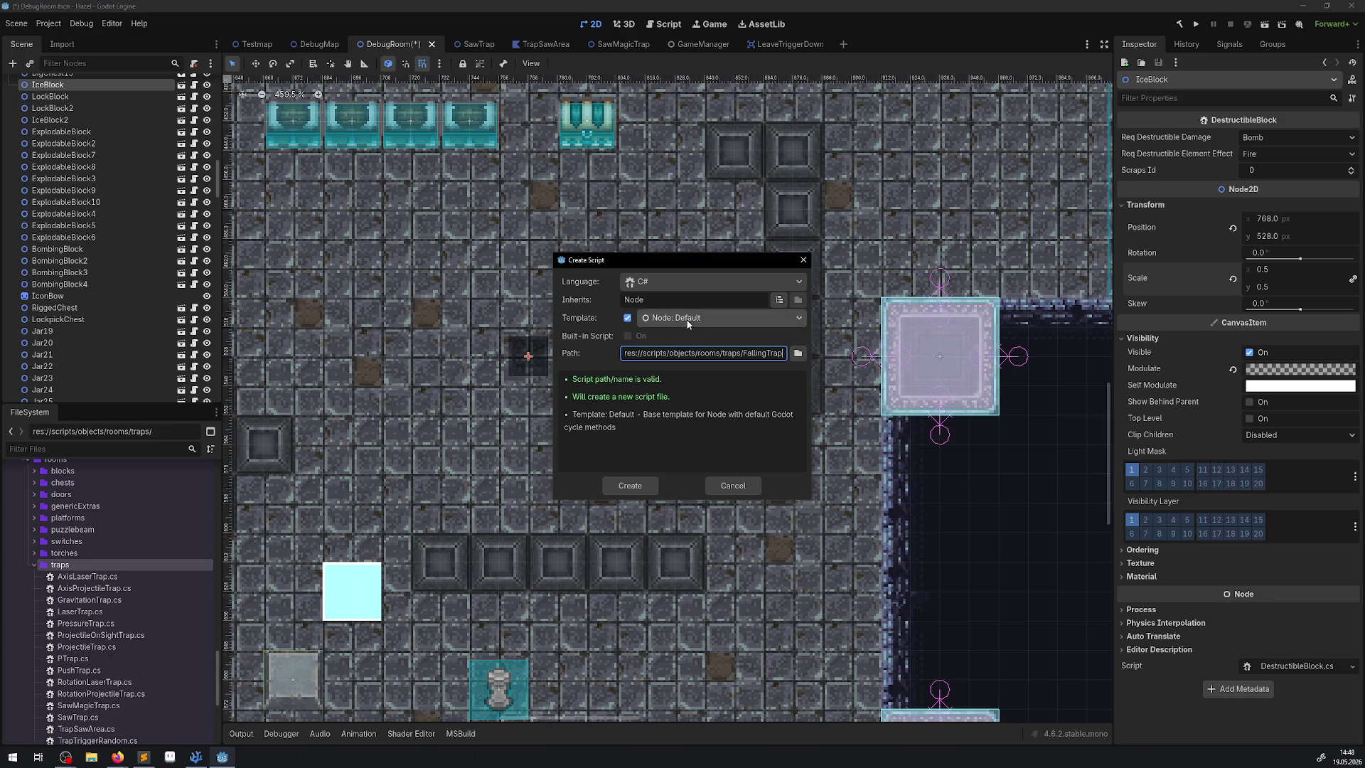
click(780, 300)
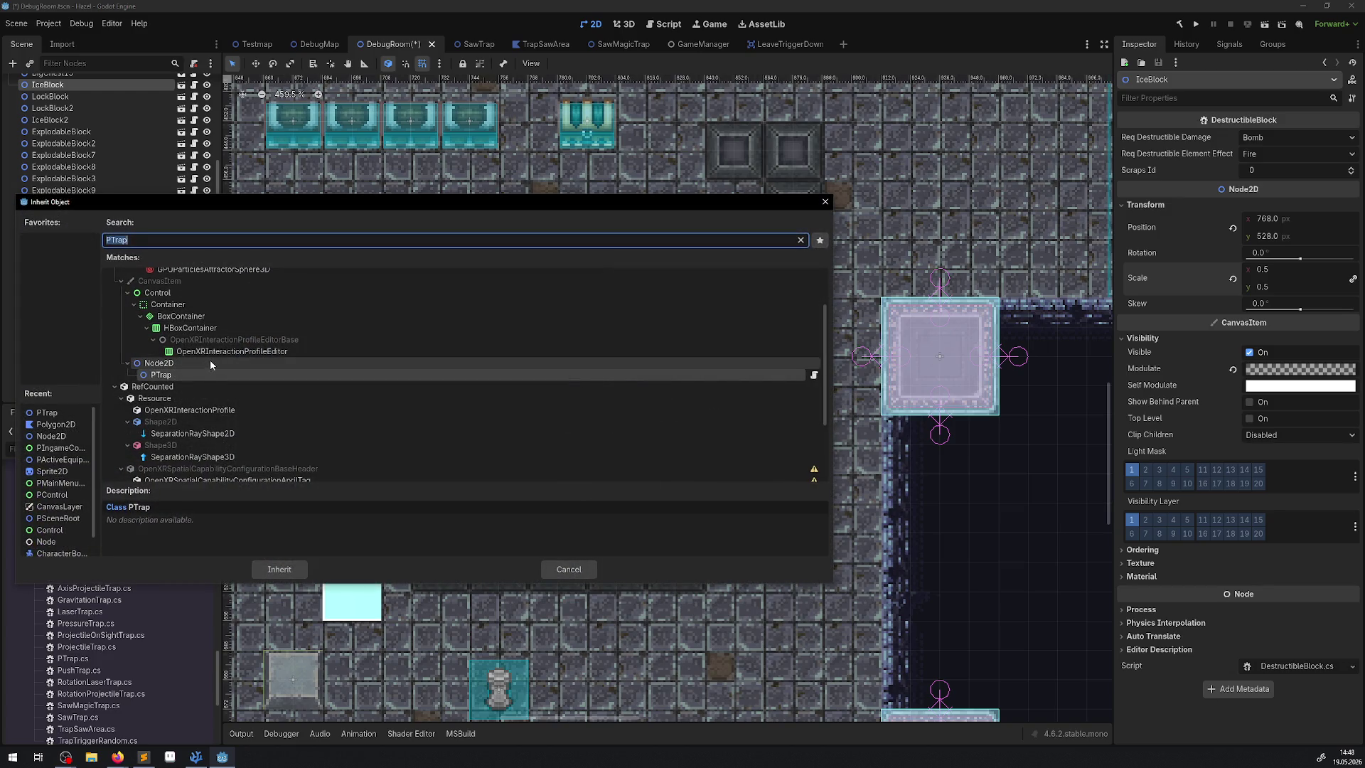
double_click(180, 375)
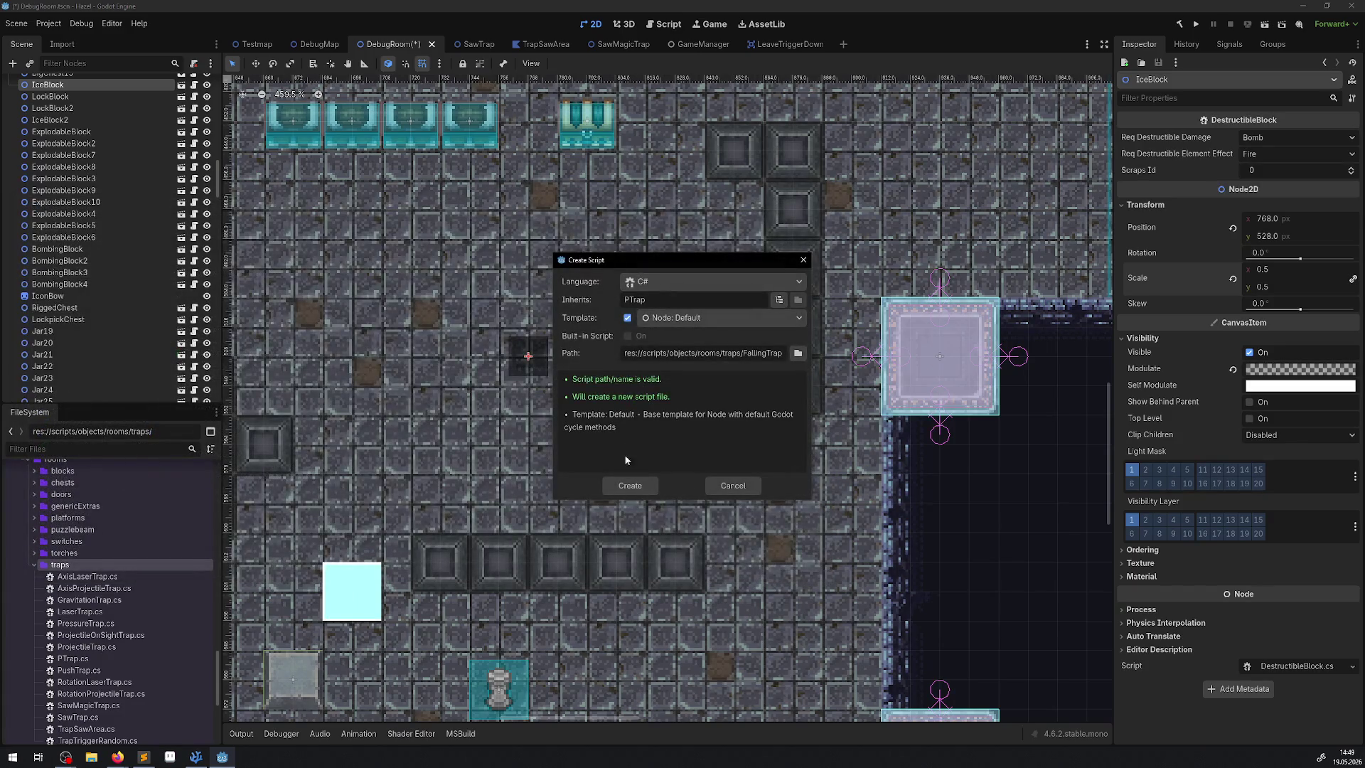
click(648, 488)
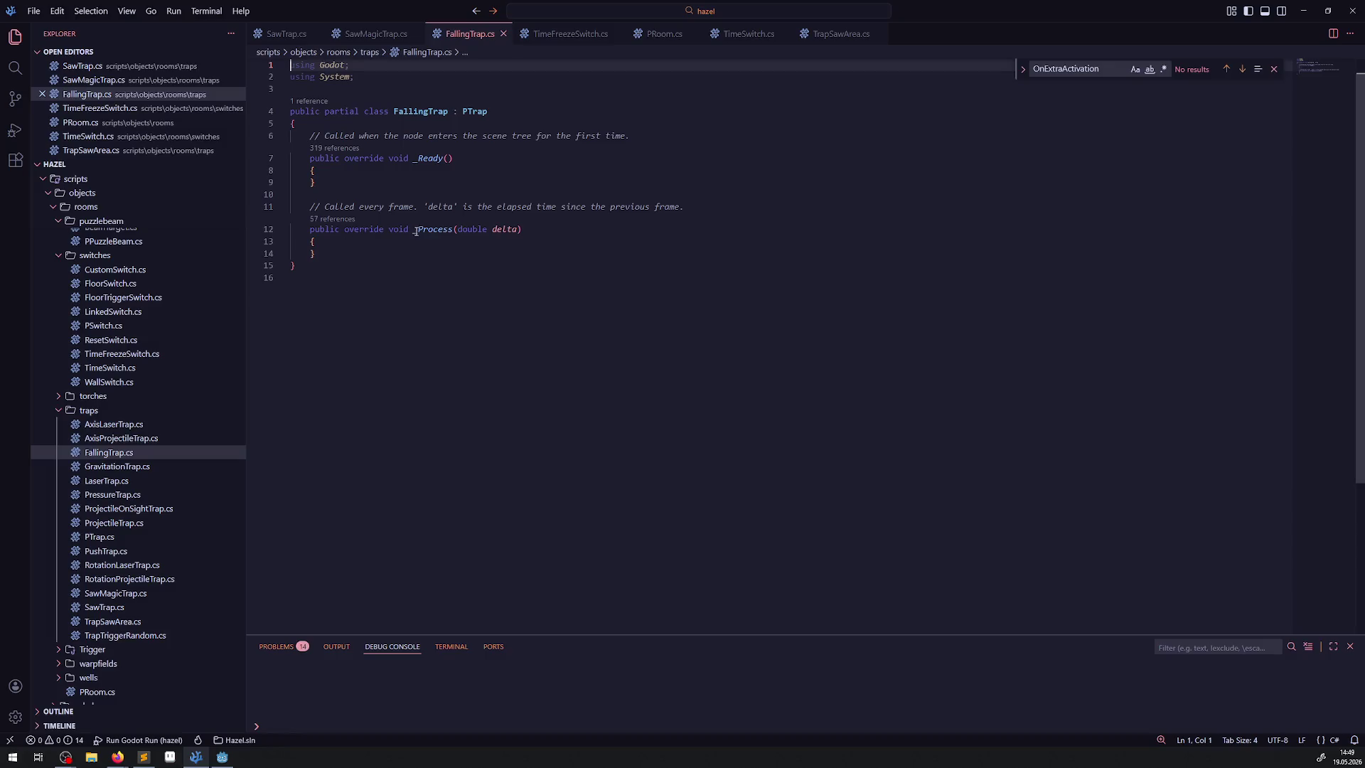
Rename _Process to _PhysicsProcess and delete the template comments in FallingTrap.cs
click(420, 230)
text(Physic)
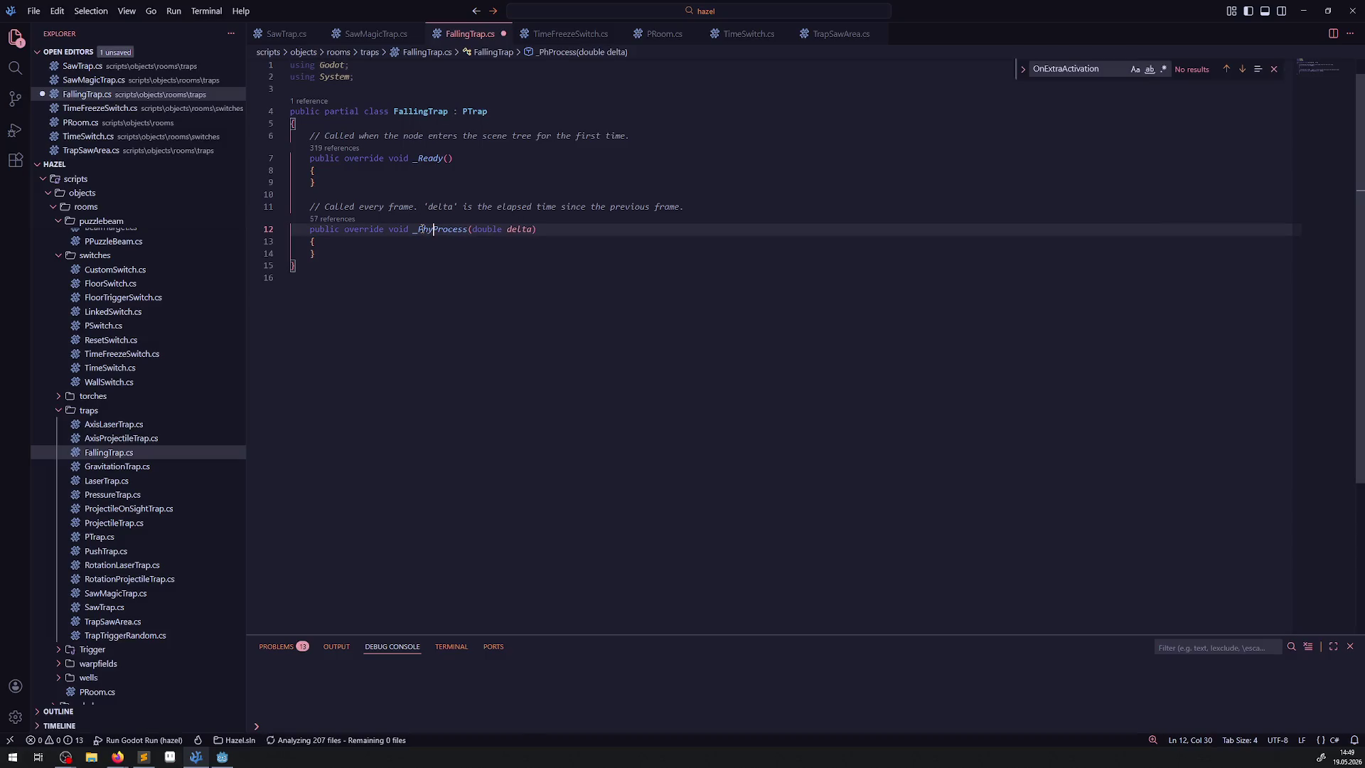
text(s)
key(ctrl+s)
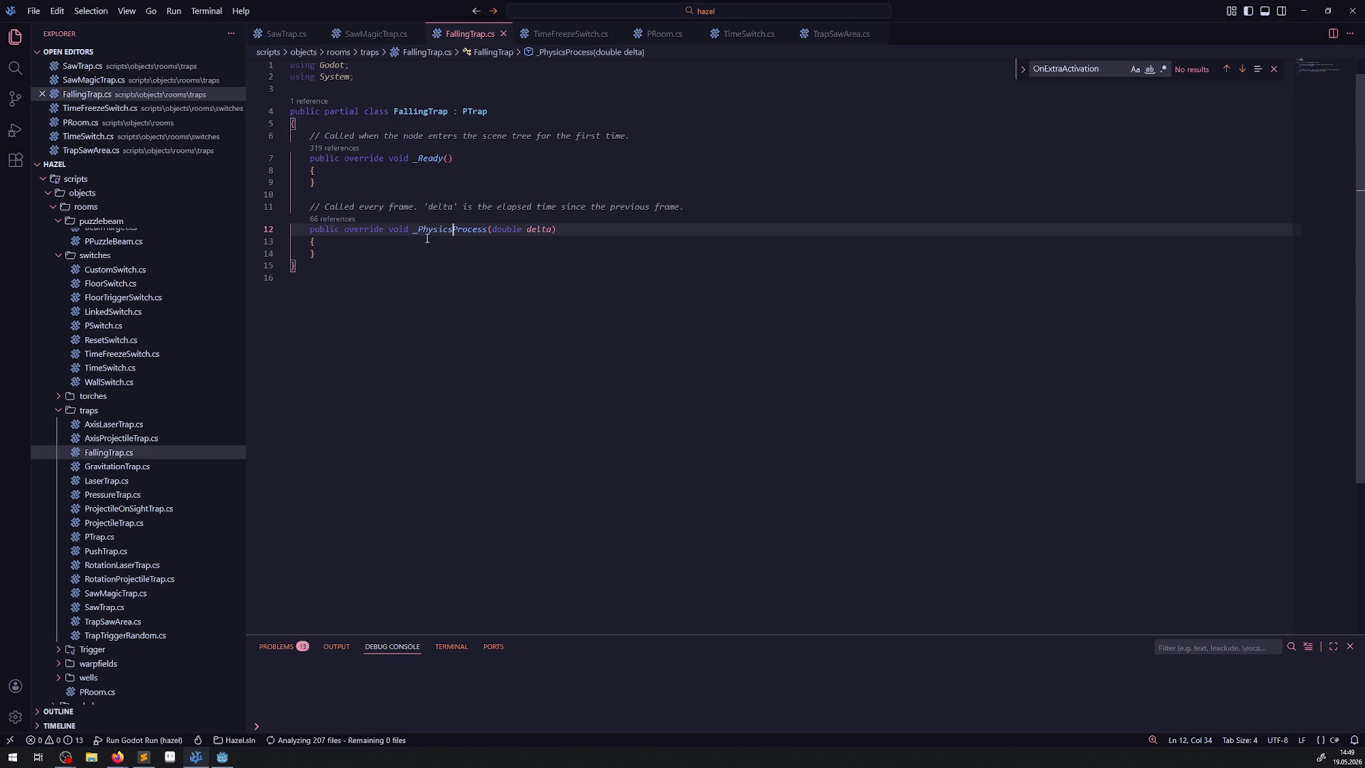
key(Down)
key(Down)
key(Down)
click(701, 211)
key(shift+Up)
key(BackSpace)
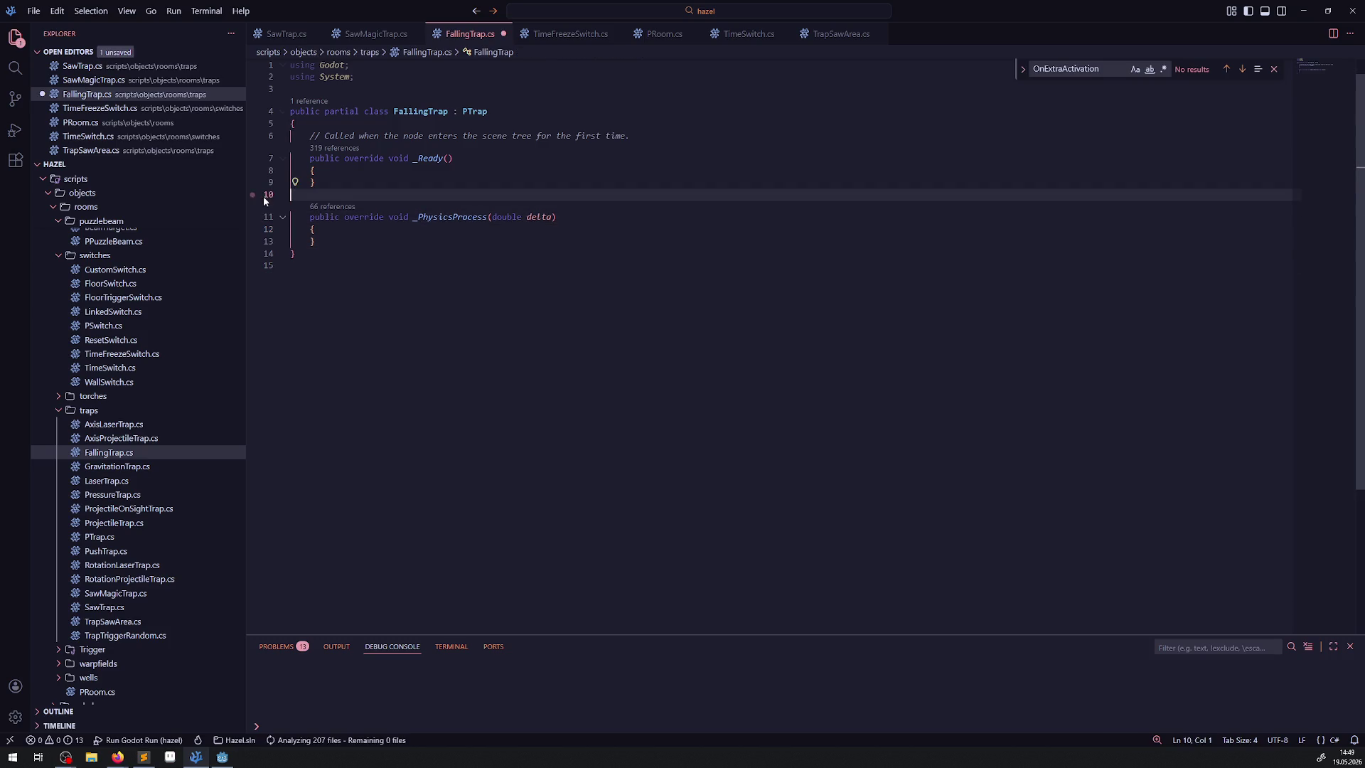
drag(631, 136, 310, 136)
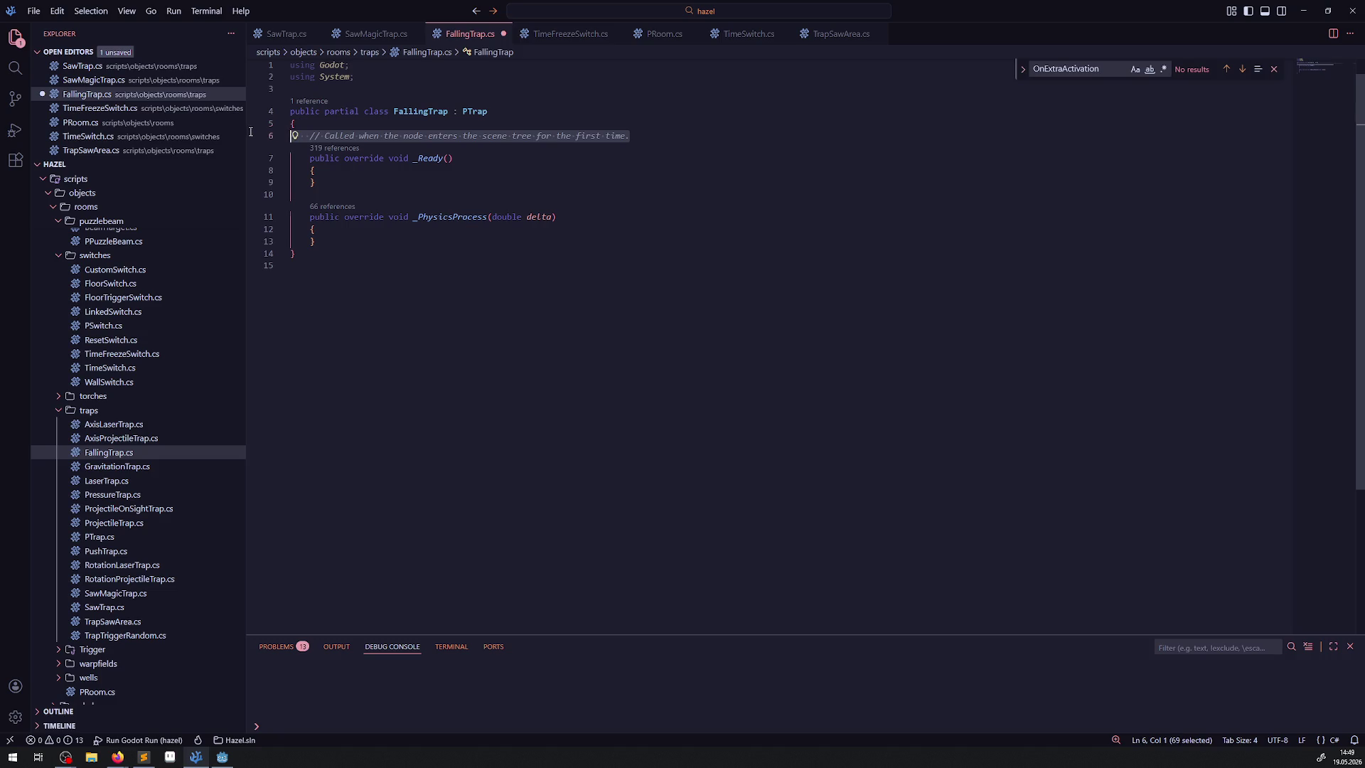
key(BackSpace)
Add 'using Hazel;' below 'using Godot;', save the file, and return to Godot
click(380, 66)
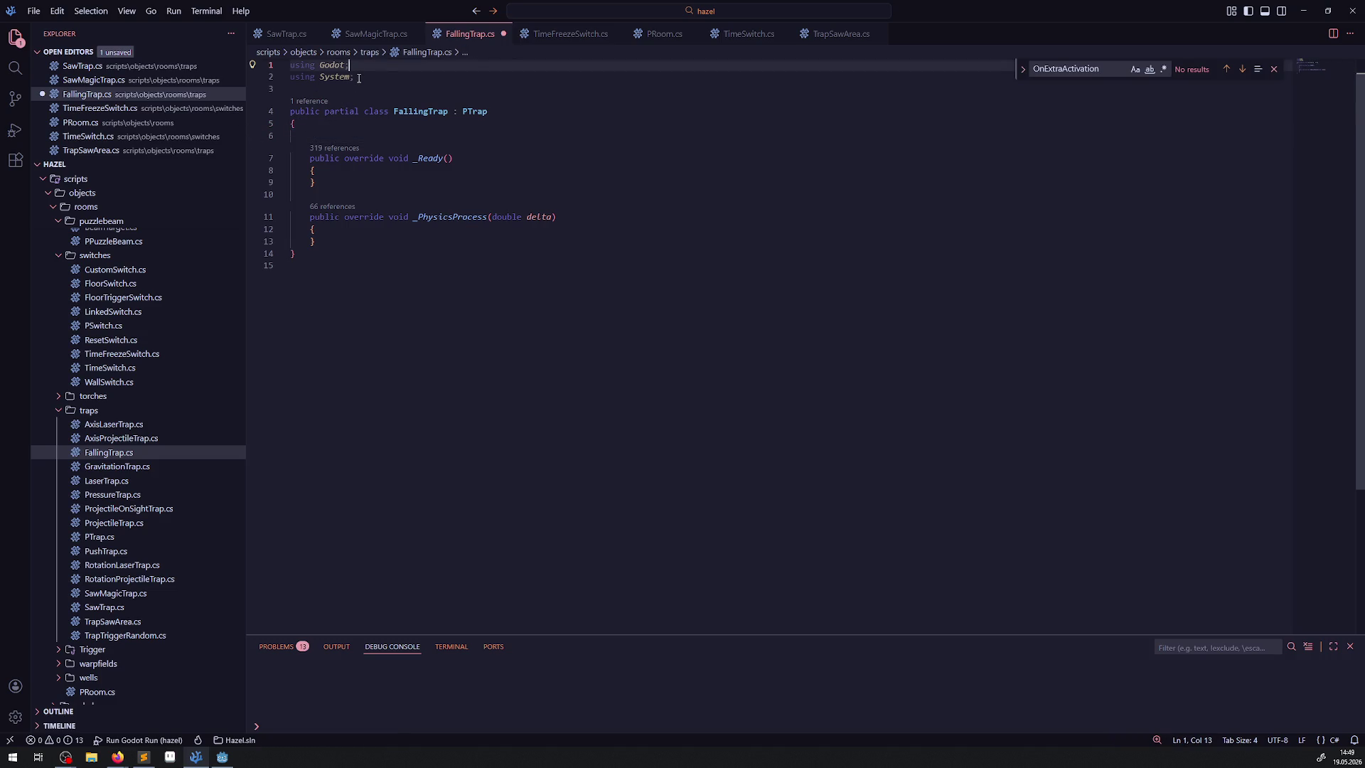
key(Return)
text(using Ha)
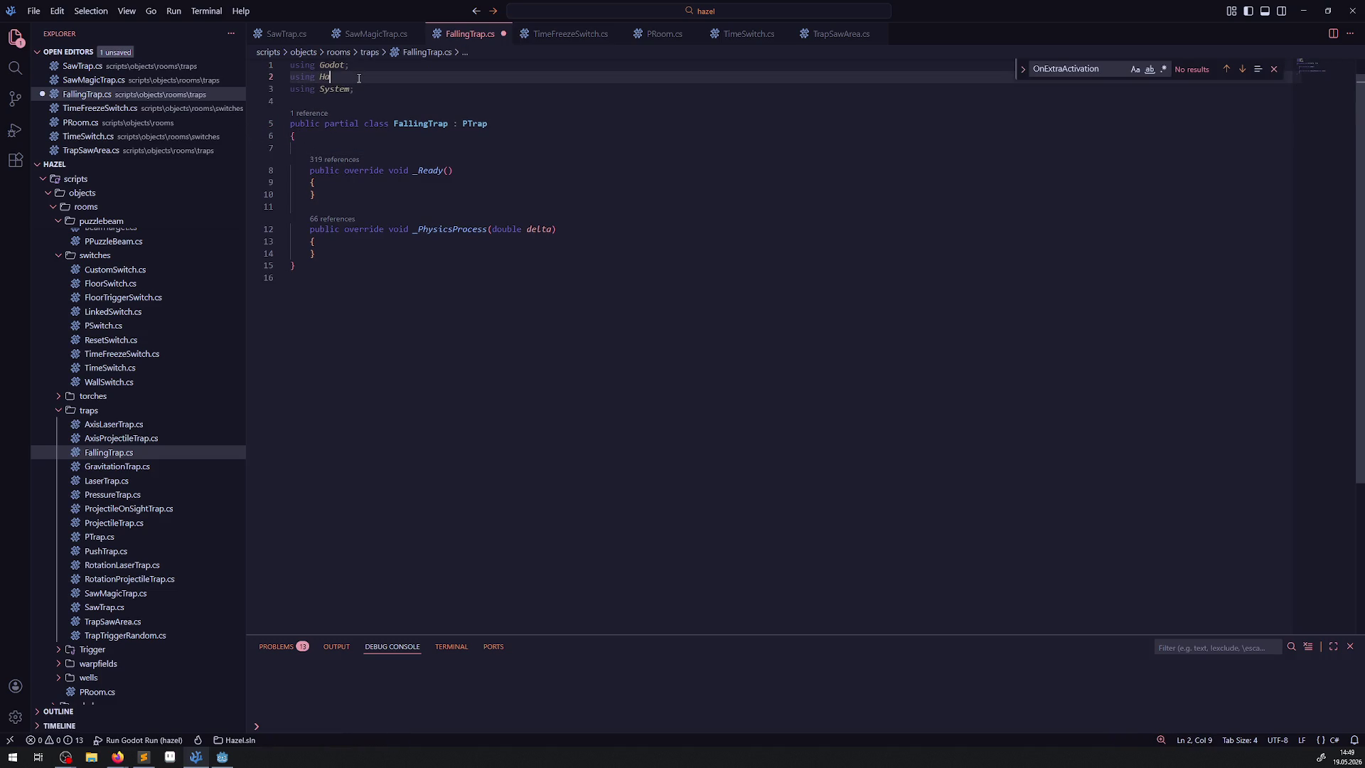
text(zel;)
key(ctrl+s)
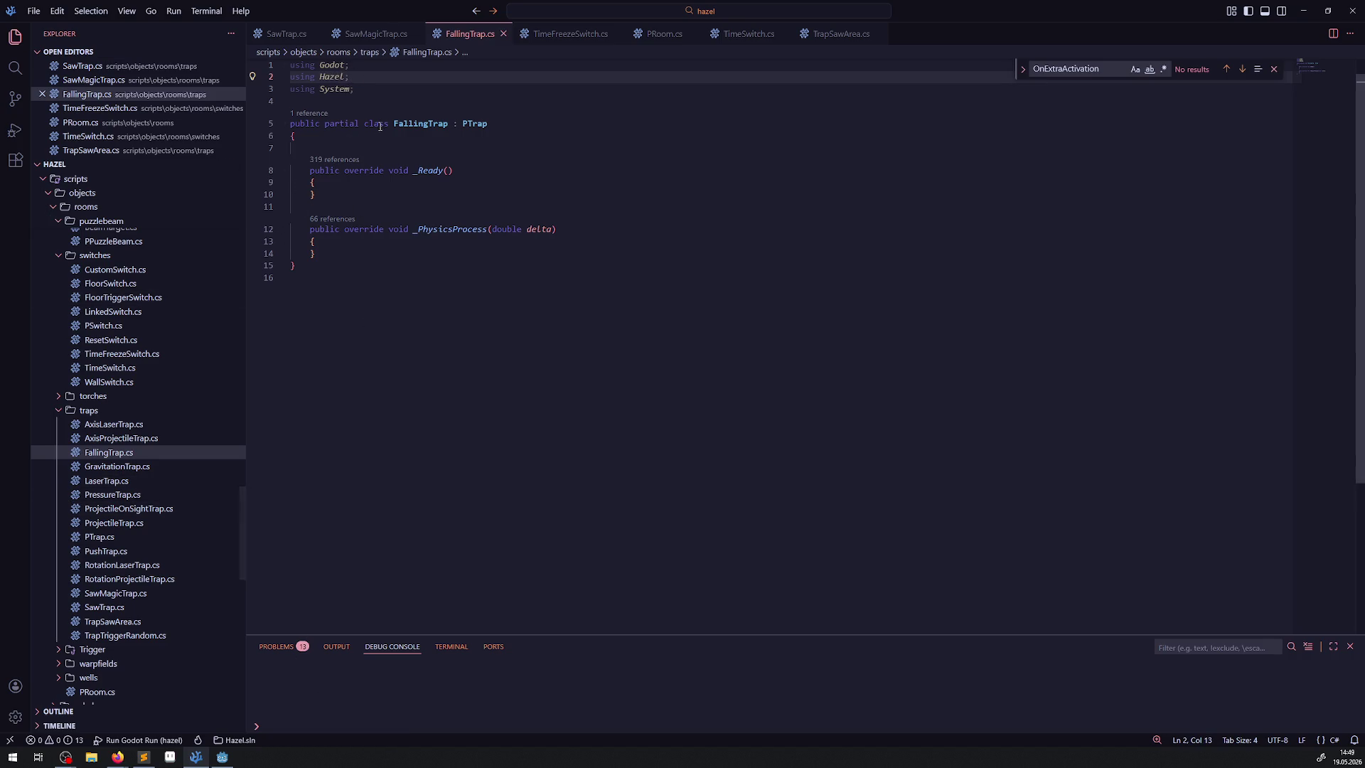
double_click(420, 124)
click(519, 300)
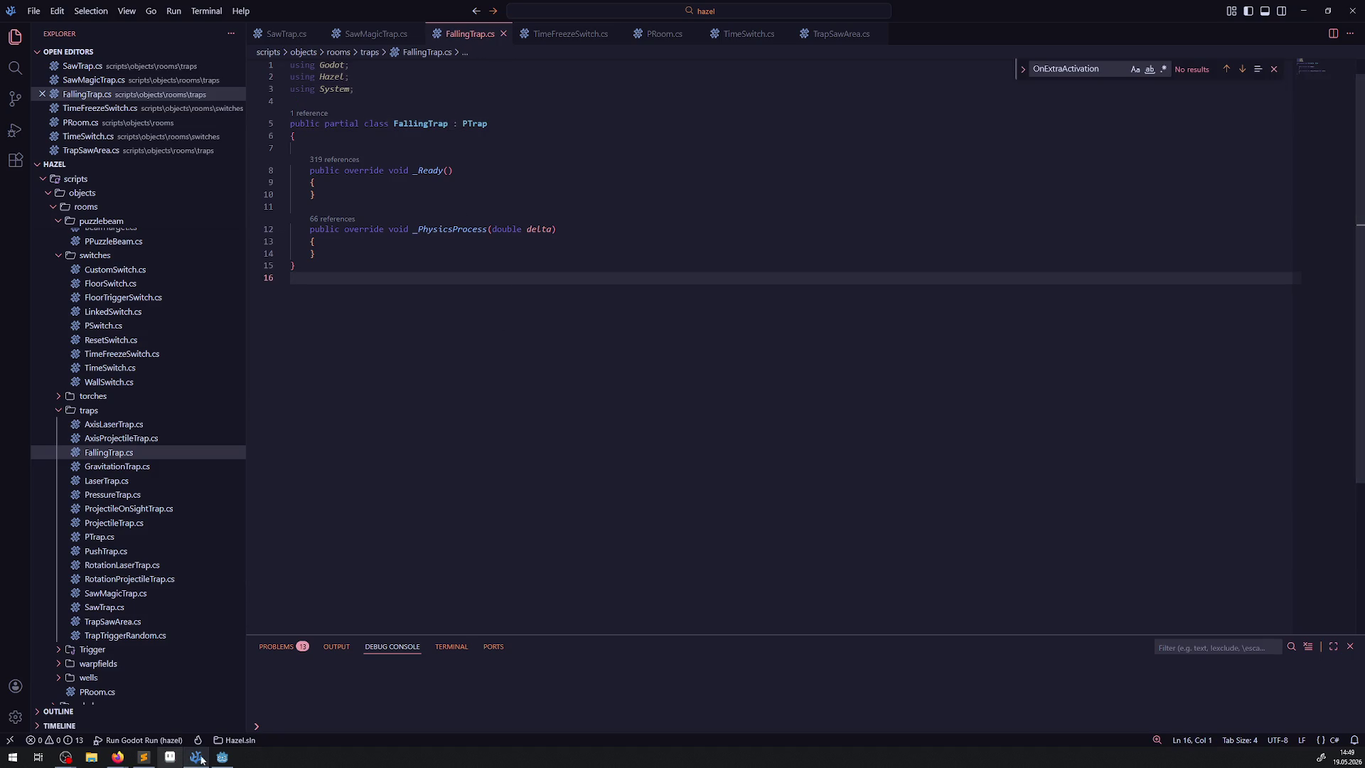
click(223, 757)
Start a new scene named FallingTrap in the traps scenes folder
scroll(106, 516, up, 10)
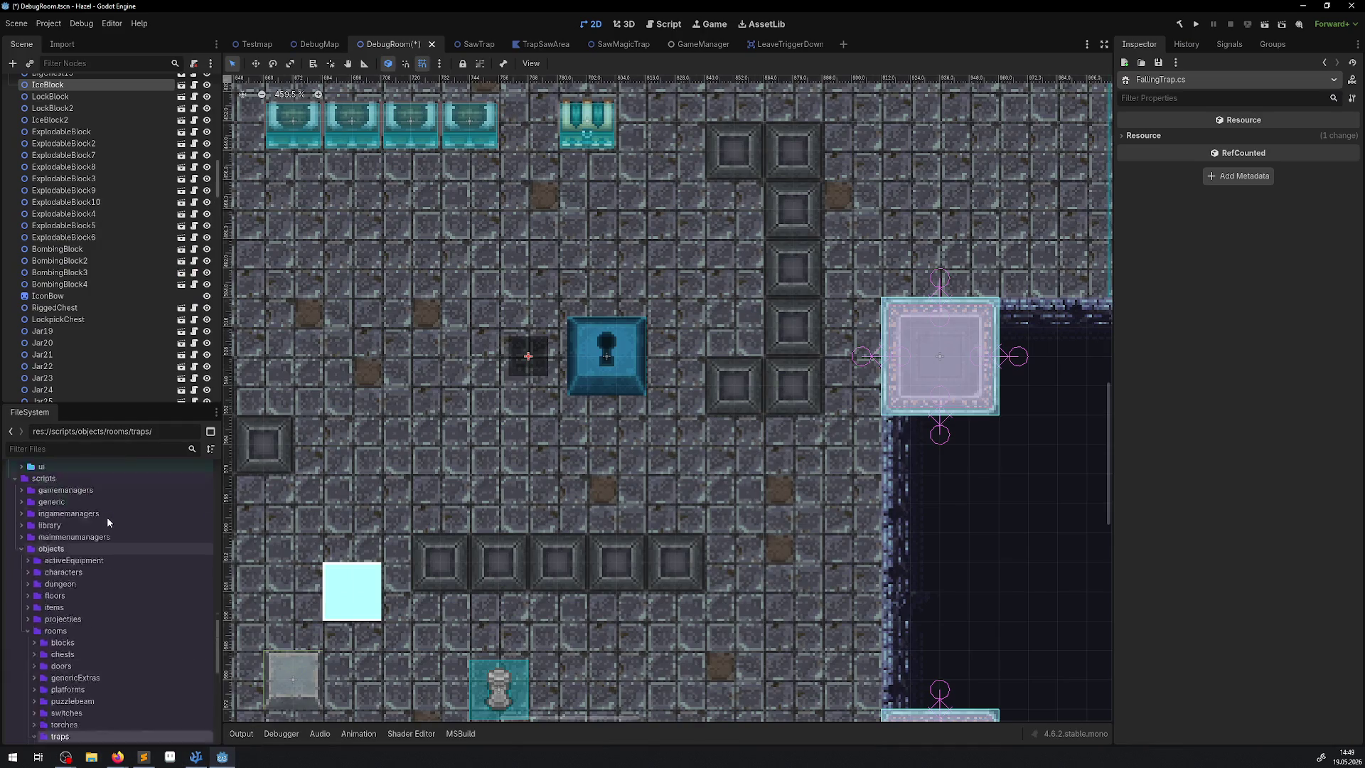
click(35, 476)
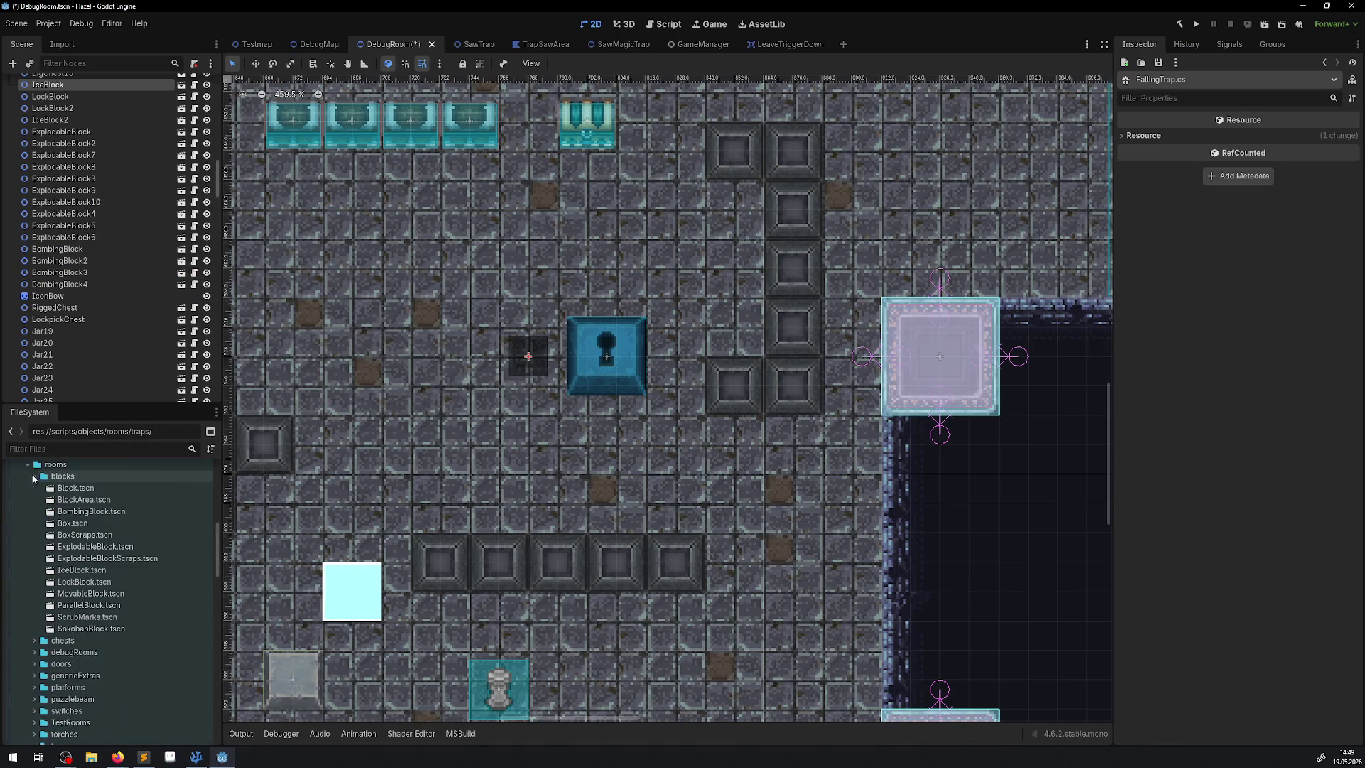
double_click(60, 594)
right_click(60, 593)
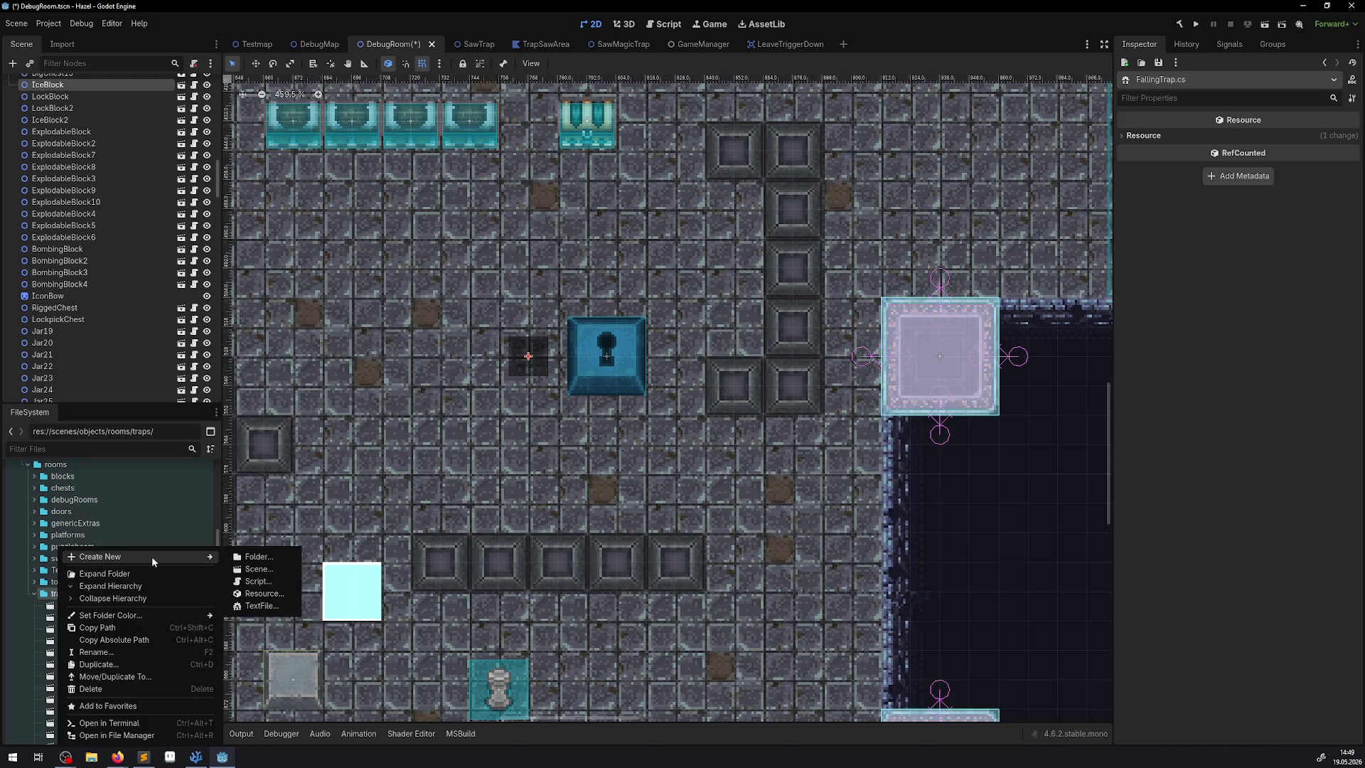
mouse_move(178, 557)
click(257, 569)
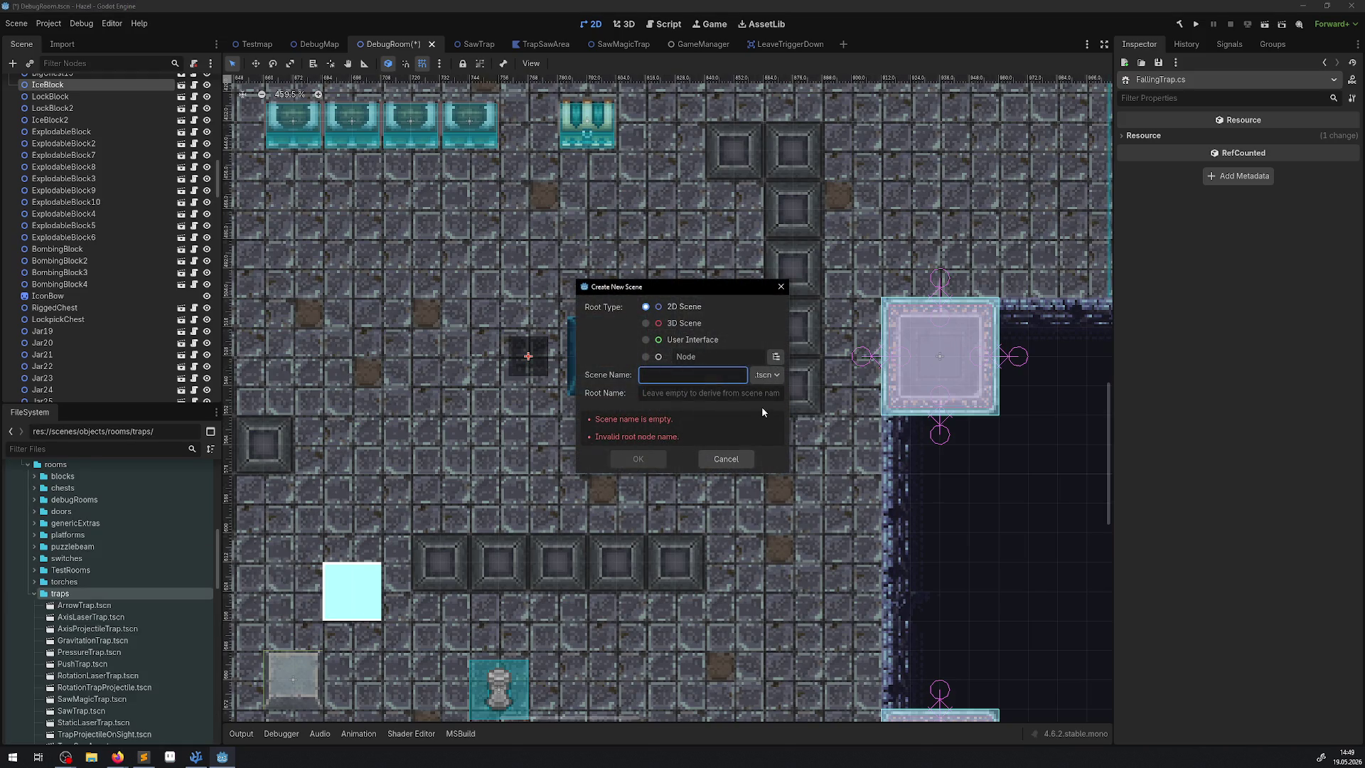
text(FallingTrap)
Choose PTrap as the FallingTrap scene's root node type and create the scene
click(775, 357)
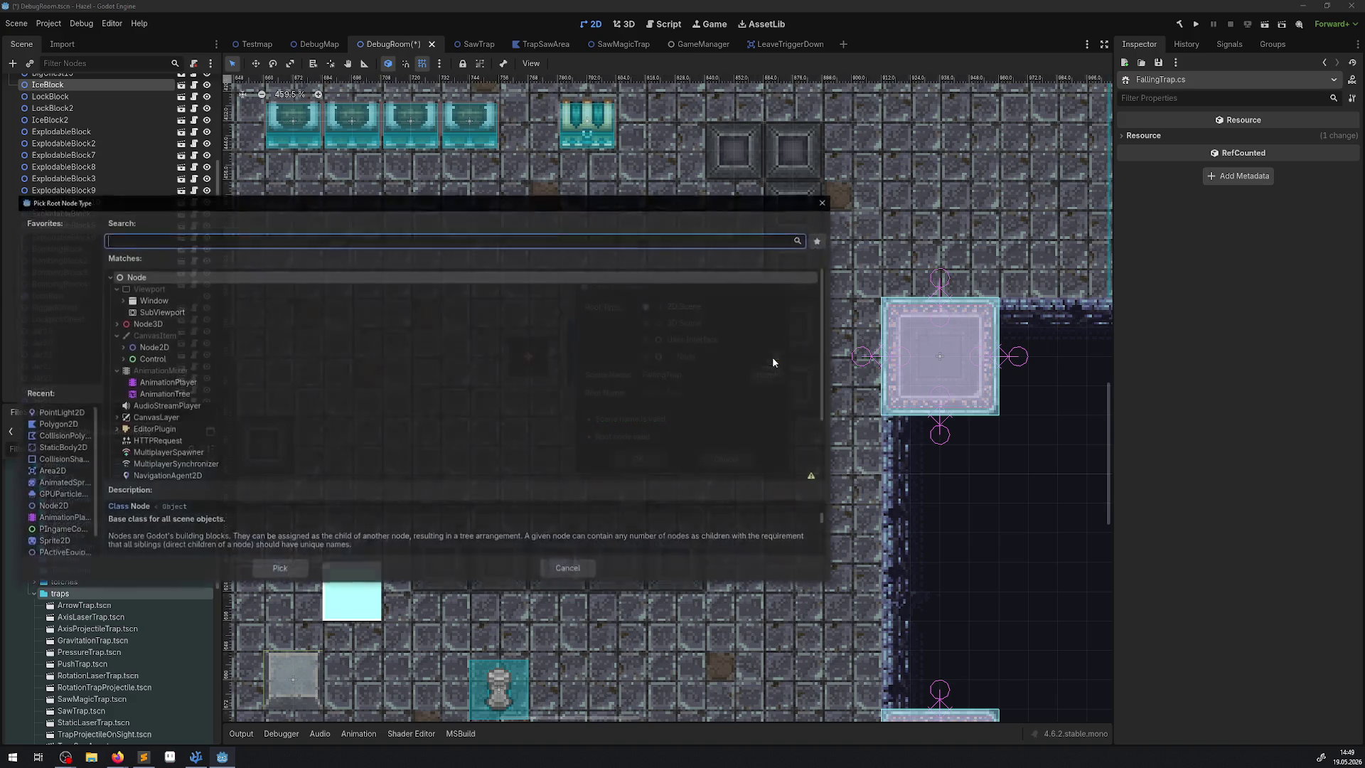
text(PTr)
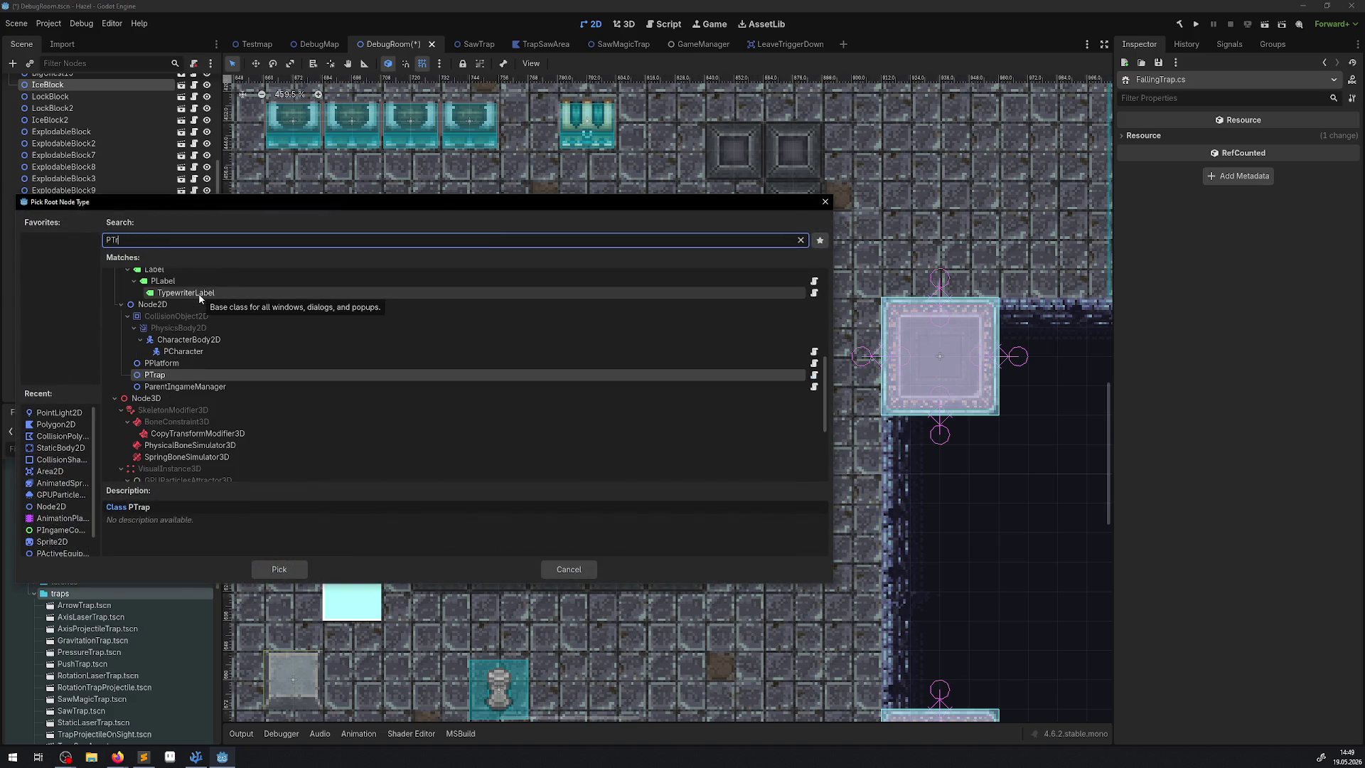
key(BackSpace)
key(BackSpace)
key(BackSpace)
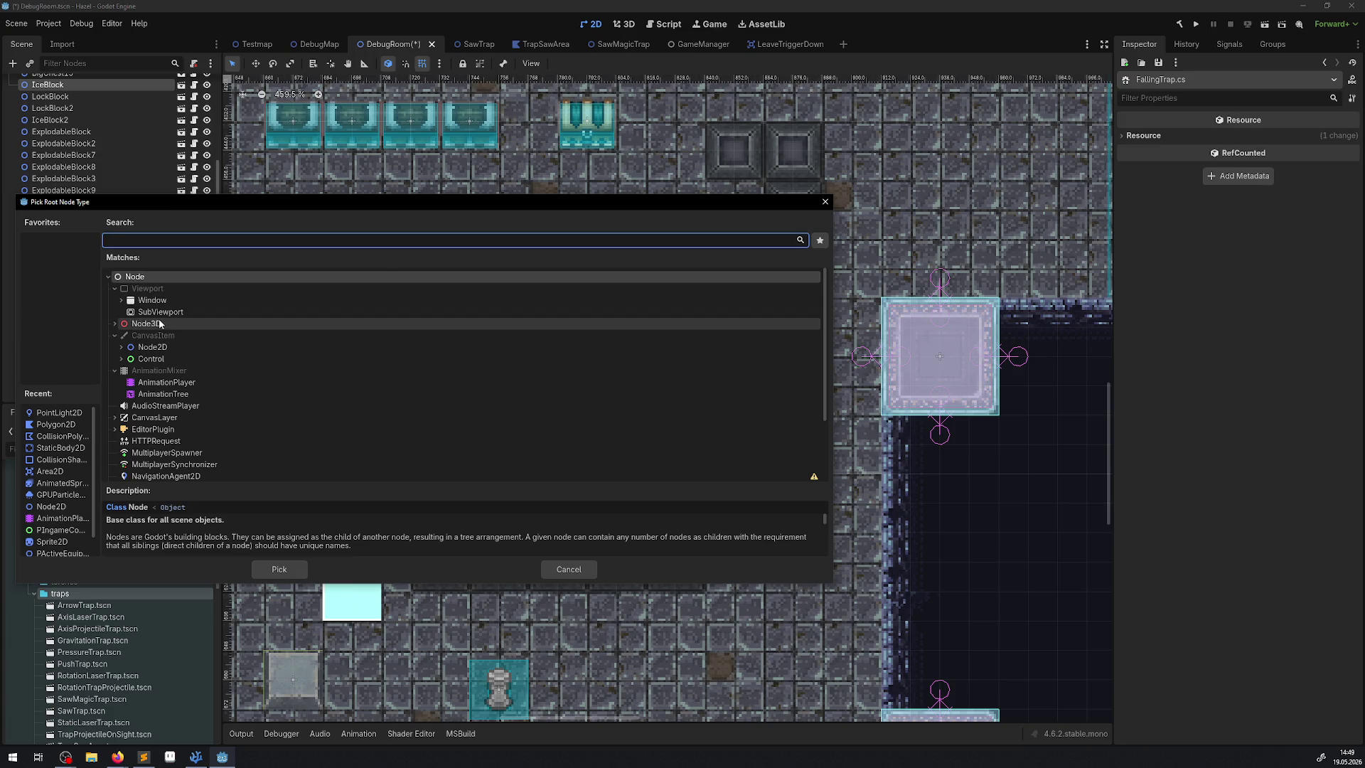
text(Noder)
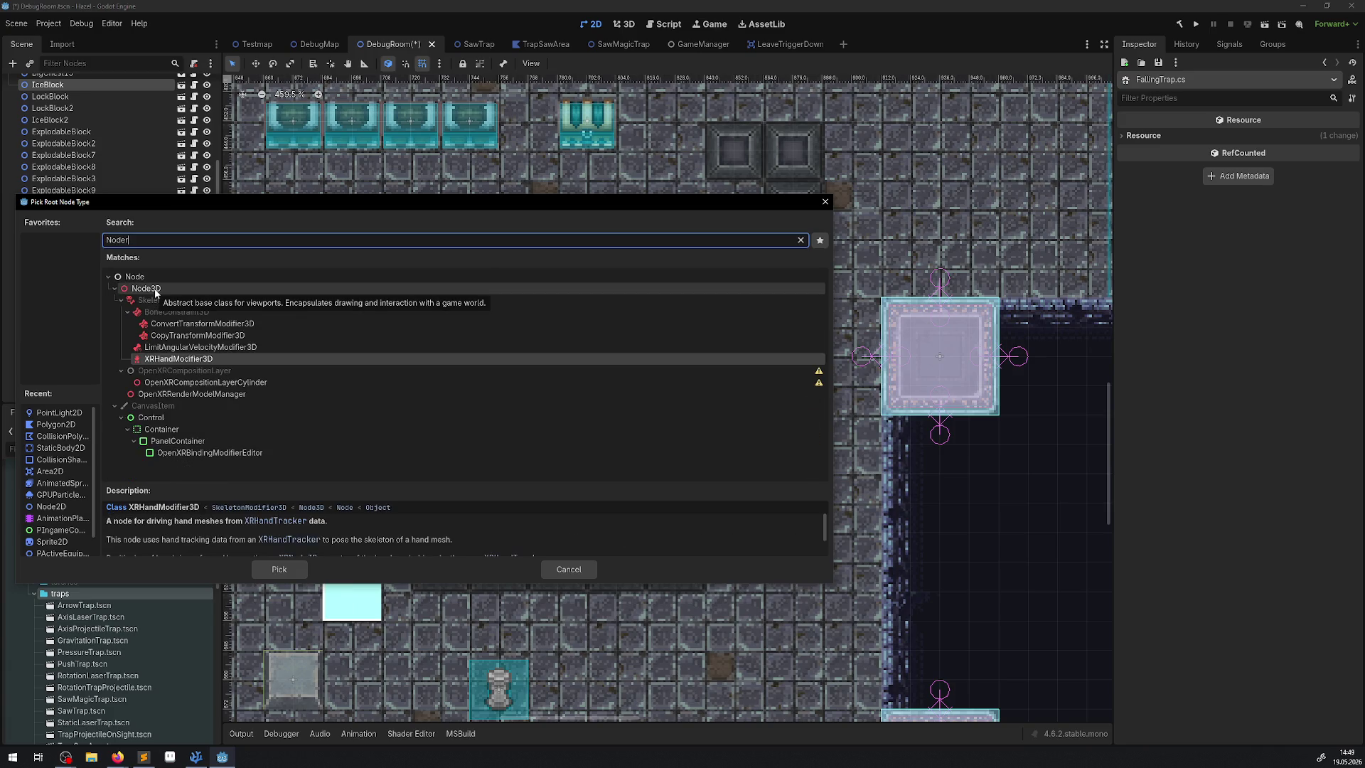
key(BackSpace)
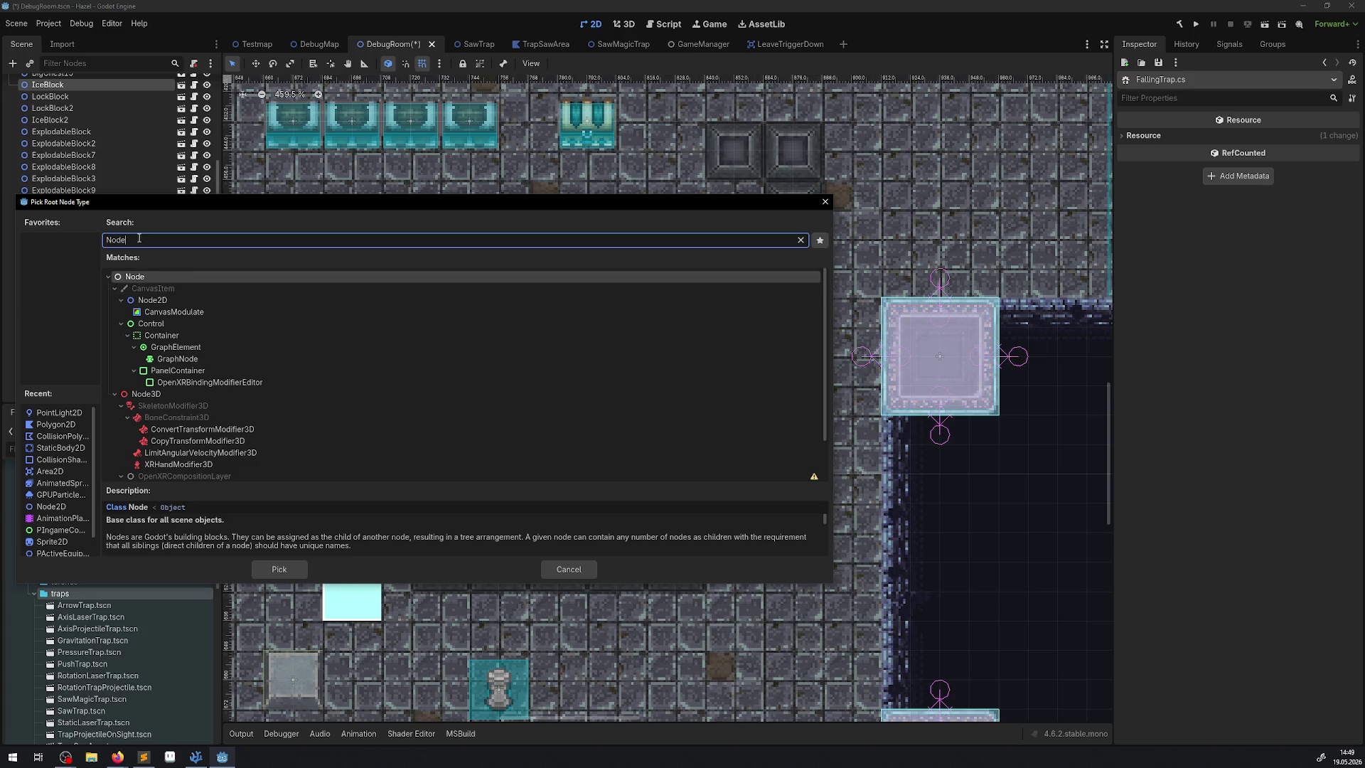
double_click(105, 239)
text(PTr)
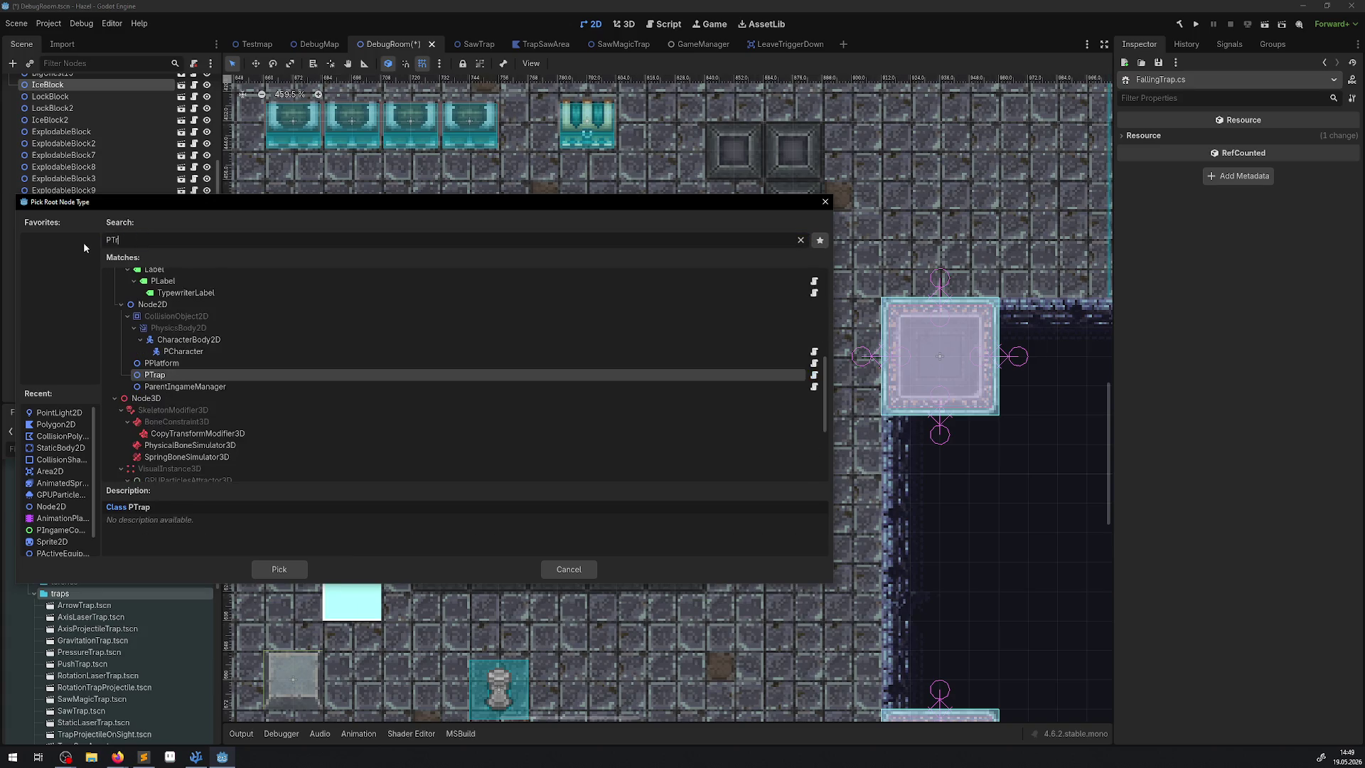
double_click(152, 376)
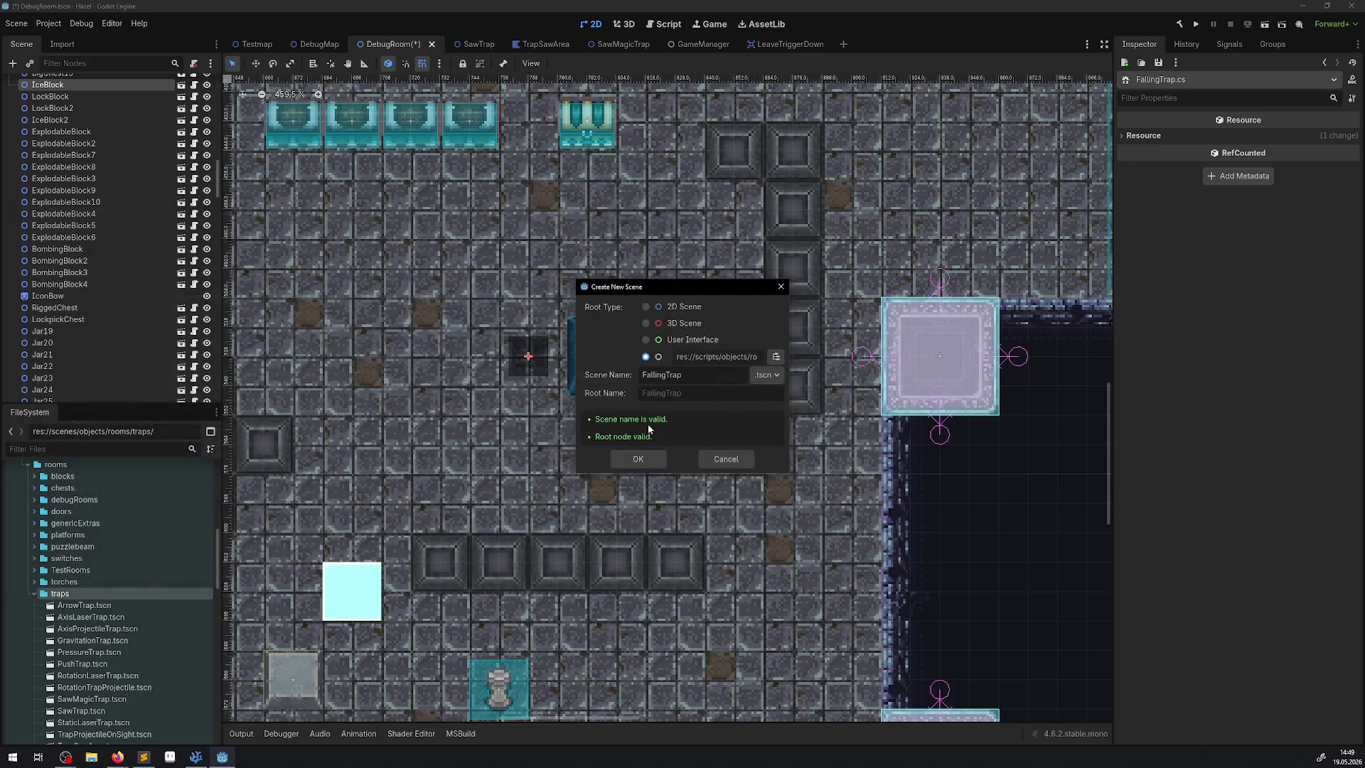
click(636, 459)
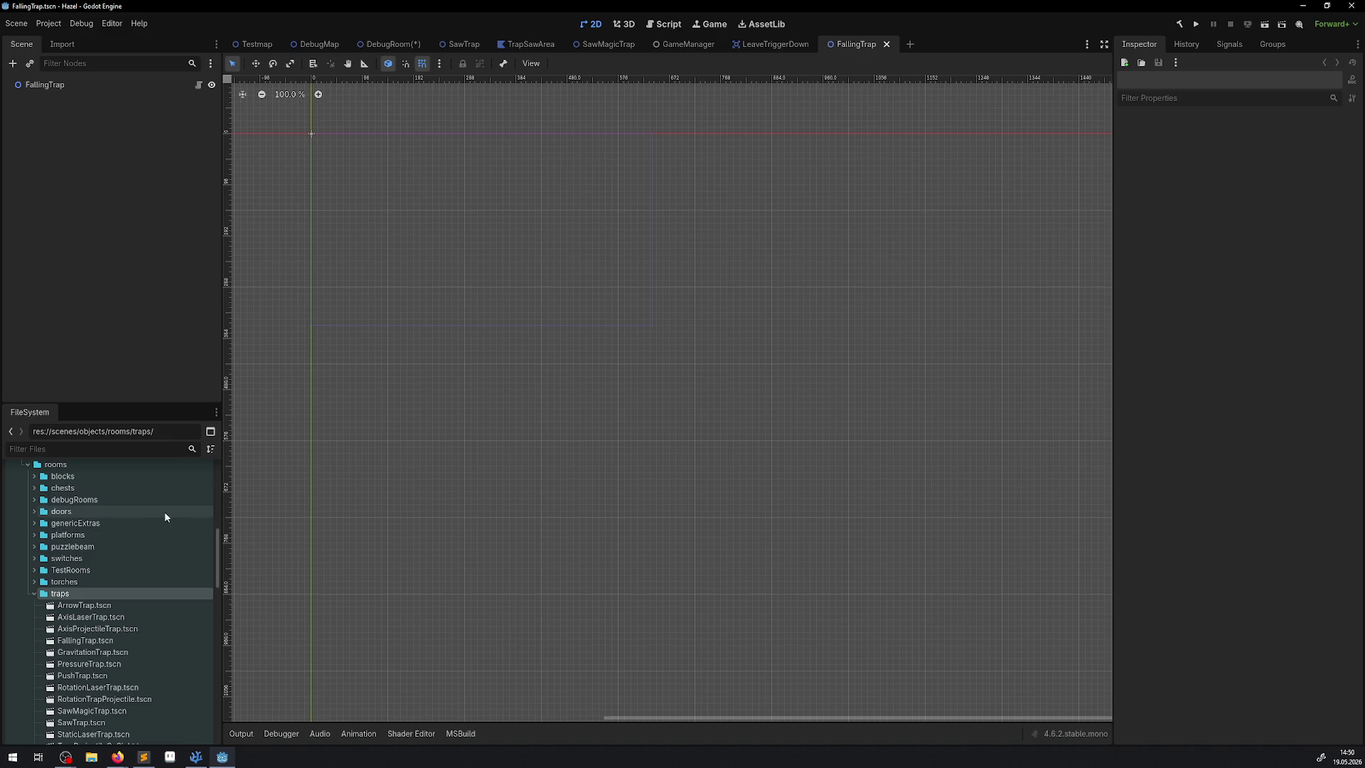
Collapse the scripts, magicorb and projectiles folders and expand sprites down to roomextras/blocks/resources
click(33, 477)
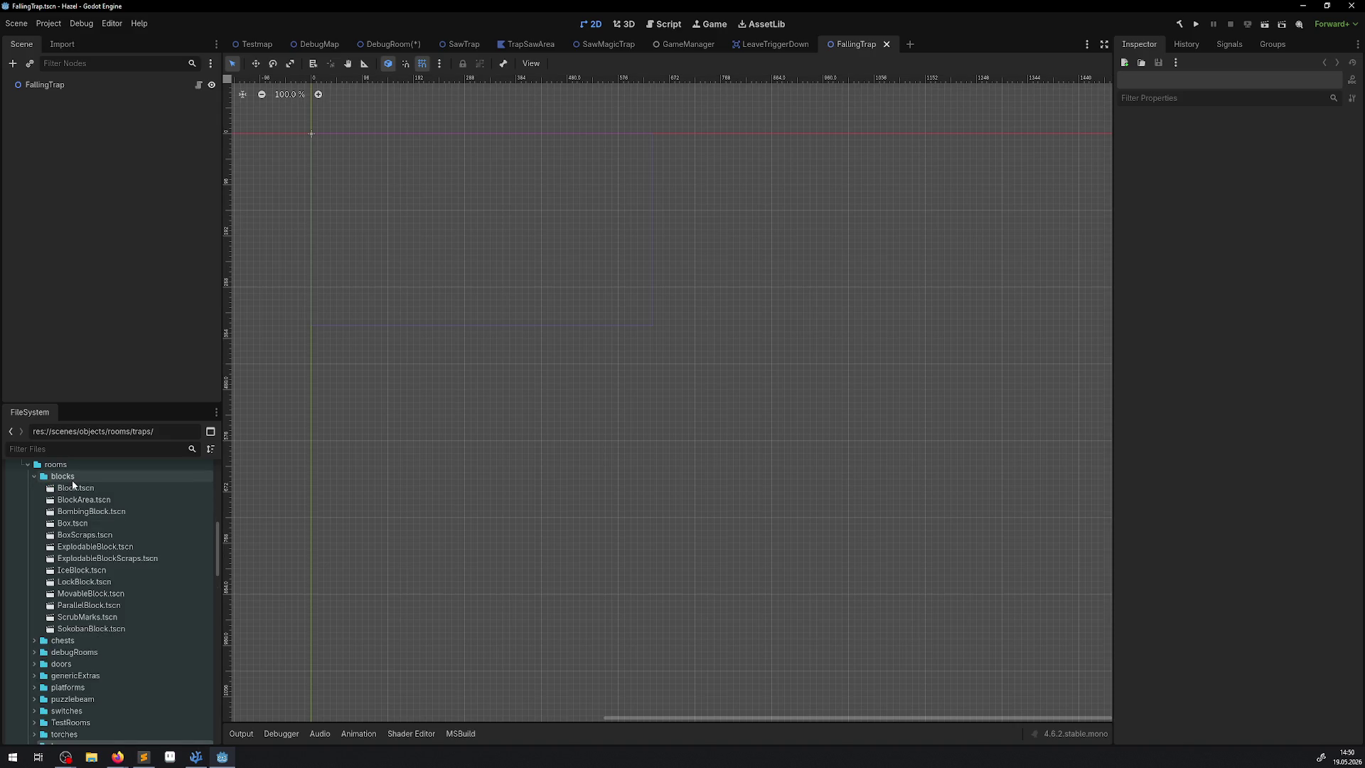
scroll(71, 555, down, 10)
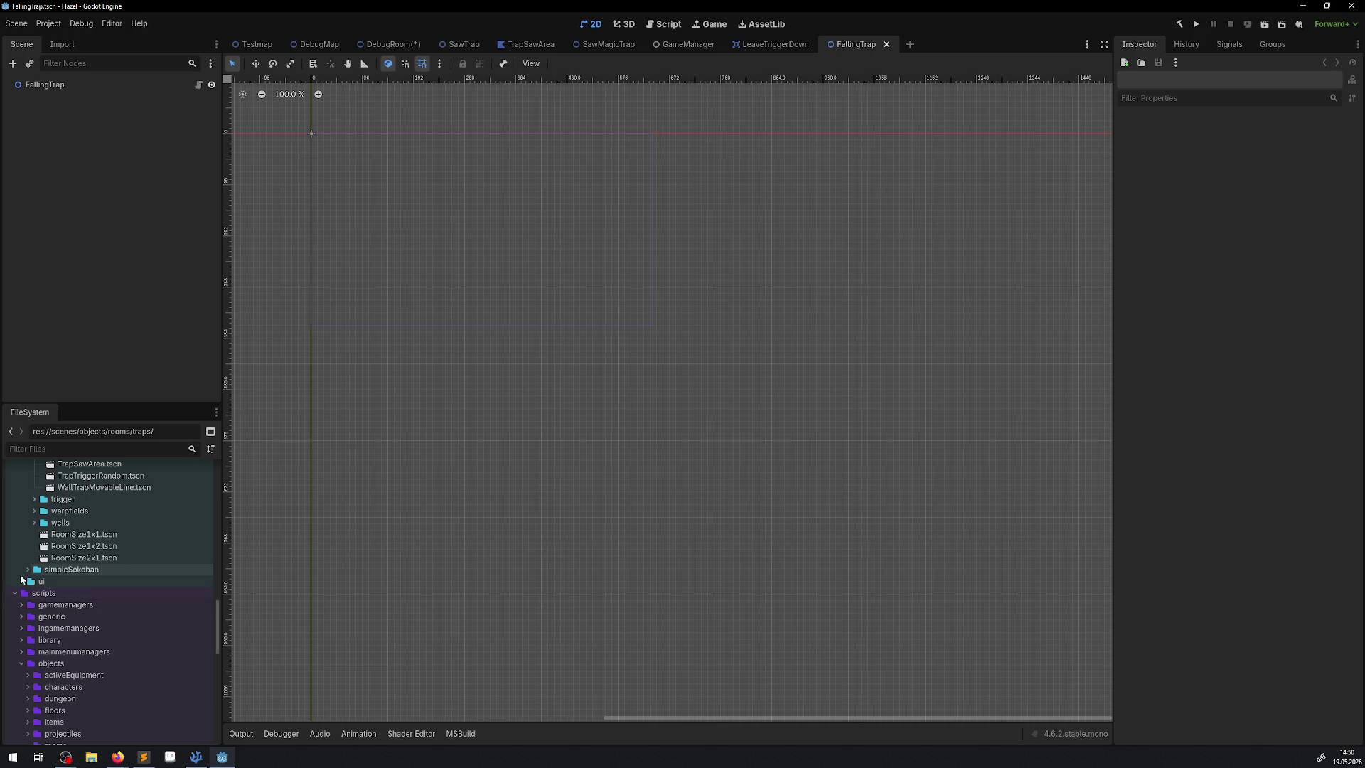
click(15, 595)
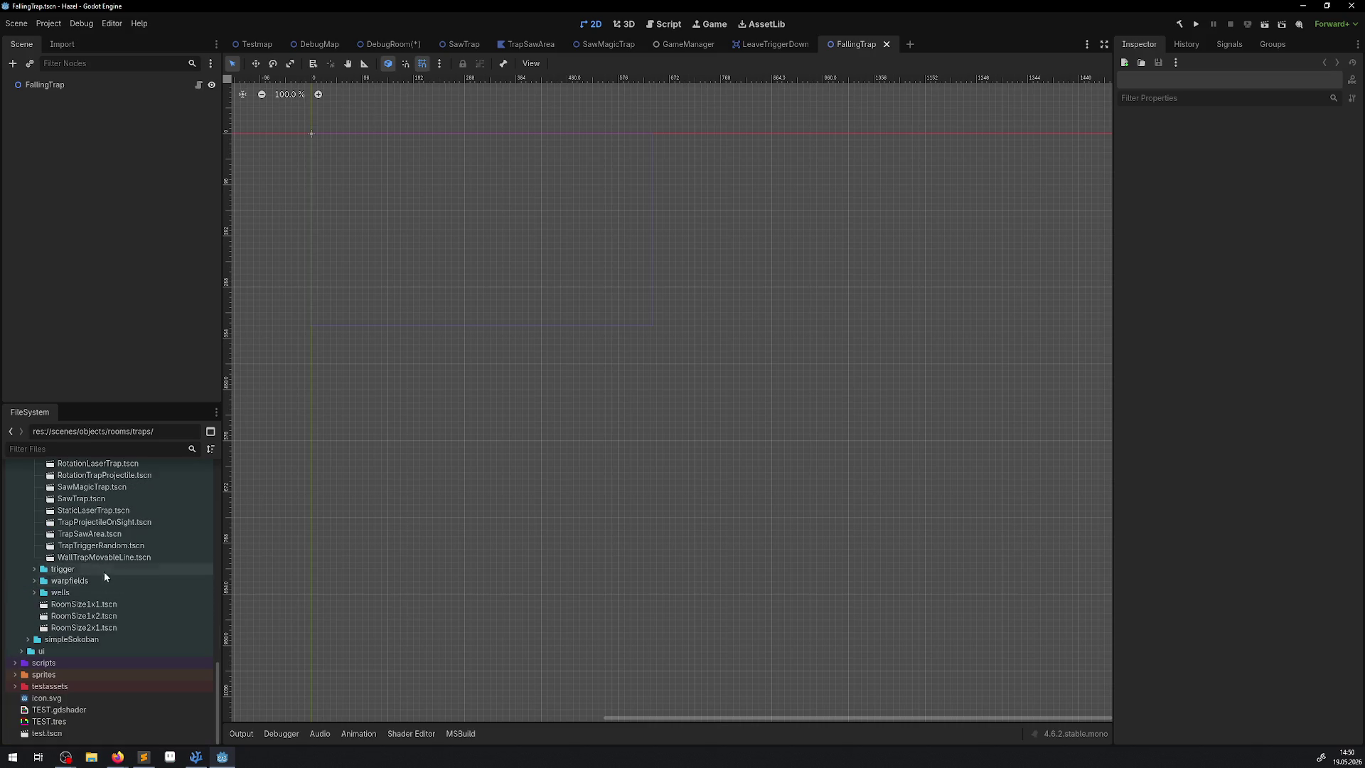
scroll(104, 570, up, 1)
click(15, 709)
scroll(67, 660, down, 4)
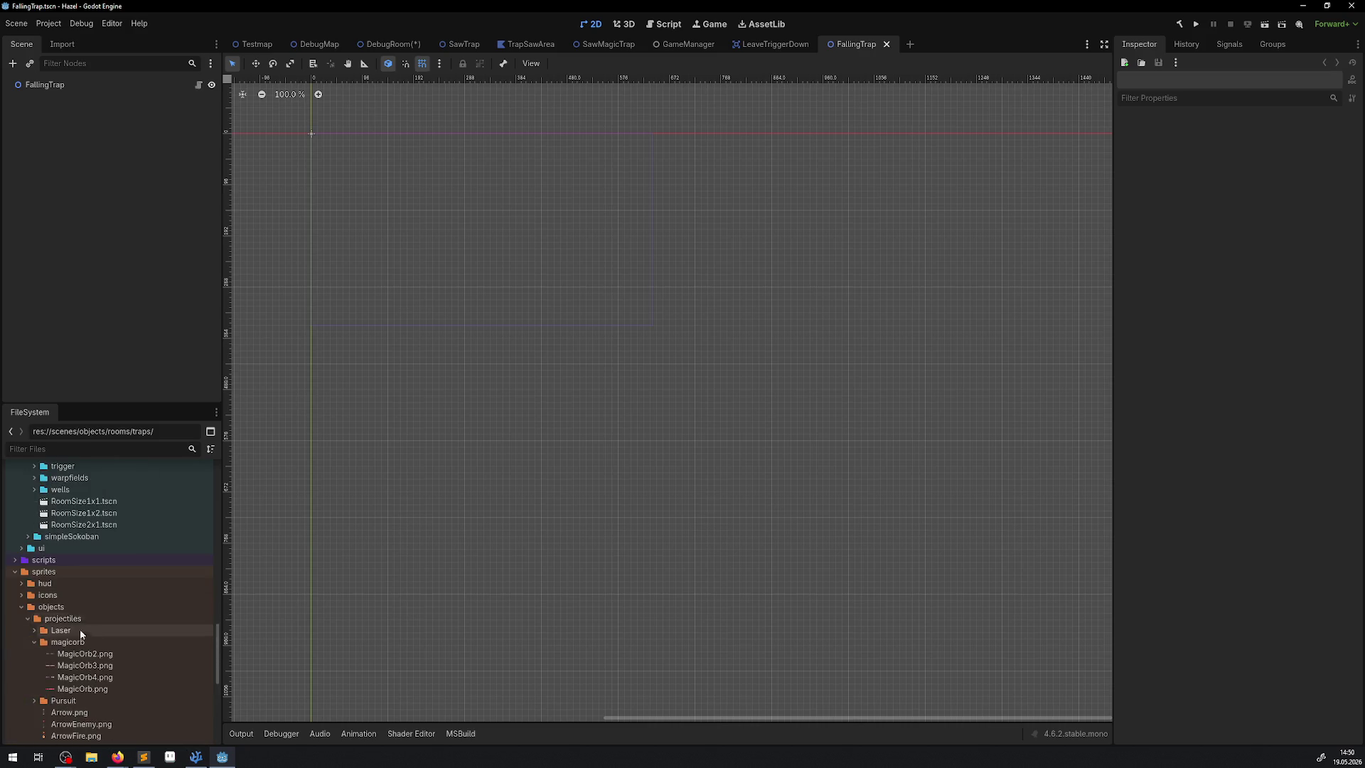
click(31, 642)
click(28, 618)
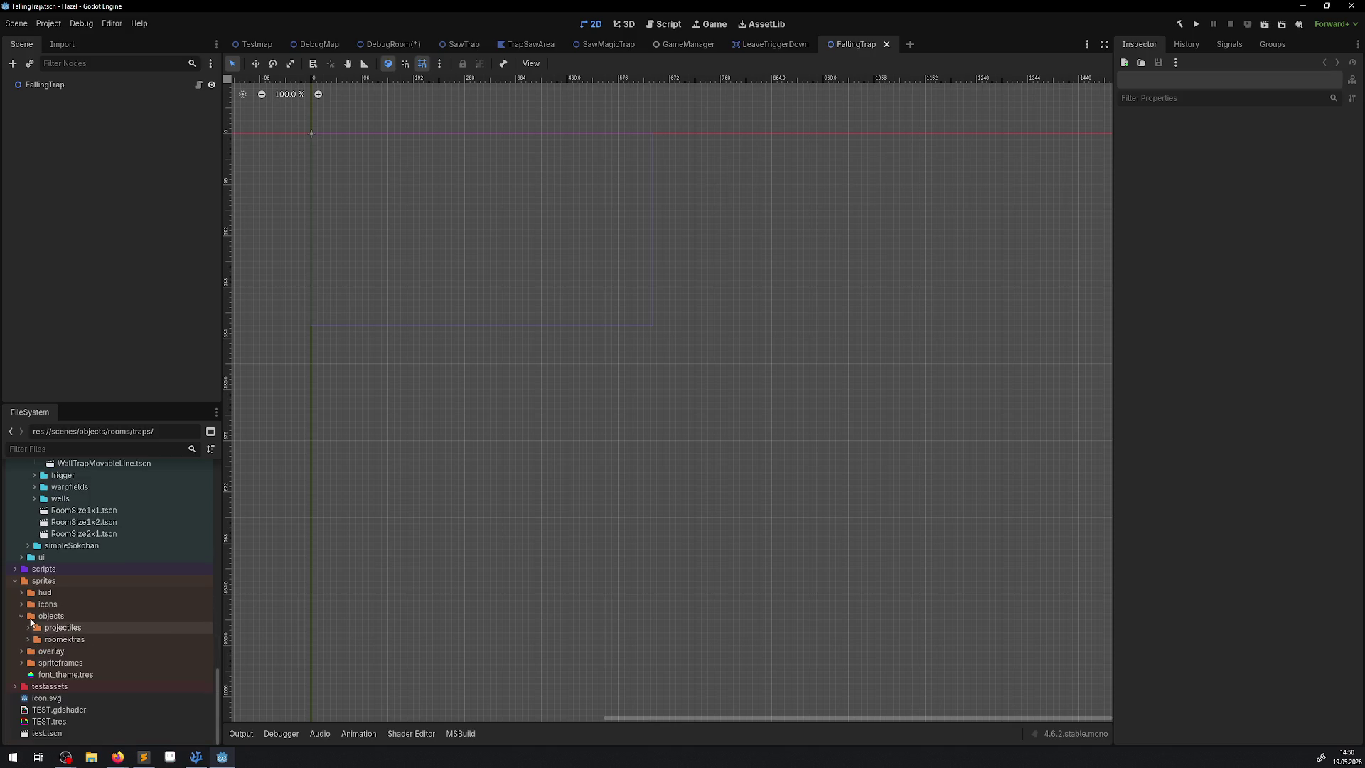
click(34, 650)
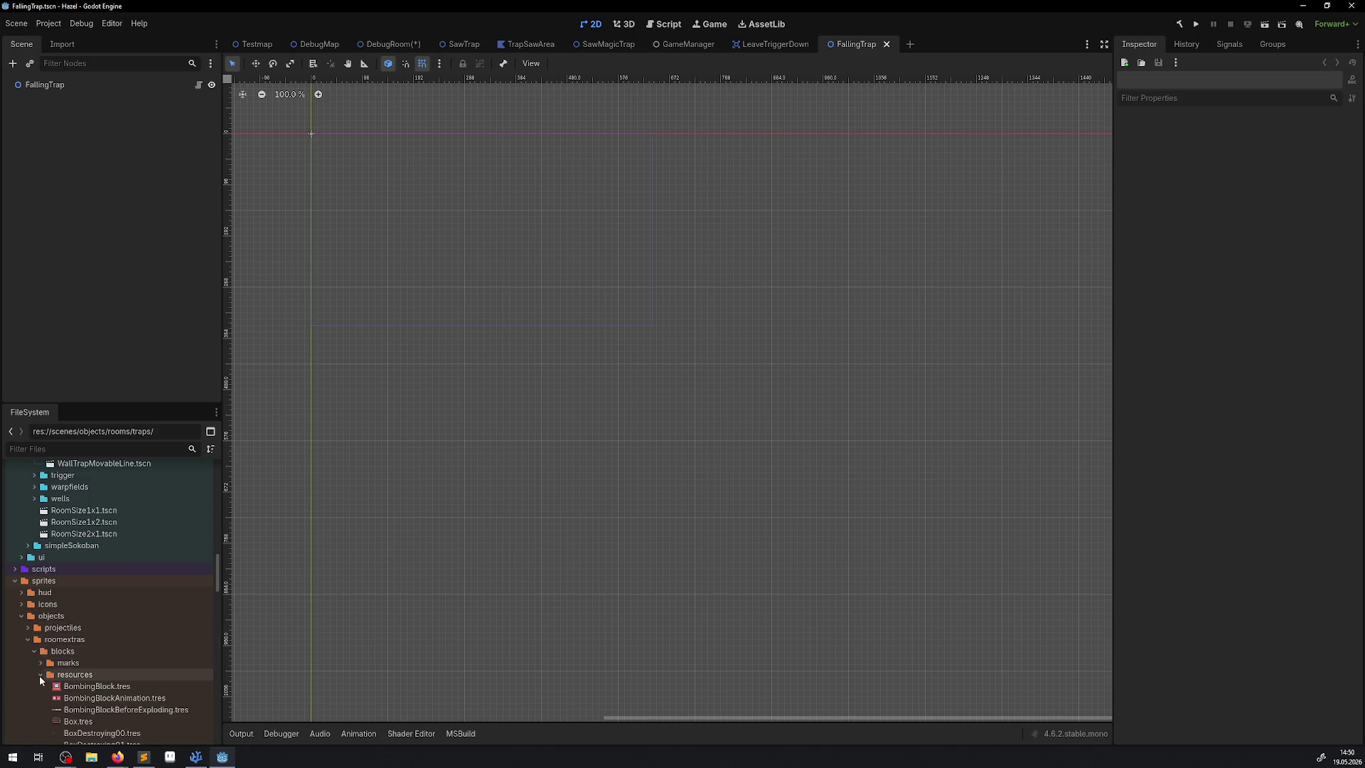
scroll(112, 641, down, 4)
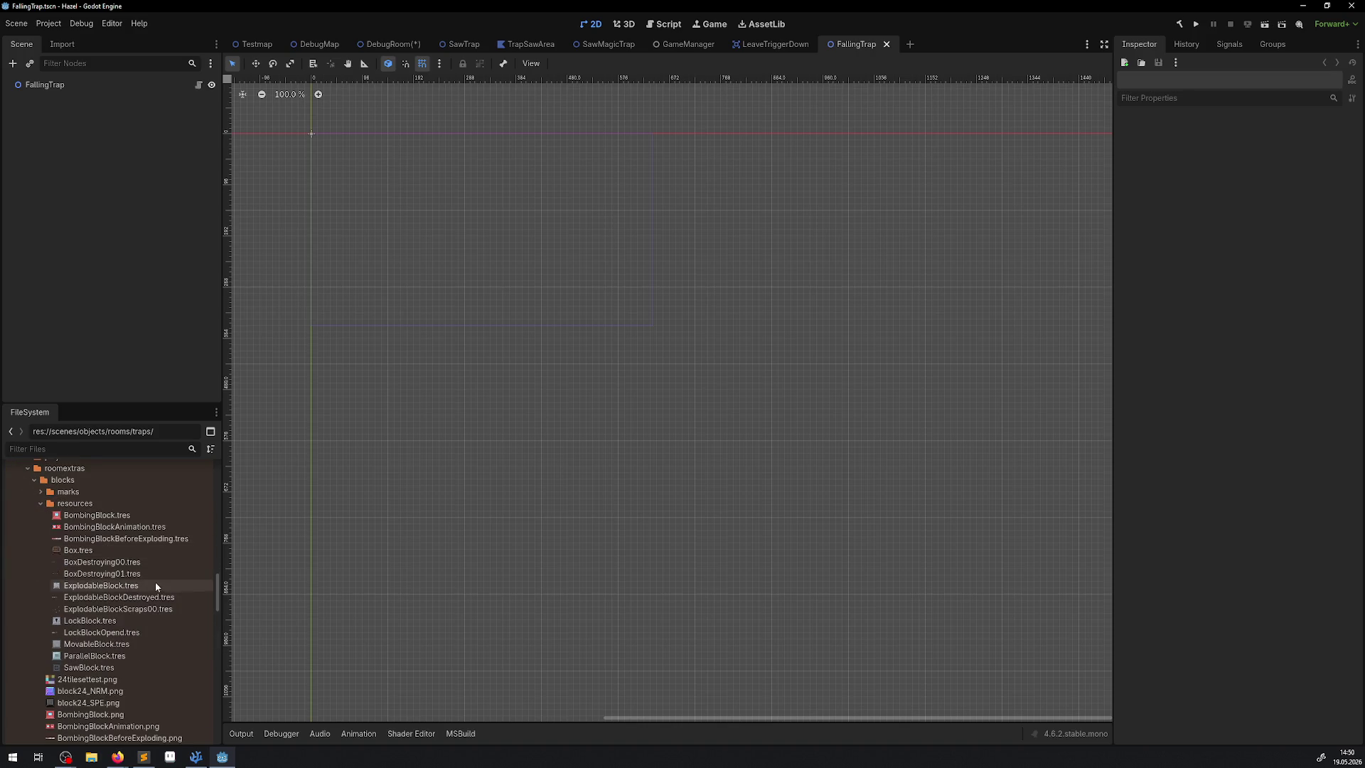
scroll(107, 640, down, 1)
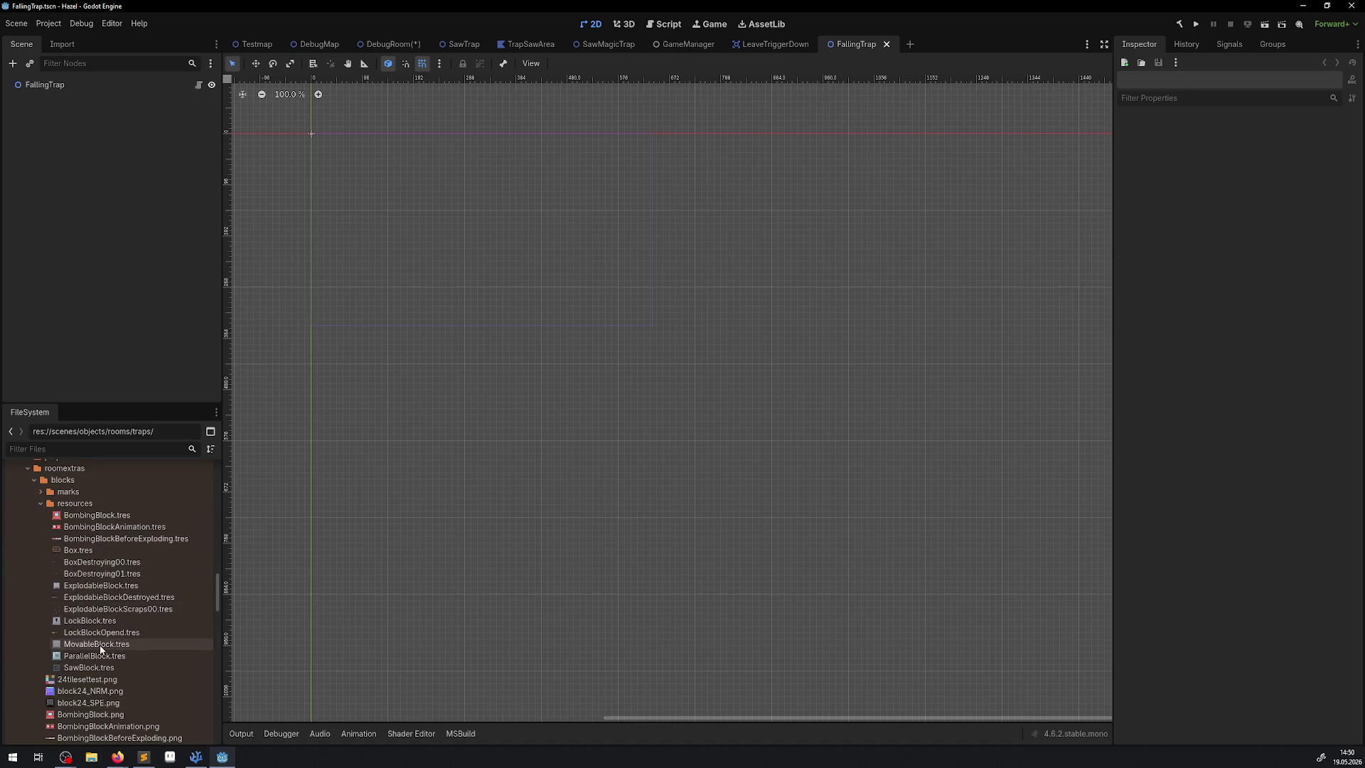
Drag SawBlock.tres into the viewport to add a SawBlock sprite under FallingTrap
mouse_move(91, 672)
mouse_move(91, 672)
mouse_down()
mouse_move(427, 208)
mouse_move(305, 159)
mouse_up()
scroll(415, 356, up, 6)
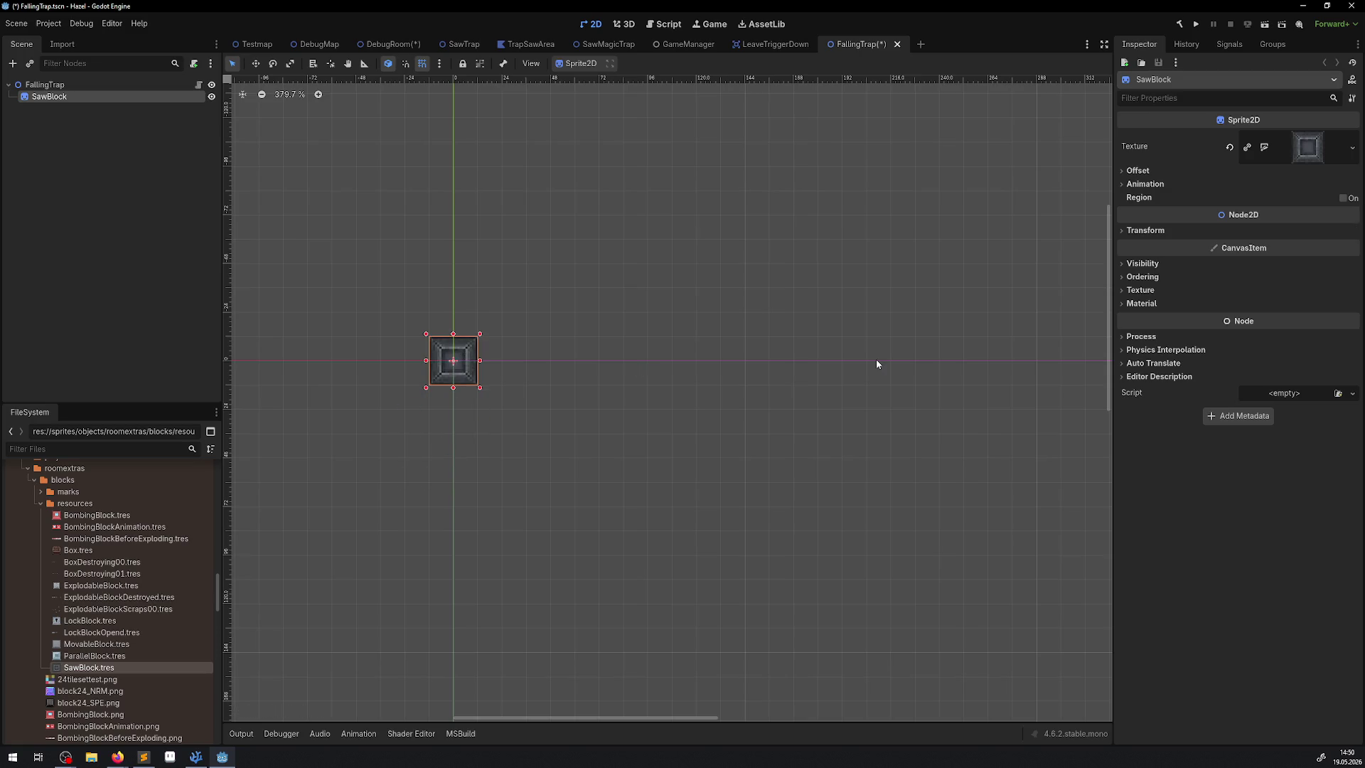
Tint the SawBlock sprite pink with modulate R 223, G 104, B 166 (df68a6)
click(1142, 264)
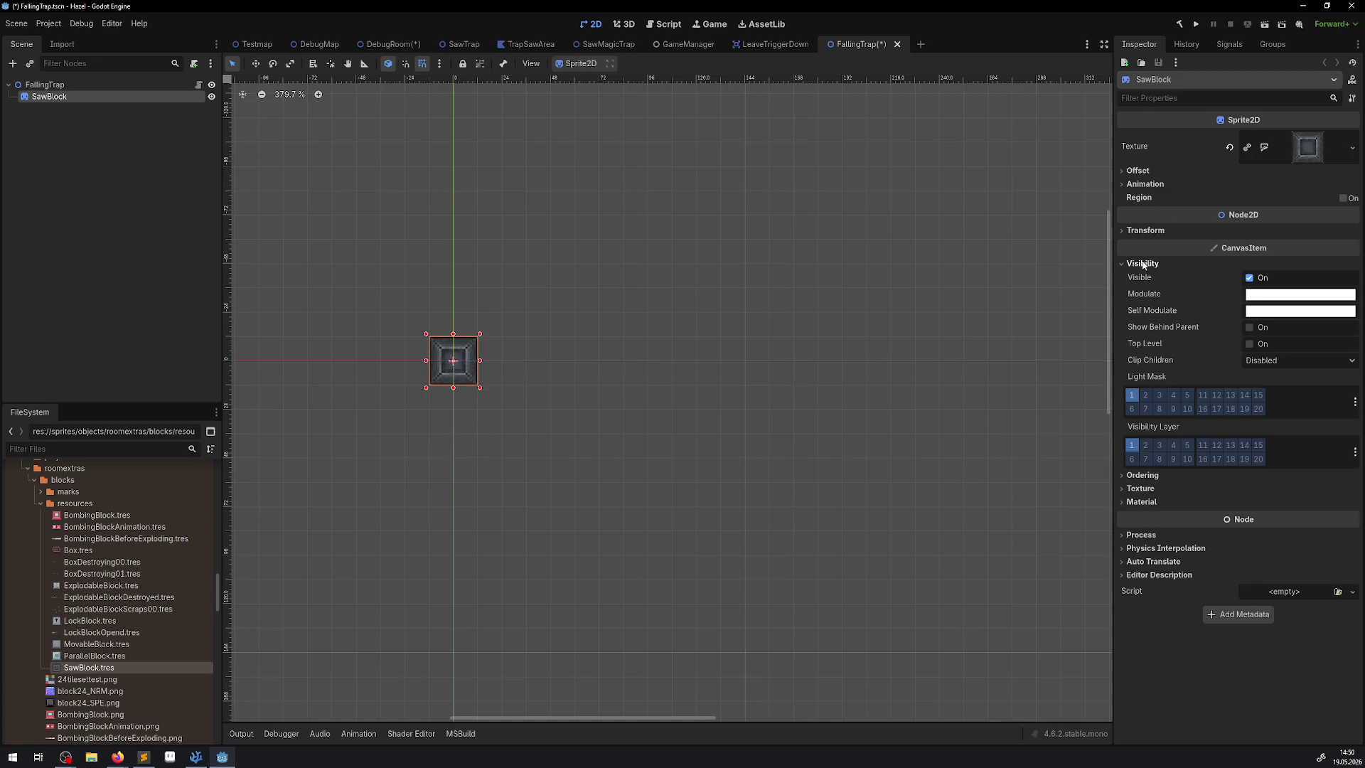
click(1259, 295)
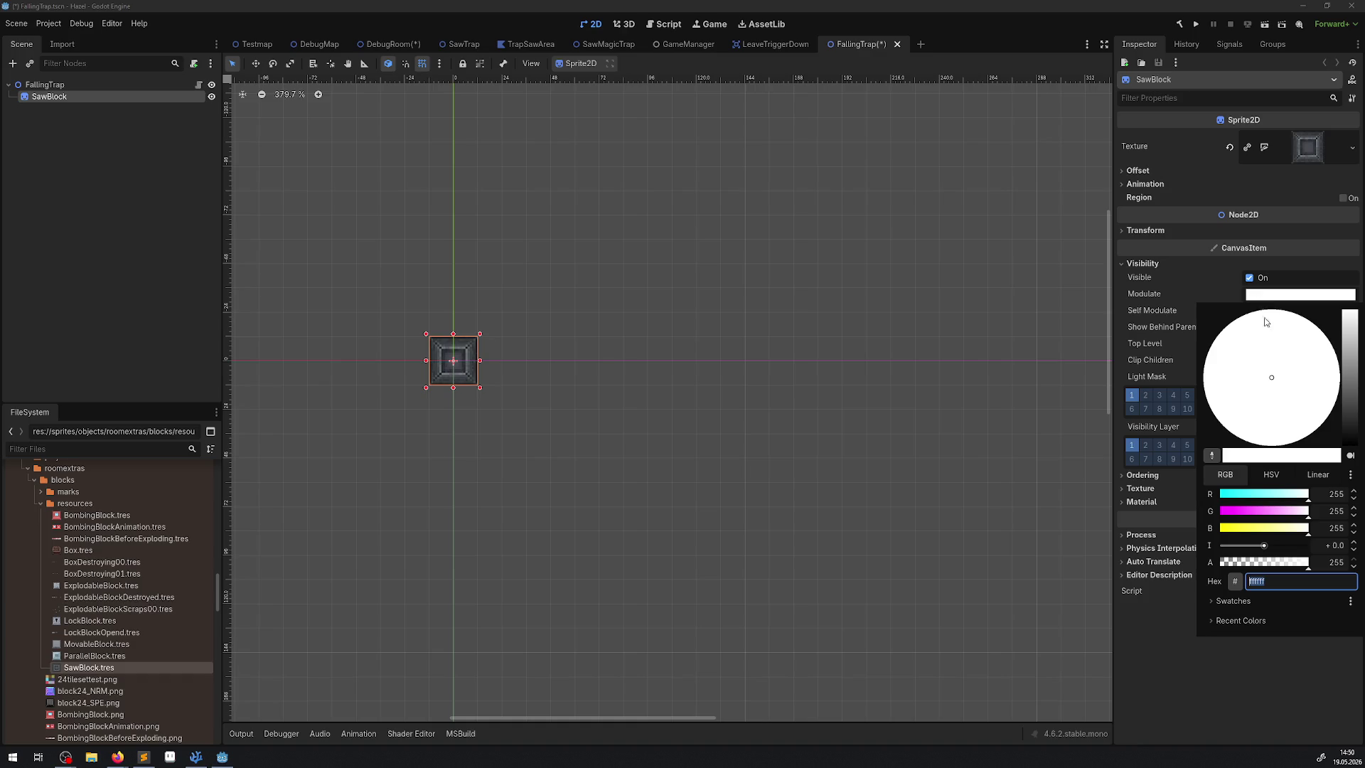
click(1255, 511)
drag(1268, 496, 1297, 497)
click(1277, 526)
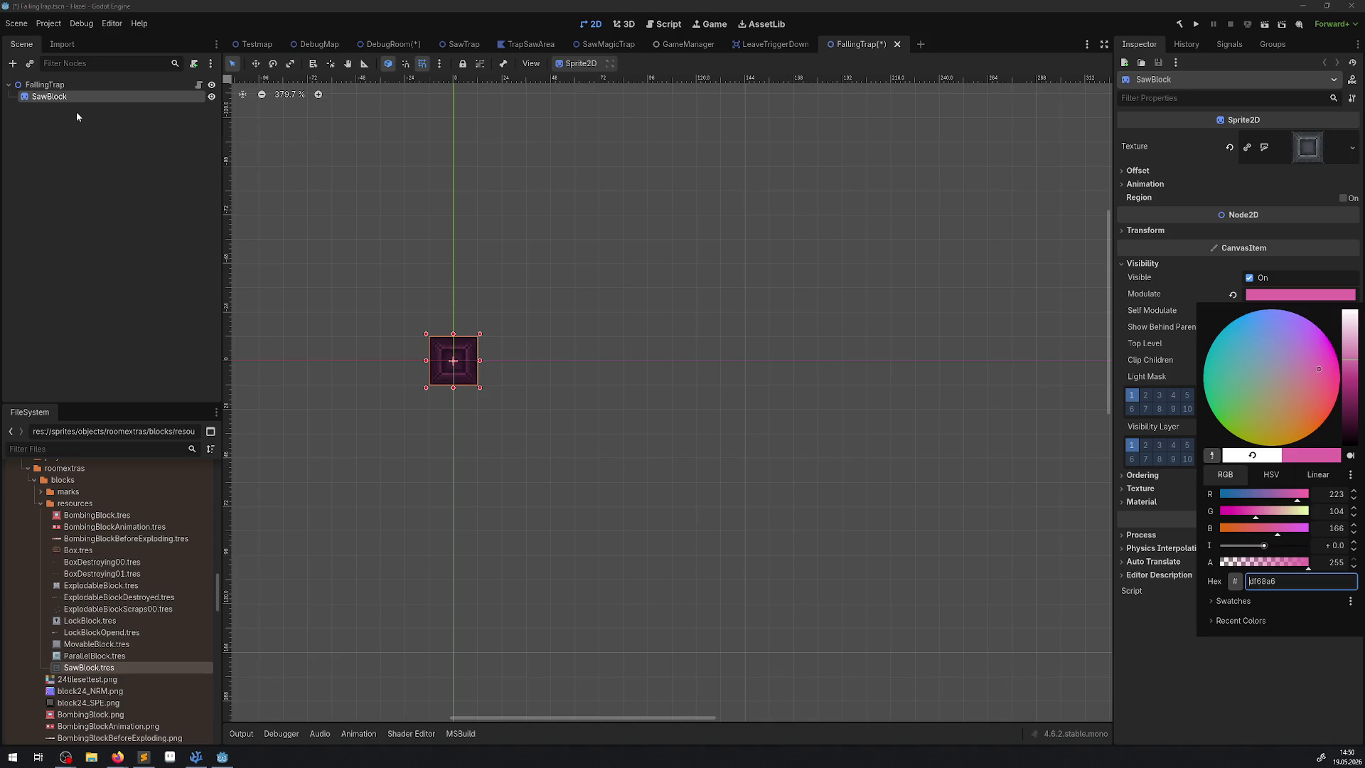
Add an AnimationPlayer as a child of the FallingTrap root
click(180, 153)
click(142, 84)
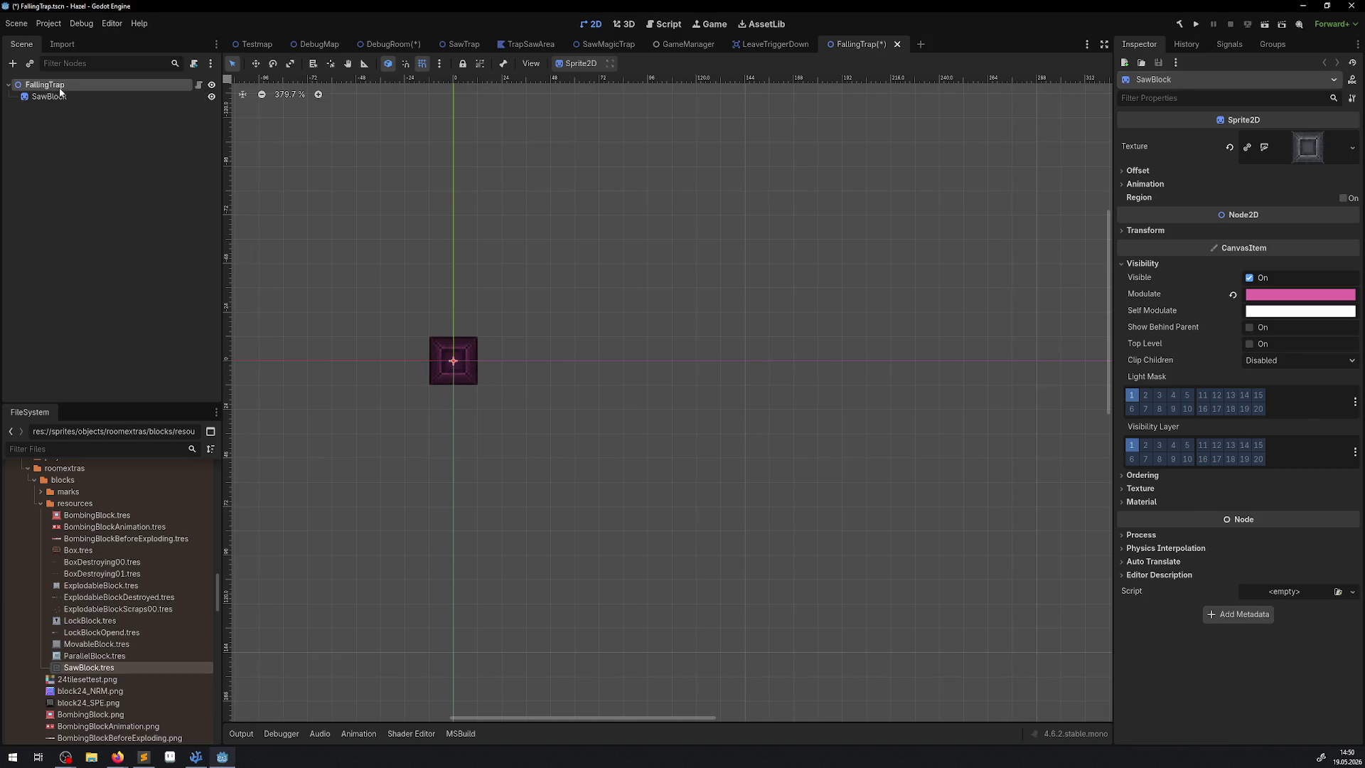
click(14, 63)
text(Anim)
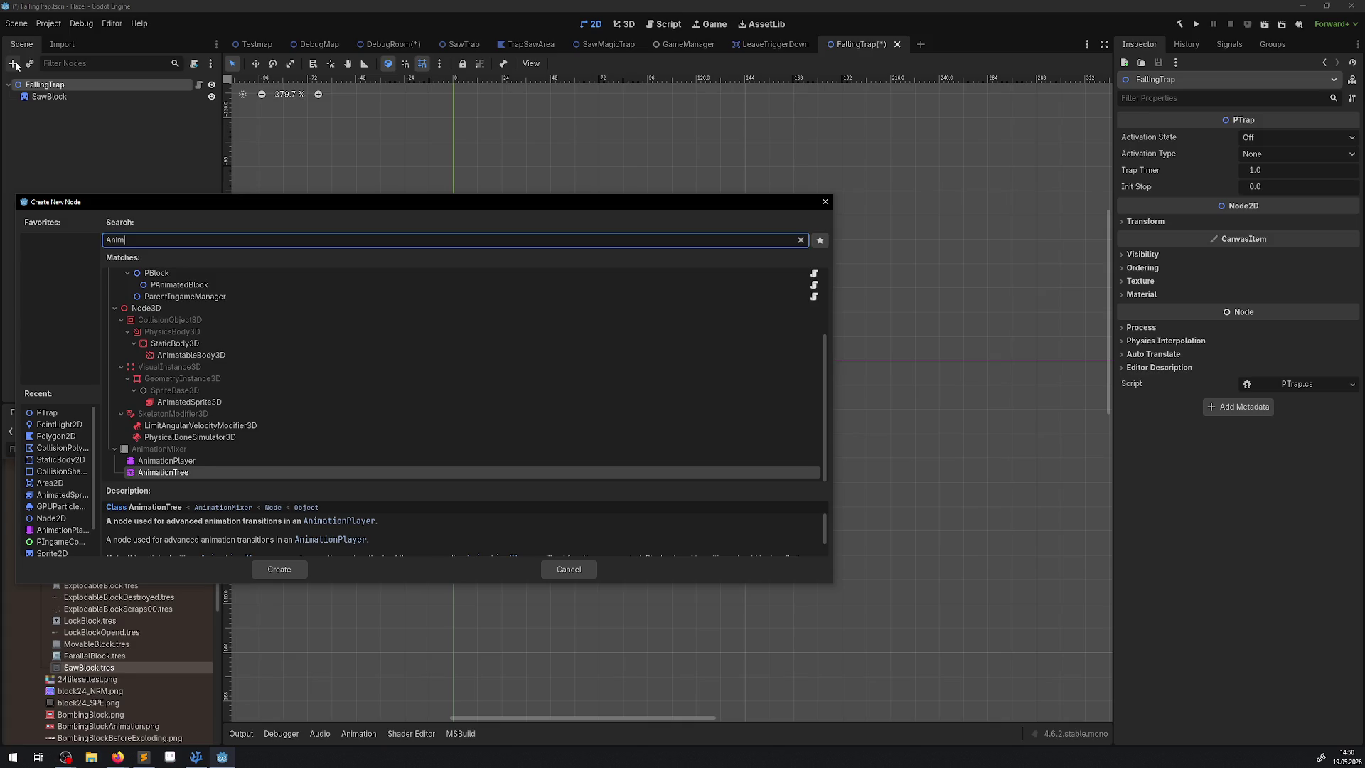
double_click(168, 462)
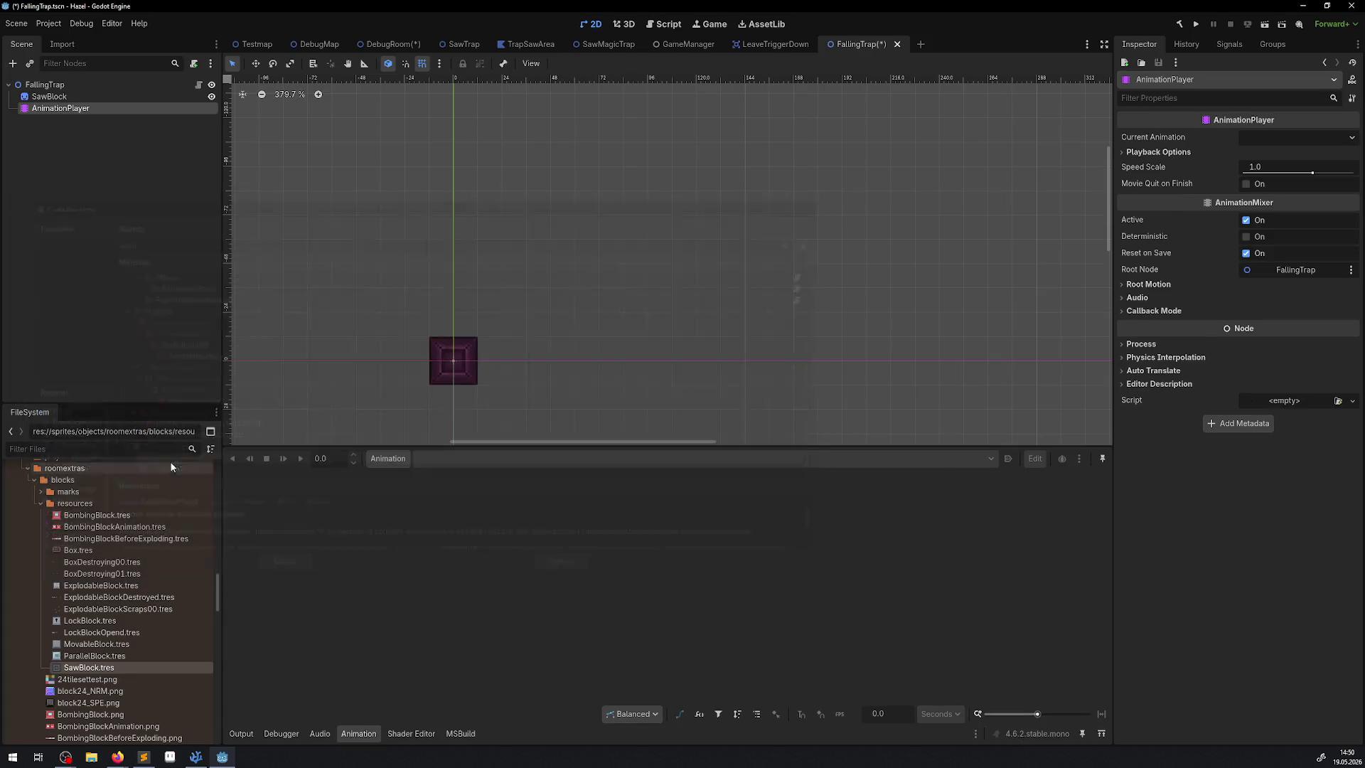
Add an AnimatedSprite2D as a child of the FallingTrap root
click(35, 85)
click(14, 64)
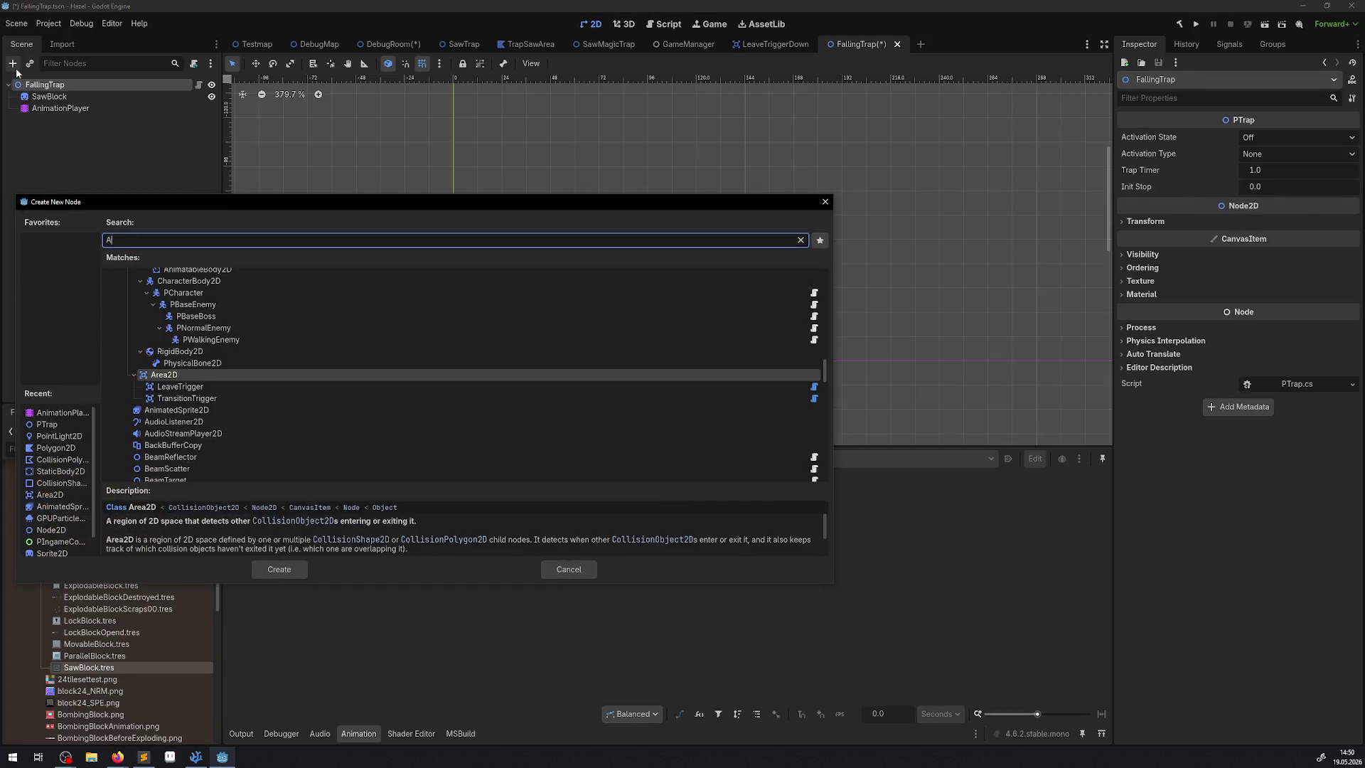
key(Down)
text(at)
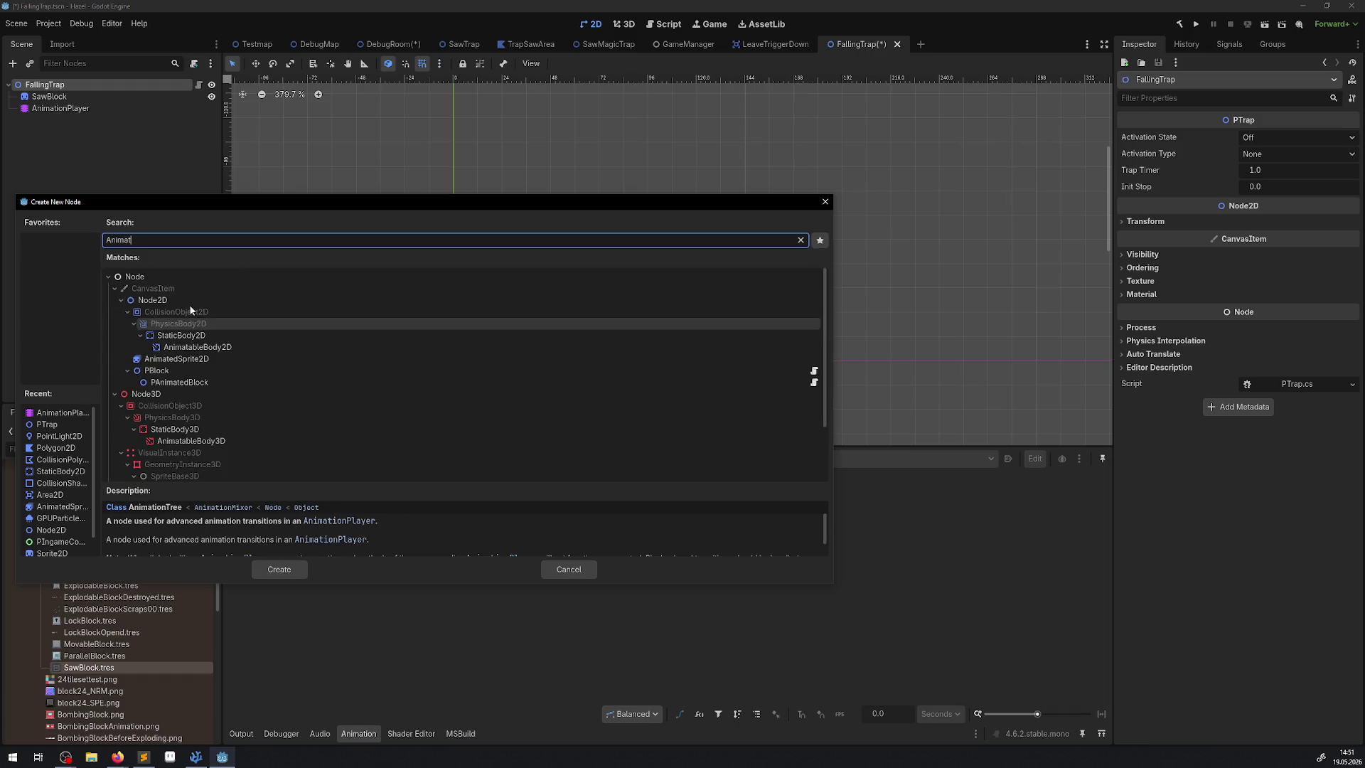
click(188, 359)
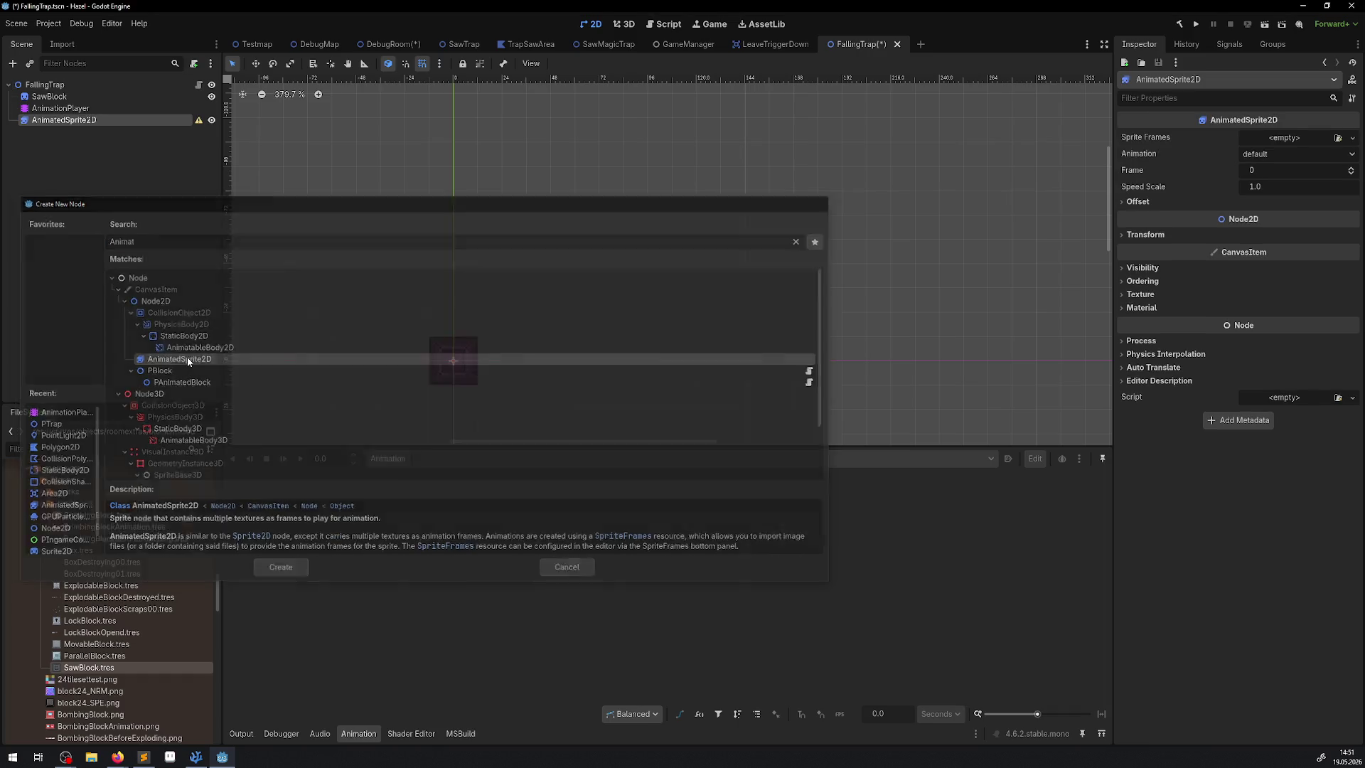
double_click(188, 359)
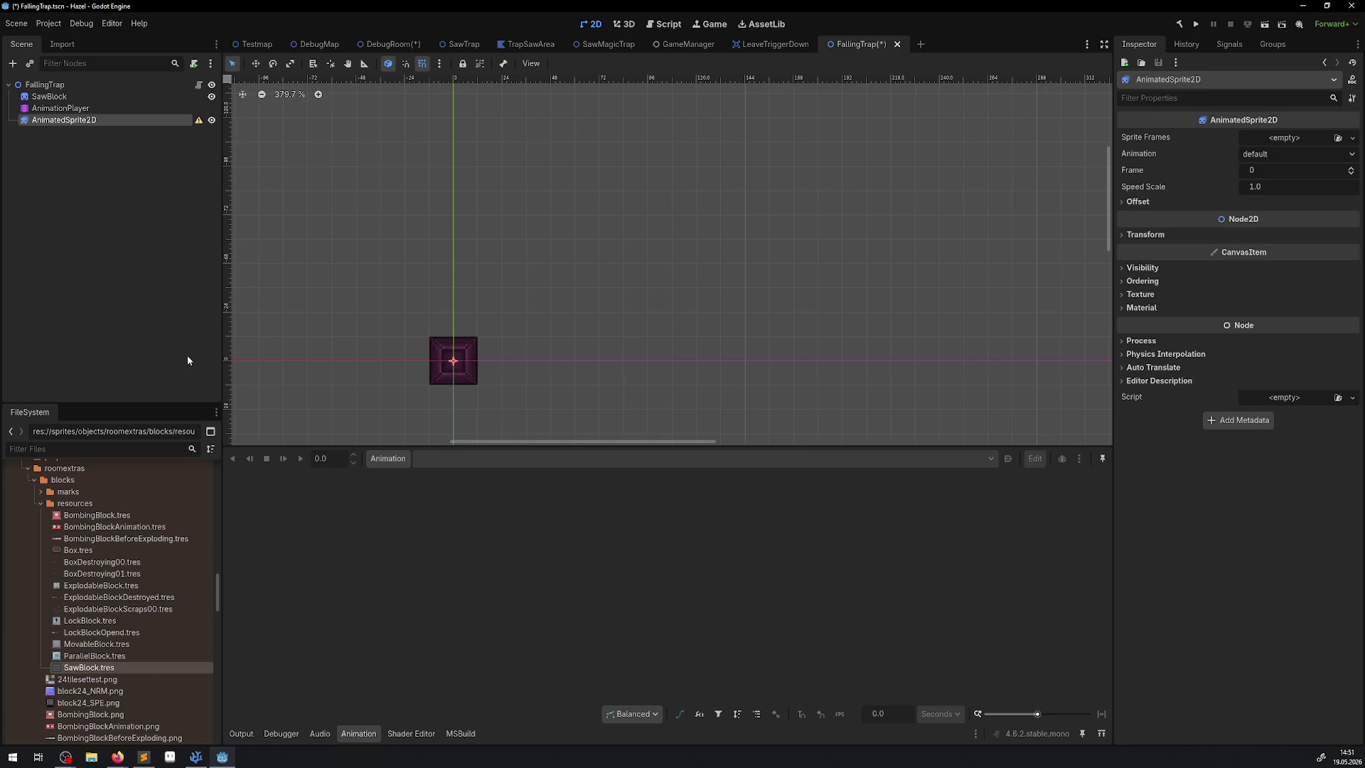
Add a StaticBody2D as a child of the FallingTrap root
click(44, 86)
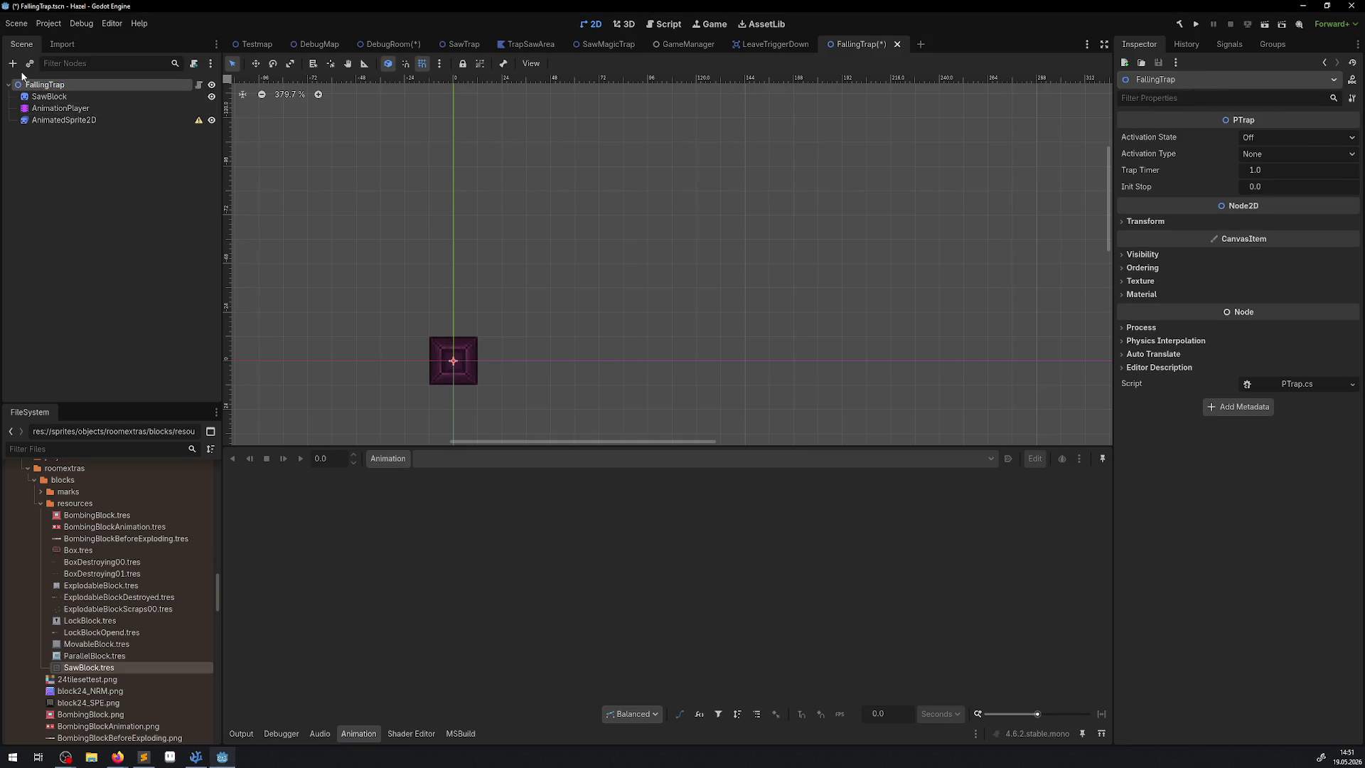
click(16, 64)
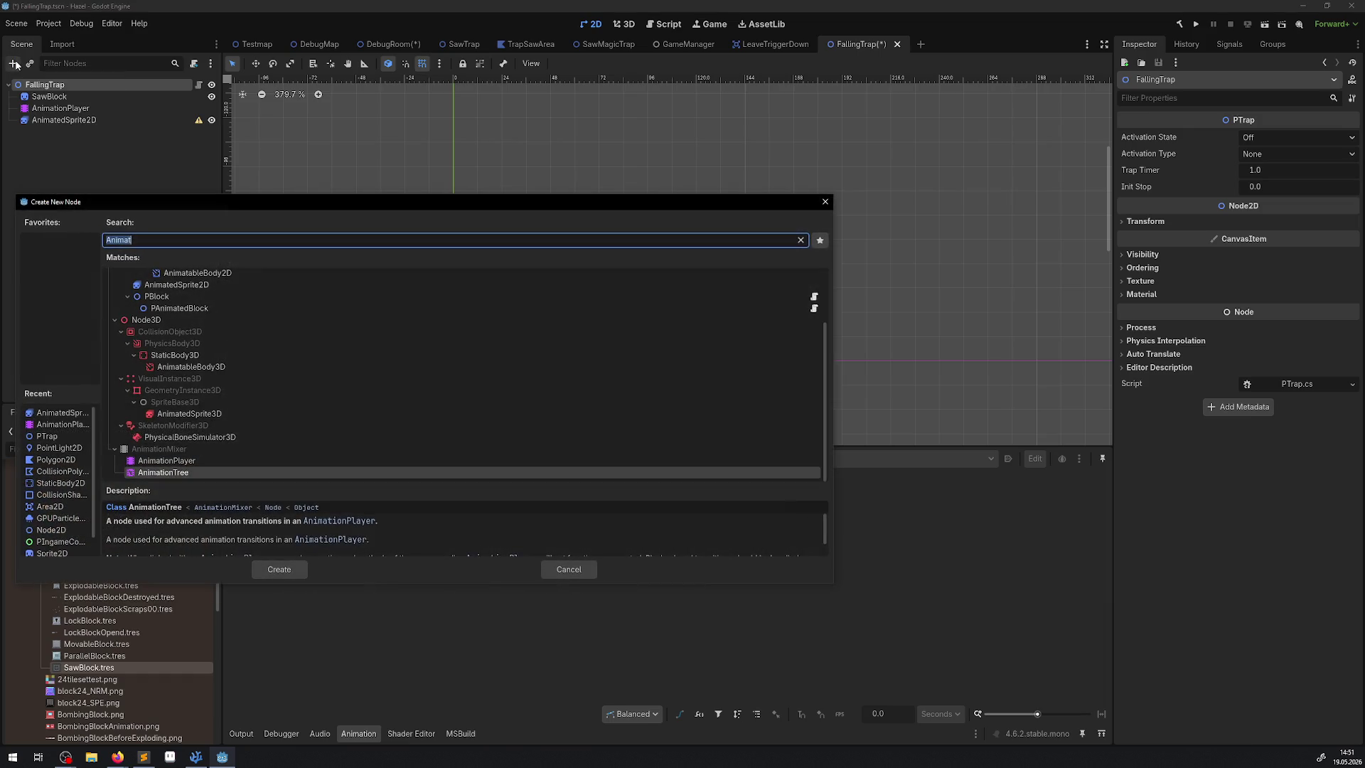
text(Stat)
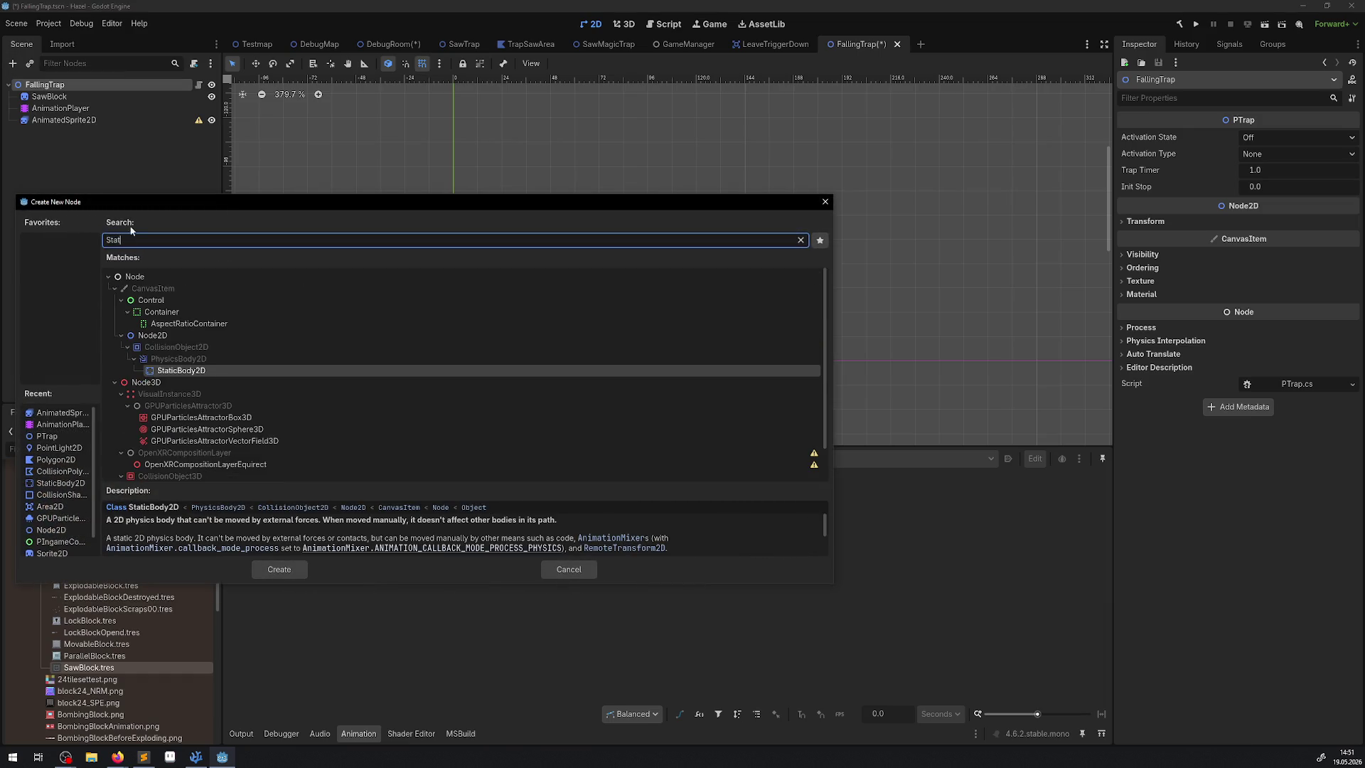
double_click(200, 375)
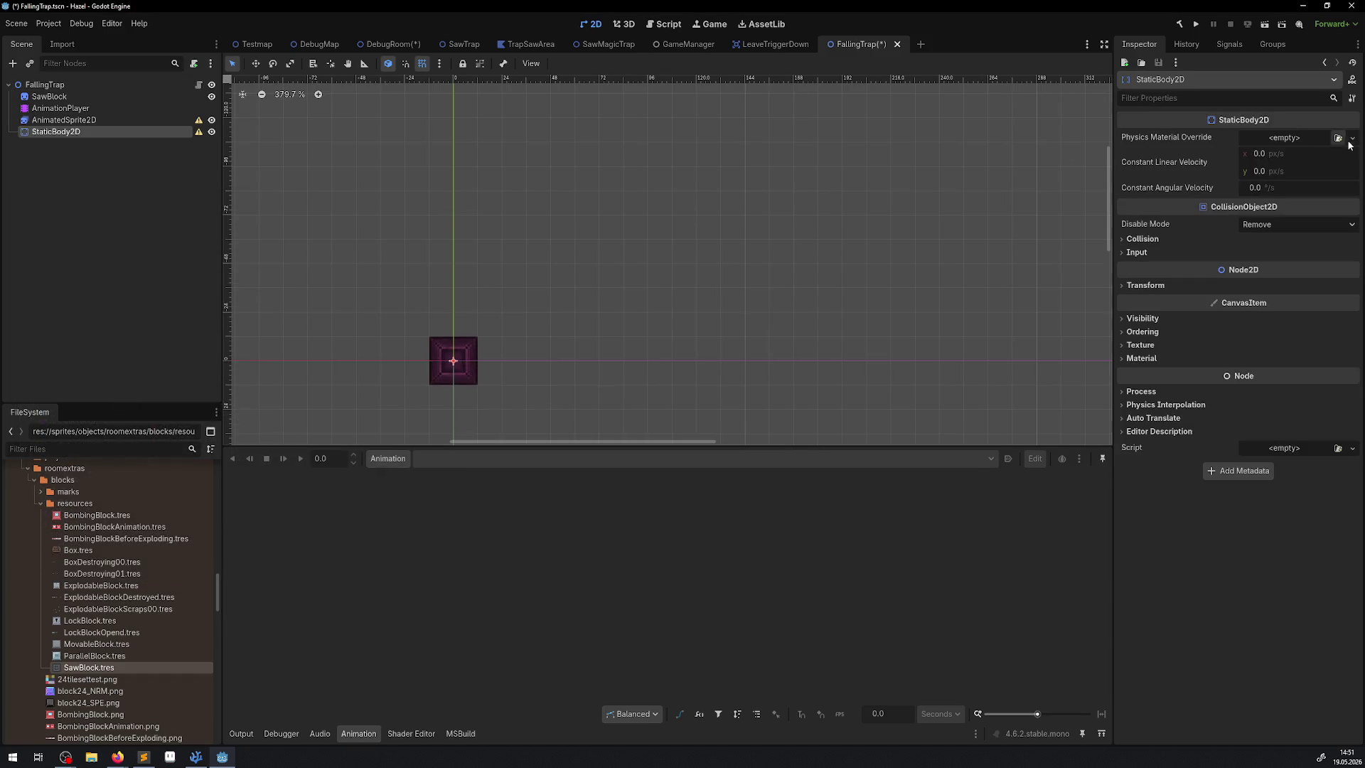
click(1352, 139)
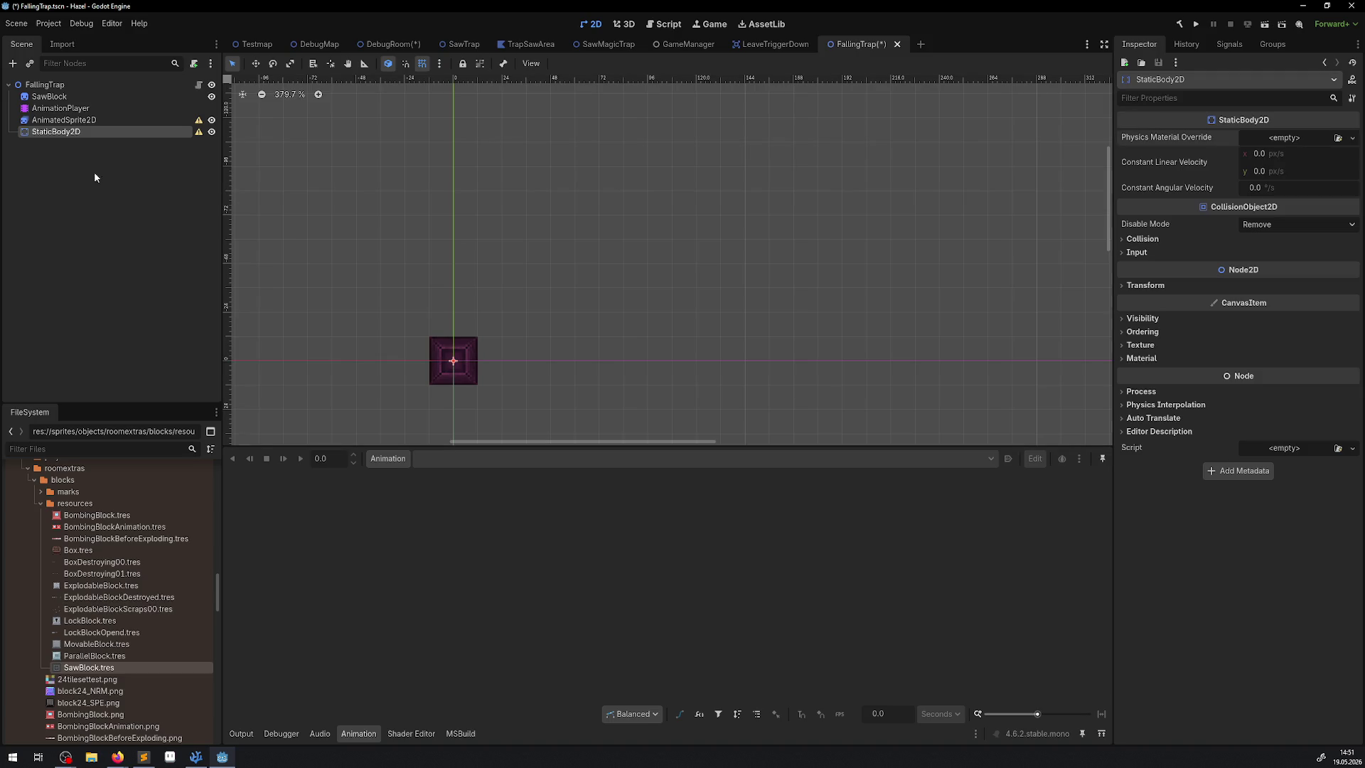
Give StaticBody2D a CollisionShape2D with a RectangleShape2D and save the scene
click(12, 64)
text(coll)
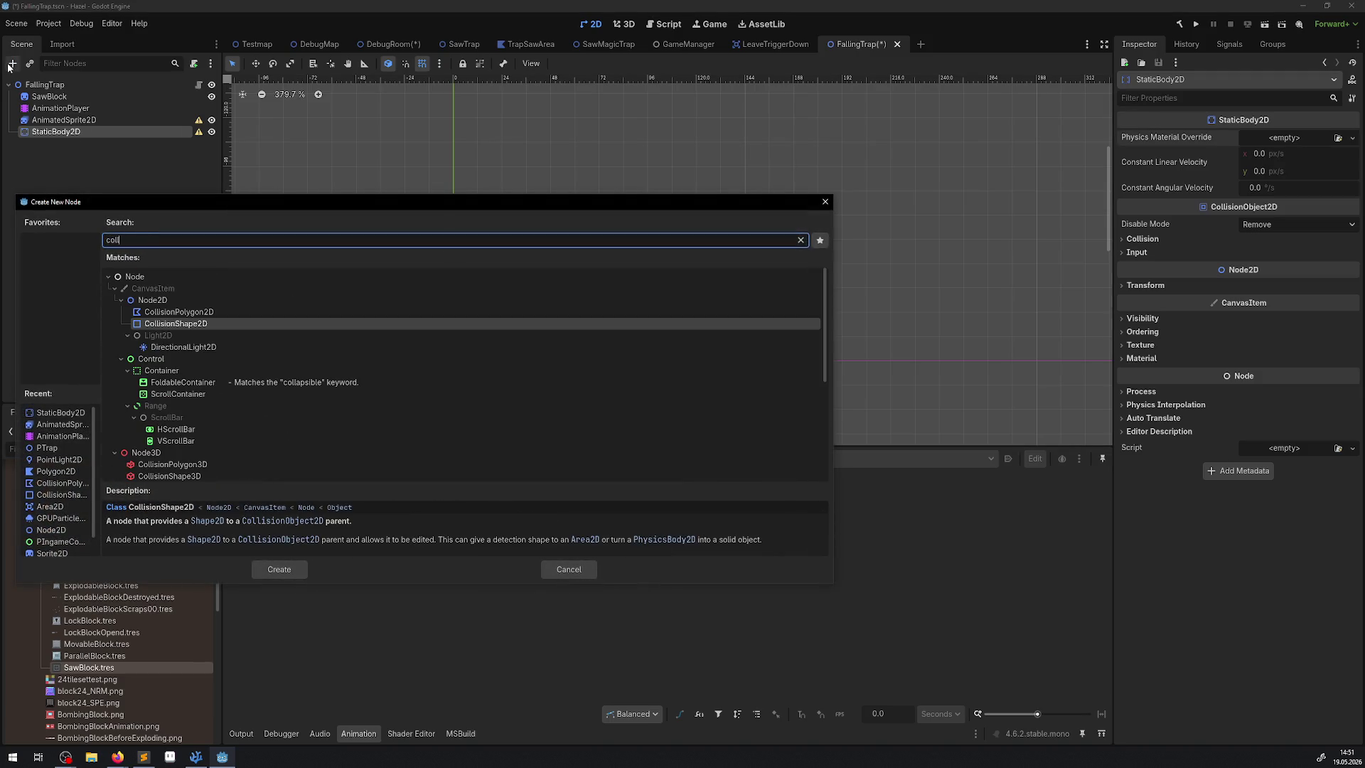
click(199, 324)
double_click(199, 324)
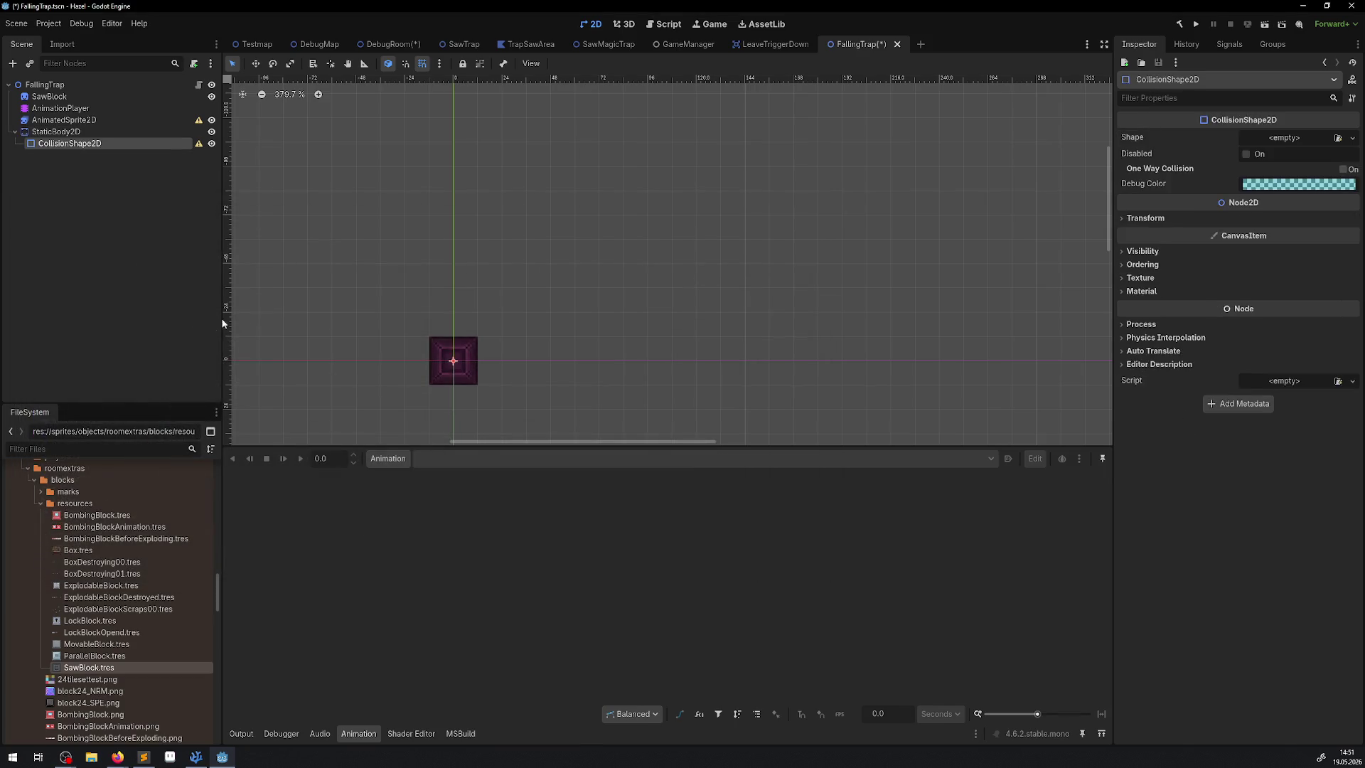
click(1351, 137)
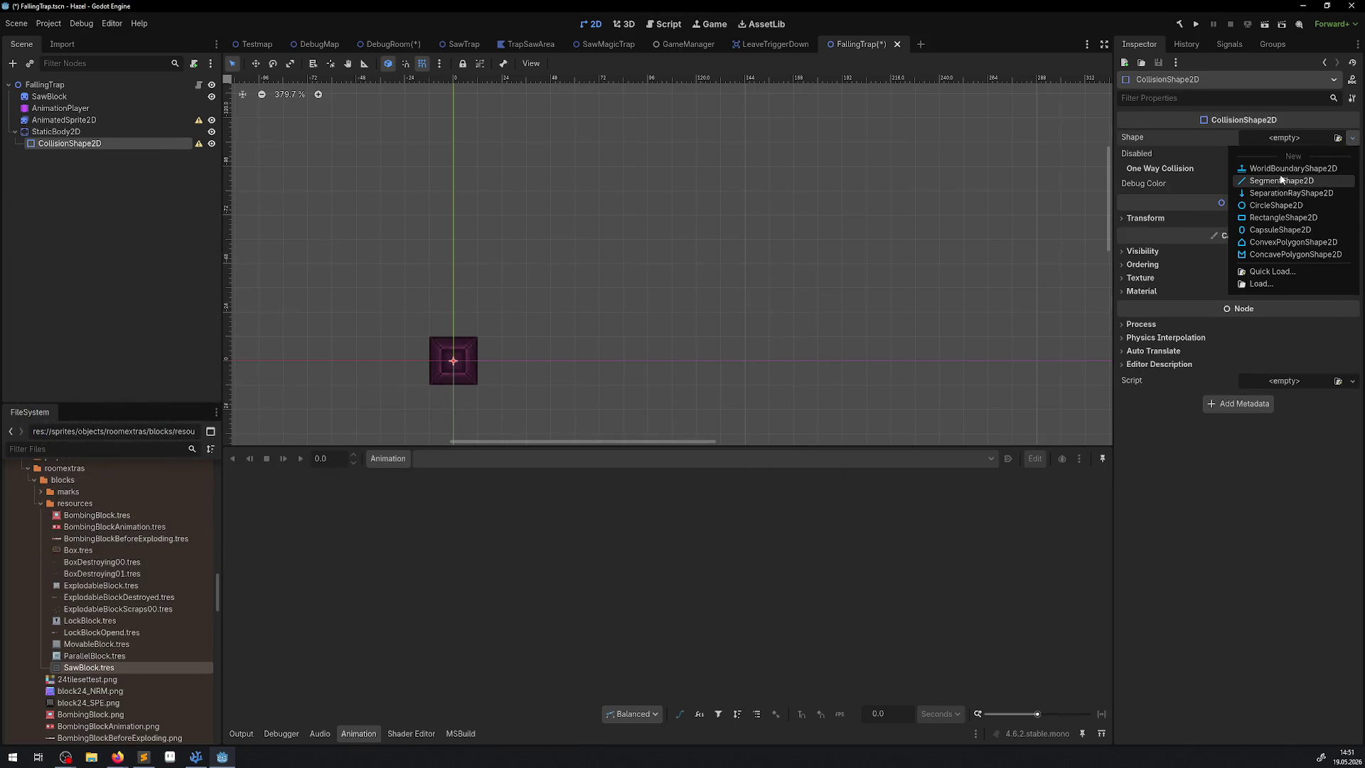
click(1284, 217)
key(ctrl+s)
Drag StaticBody2D onto AnimatedSprite2D to nest it with its collision shape
scroll(462, 348, up, 3)
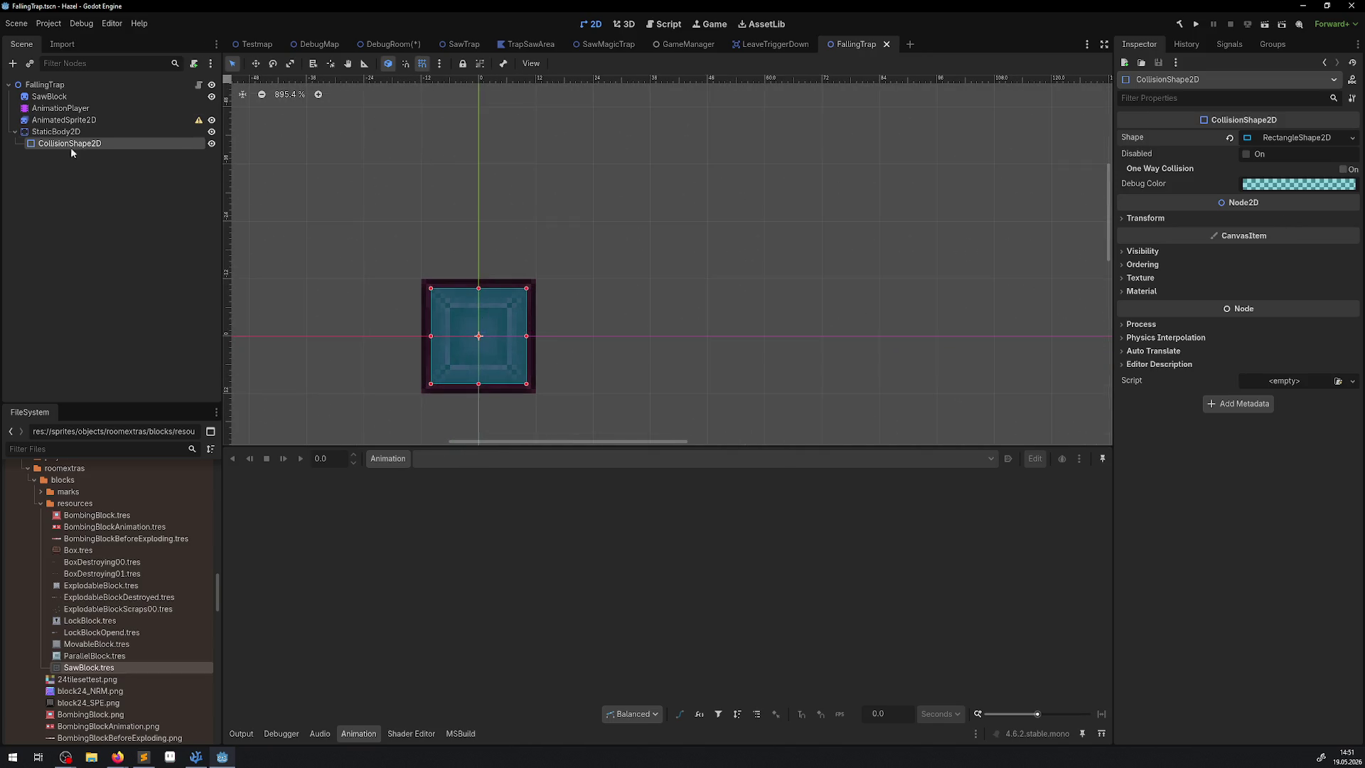
click(56, 133)
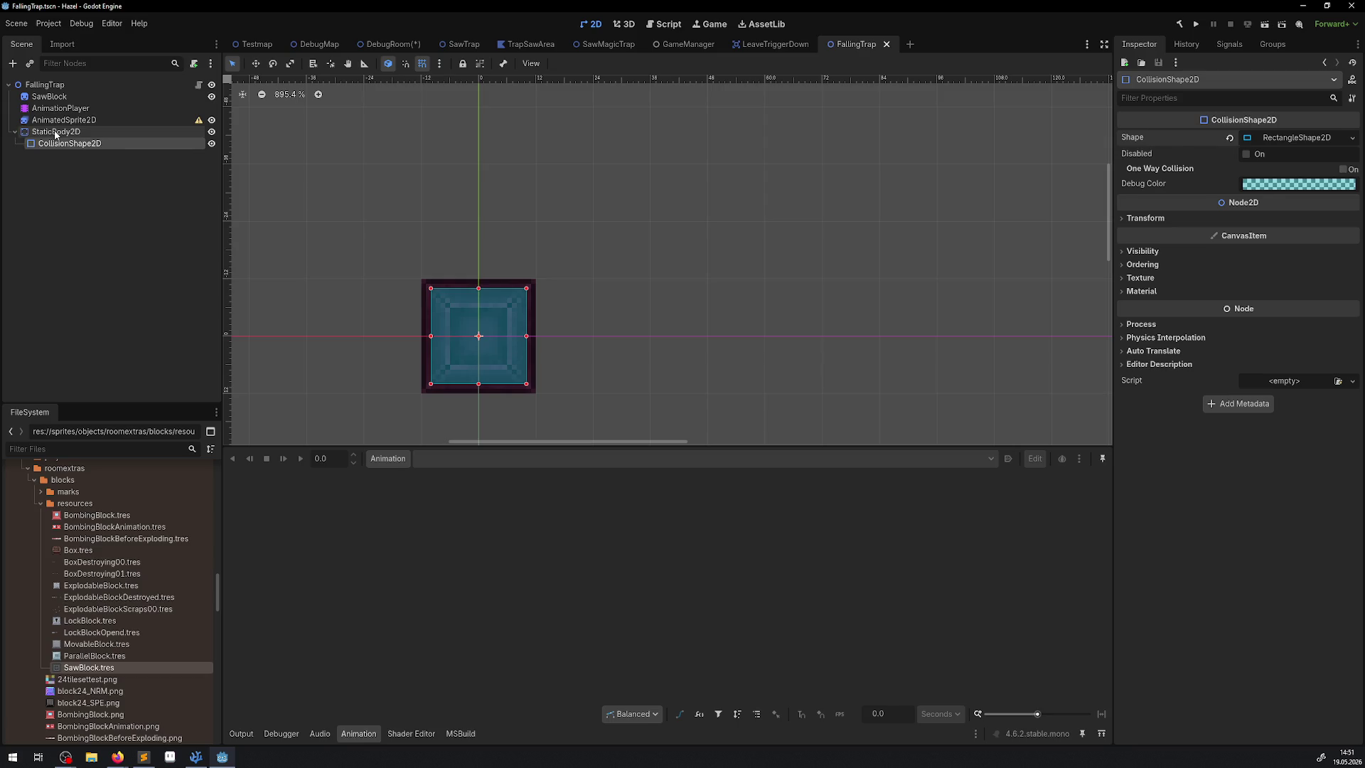
drag(63, 135, 60, 125)
Give AnimatedSprite2D a new SpriteFrames resource with SawBlock.tres as its first frame
click(61, 121)
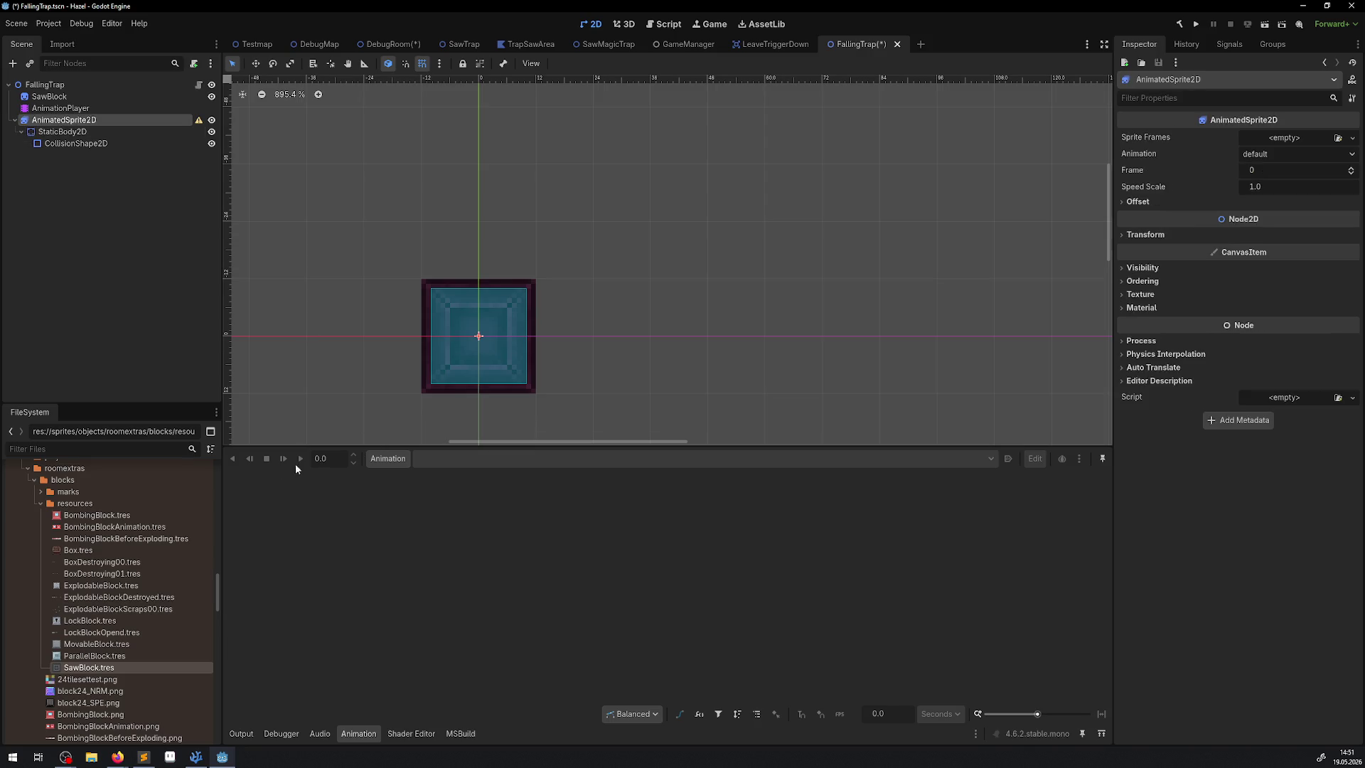
click(1352, 138)
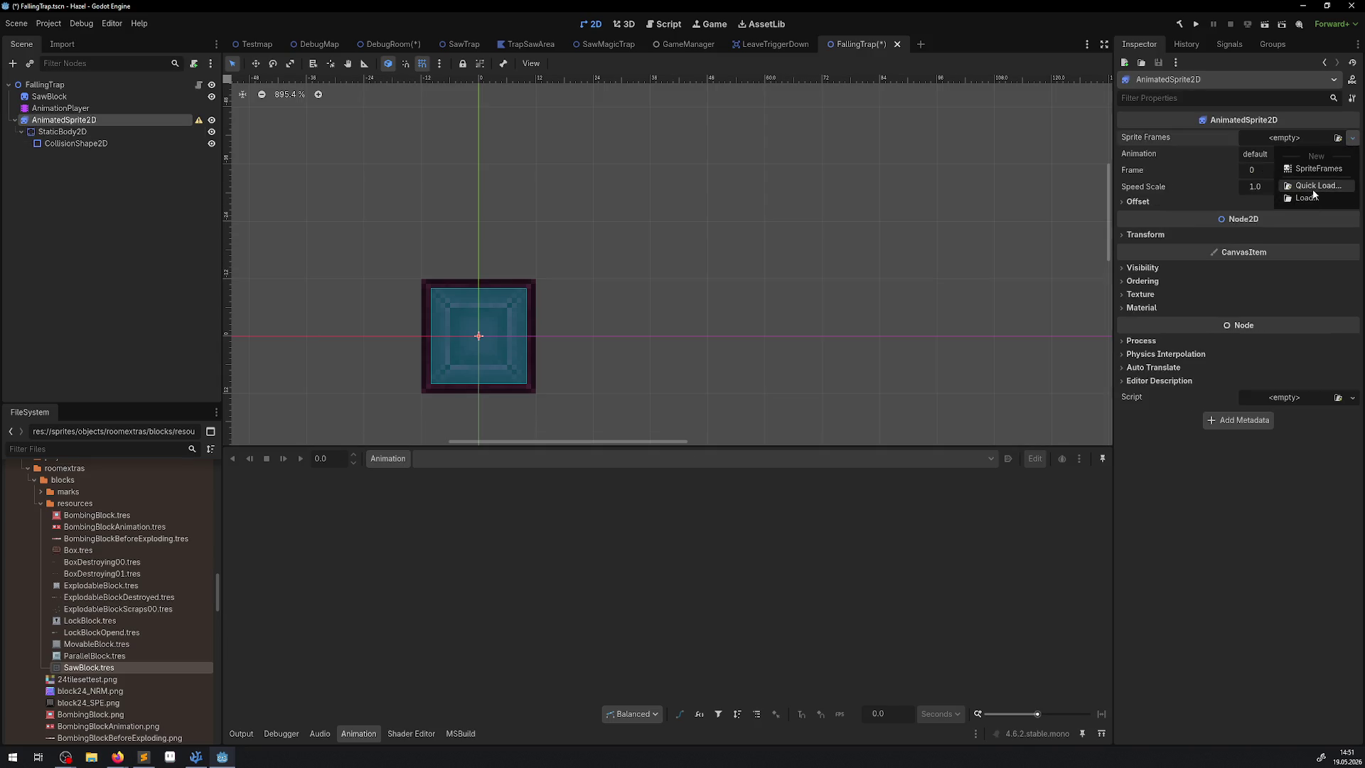
click(1312, 170)
click(1295, 137)
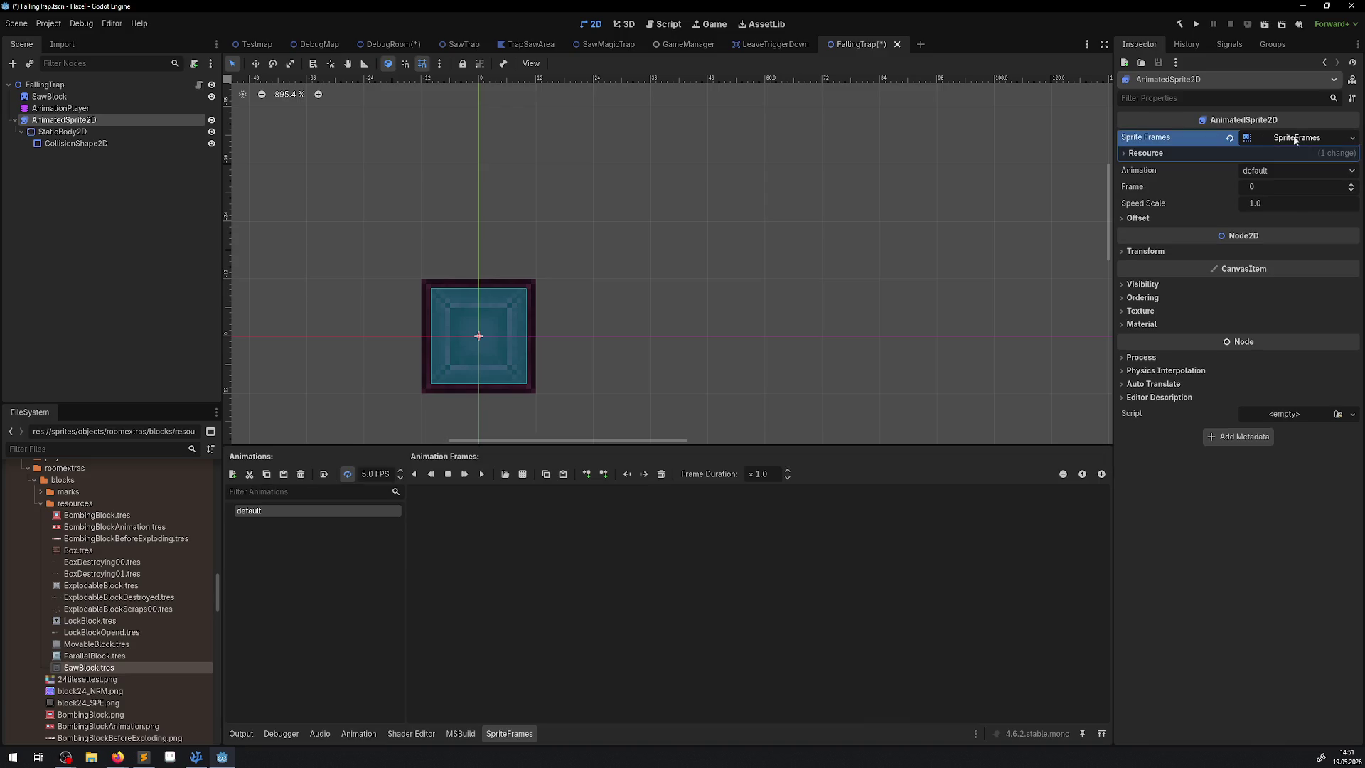
mouse_move(91, 668)
mouse_down()
mouse_move(526, 572)
mouse_move(482, 522)
mouse_up()
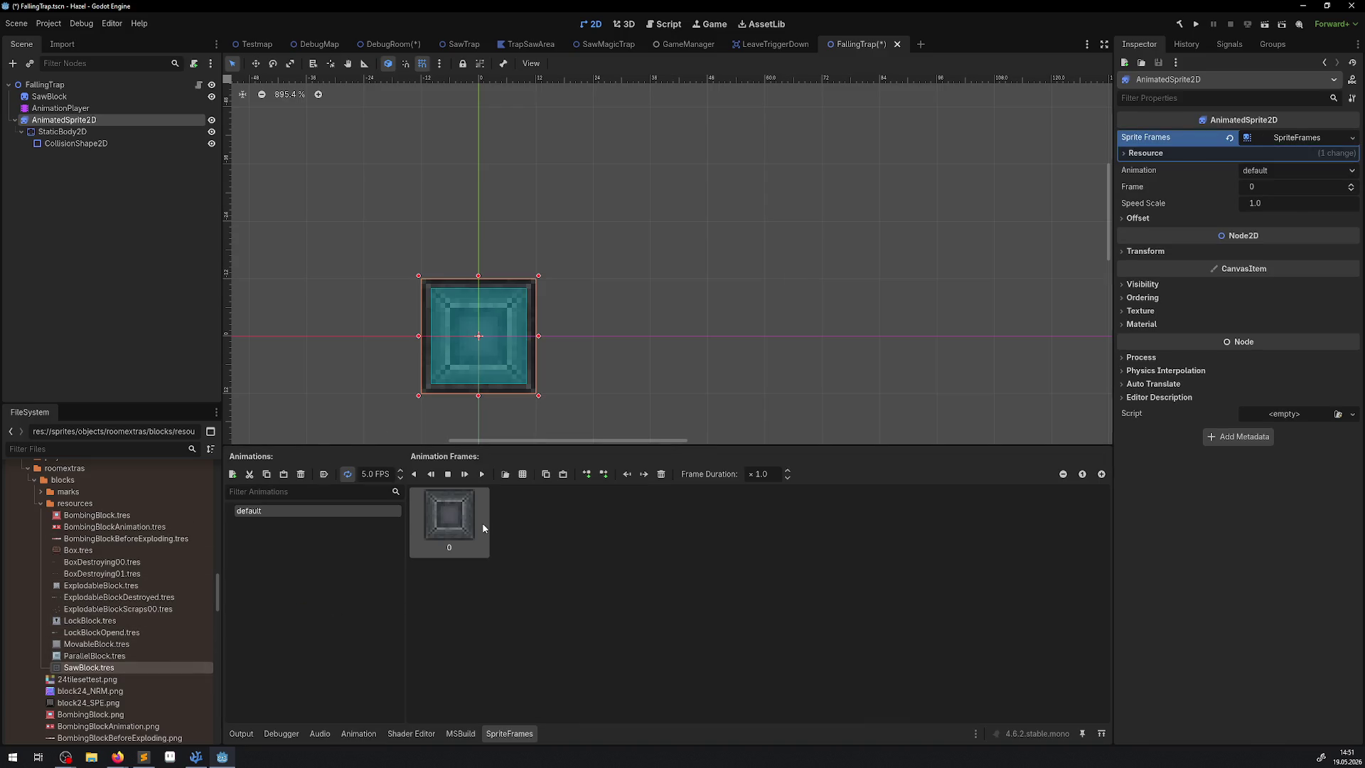
Delete the old SawBlock node and save the FallingTrap scene
click(50, 97)
key(Delete)
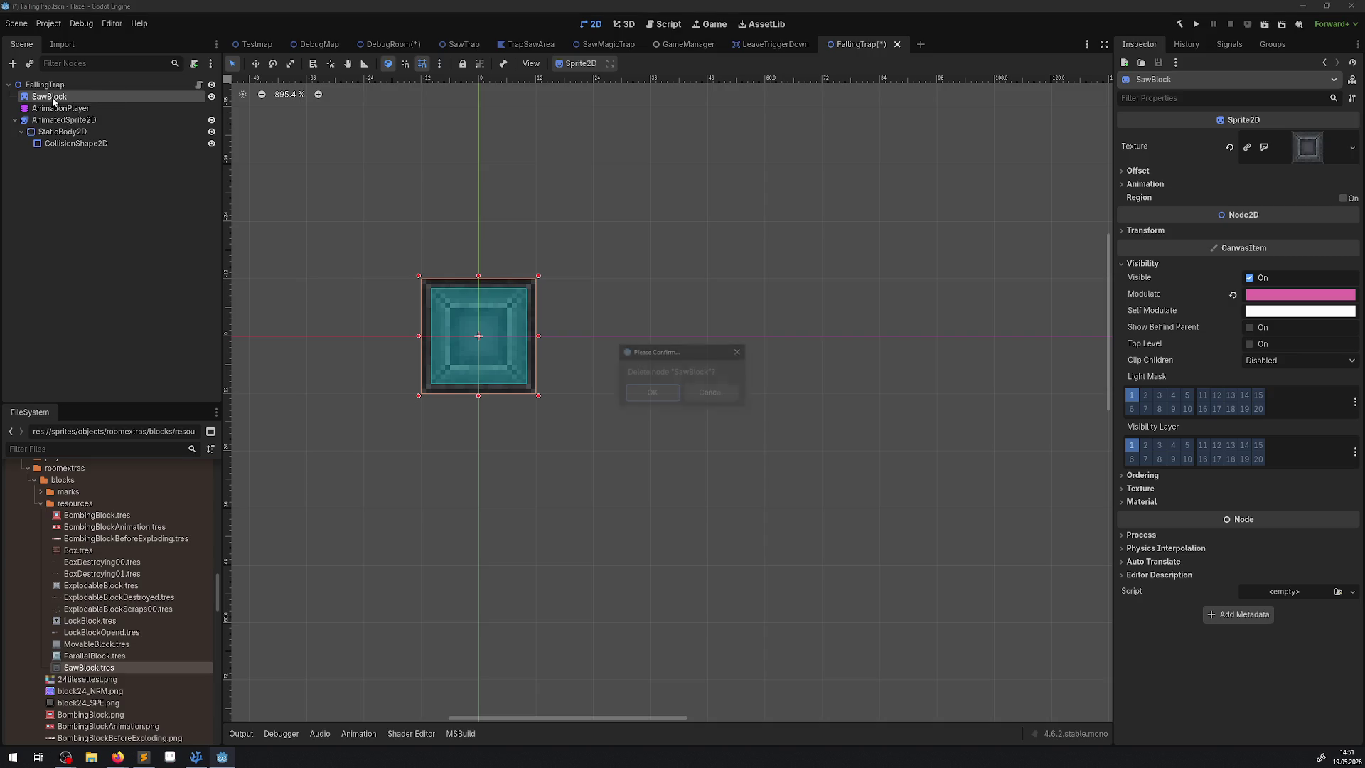
key(Return)
key(ctrl+s)
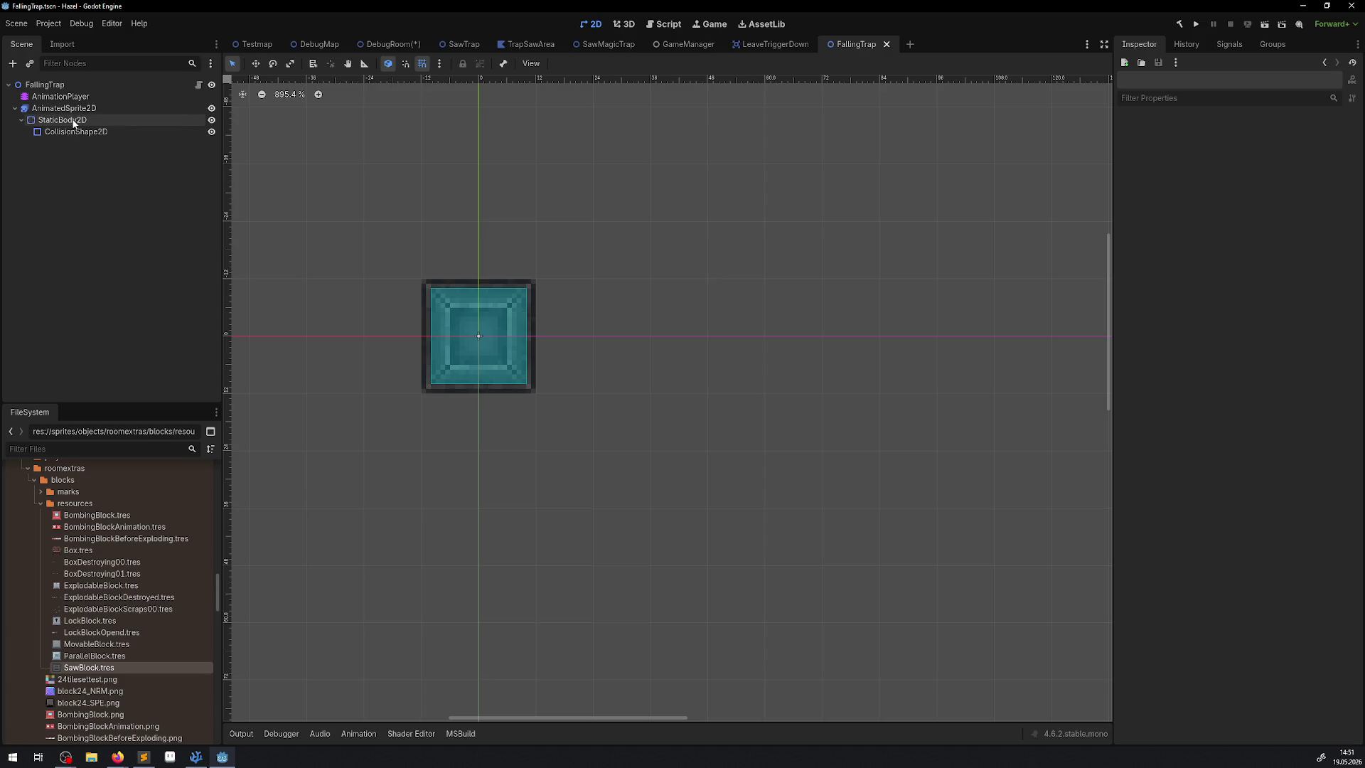
Select the FallingTrap root and search 'col' in the Create New Node list
click(74, 121)
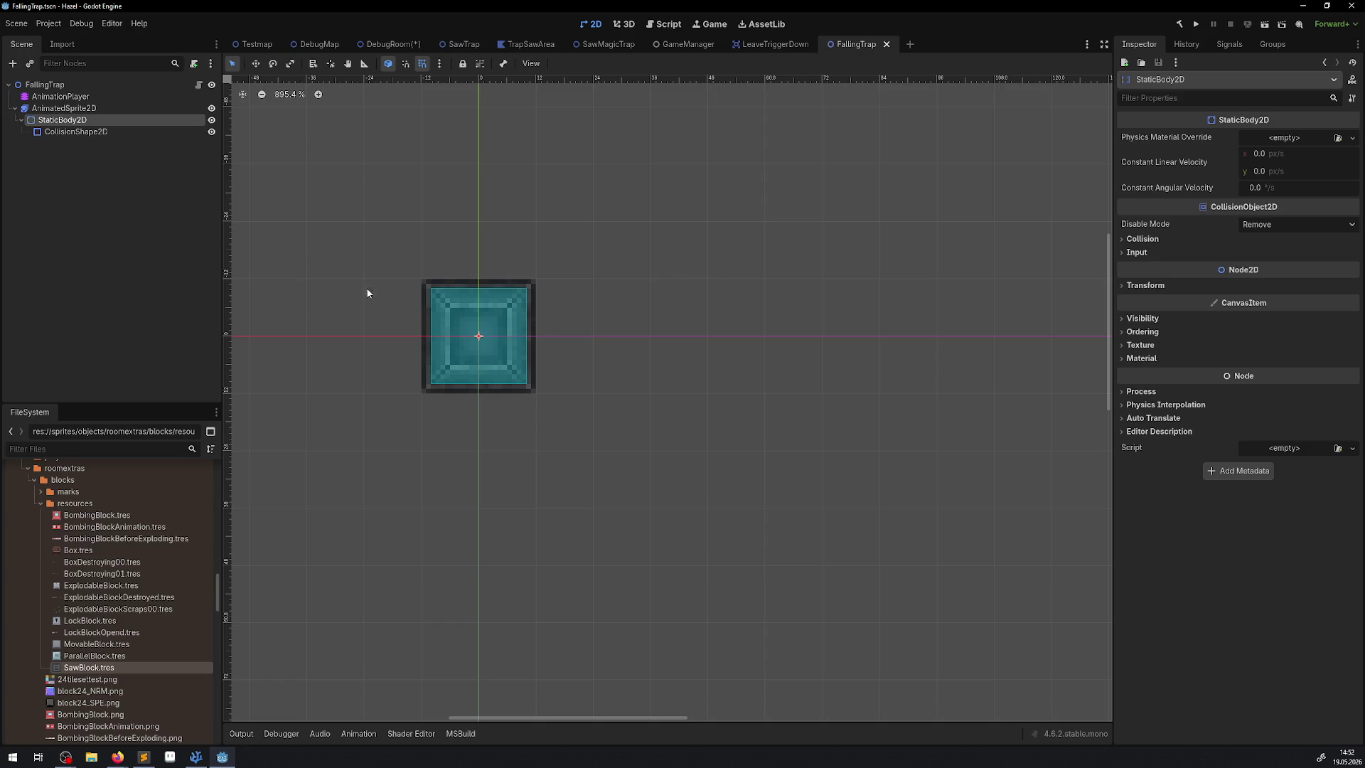
click(66, 108)
click(12, 63)
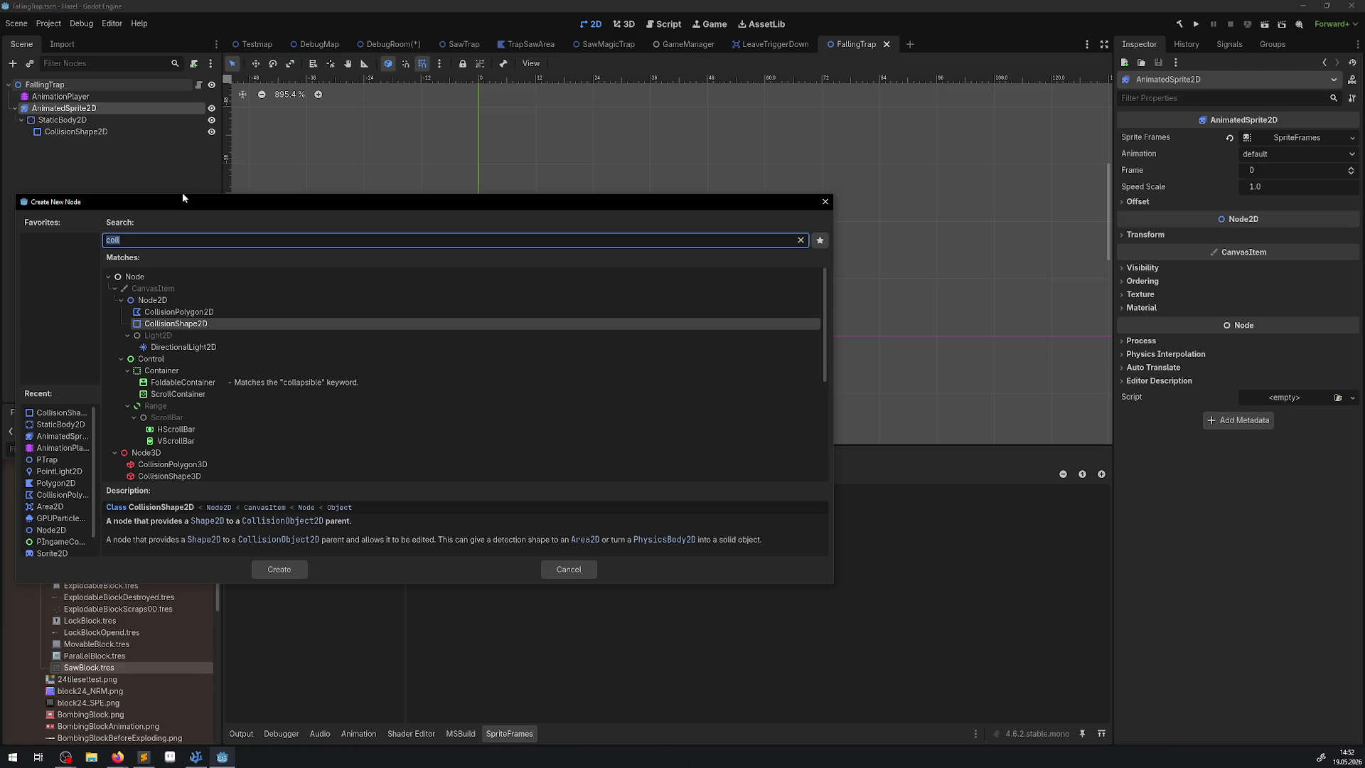
click(823, 202)
click(121, 228)
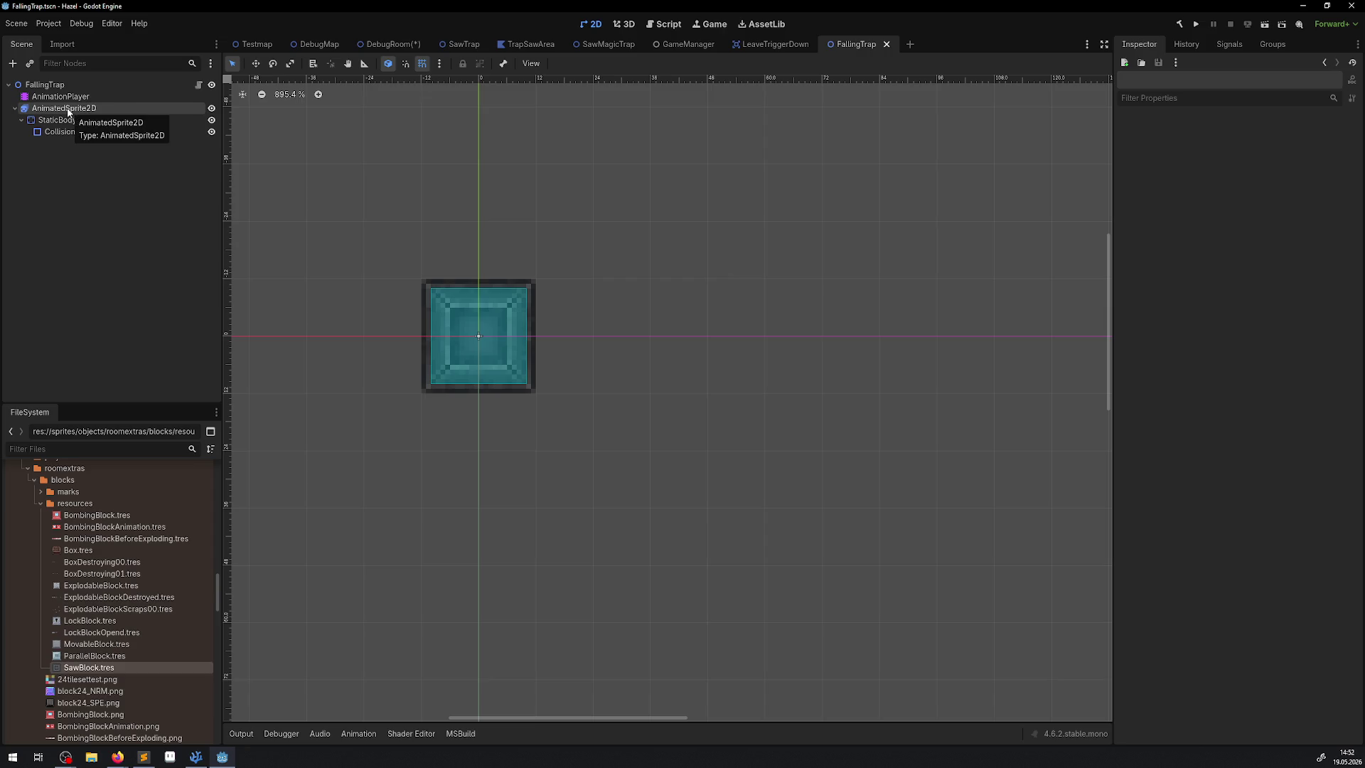
click(53, 89)
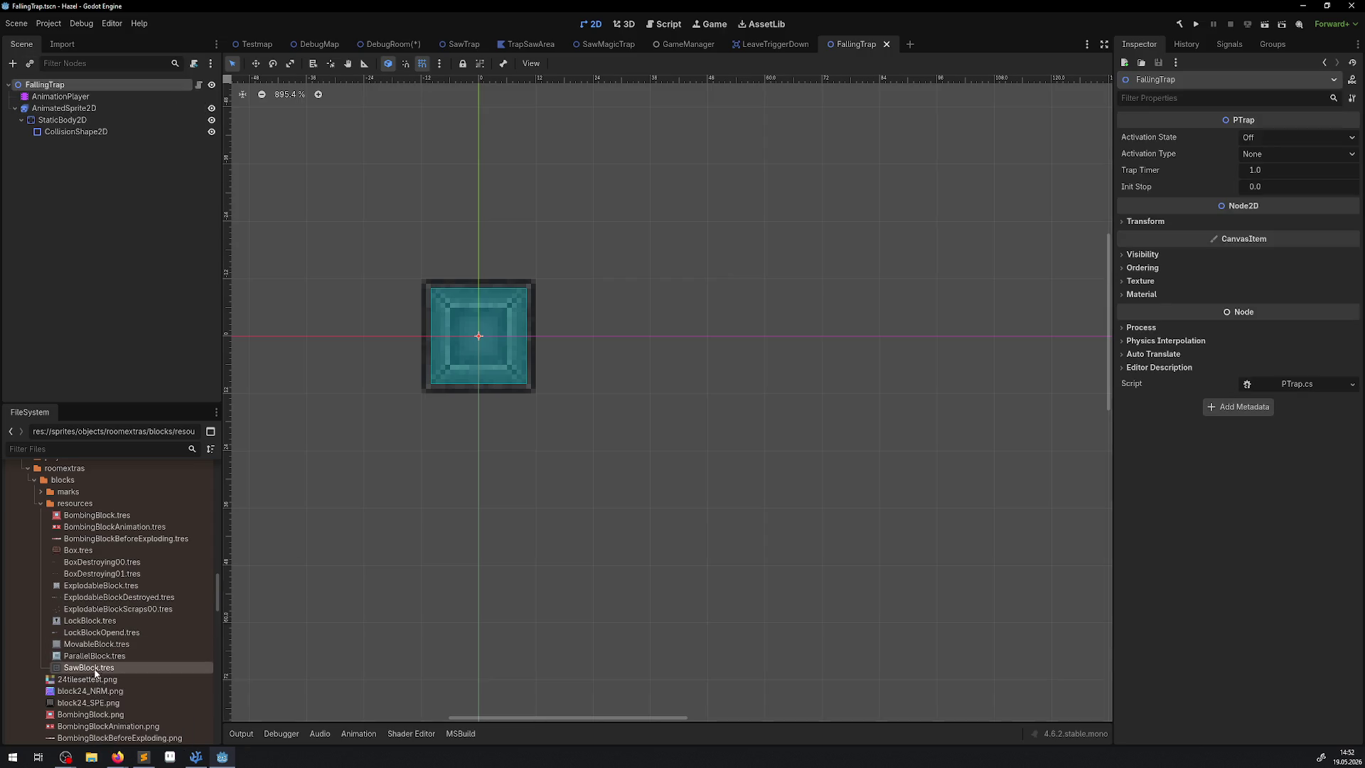
scroll(121, 618, down, 3)
scroll(117, 620, down, 1)
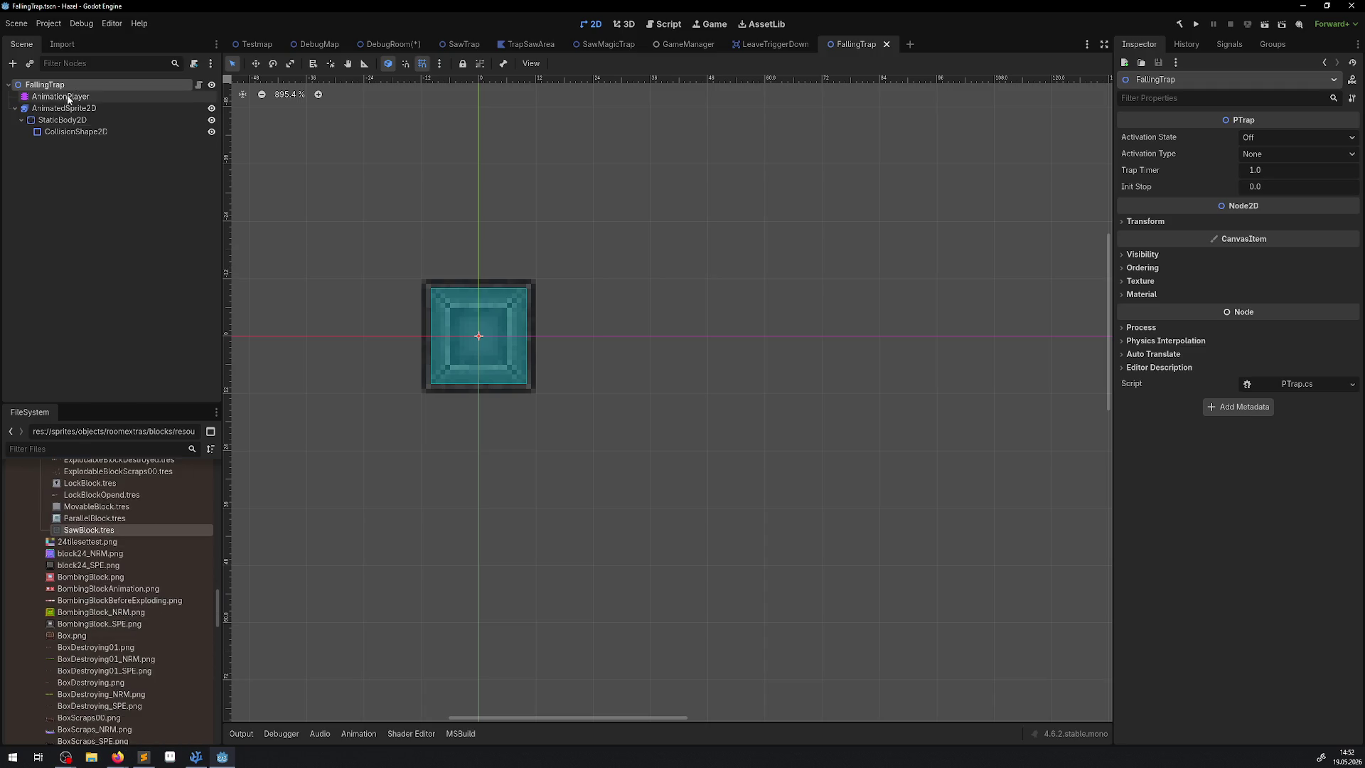
click(14, 64)
text(col)
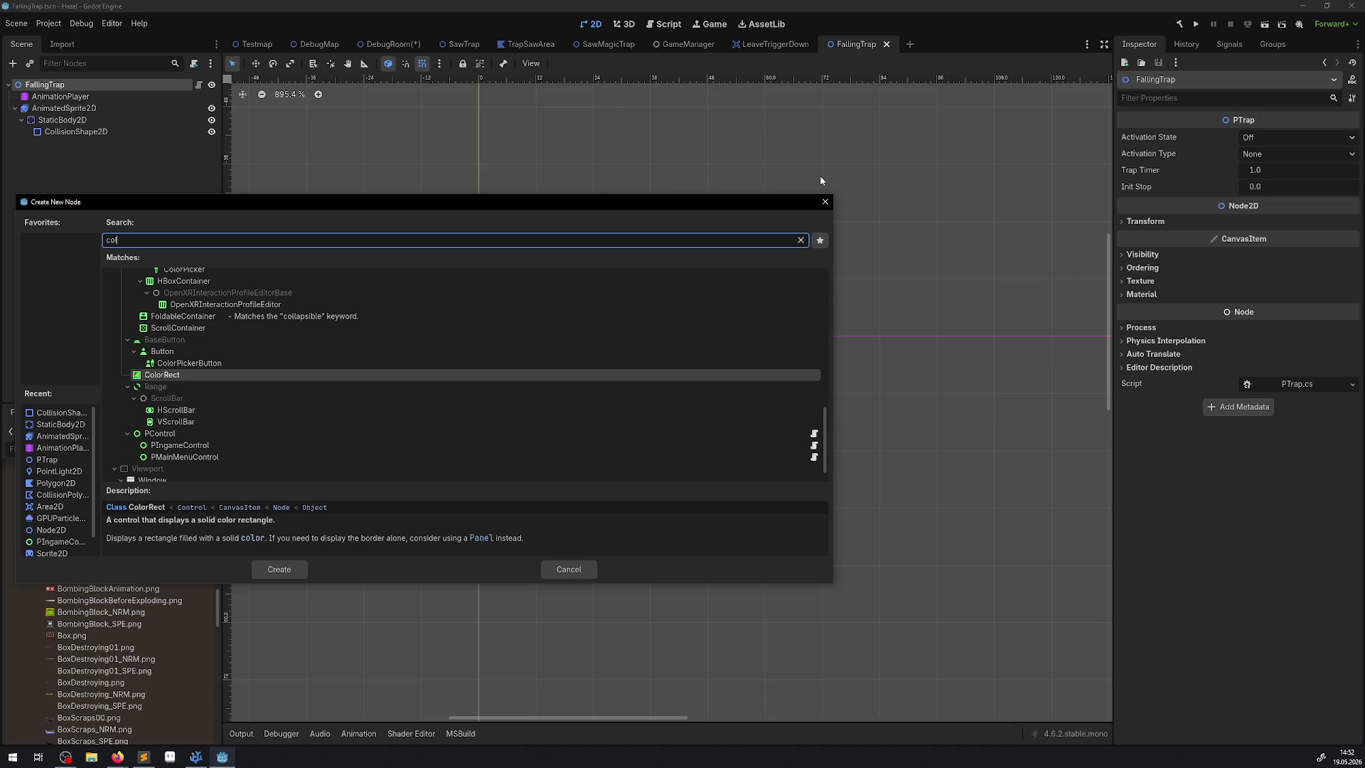
Drop the 'col' search, search 'sprit' and add a Sprite2D child under FallingTrap
click(825, 201)
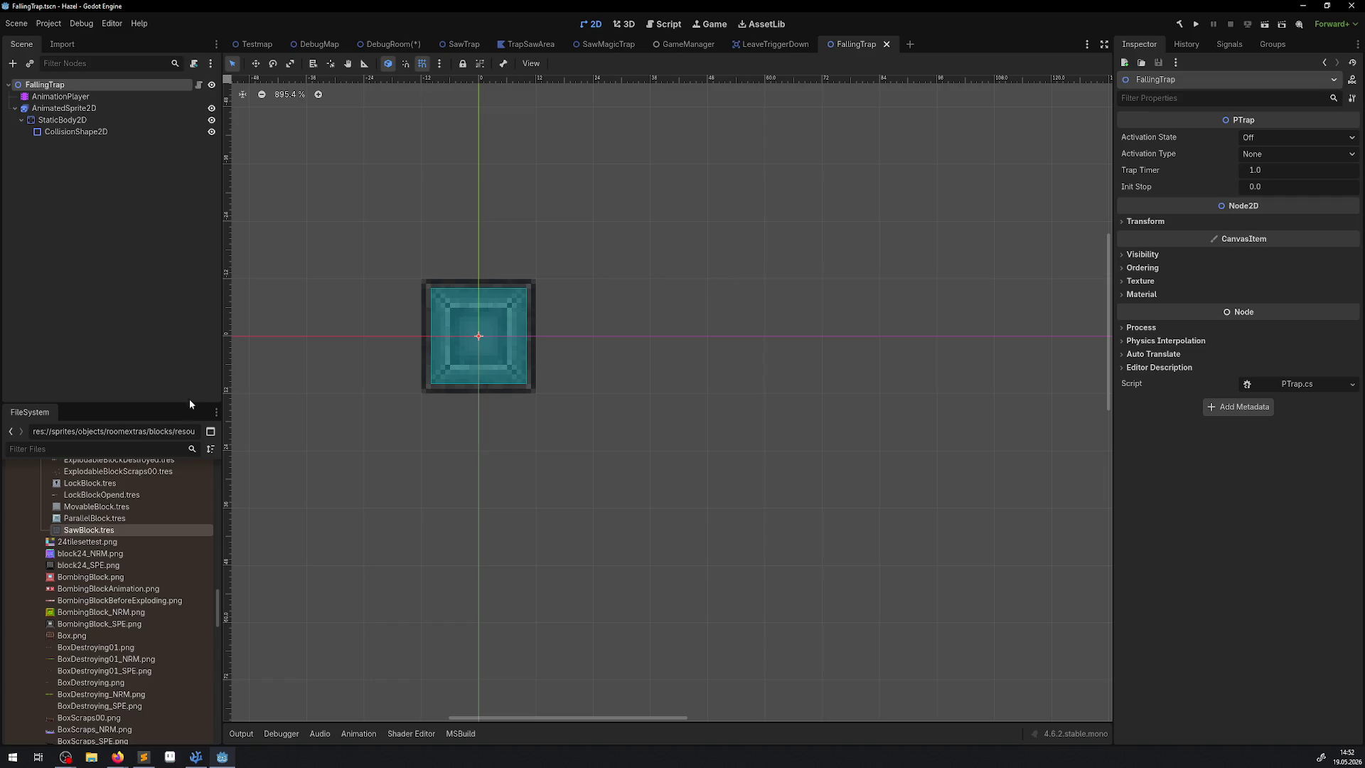
click(13, 64)
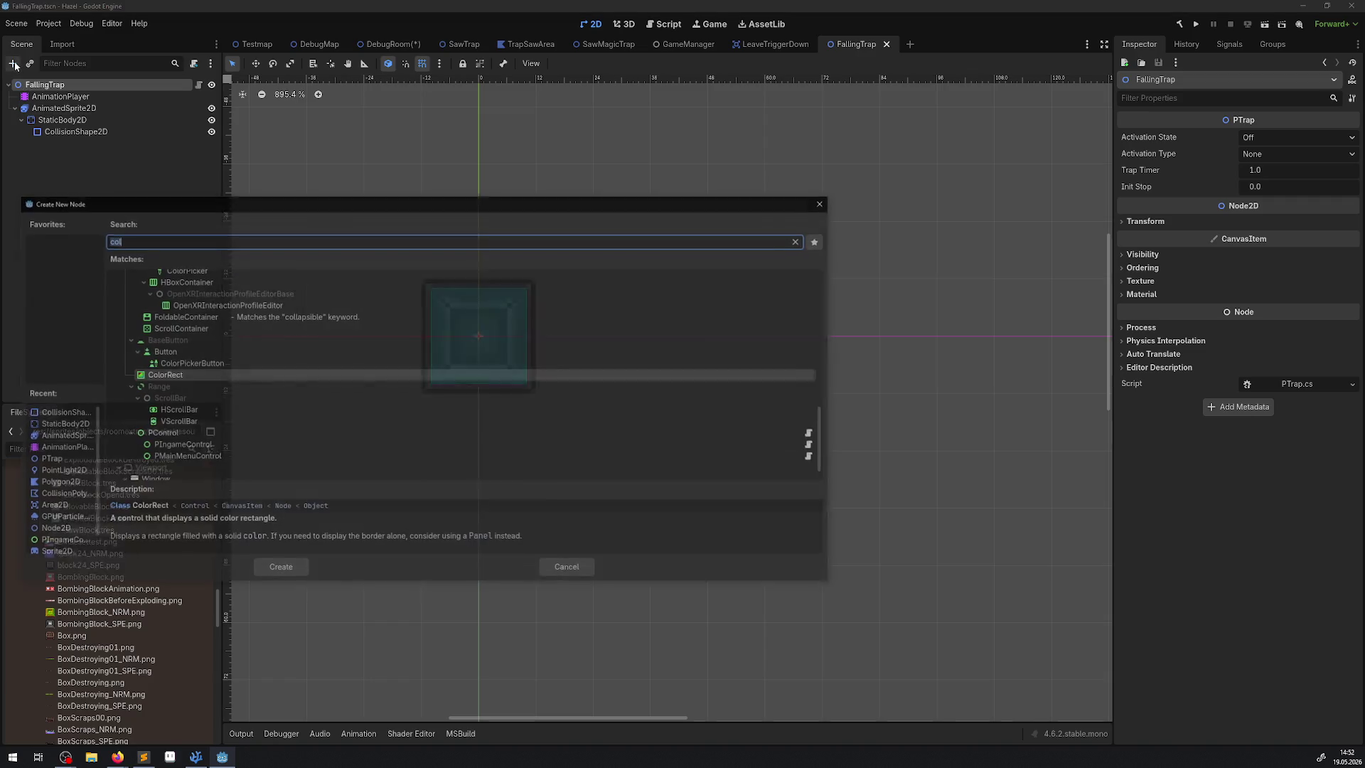
text(spir)
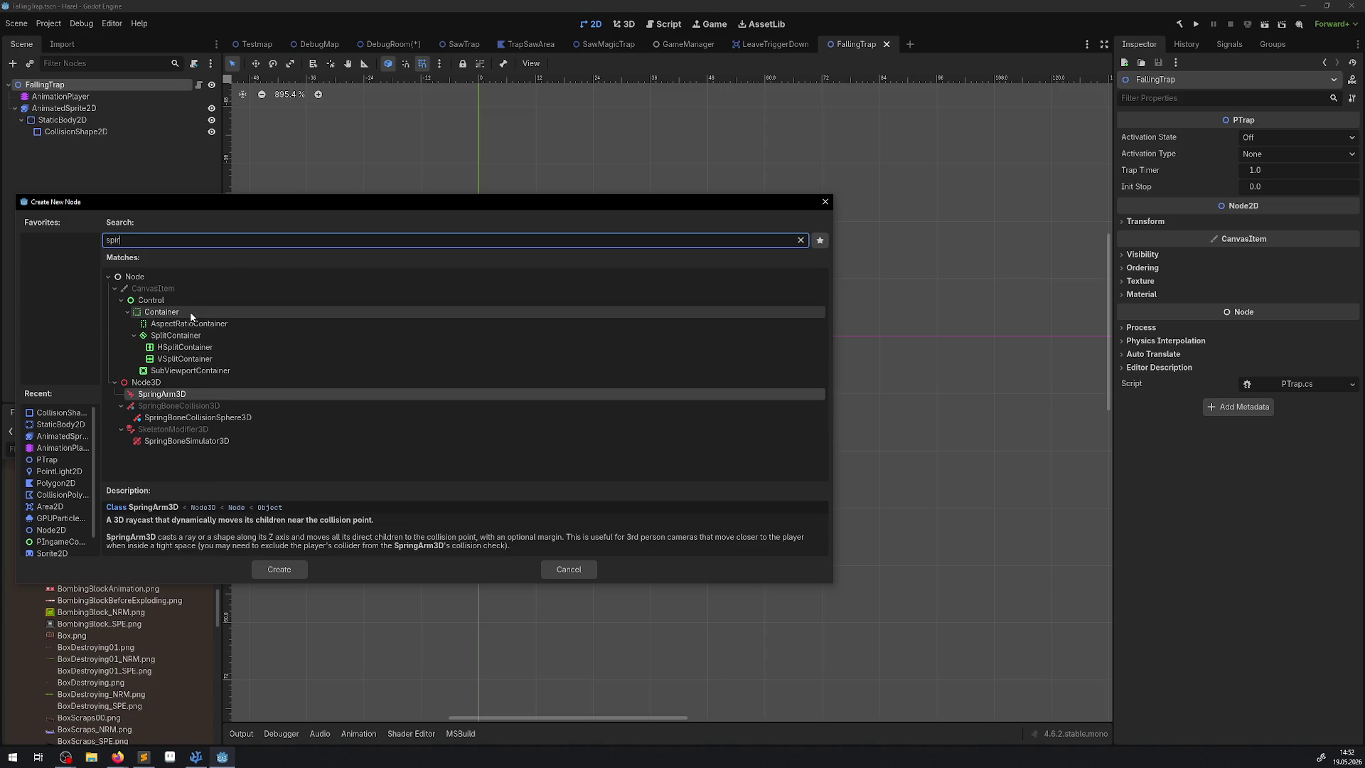
key(BackSpace)
key(BackSpace)
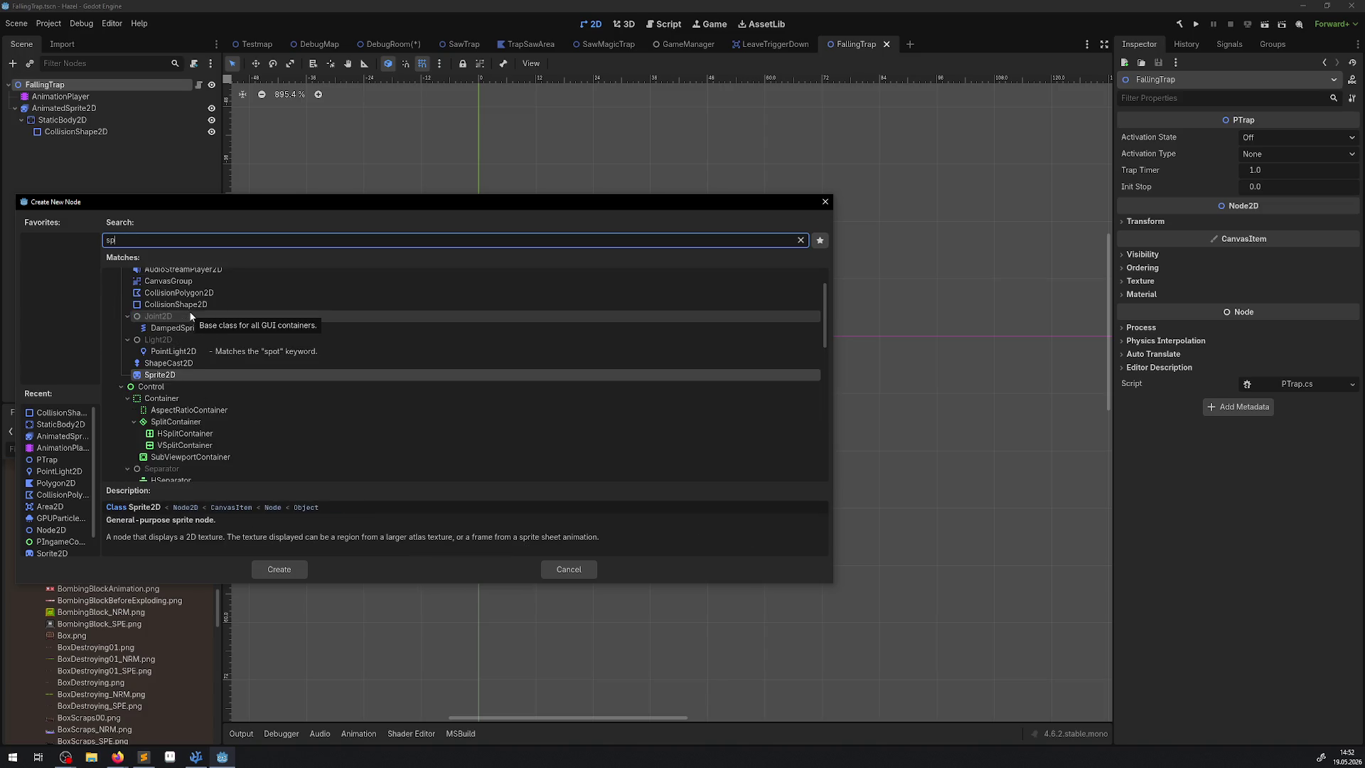
text(rit)
double_click(176, 346)
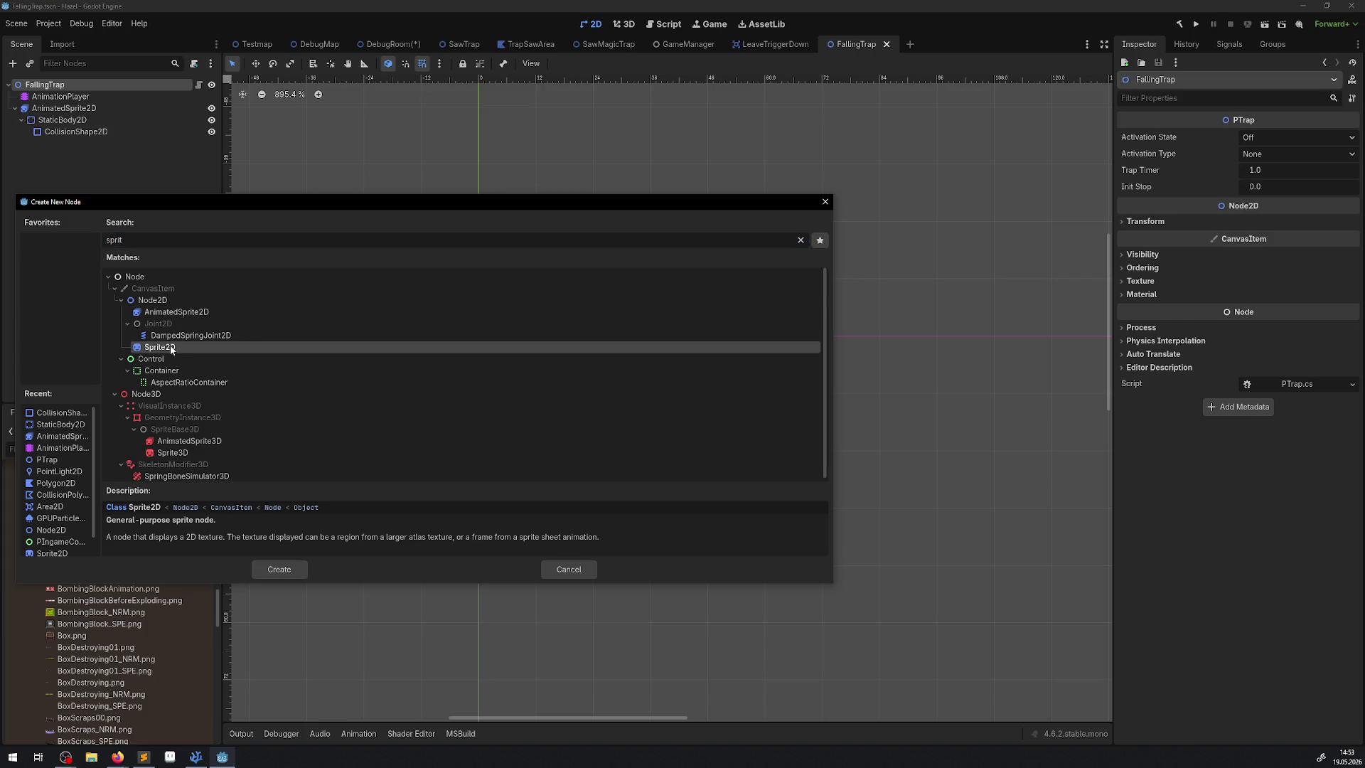
scroll(387, 326, up, 3)
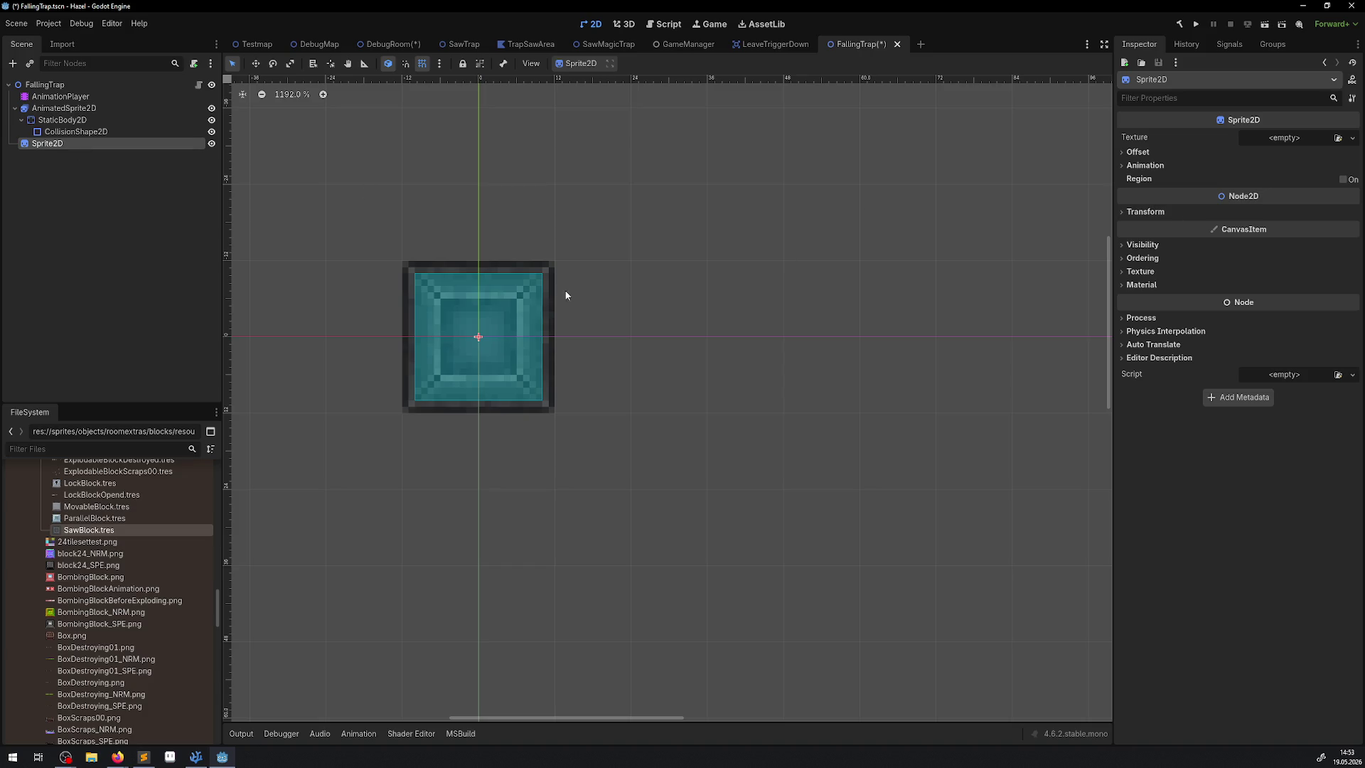
Set the Sprite2D texture to SawBlock.tres and hide AnimatedSprite2D in the editor
click(1353, 140)
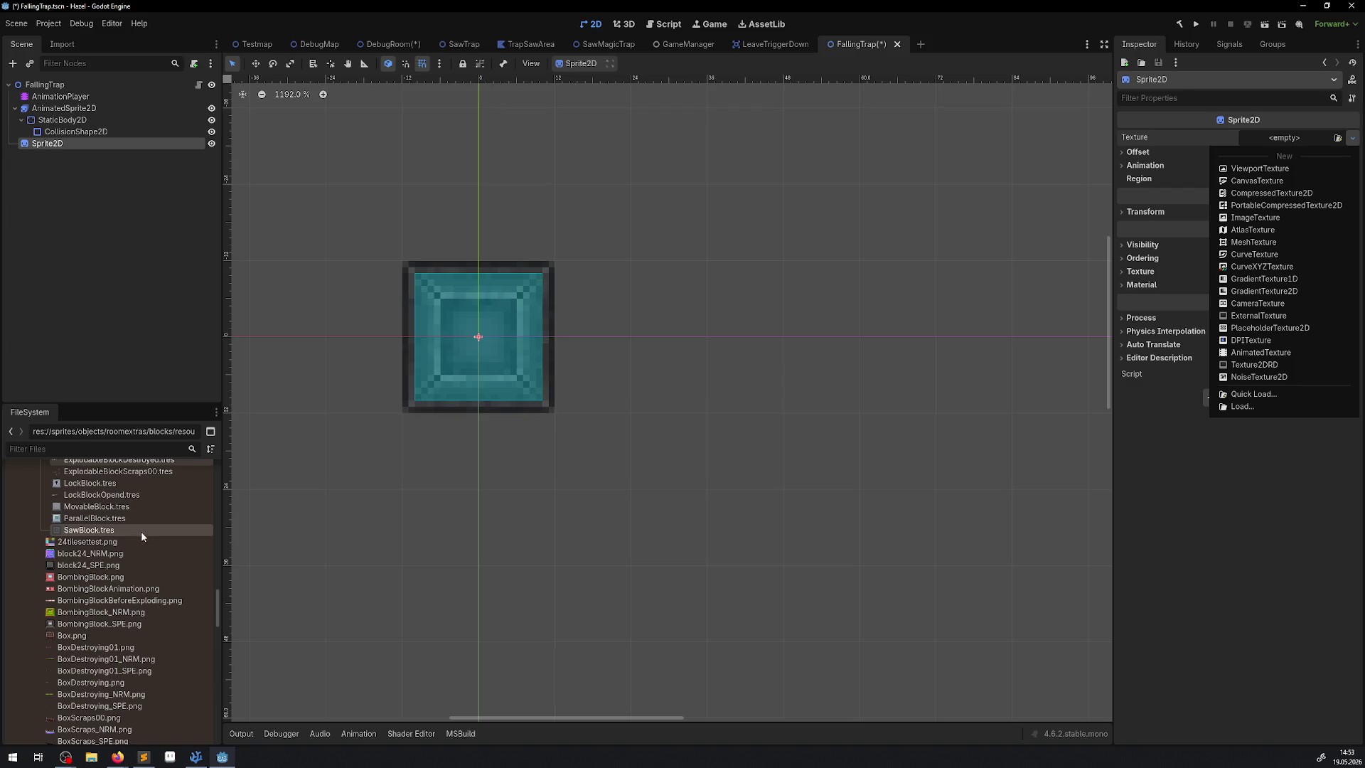
click(112, 530)
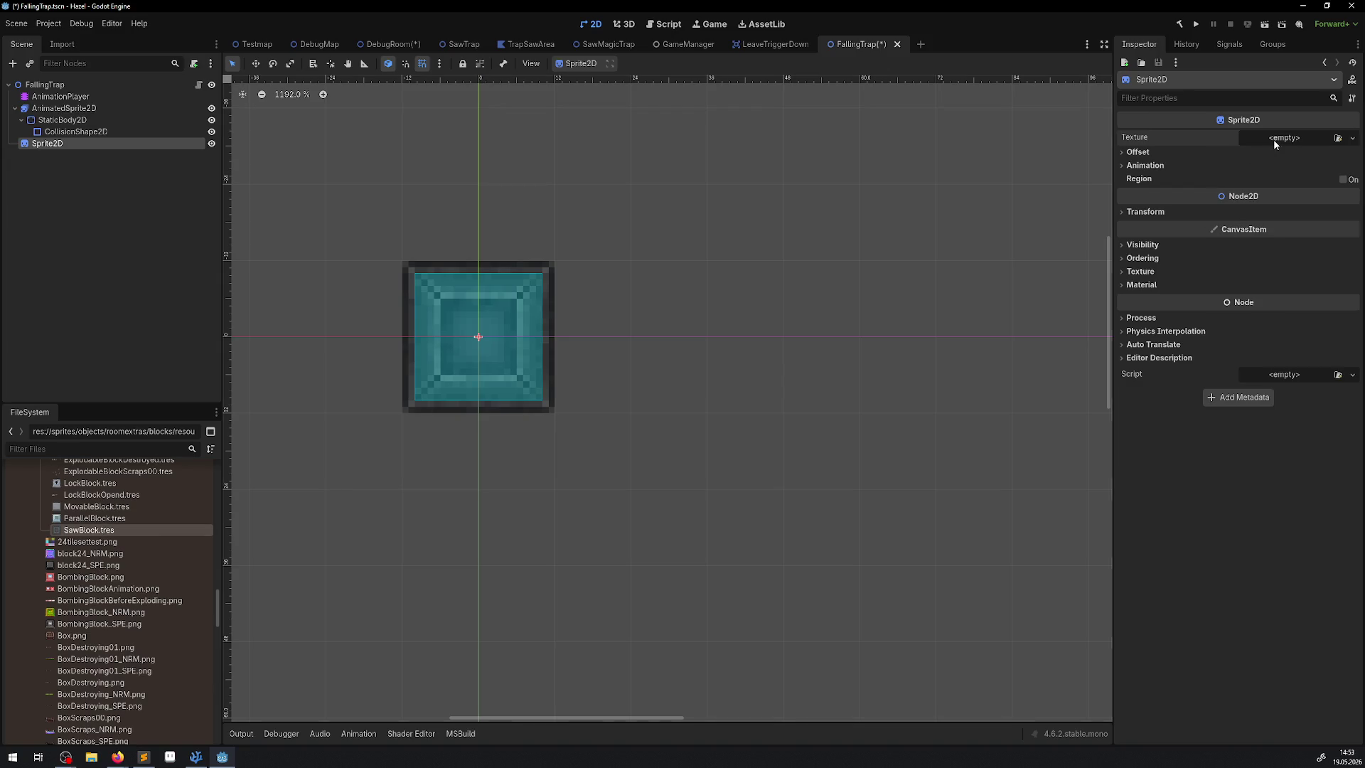
click(1351, 137)
click(101, 533)
mouse_move(102, 538)
mouse_down()
mouse_move(1215, 277)
mouse_move(1310, 138)
mouse_up()
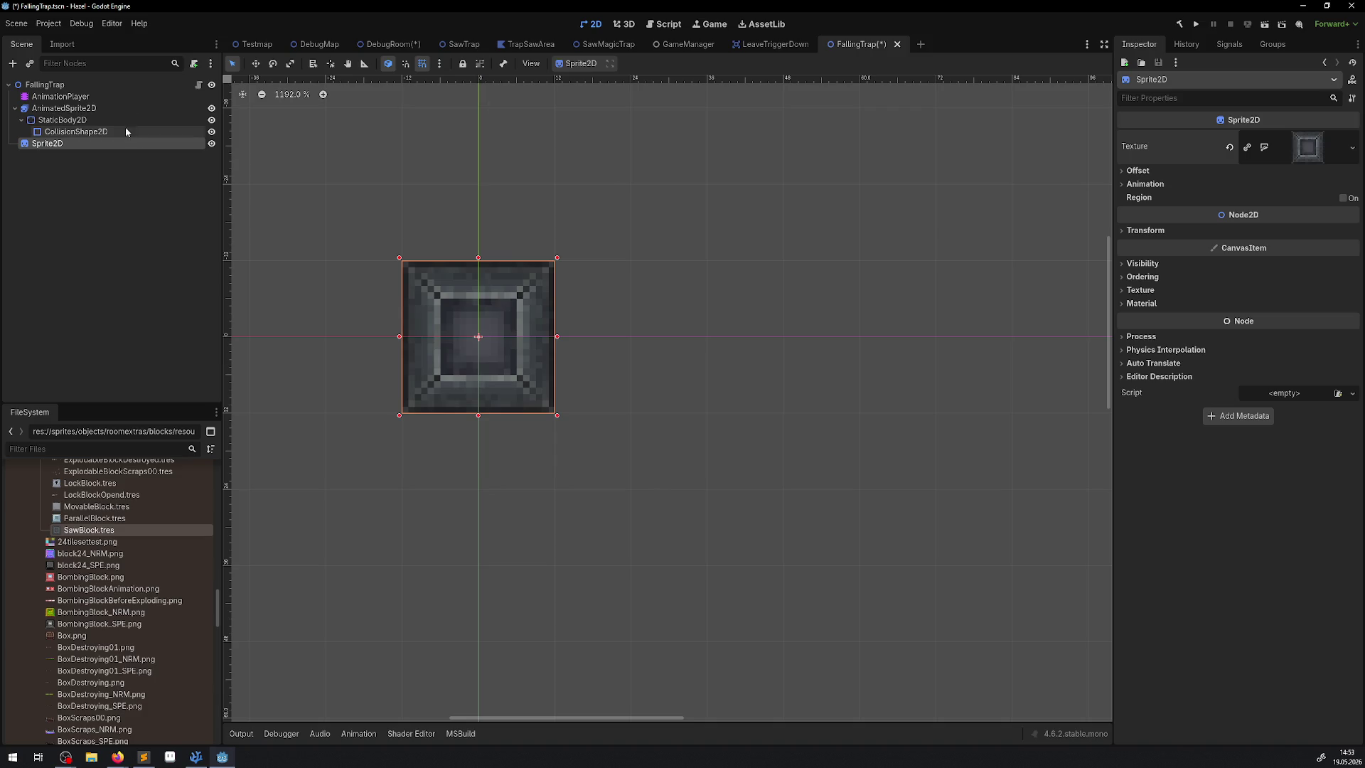
click(211, 108)
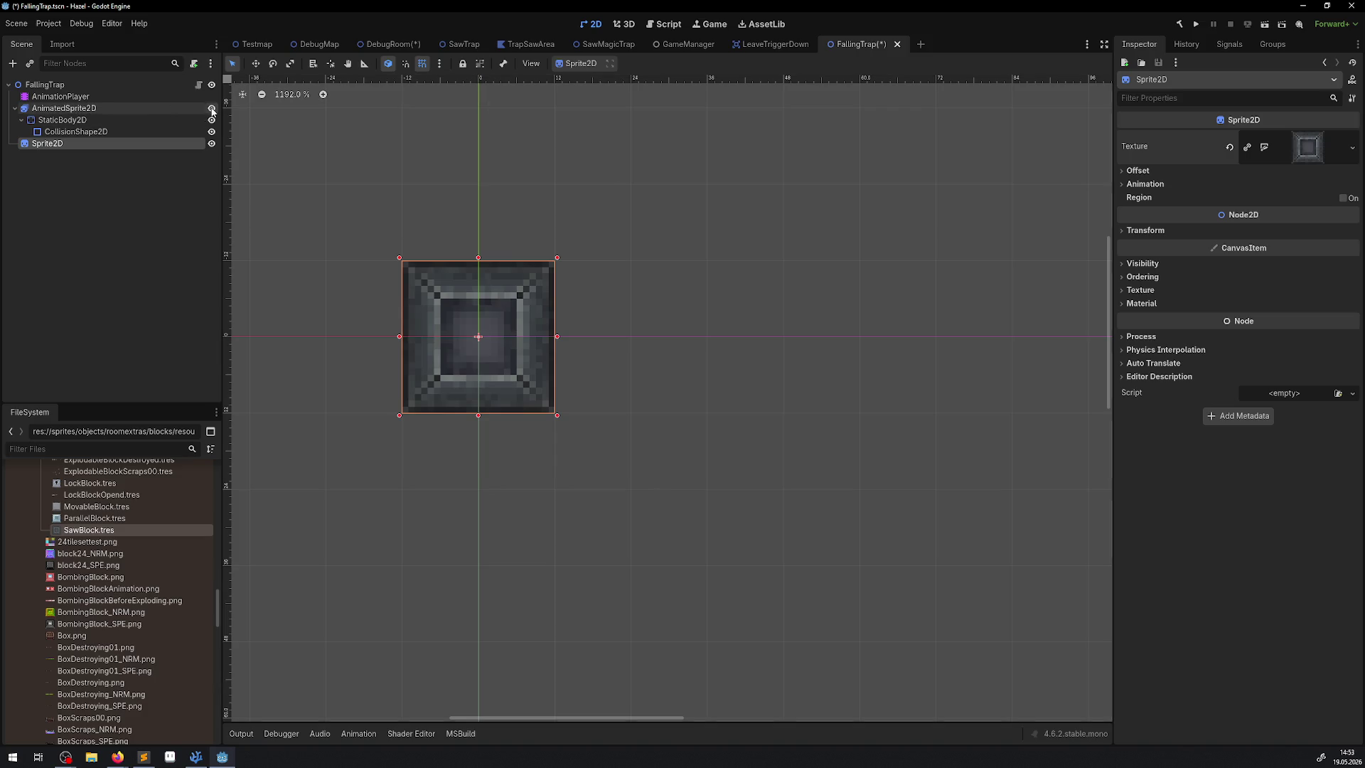
Set the Sprite2D modulate to black with reduced opacity
click(211, 143)
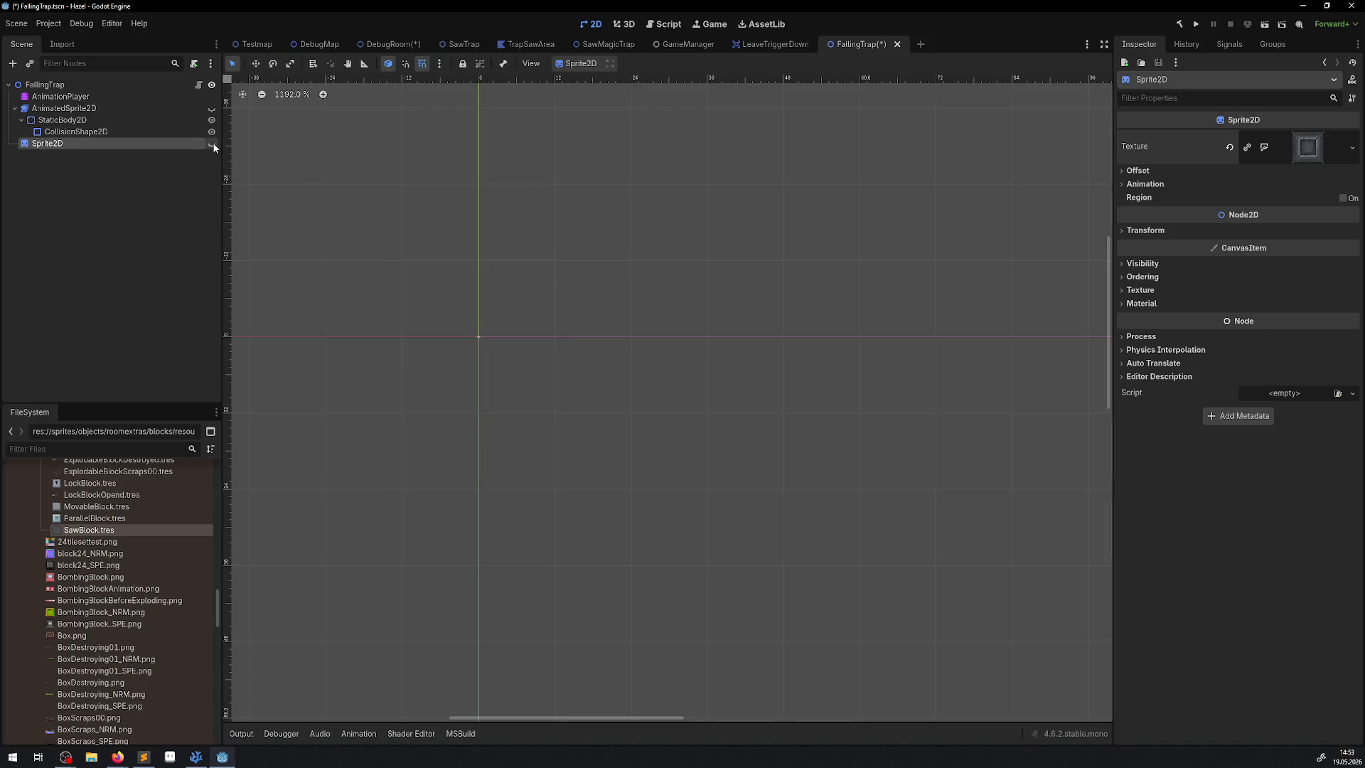
click(211, 143)
click(1142, 263)
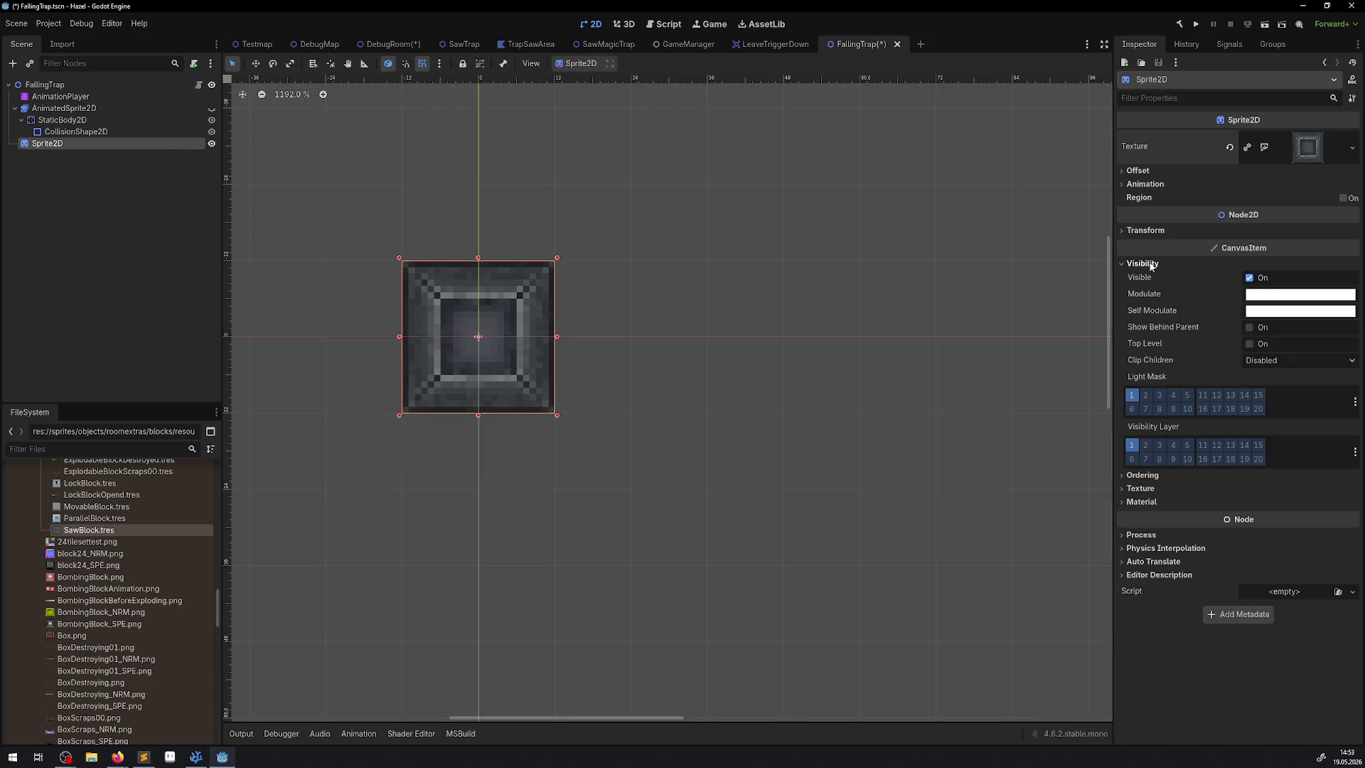
click(1273, 295)
drag(1349, 423, 1349, 447)
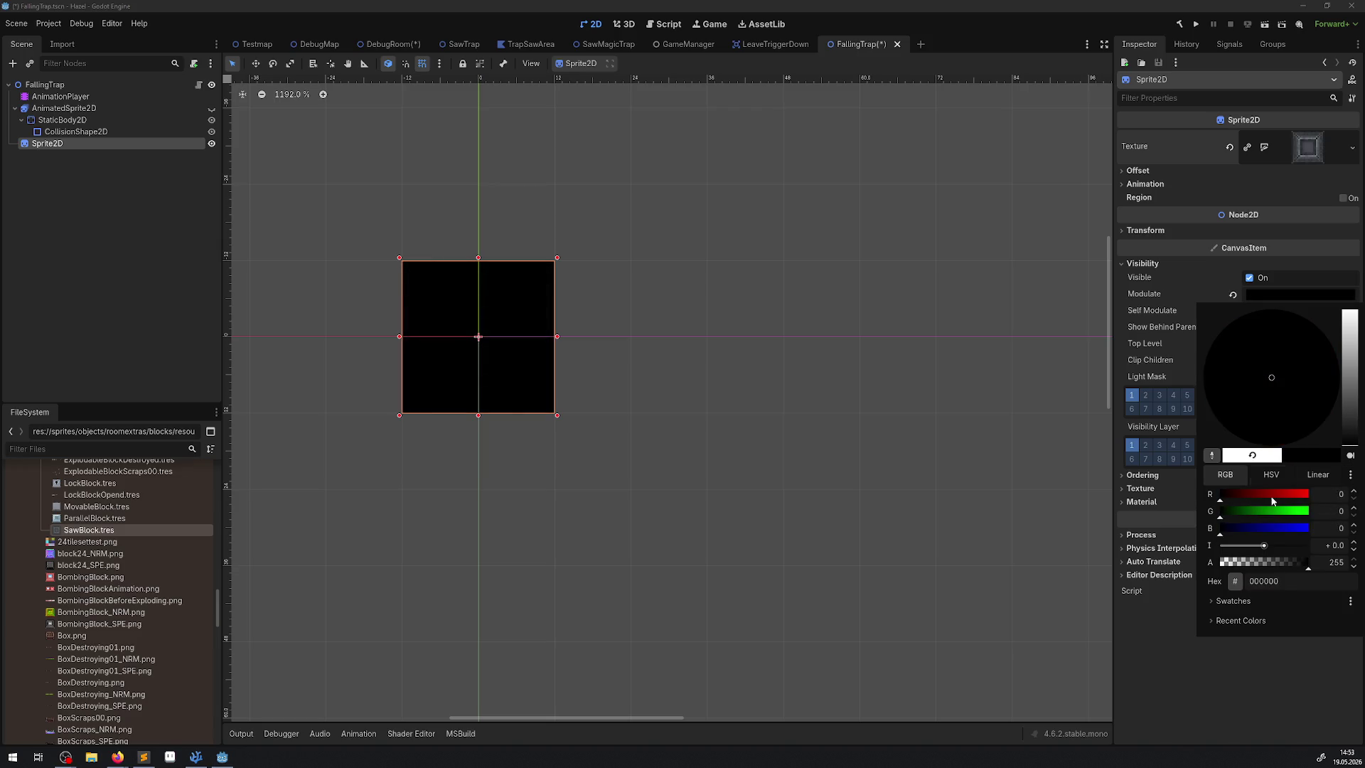
click(1251, 562)
drag(1251, 563, 1252, 563)
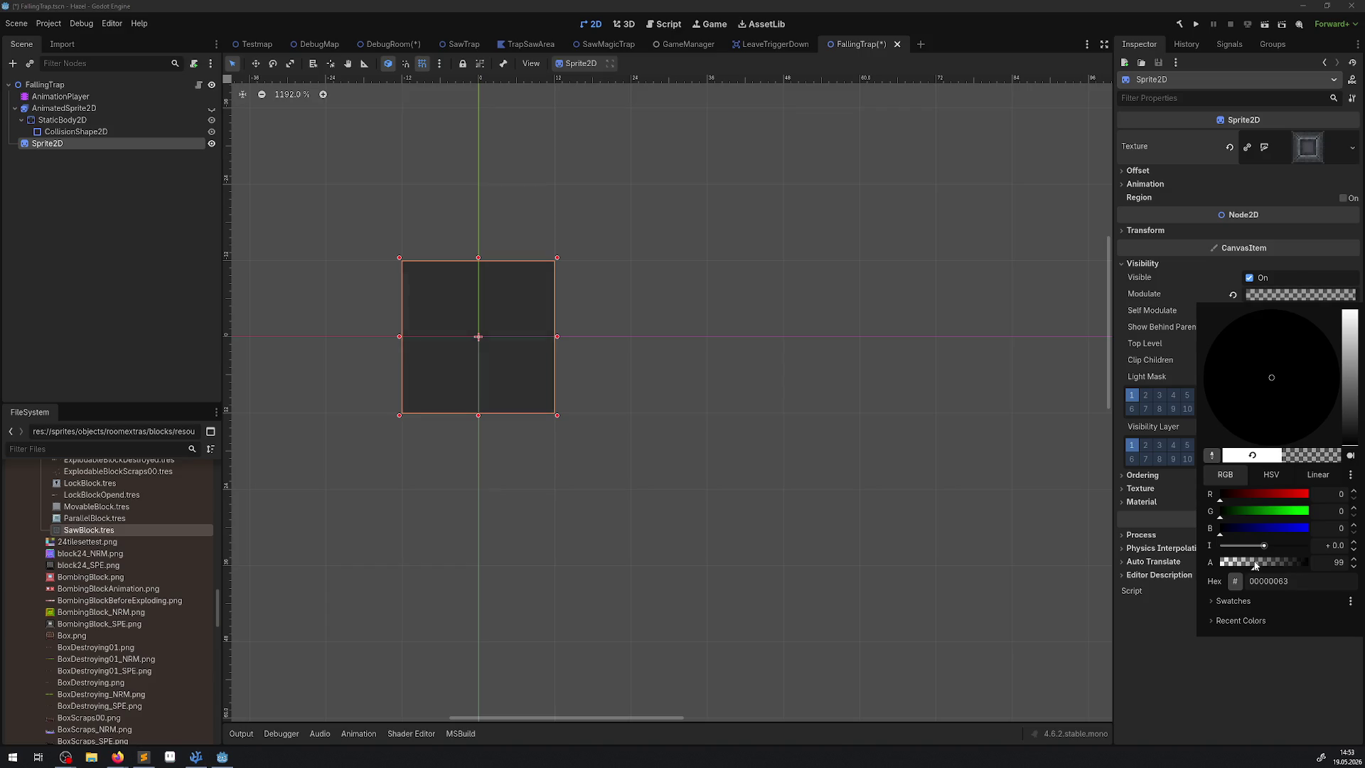
click(1218, 688)
Scale the Sprite2D to 0.5, move it 2 px down, and save the scene
click(1145, 229)
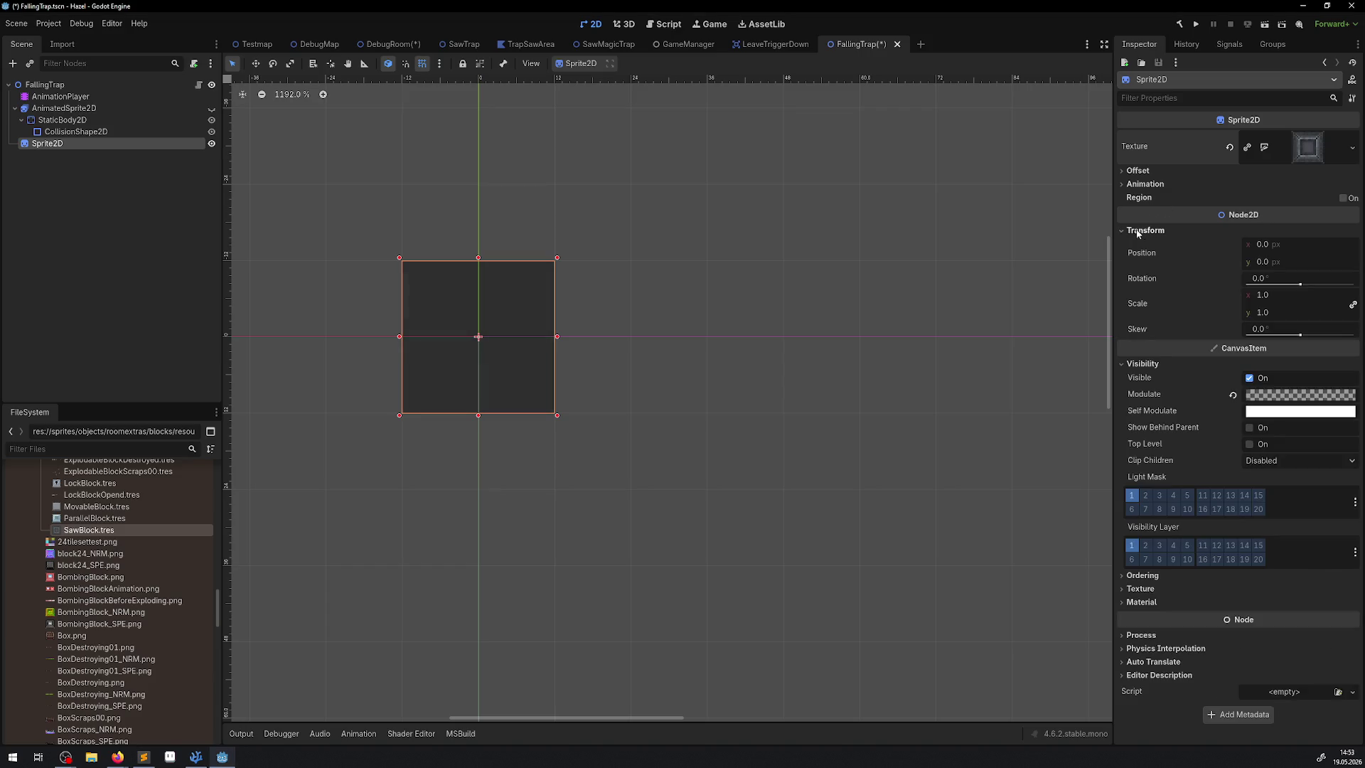
click(1263, 295)
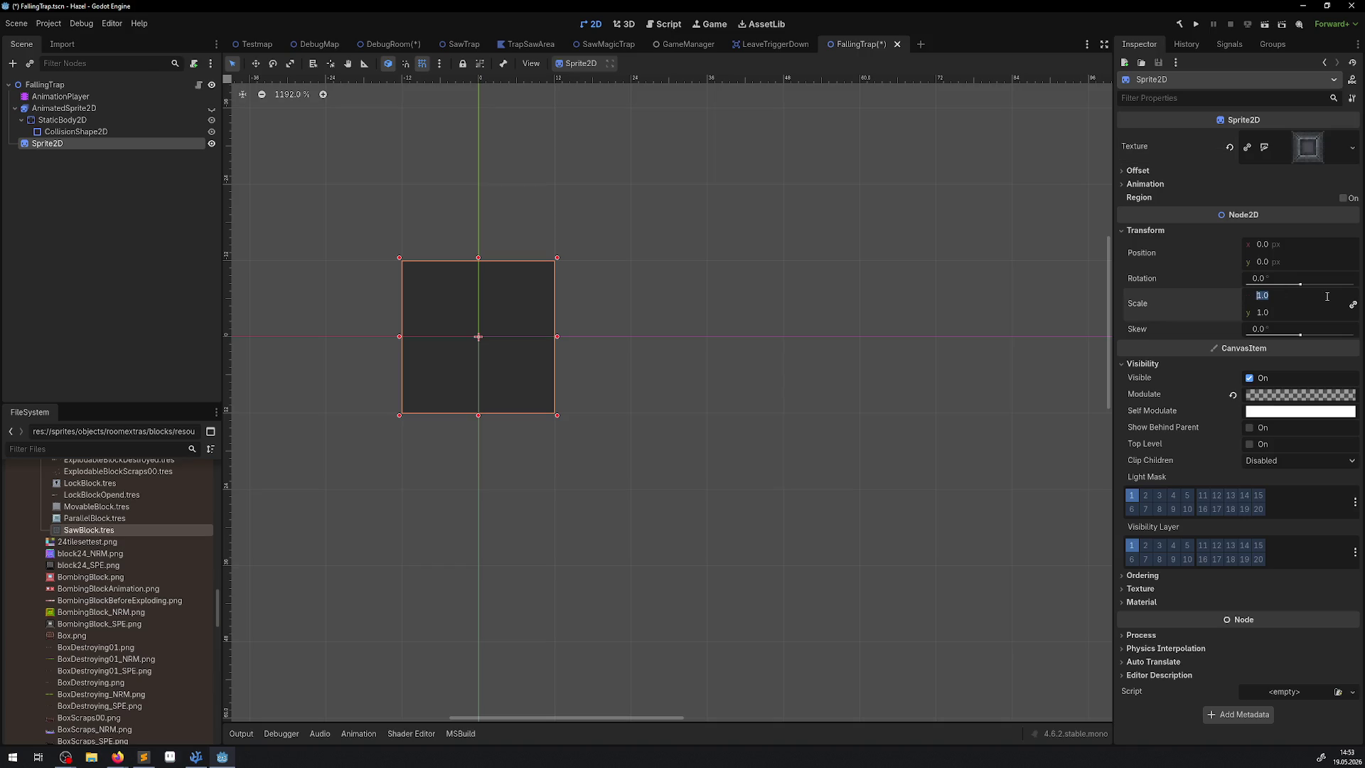
text(0.75)
key(Return)
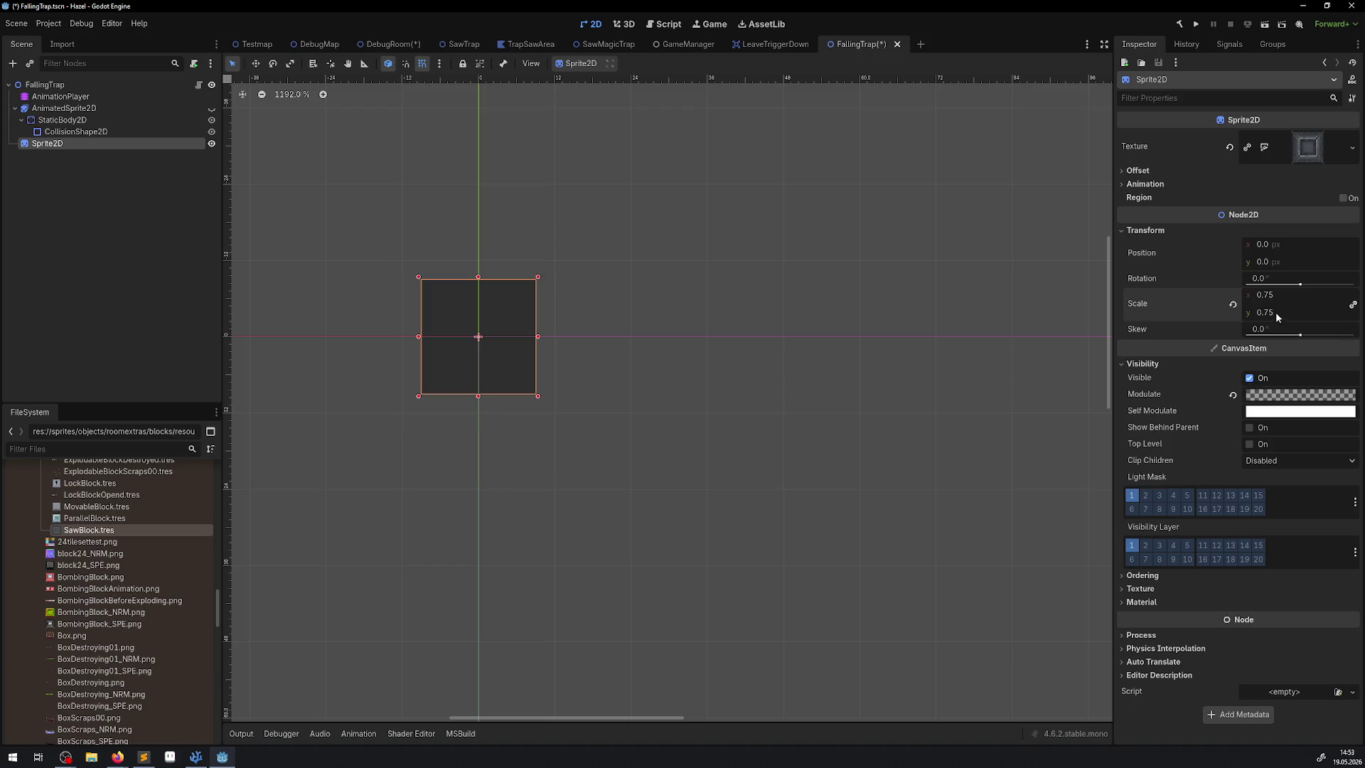
text(0.5)
key(Return)
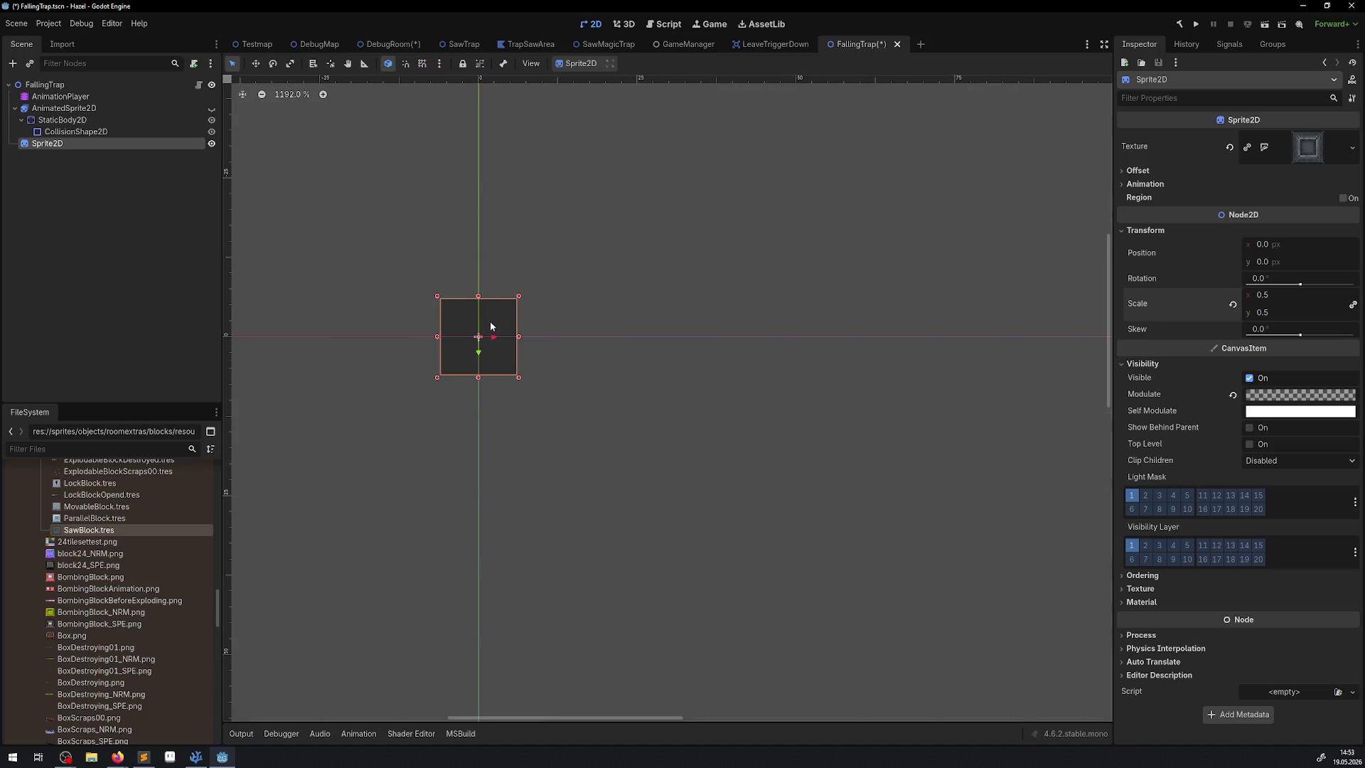
drag(489, 327, 491, 343)
key(ctrl+s)
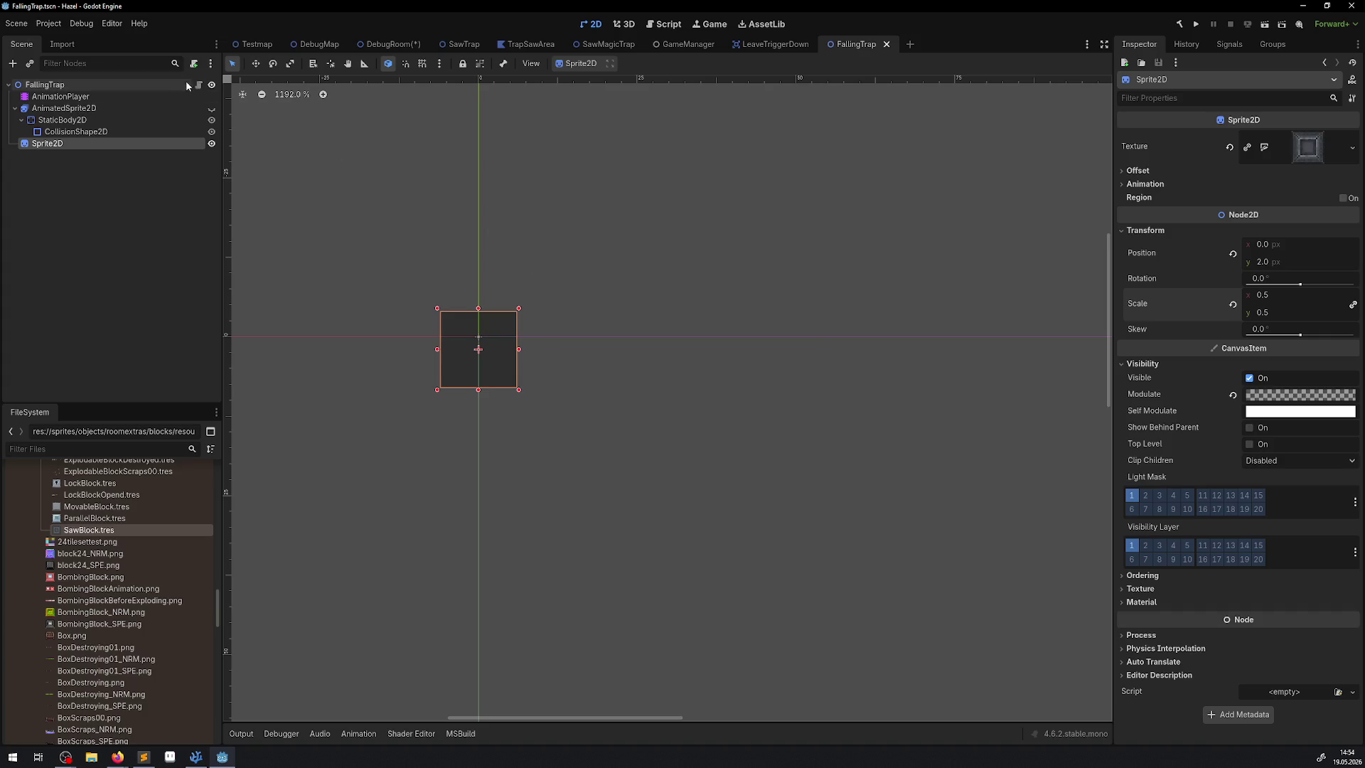
click(378, 52)
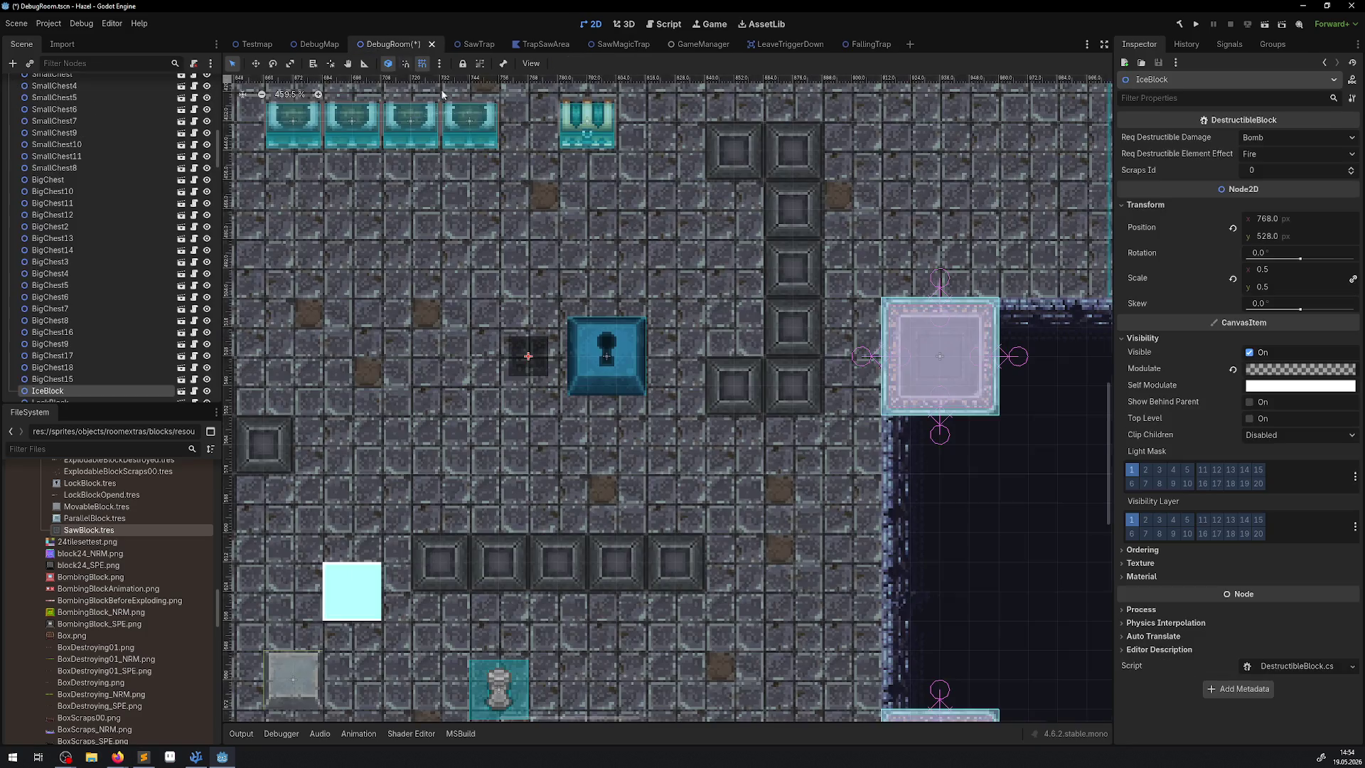
drag(519, 243, 666, 354)
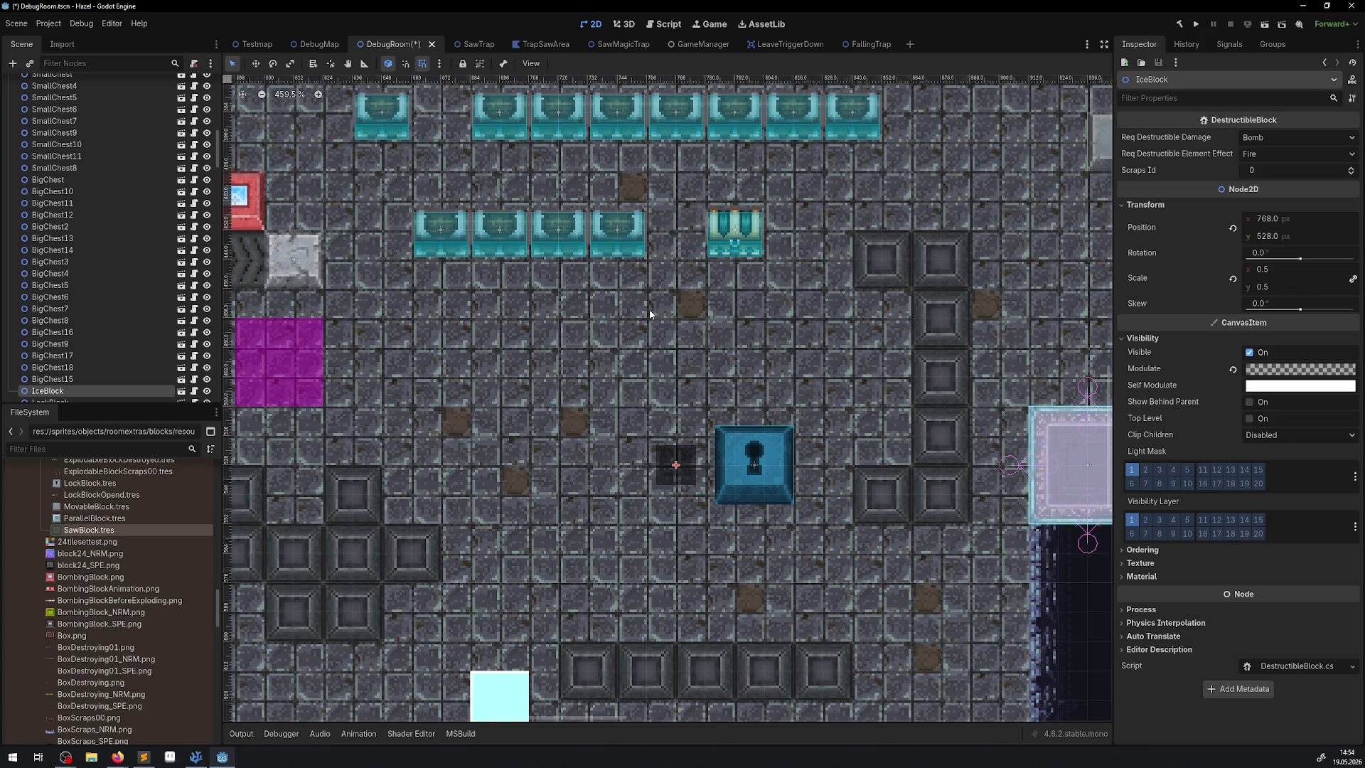
click(866, 44)
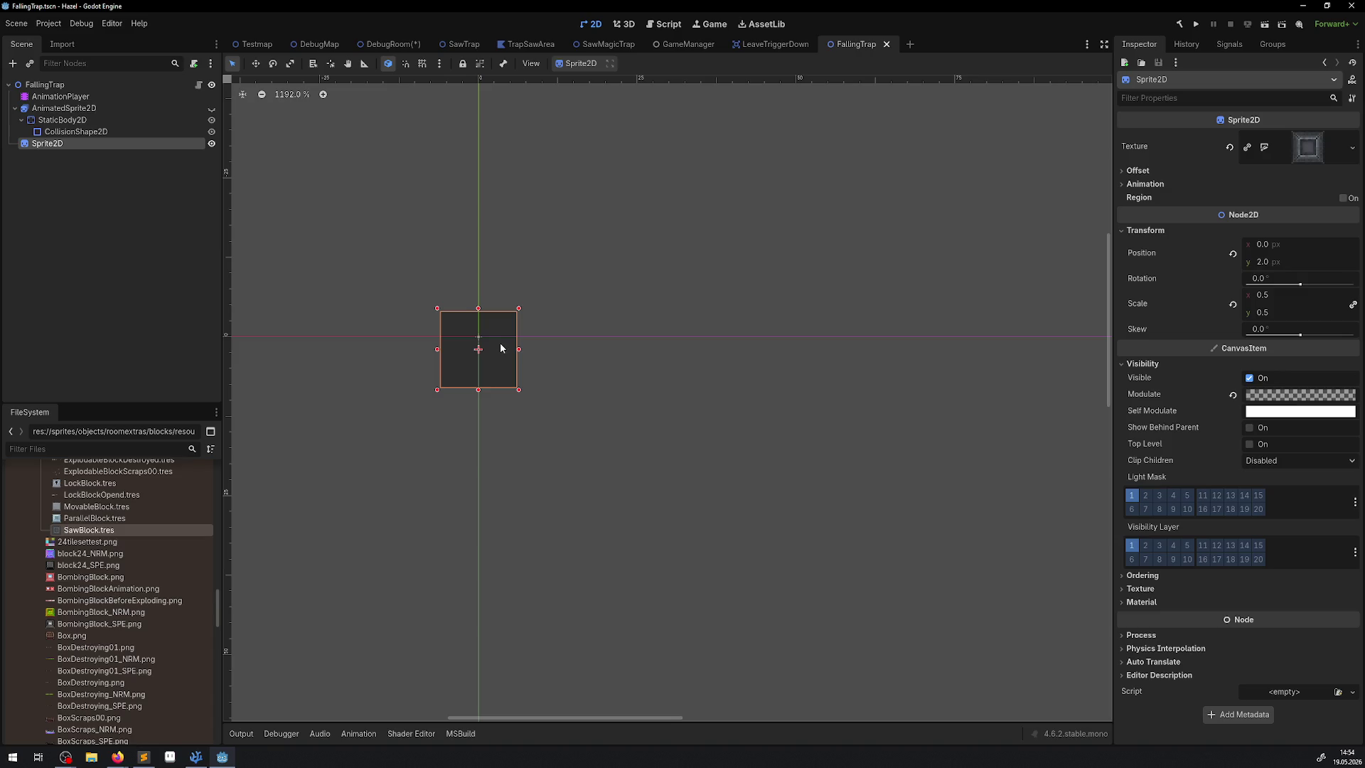
mouse_move(423, 55)
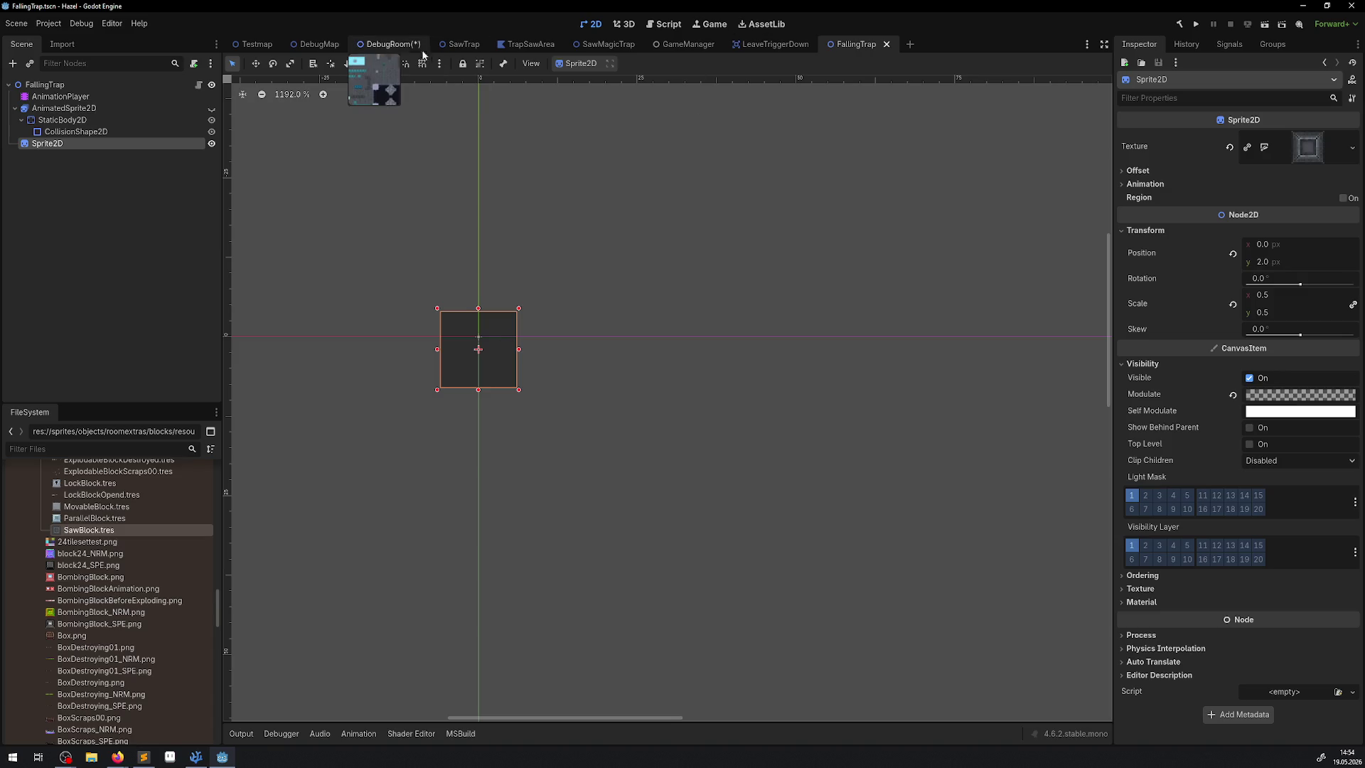
In DebugRoom, delete the IceBlock and save the room scene
click(381, 51)
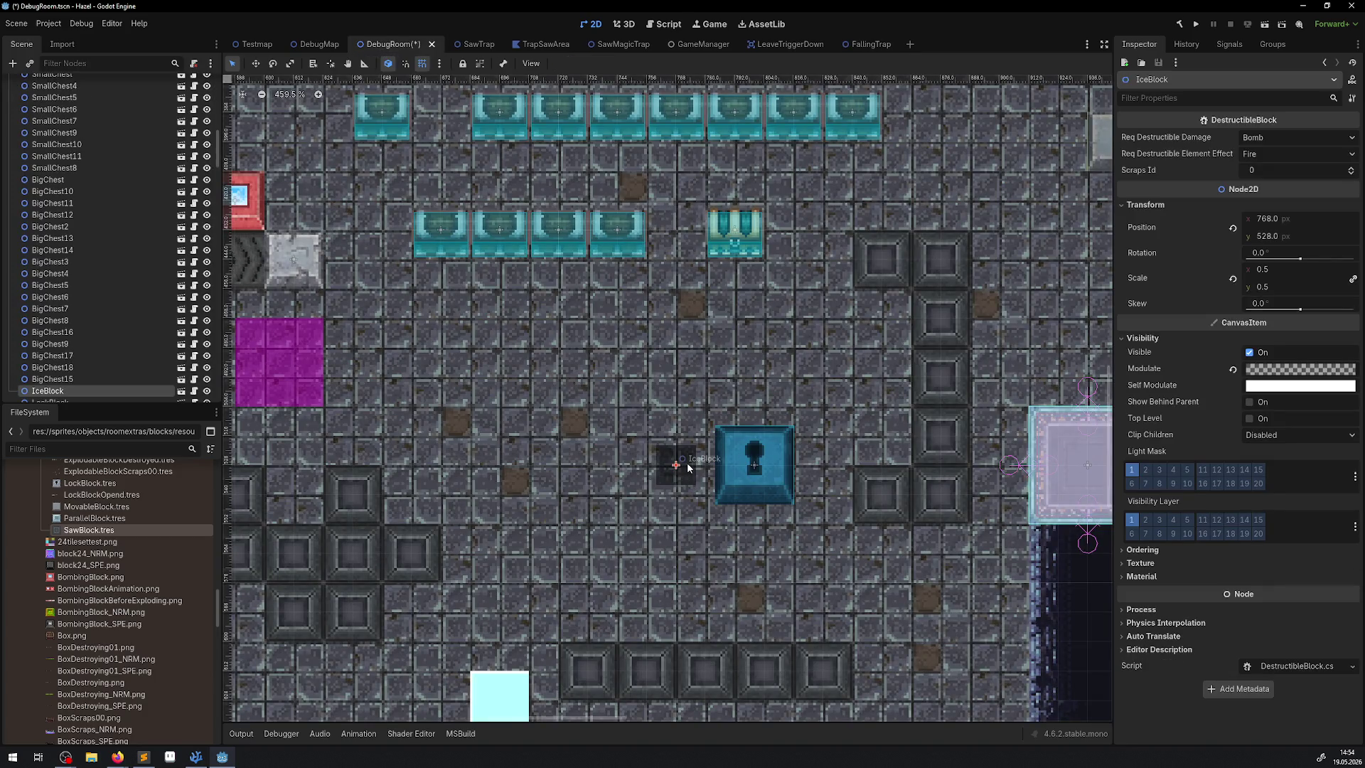
key(Delete)
click(658, 393)
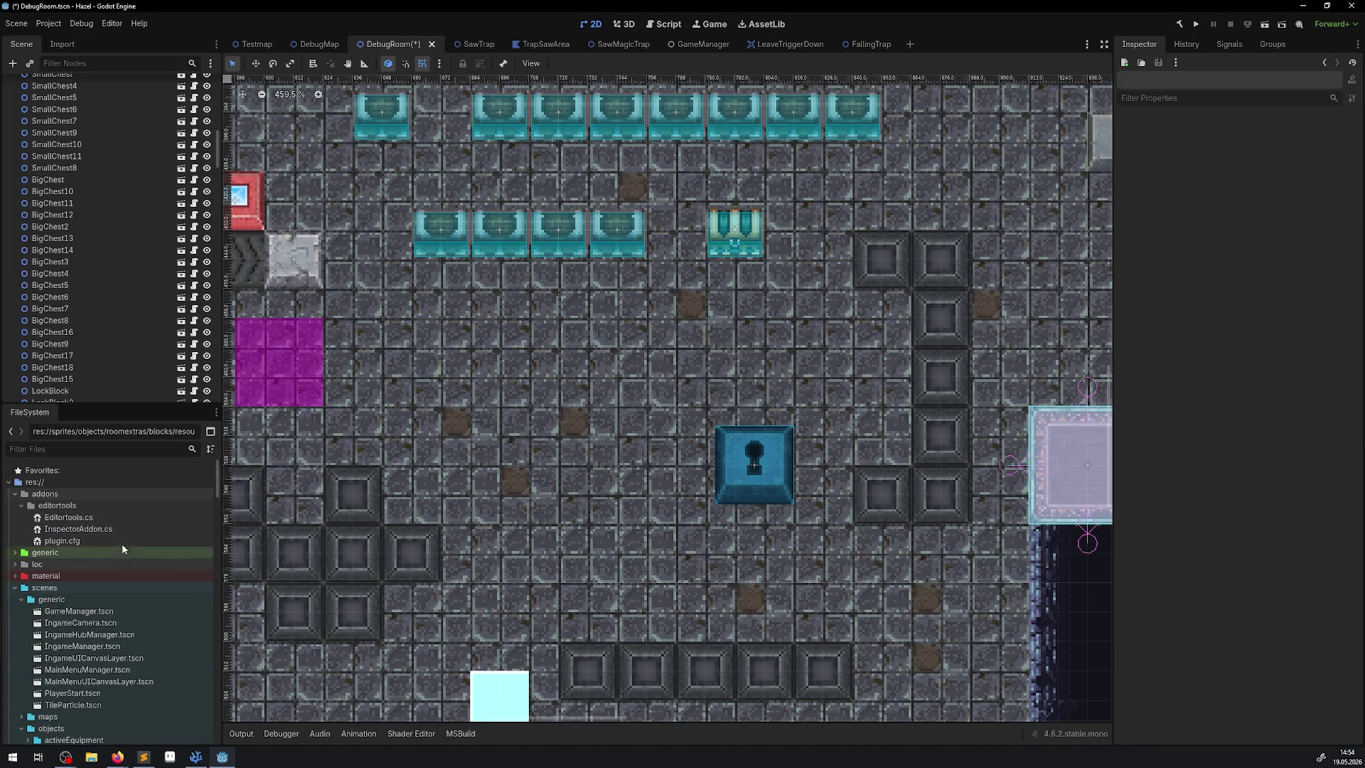
key(ctrl+s)
Place a FallingTrap.tscn instance in the room below the chests
scroll(129, 557, down, 5)
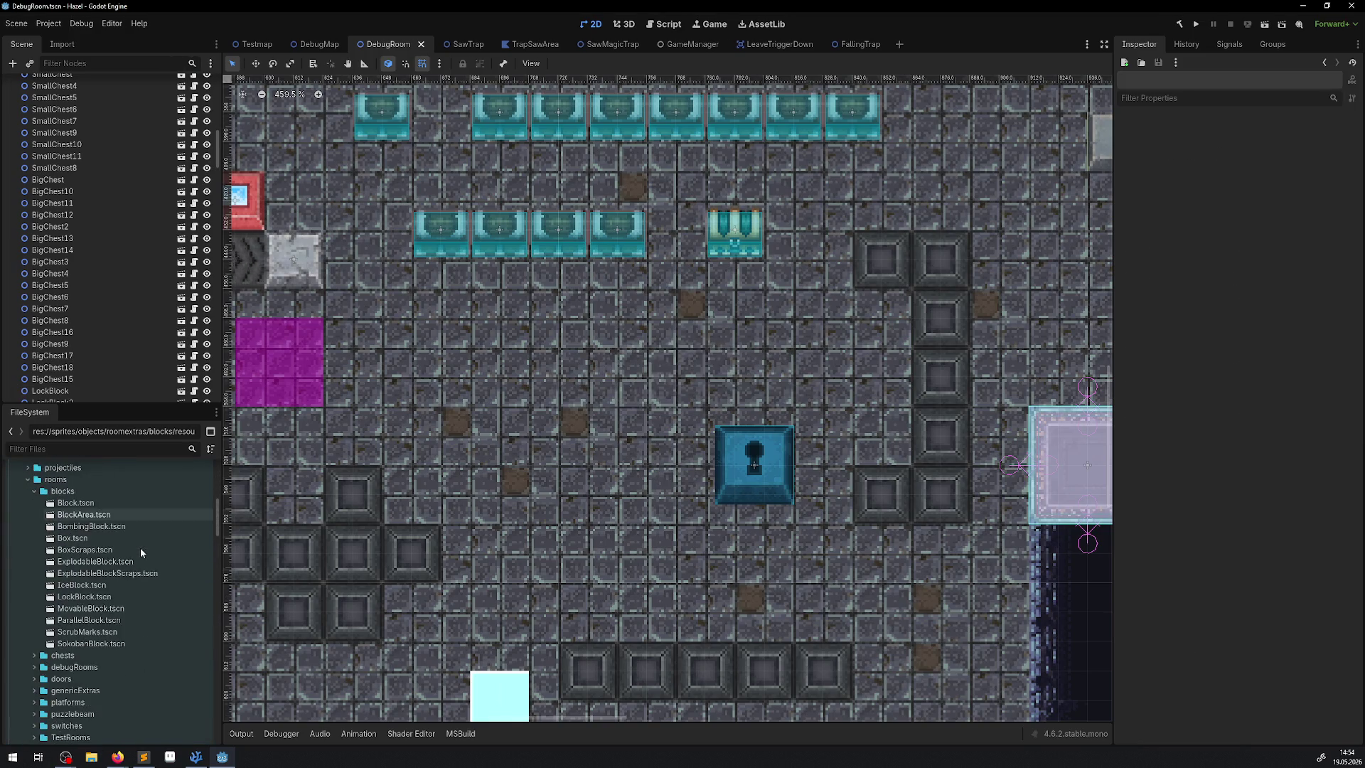
click(35, 490)
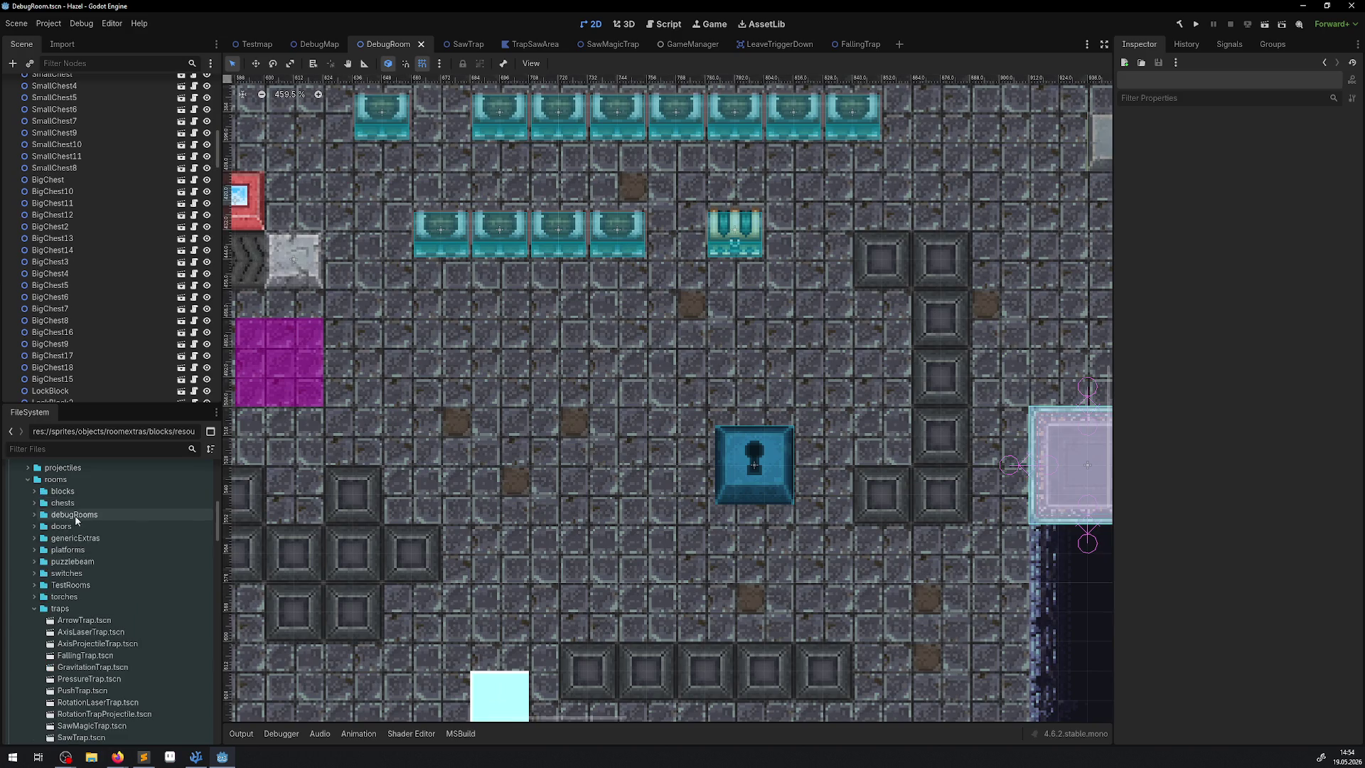
scroll(76, 526, down, 2)
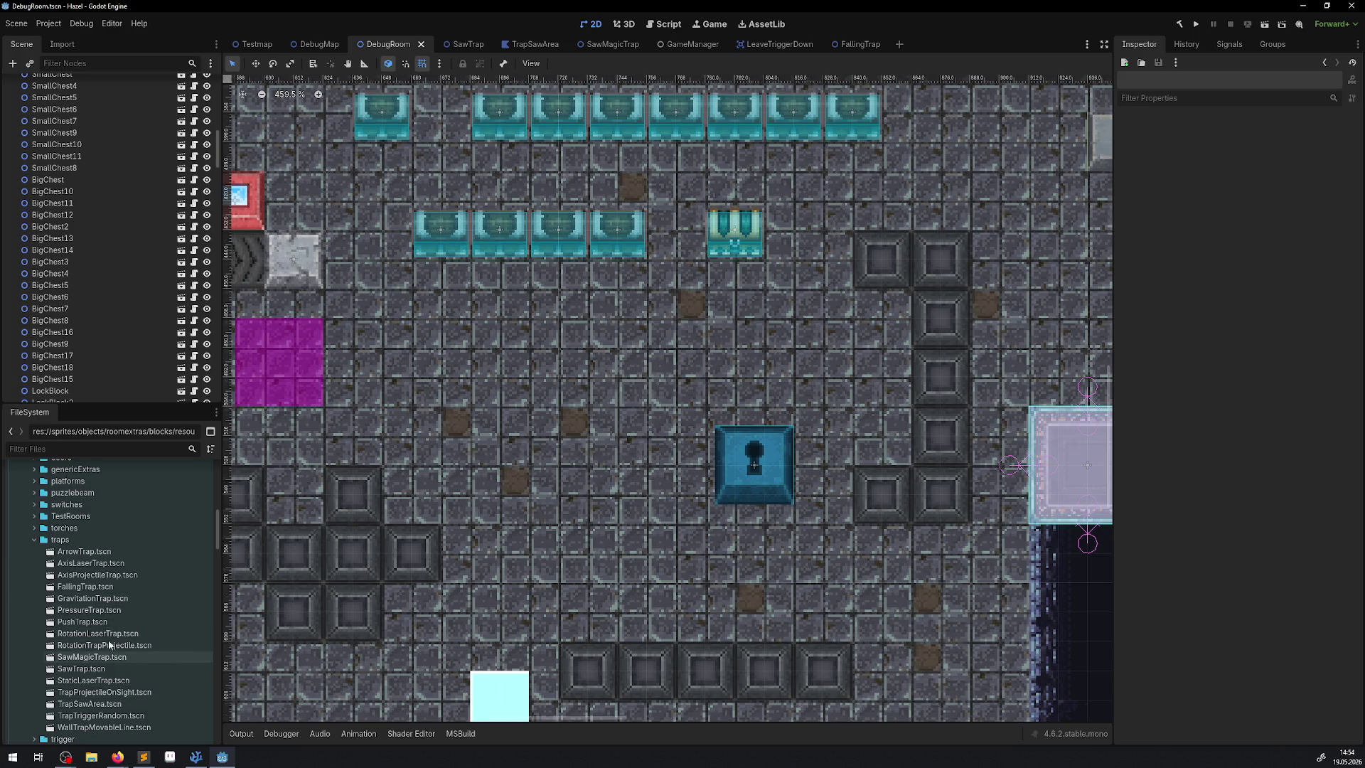
mouse_move(81, 586)
mouse_down()
mouse_move(351, 513)
mouse_move(600, 387)
mouse_move(590, 281)
mouse_move(884, 232)
mouse_move(352, 250)
mouse_move(599, 321)
mouse_move(594, 398)
mouse_move(593, 306)
mouse_move(593, 400)
mouse_move(597, 317)
mouse_up()
scroll(592, 382, up, 3)
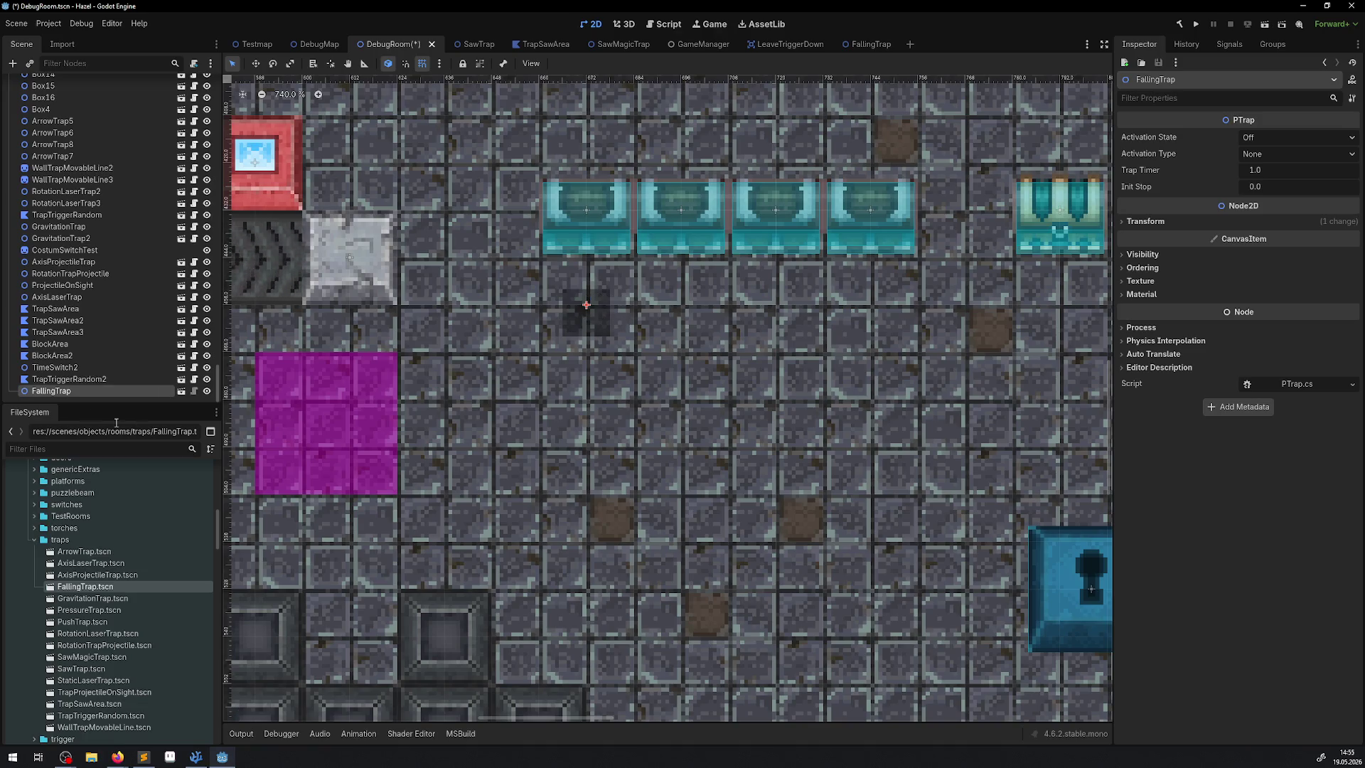
Duplicate the FallingTrap instance and move the copy one tile to the right
right_click(66, 391)
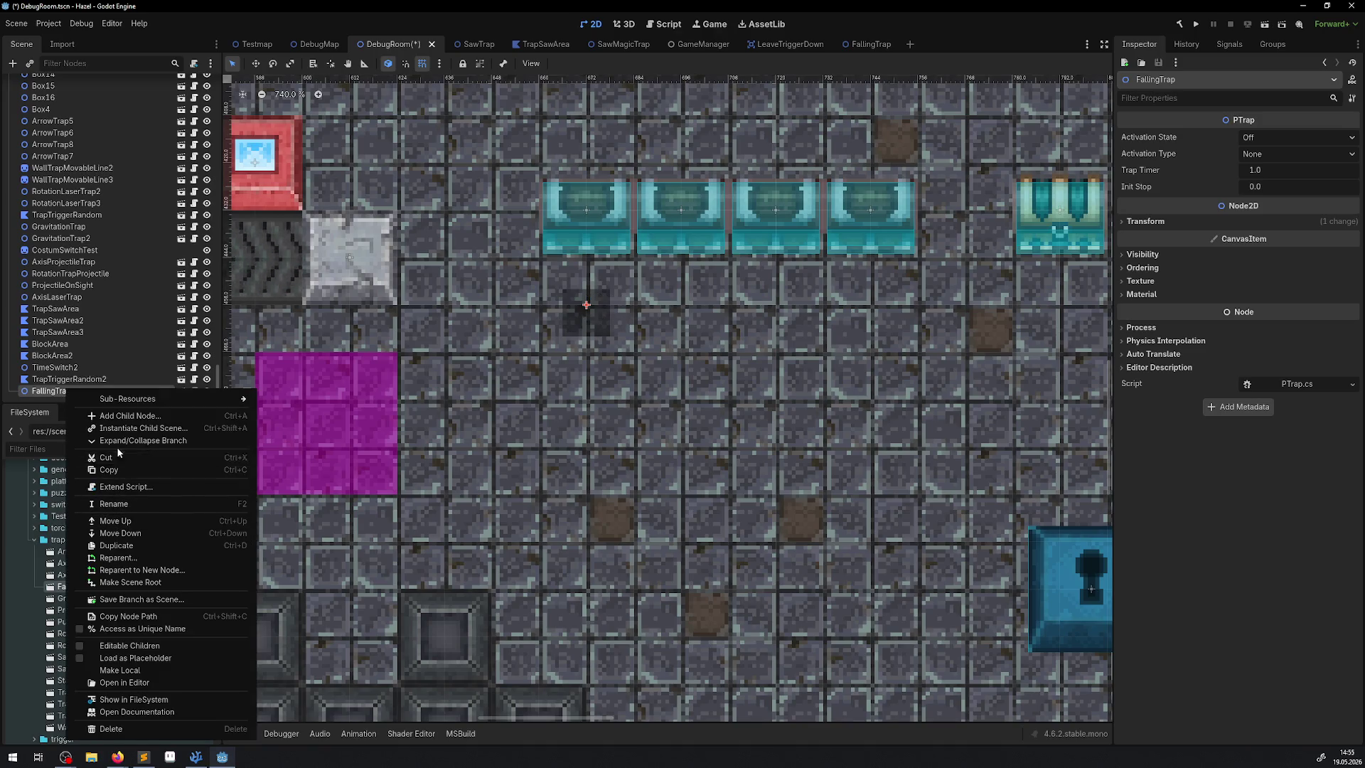
click(116, 545)
drag(621, 297, 693, 302)
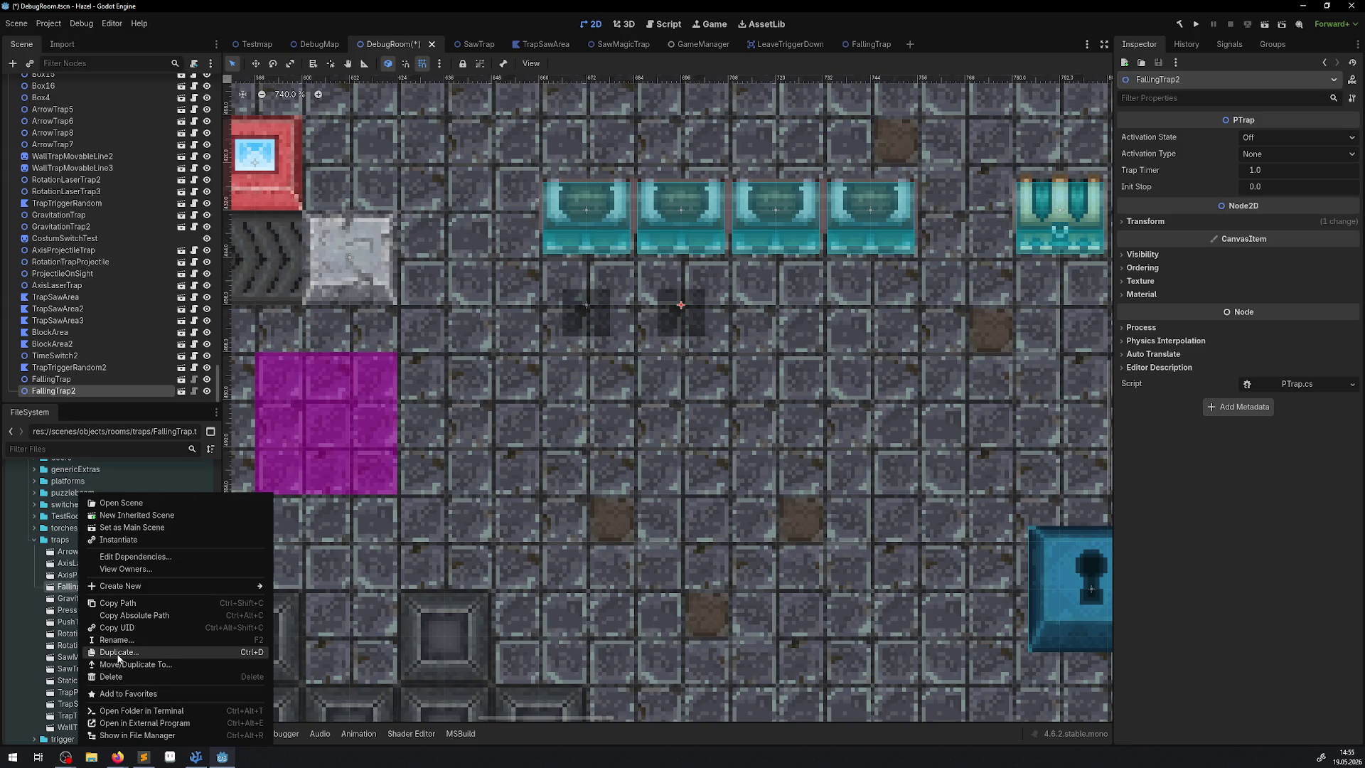
click(121, 653)
click(801, 315)
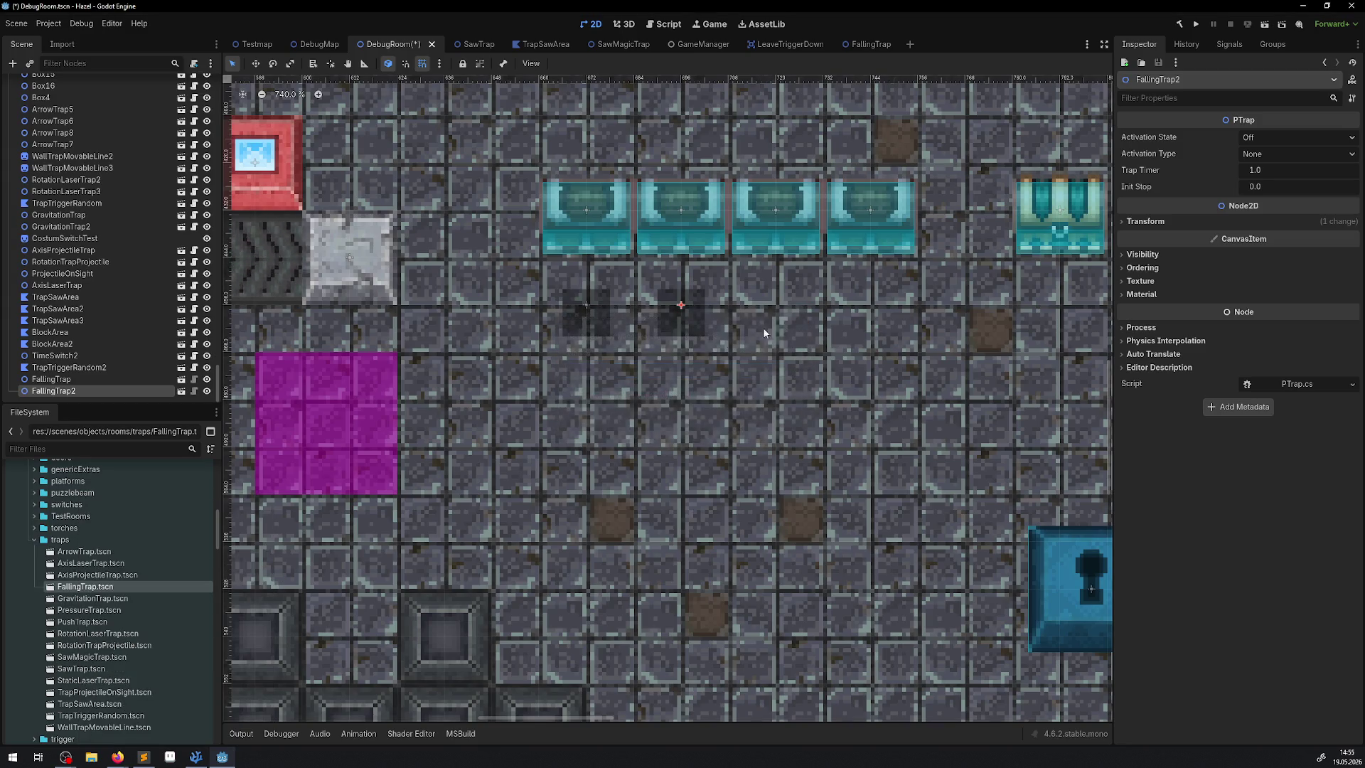
Add FallingTrap3 one tile further right, save DebugRoom, and return to the FallingTrap scene
right_click(57, 390)
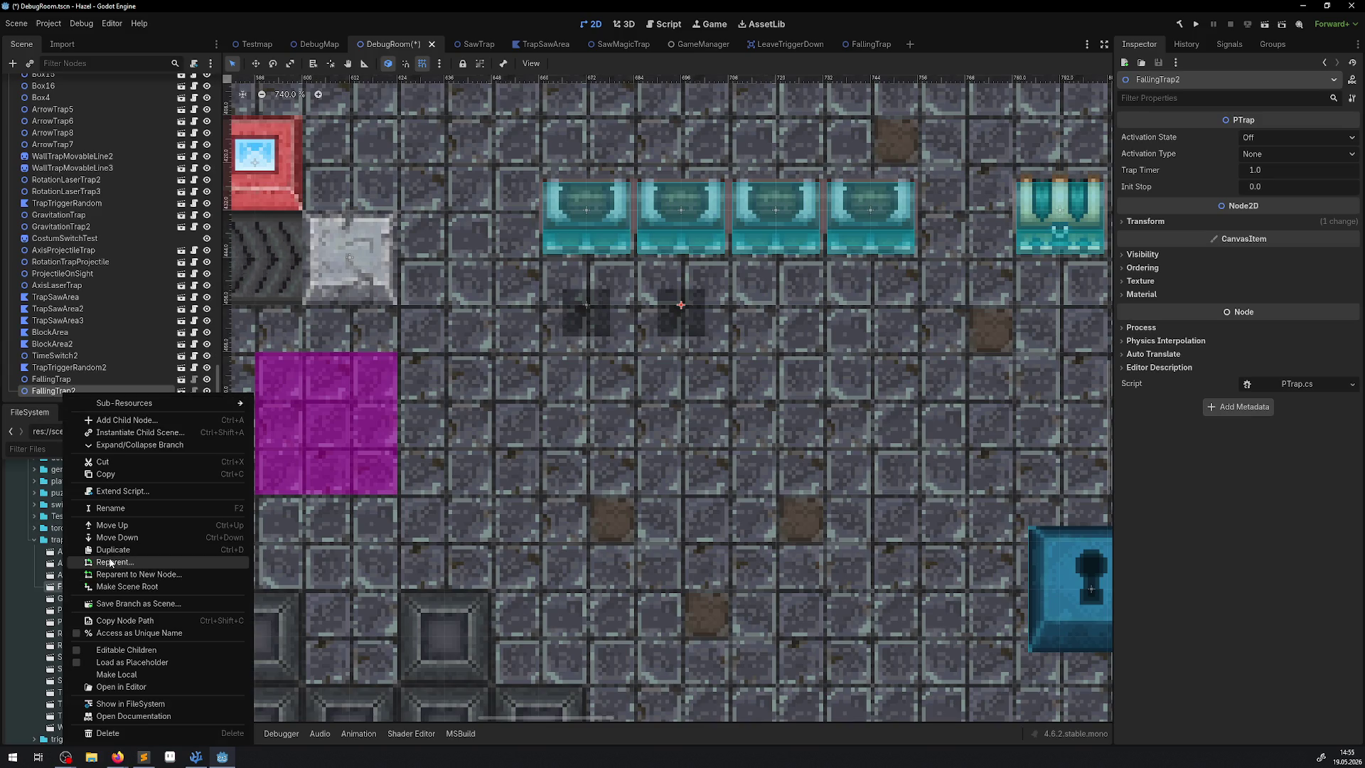
click(429, 418)
key(ctrl+d)
drag(675, 304, 770, 304)
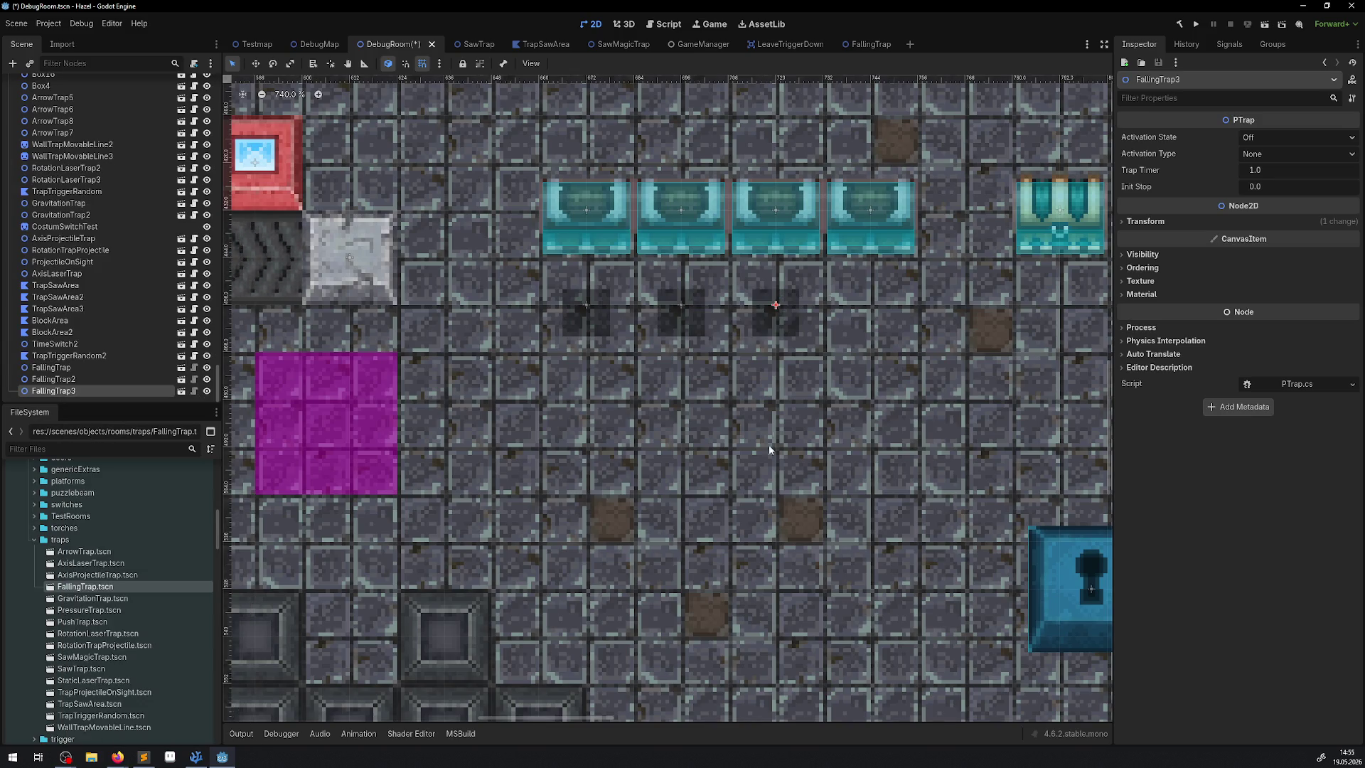
drag(733, 424, 690, 432)
key(ctrl+s)
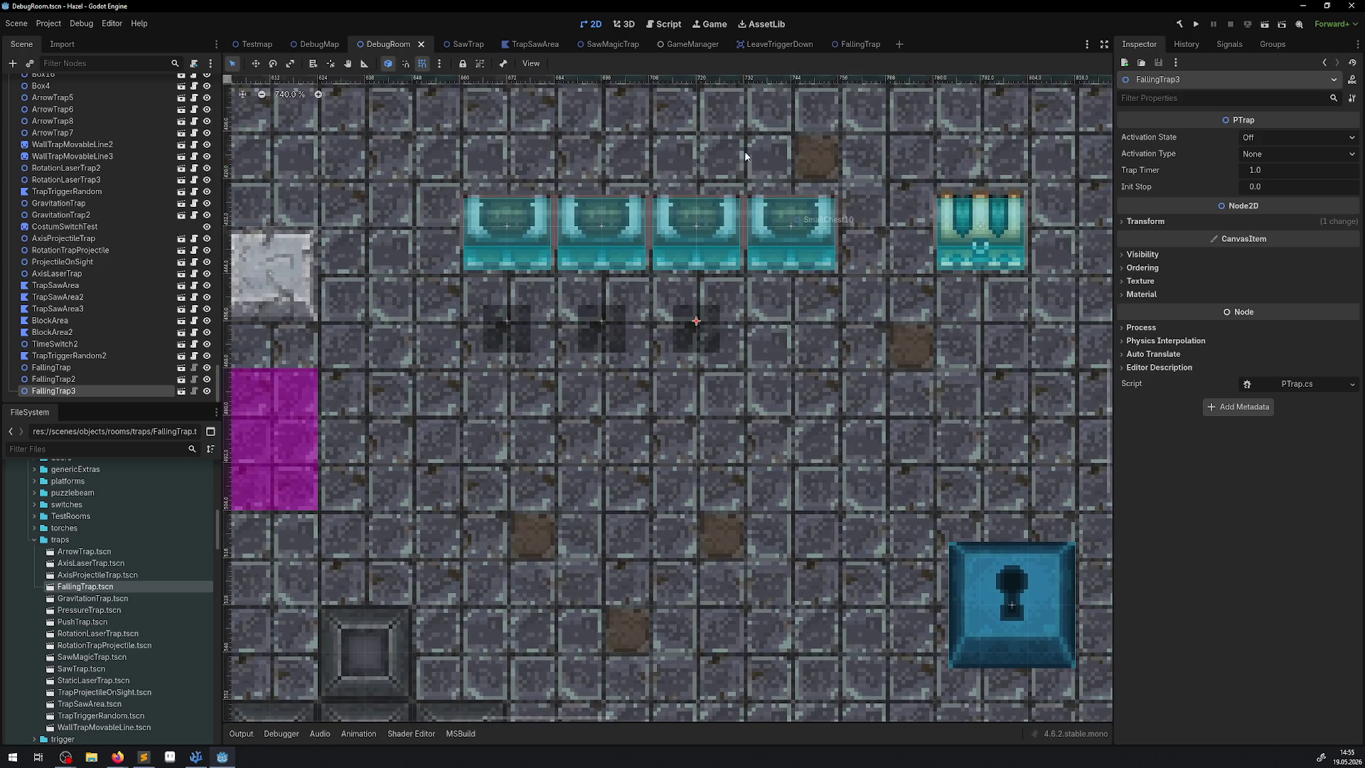
click(846, 44)
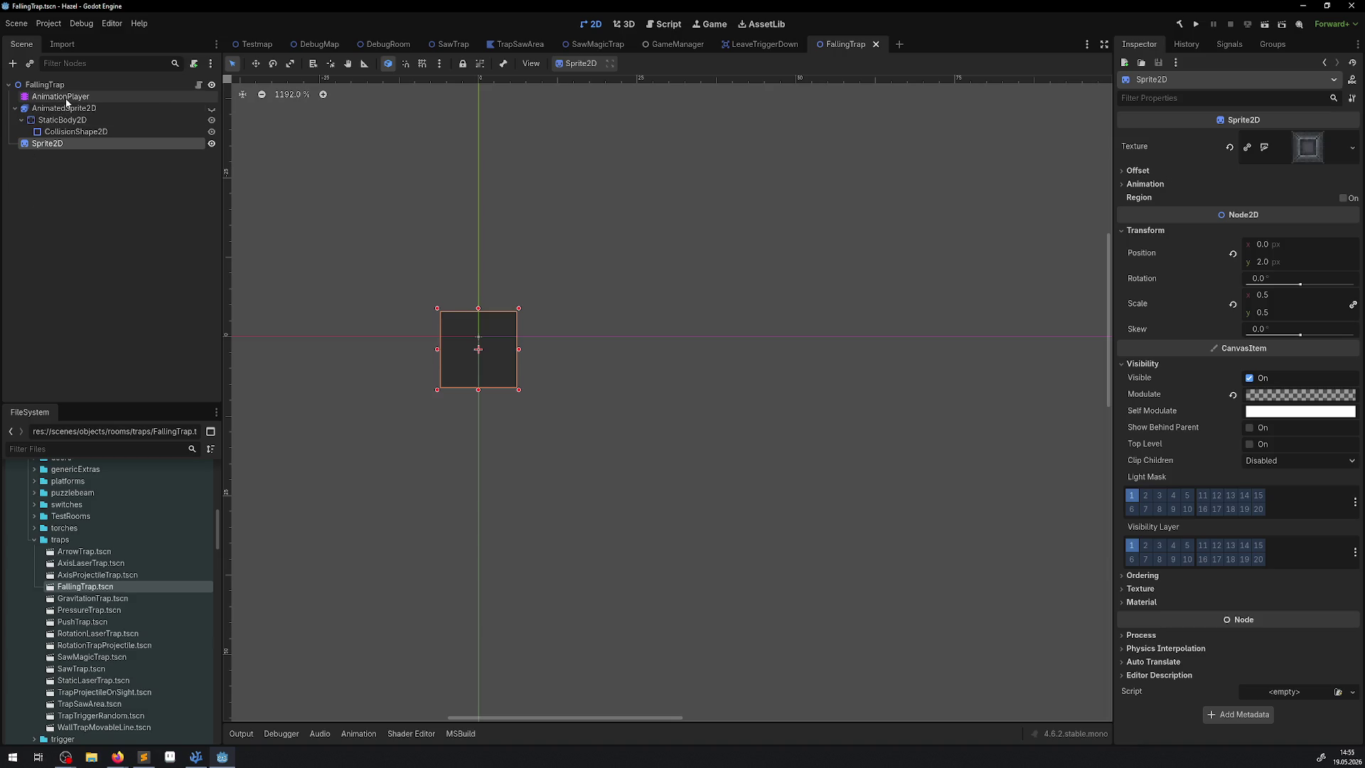
Add an Area2D child node under the FallingTrap root
click(44, 85)
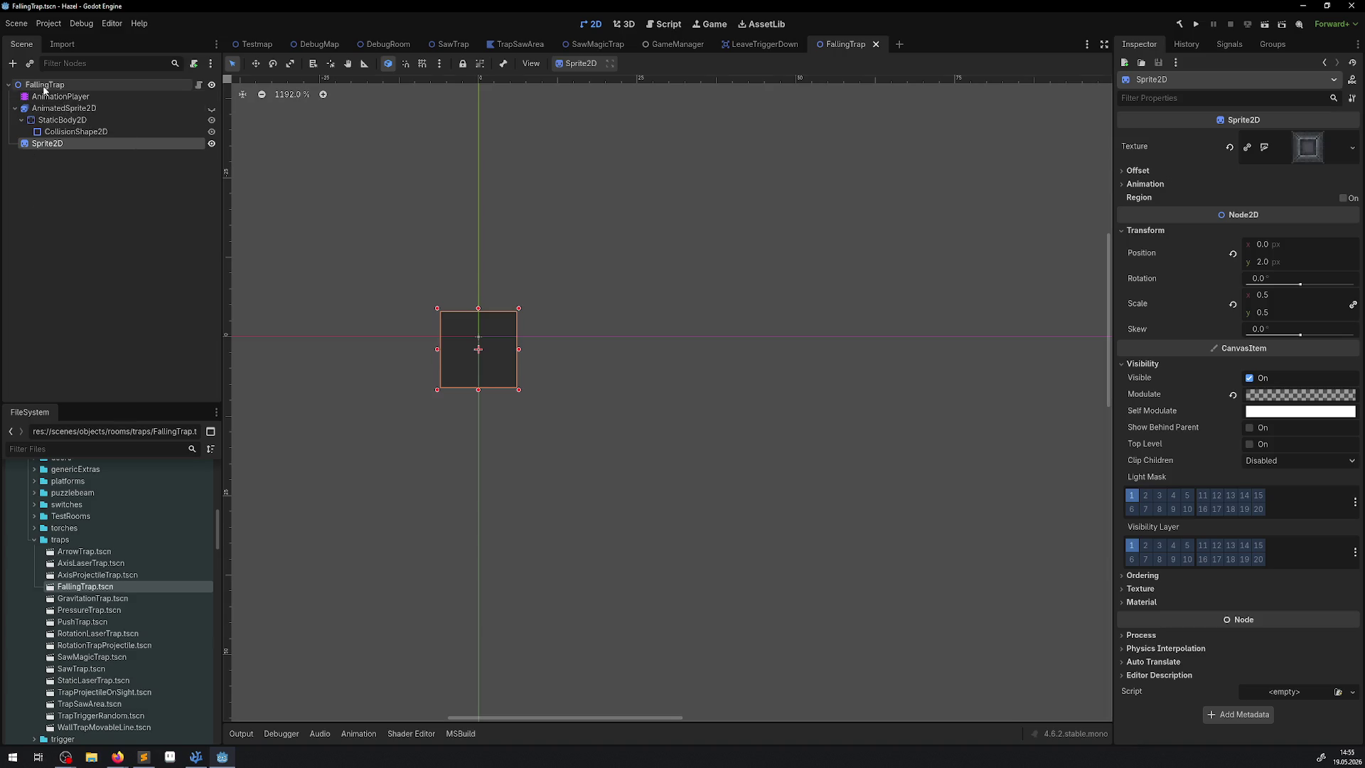
click(13, 64)
text(Area)
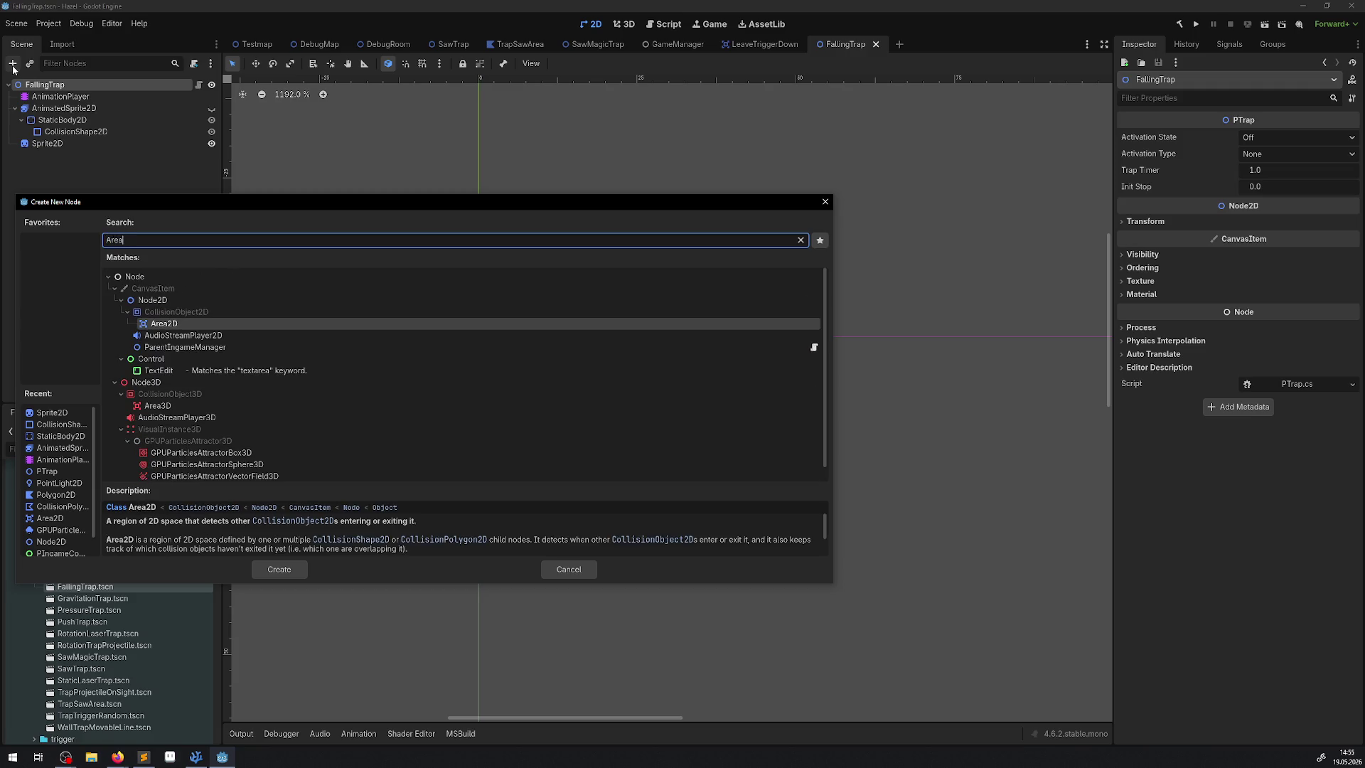
double_click(165, 324)
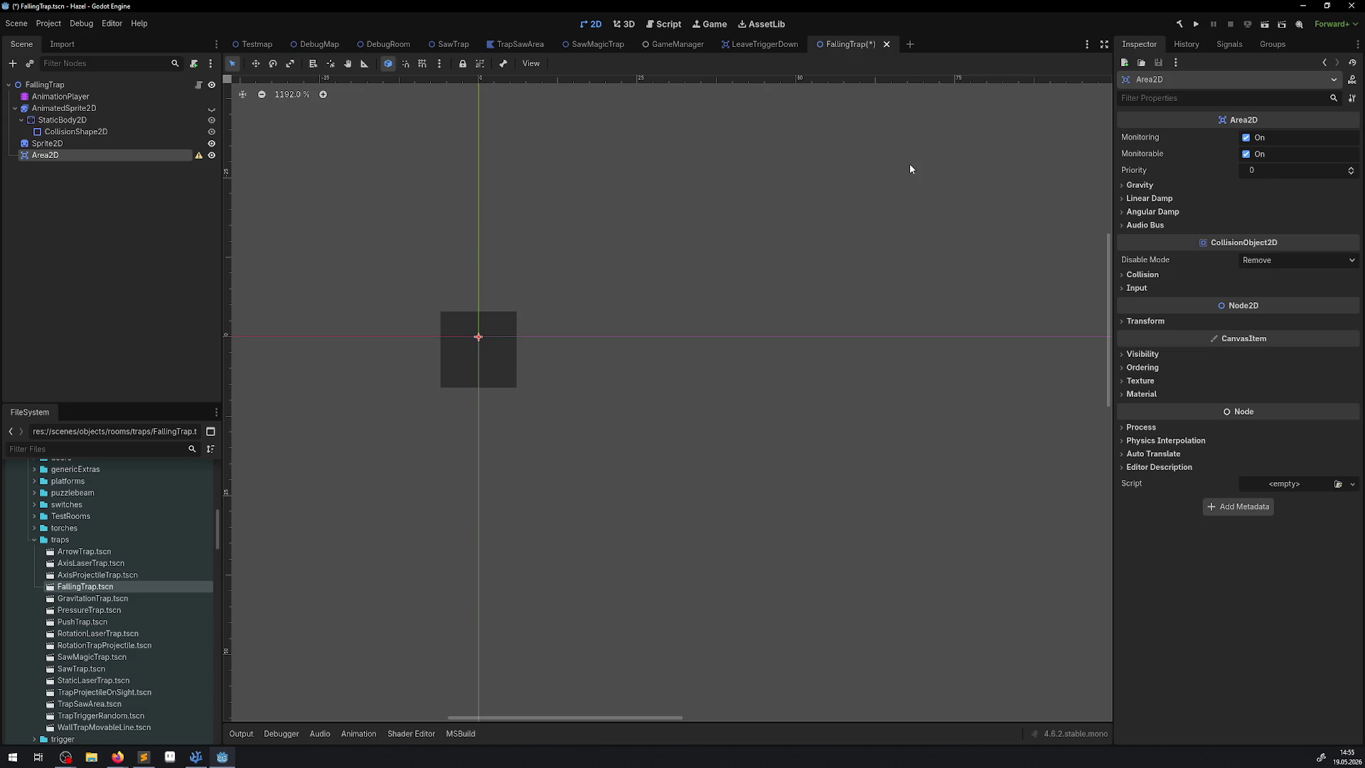
Copy the existing CollisionShape2D into the new Area2D and save the scene
click(65, 134)
click(77, 154)
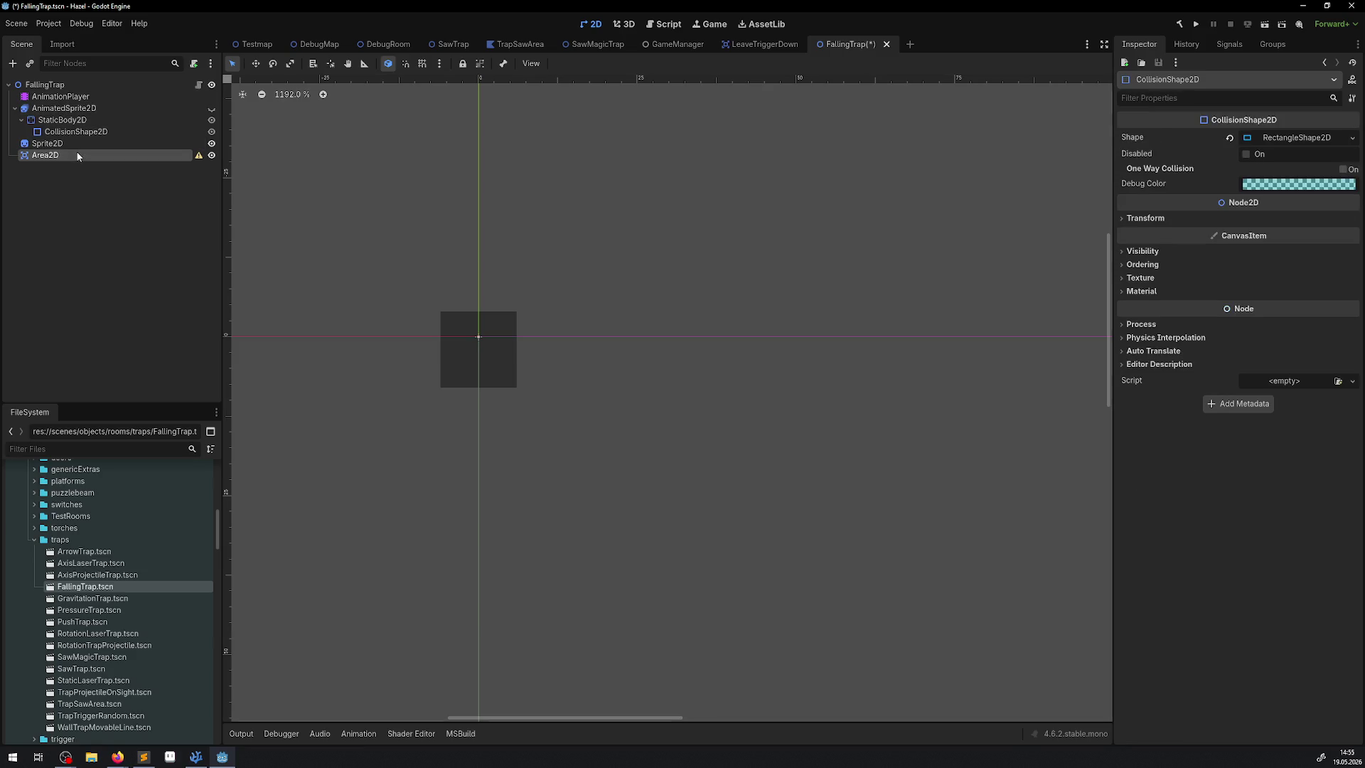
key(ctrl+v)
key(ctrl+s)
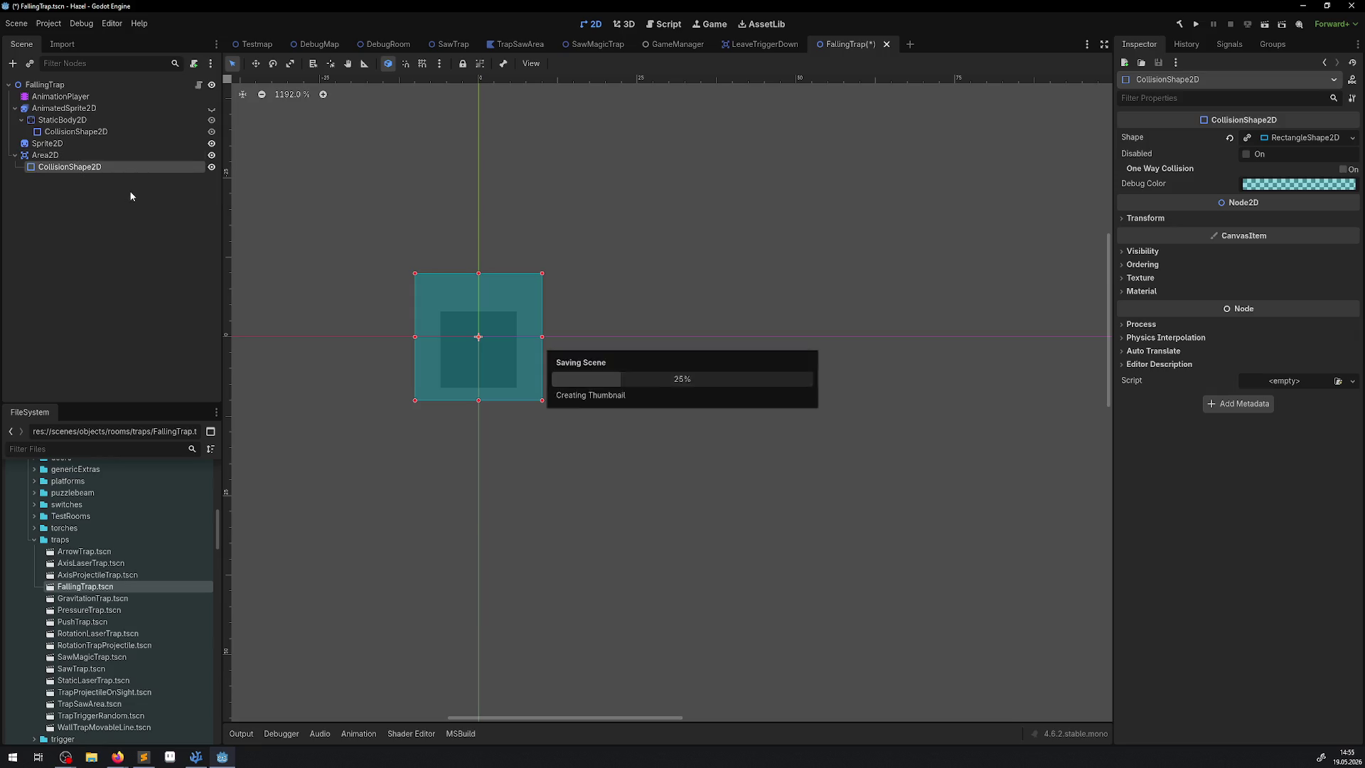
scroll(263, 270, up, 2)
Set the Area2D rectangle shape to 12 × 12, save, and check it in DebugRoom
click(1303, 137)
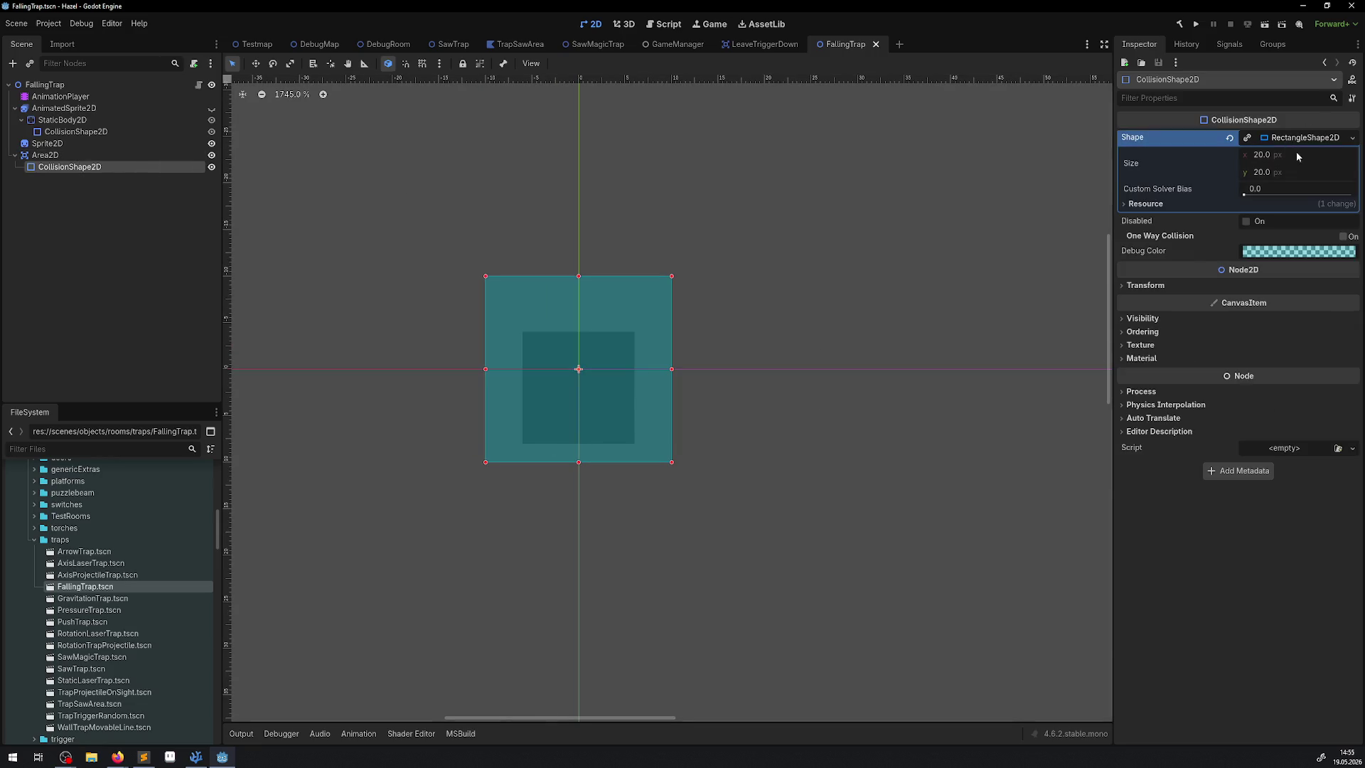
click(1263, 156)
text(12)
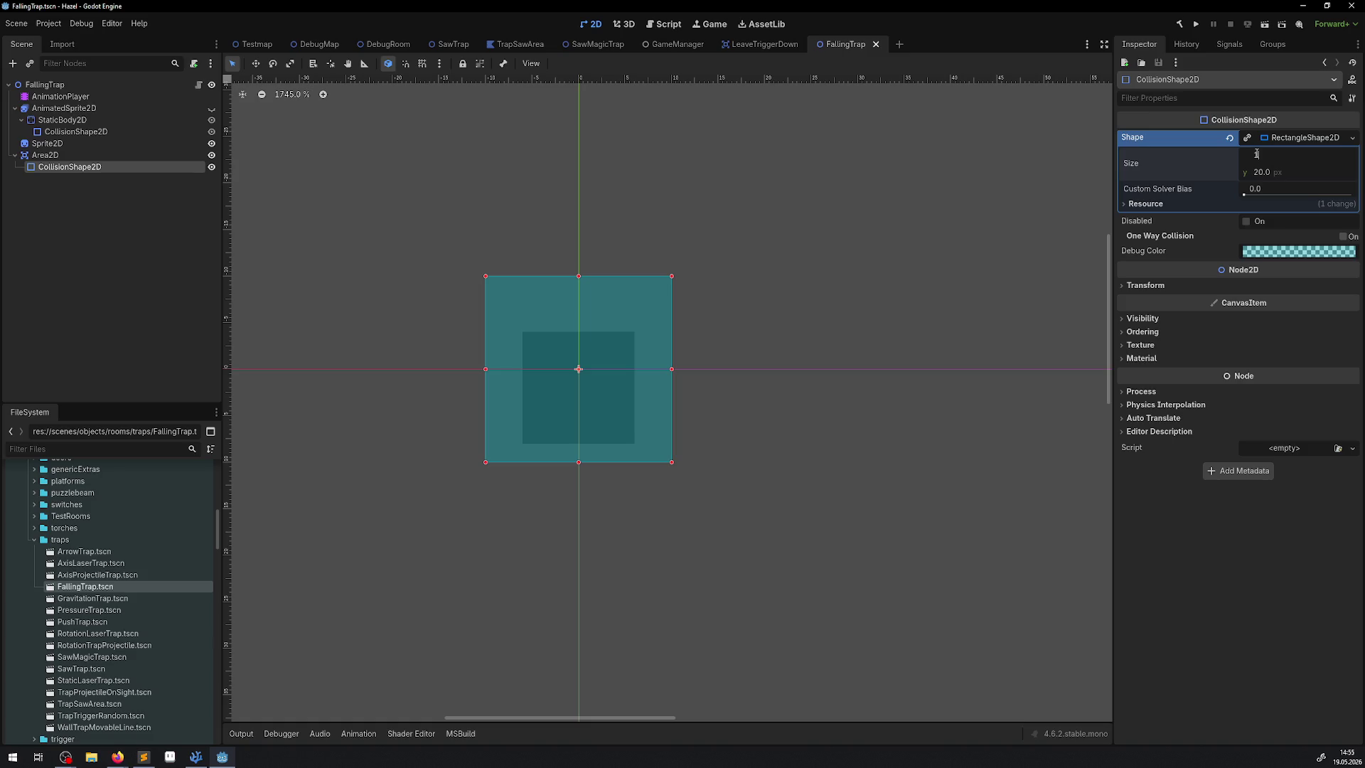
click(1265, 172)
text(12)
key(Return)
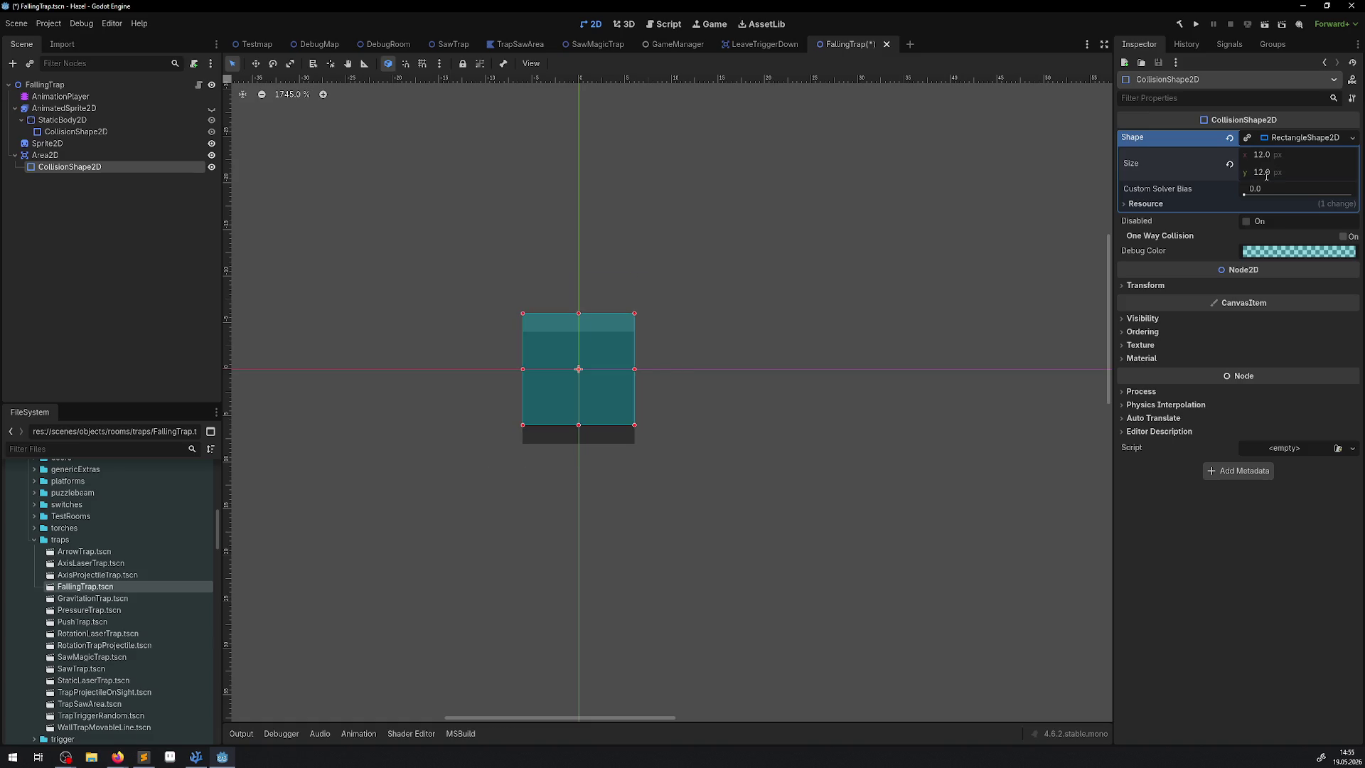
key(ctrl+s)
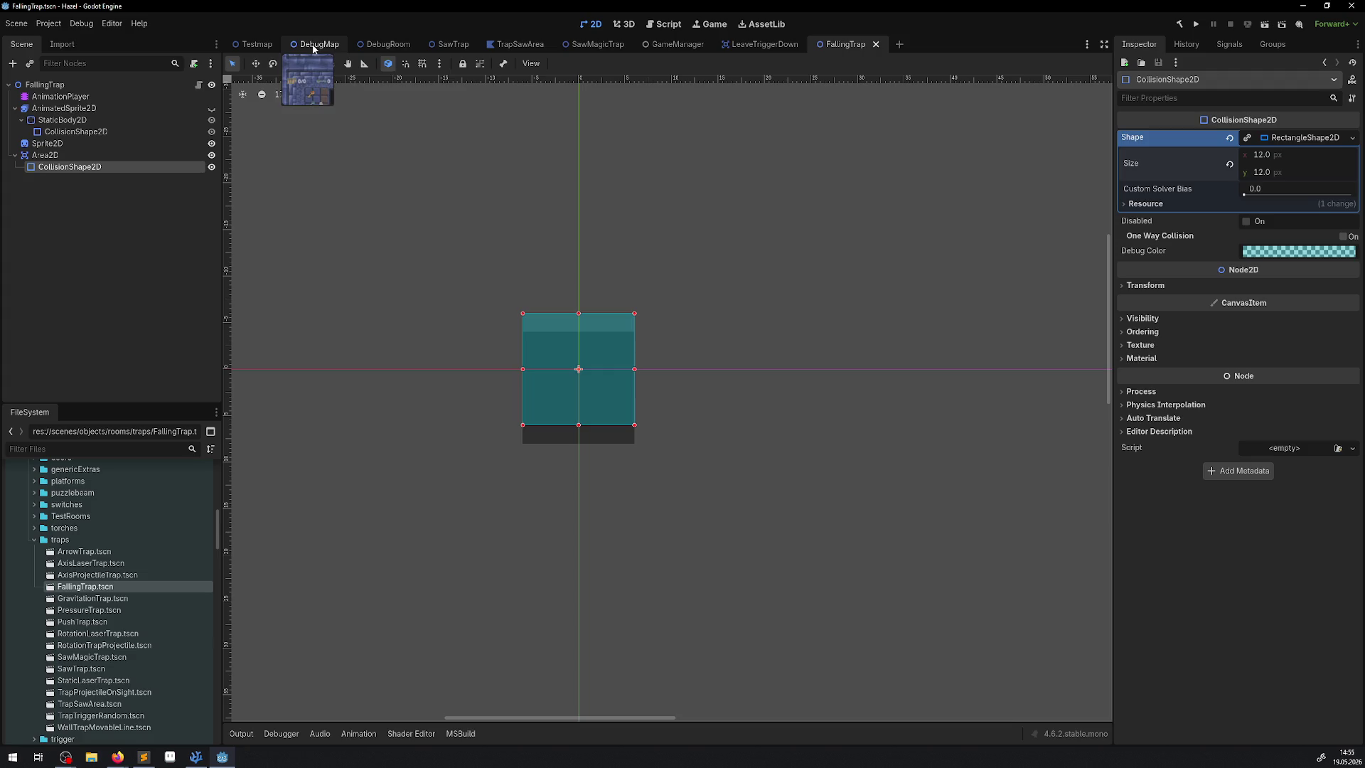
click(395, 46)
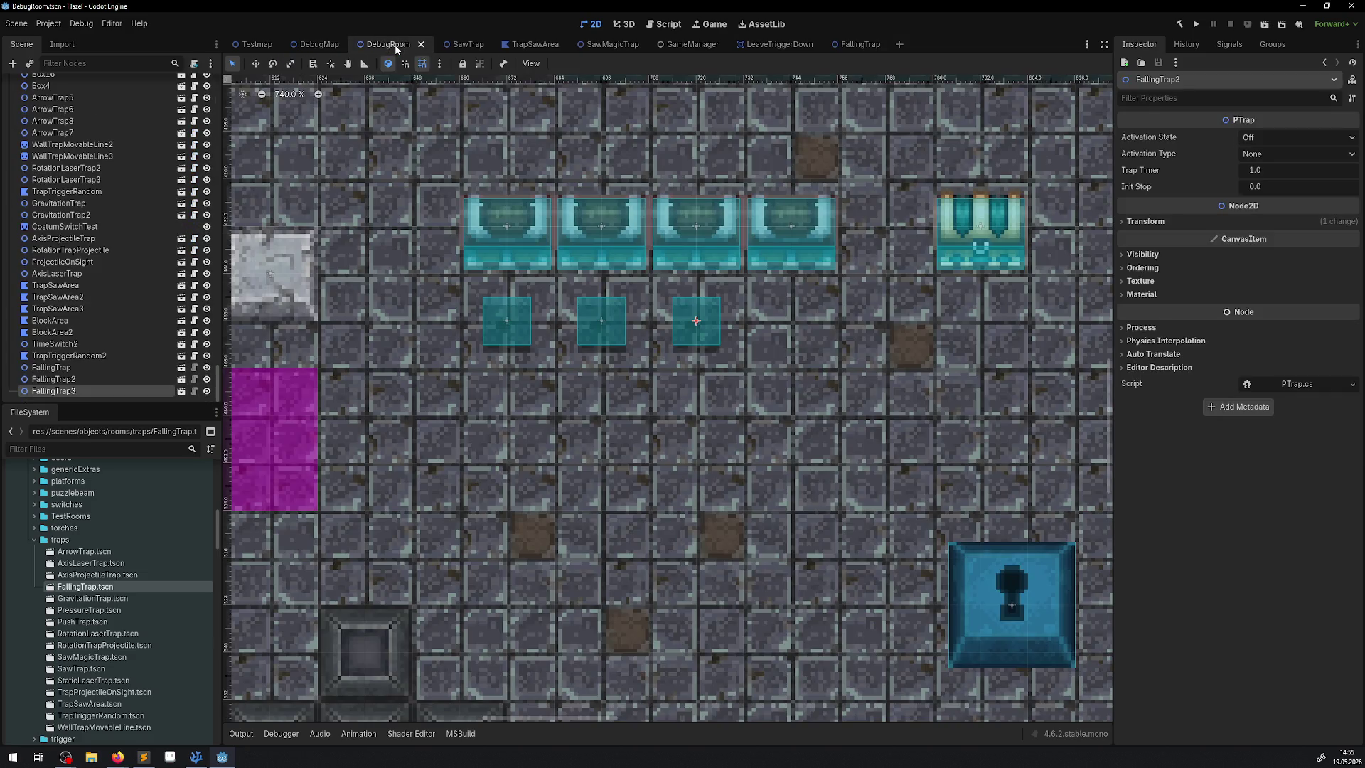
click(851, 45)
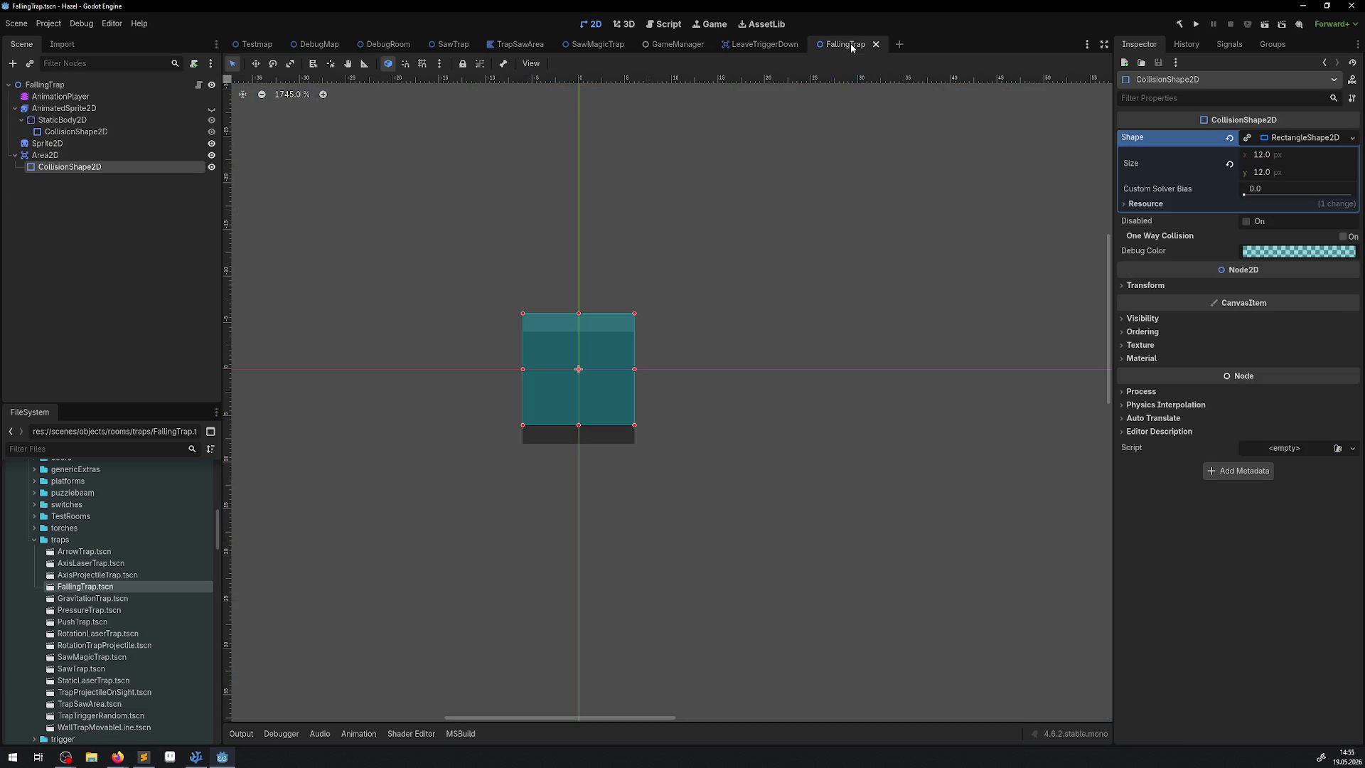
Enlarge the rectangle shape to 24 × 24, save, and recheck the traps in DebugRoom
click(1271, 155)
text(24)
click(1272, 171)
text(24)
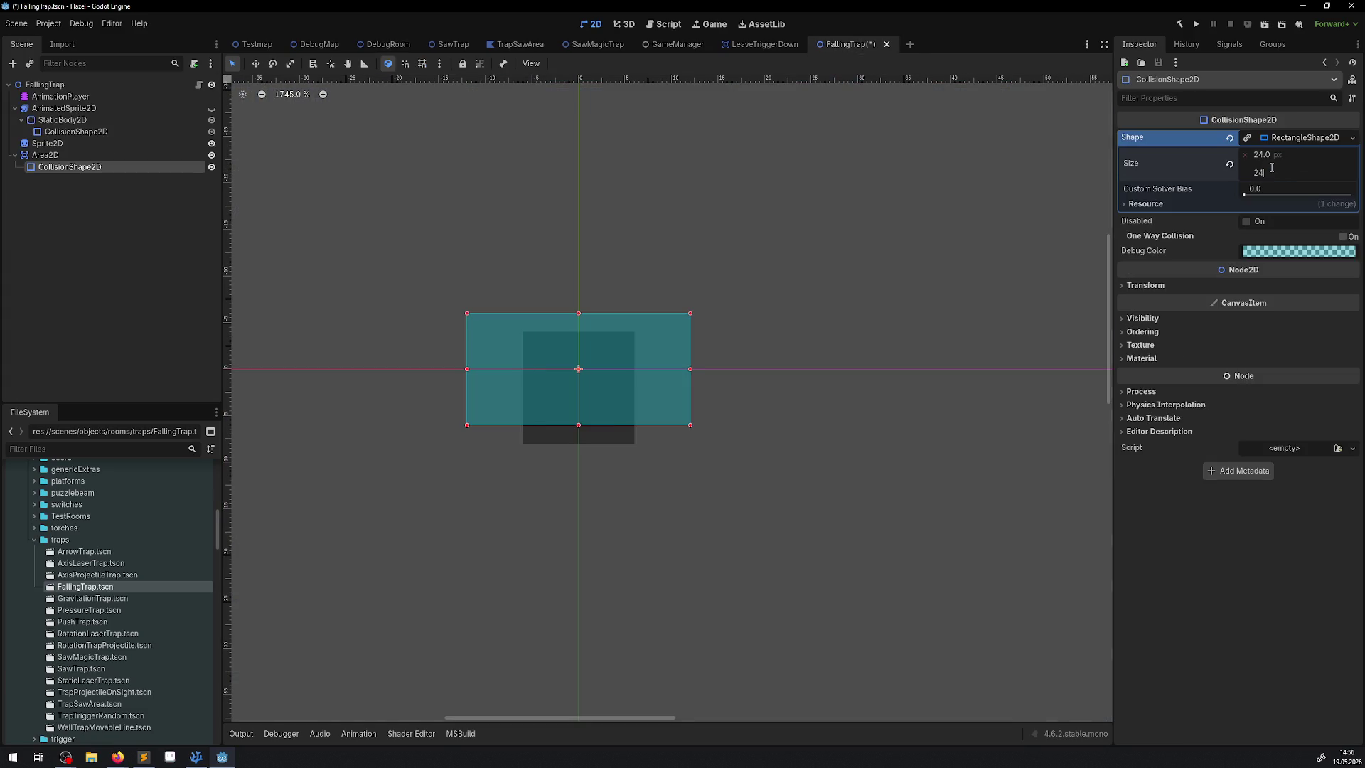
key(Return)
key(ctrl+s)
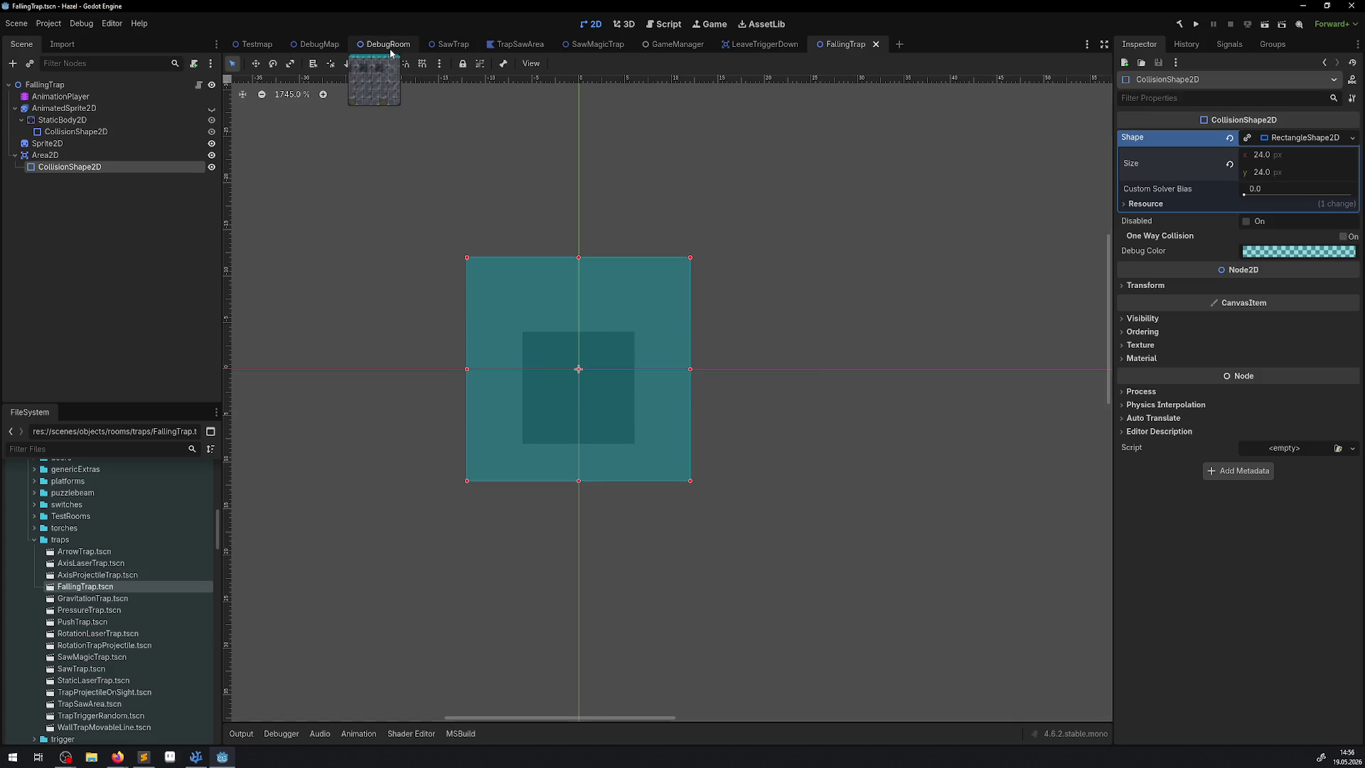
click(390, 48)
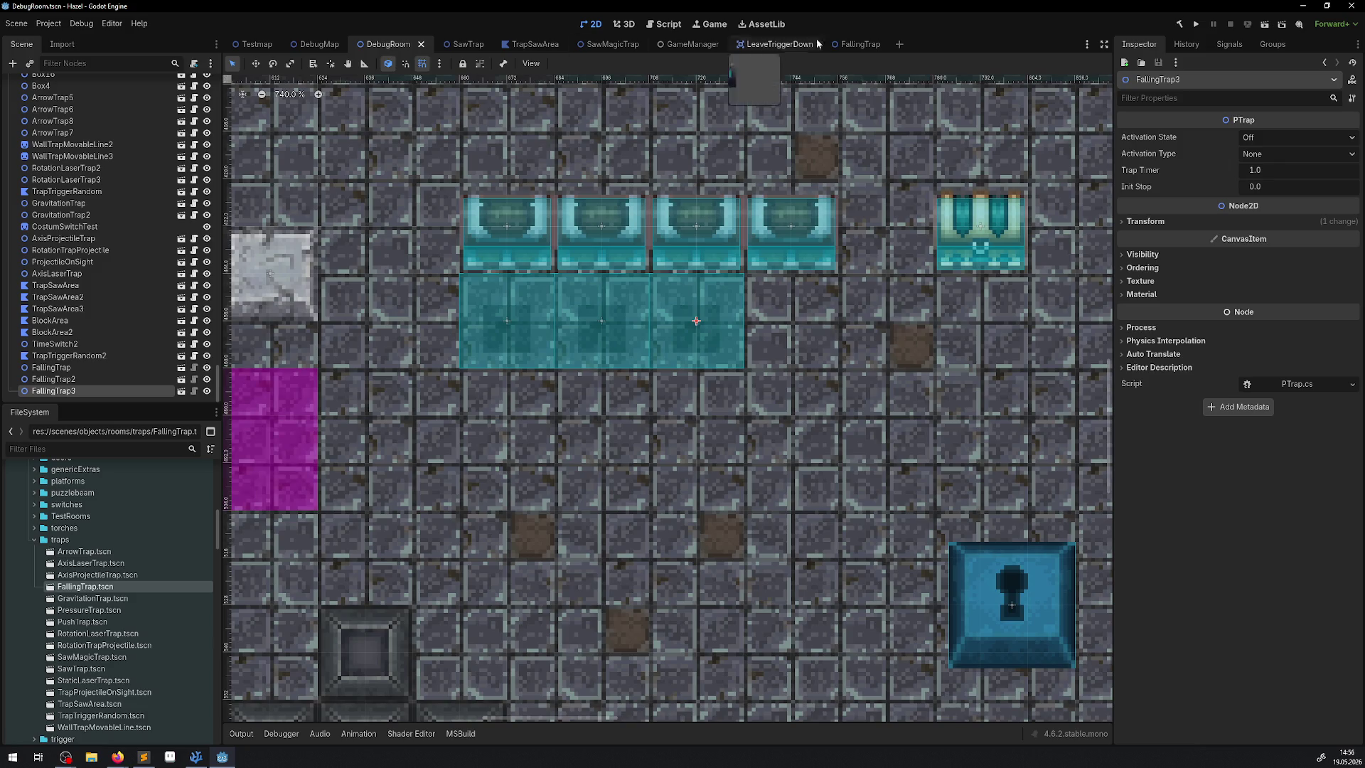
click(853, 44)
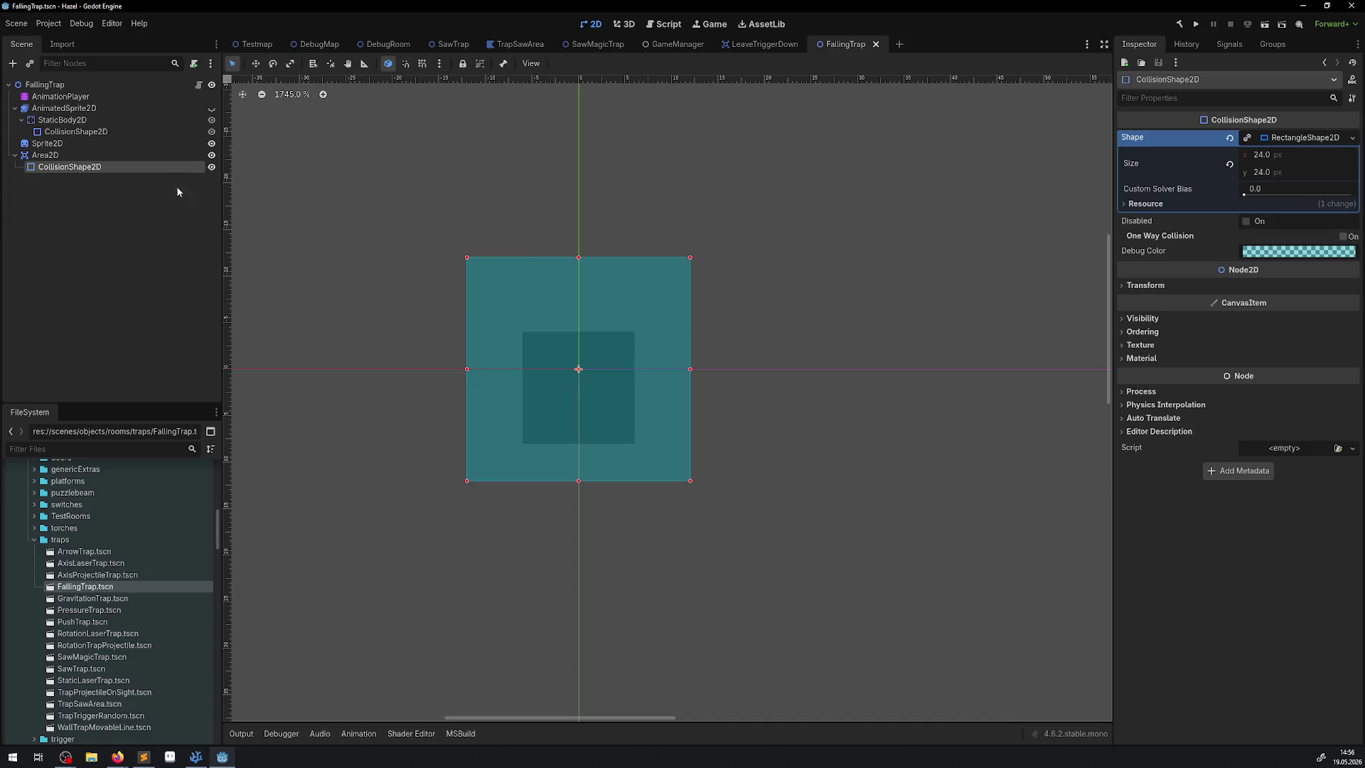
Hide the Area2D in the editor and leave its name unchanged
click(212, 155)
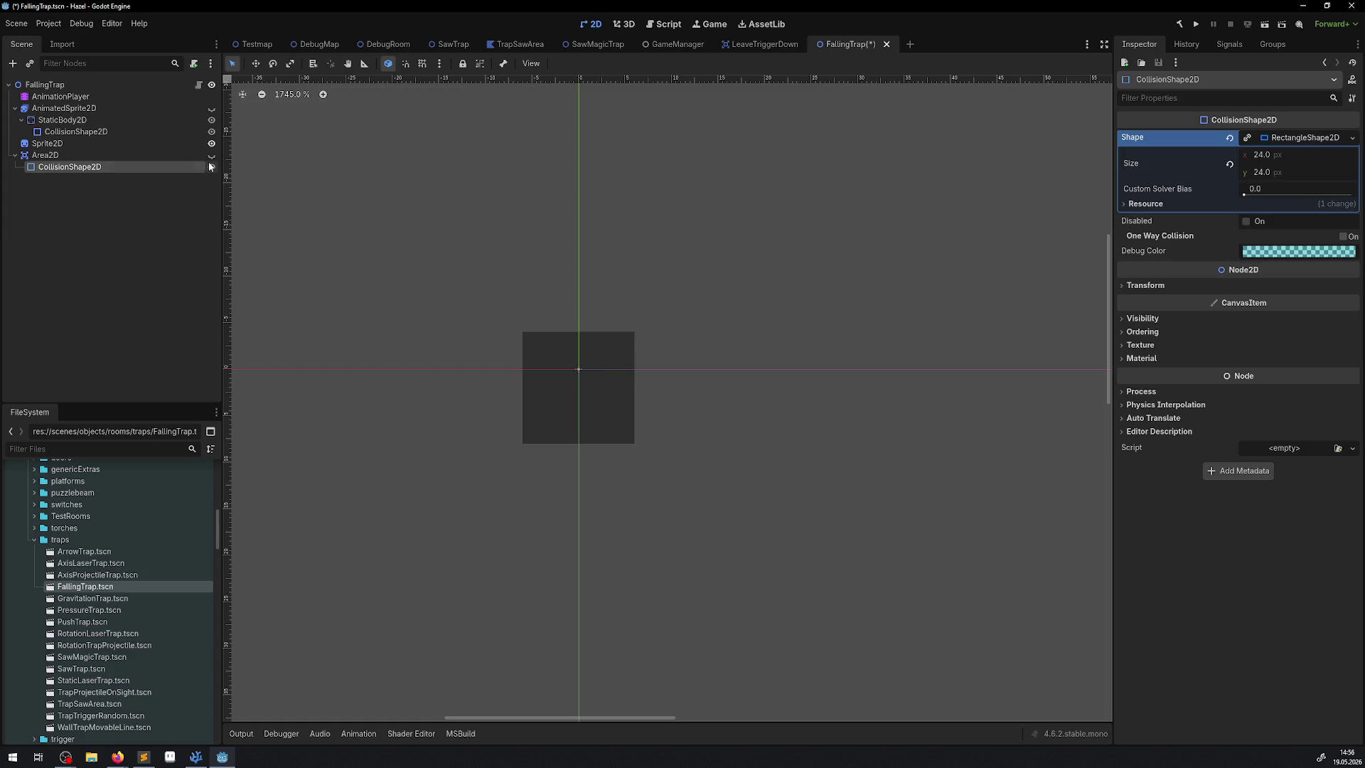
click(212, 156)
double_click(78, 158)
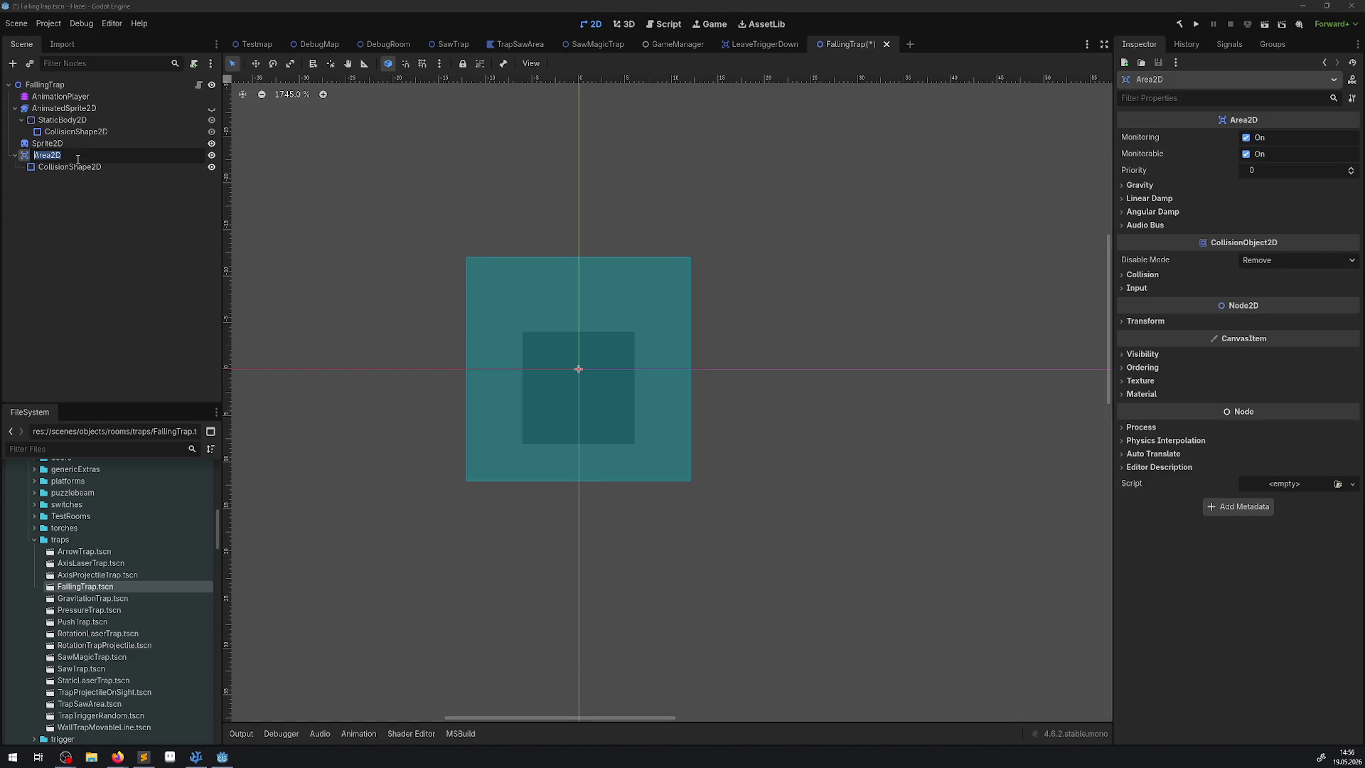
key(Return)
Quick-load FallingTrap.cs as the root node's script and build the C# project
click(126, 84)
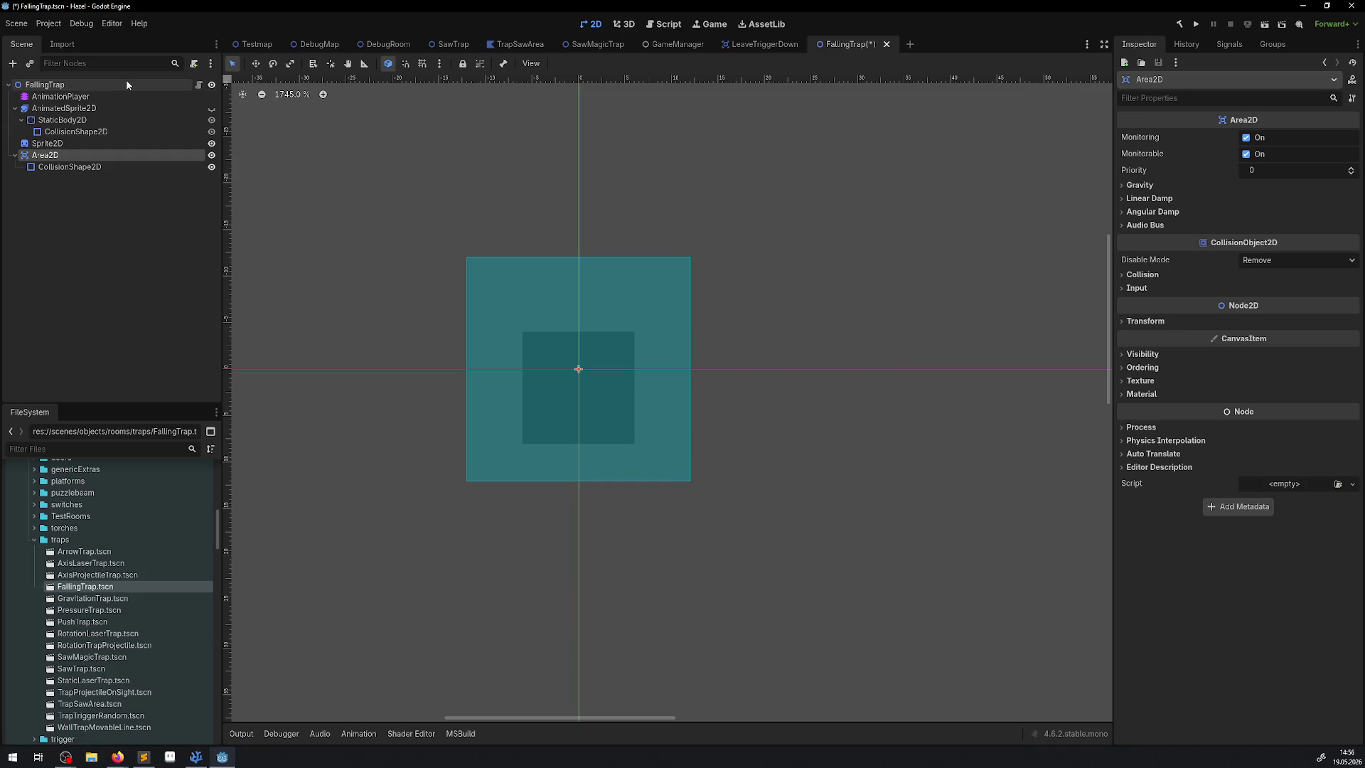
click(1351, 385)
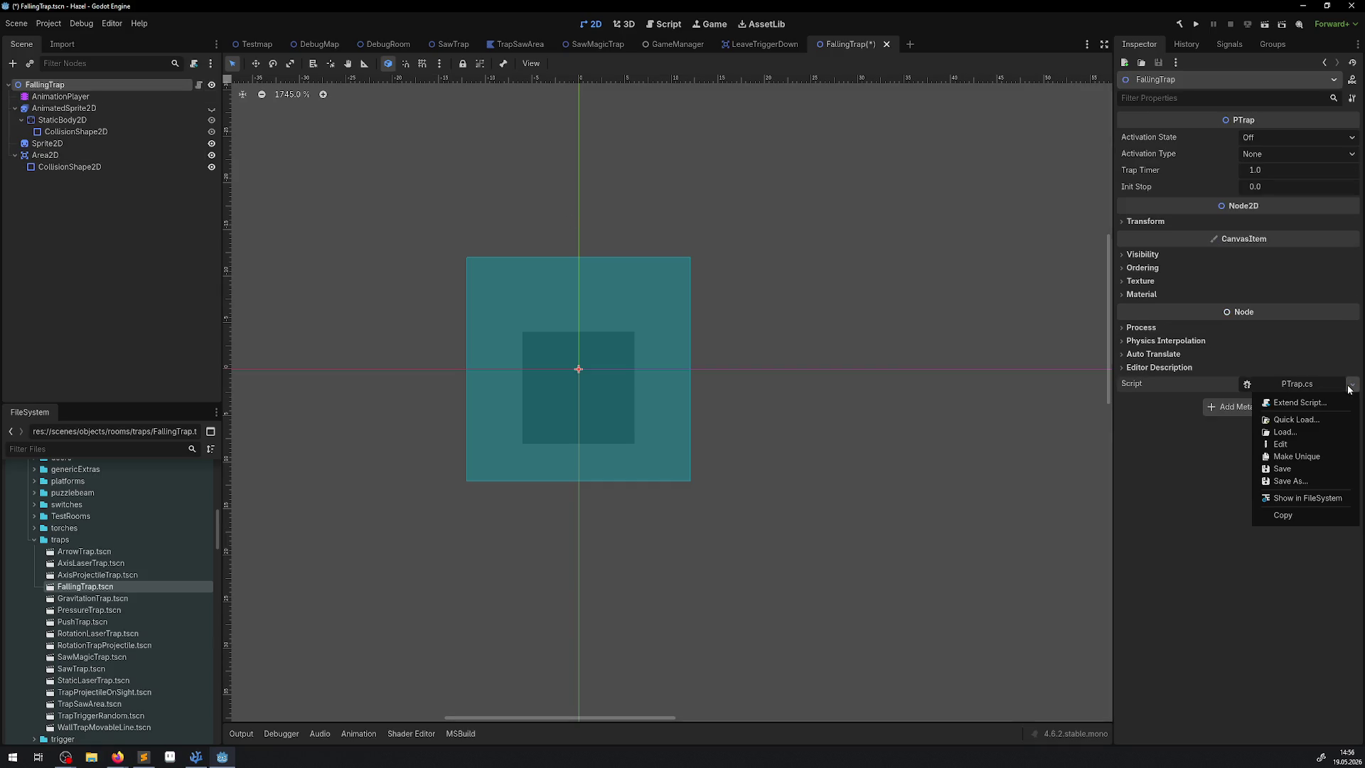
click(1297, 418)
text(falli)
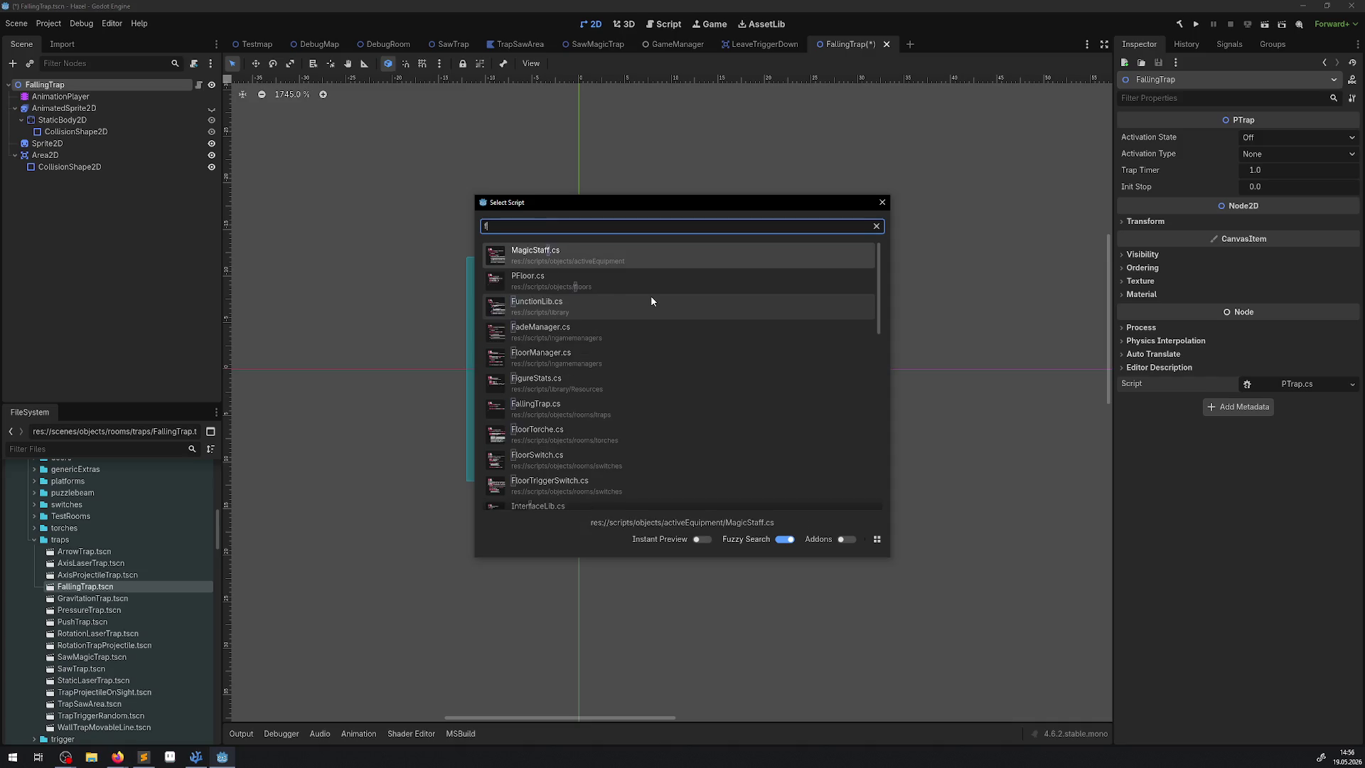
click(560, 258)
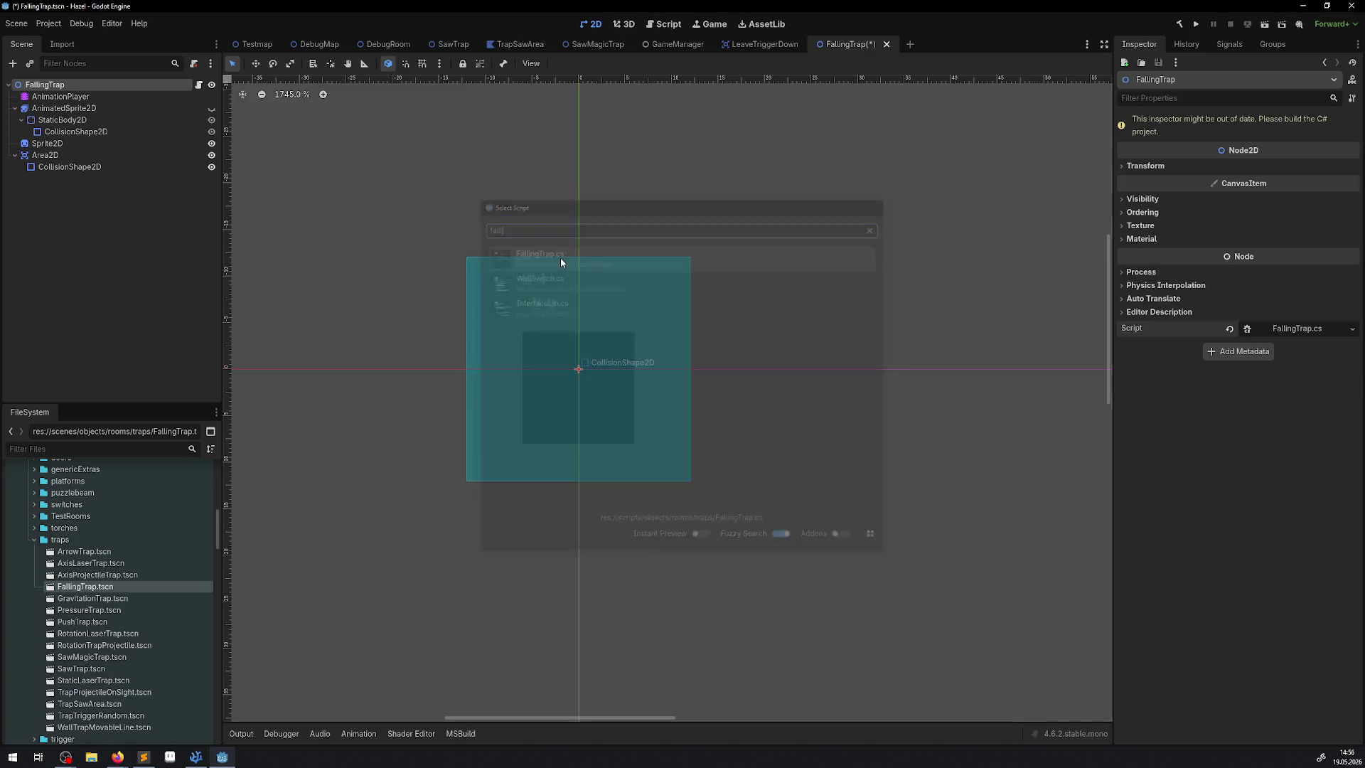
key(alt+b)
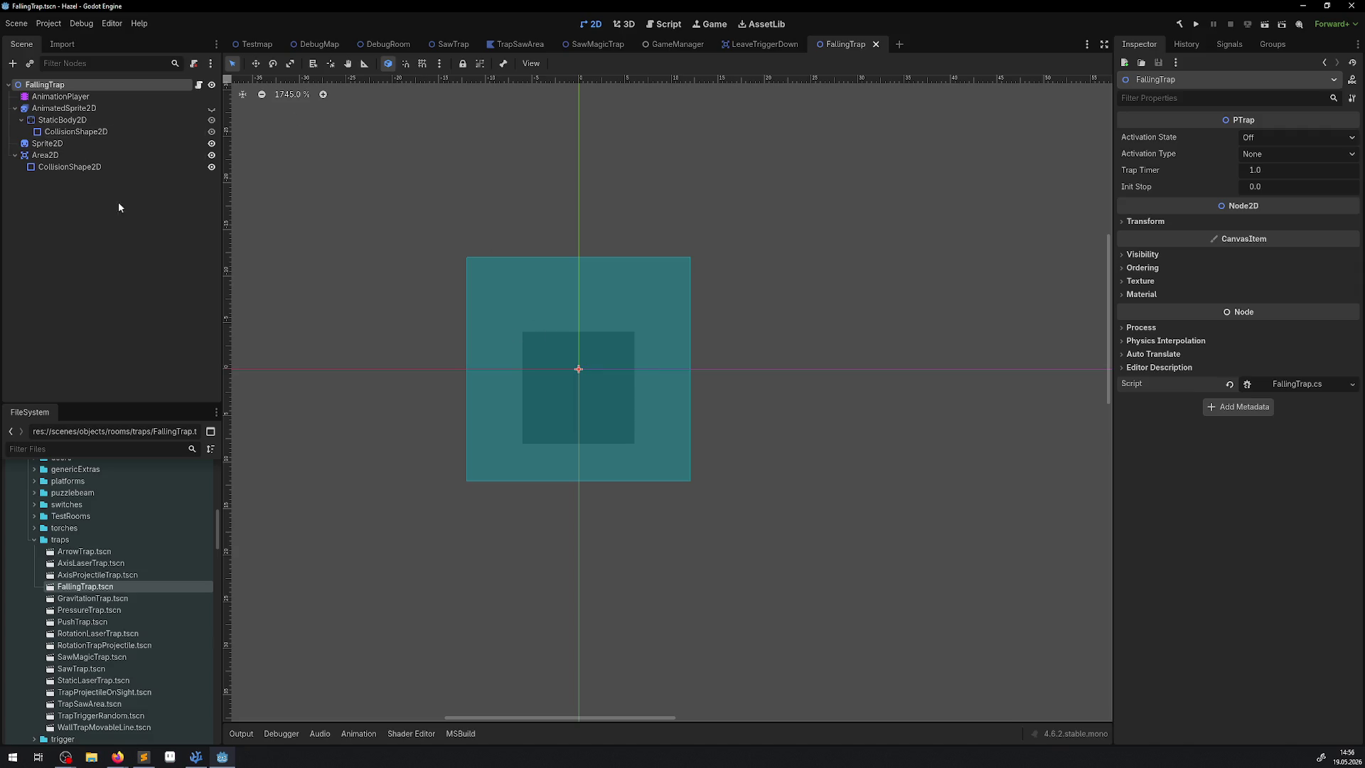
Add 'public Area2D Area2D { get; private set; }' to FallingTrap.cs and save
click(199, 84)
click(361, 155)
key(Return)
key(Return)
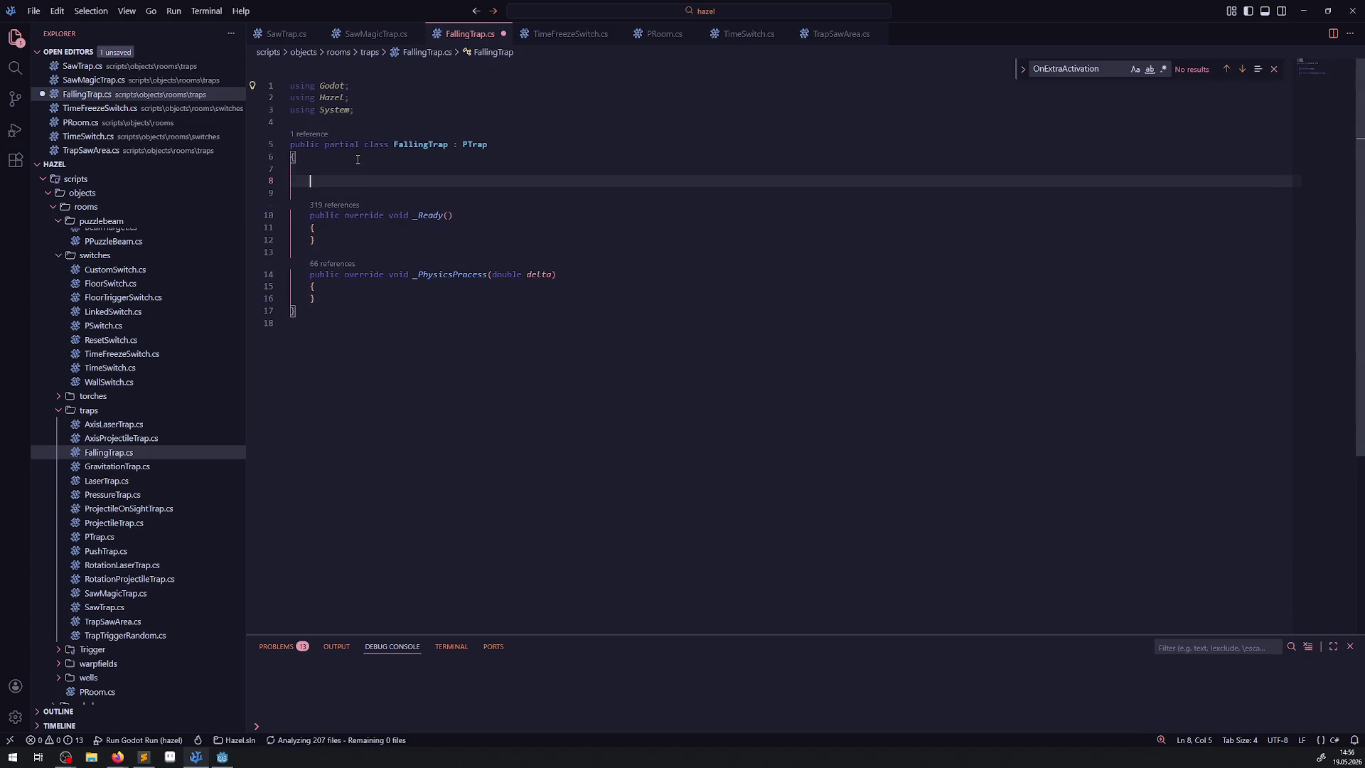
text(public Area2D )
text(Area2D )
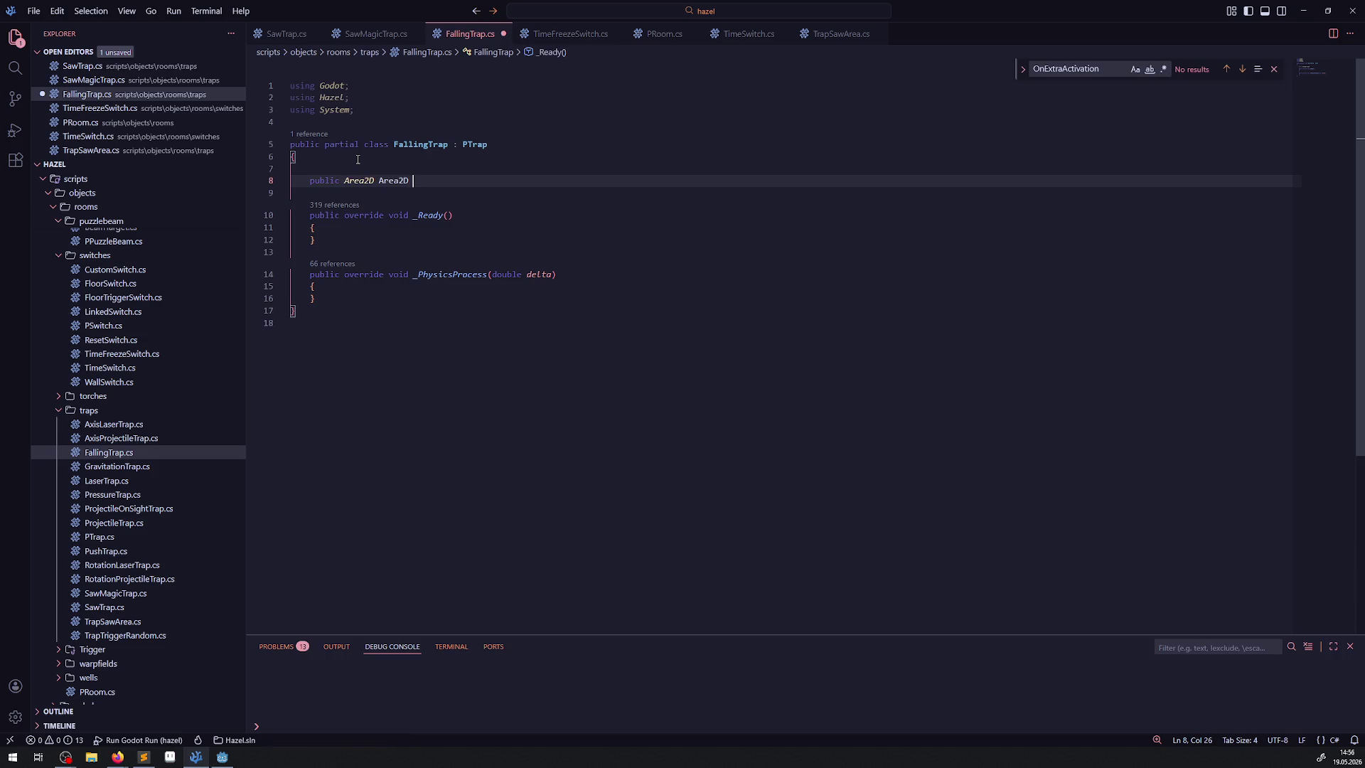
text({ get; pri)
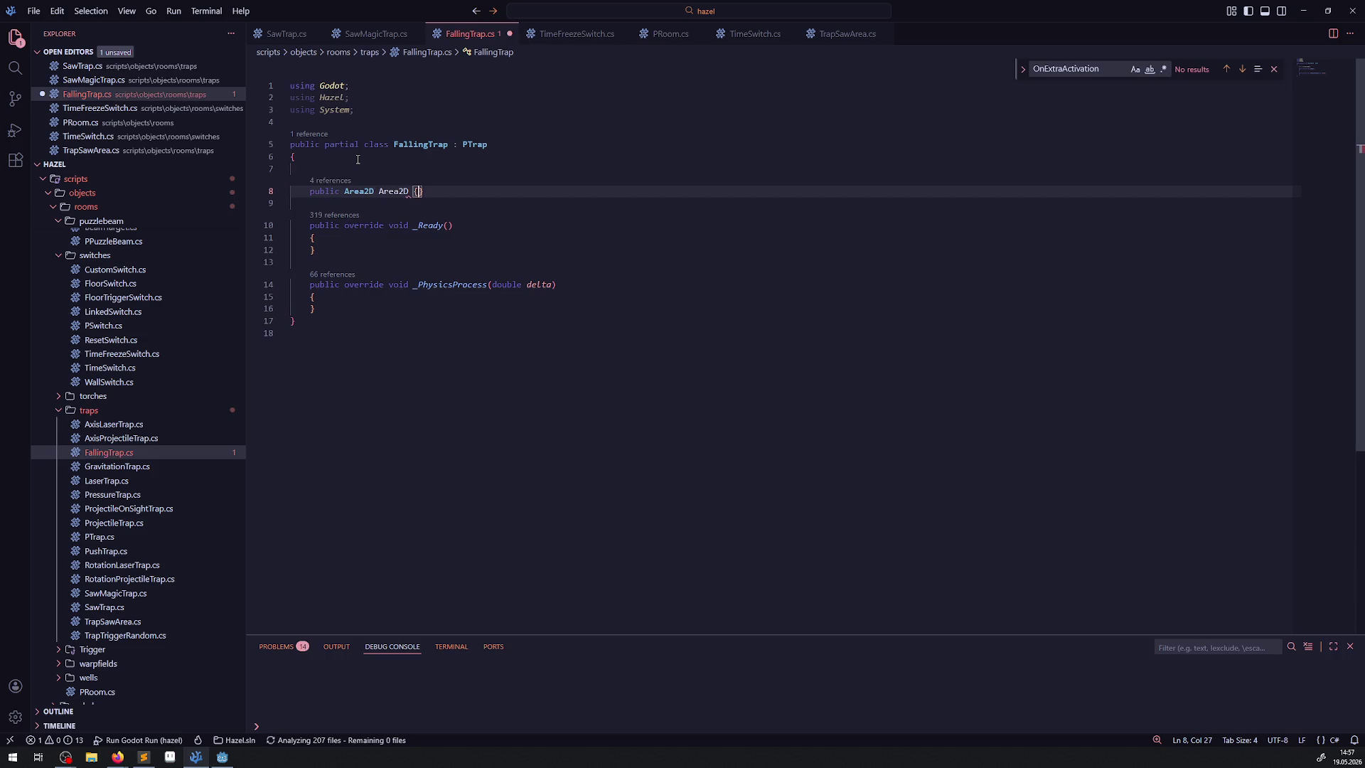
text(vate set;)
key(ctrl+s)
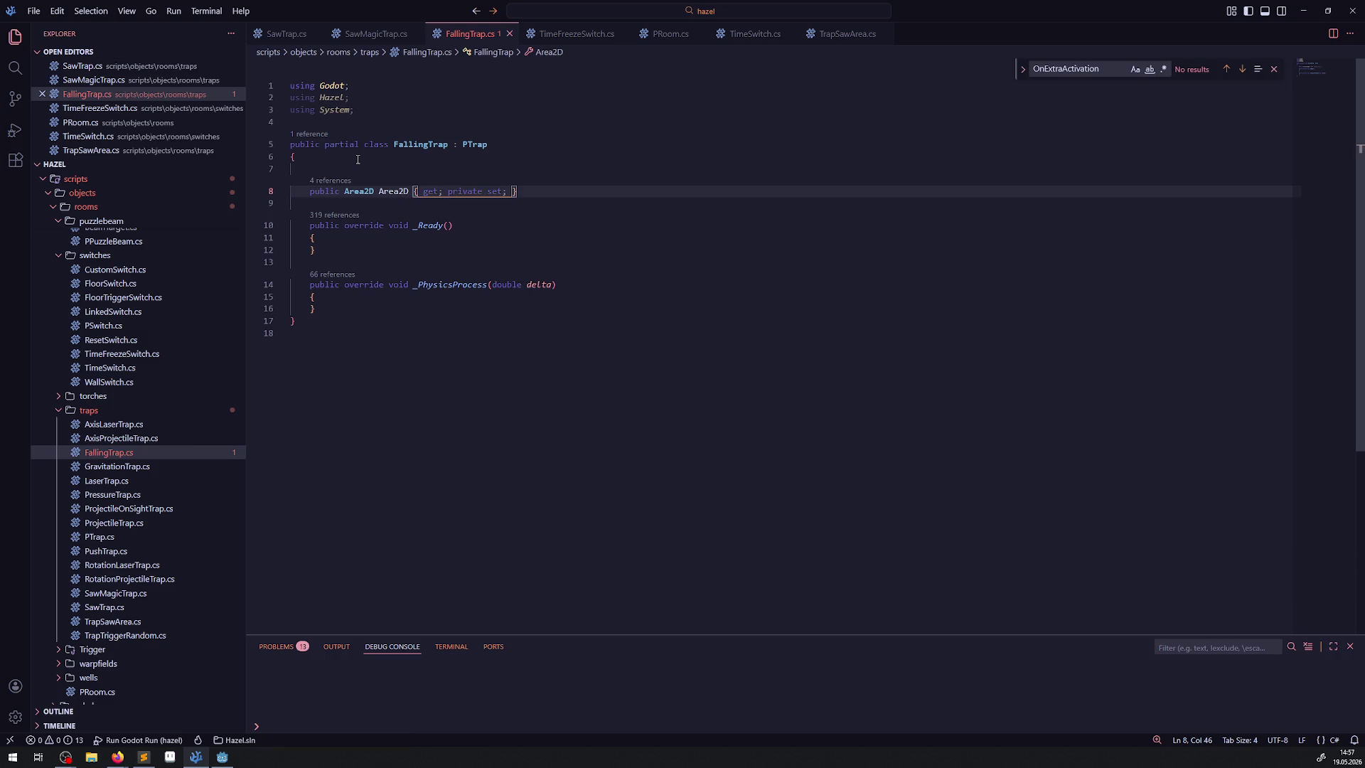
Duplicate the property line as an AnimatedSprite2D AnimatedSprite2D property, matching the Godot node name
click(222, 756)
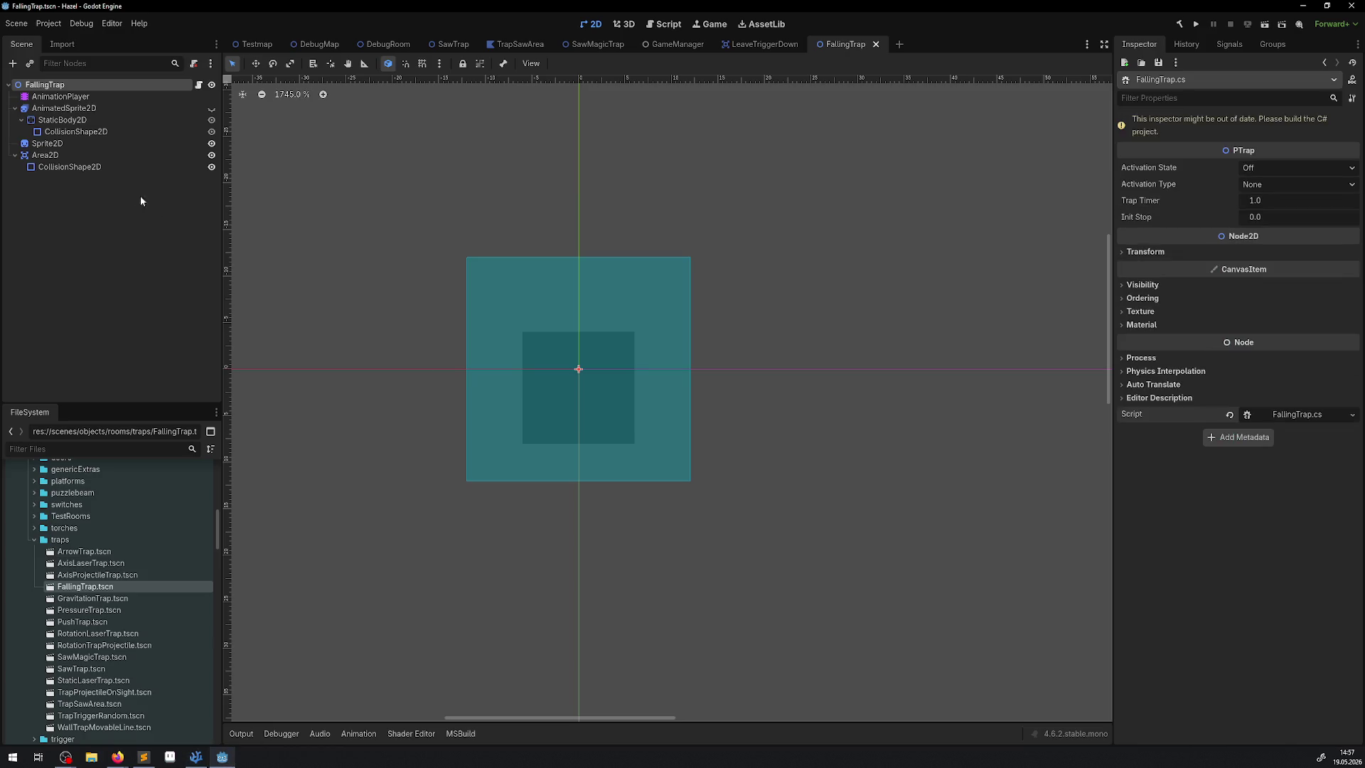
double_click(63, 111)
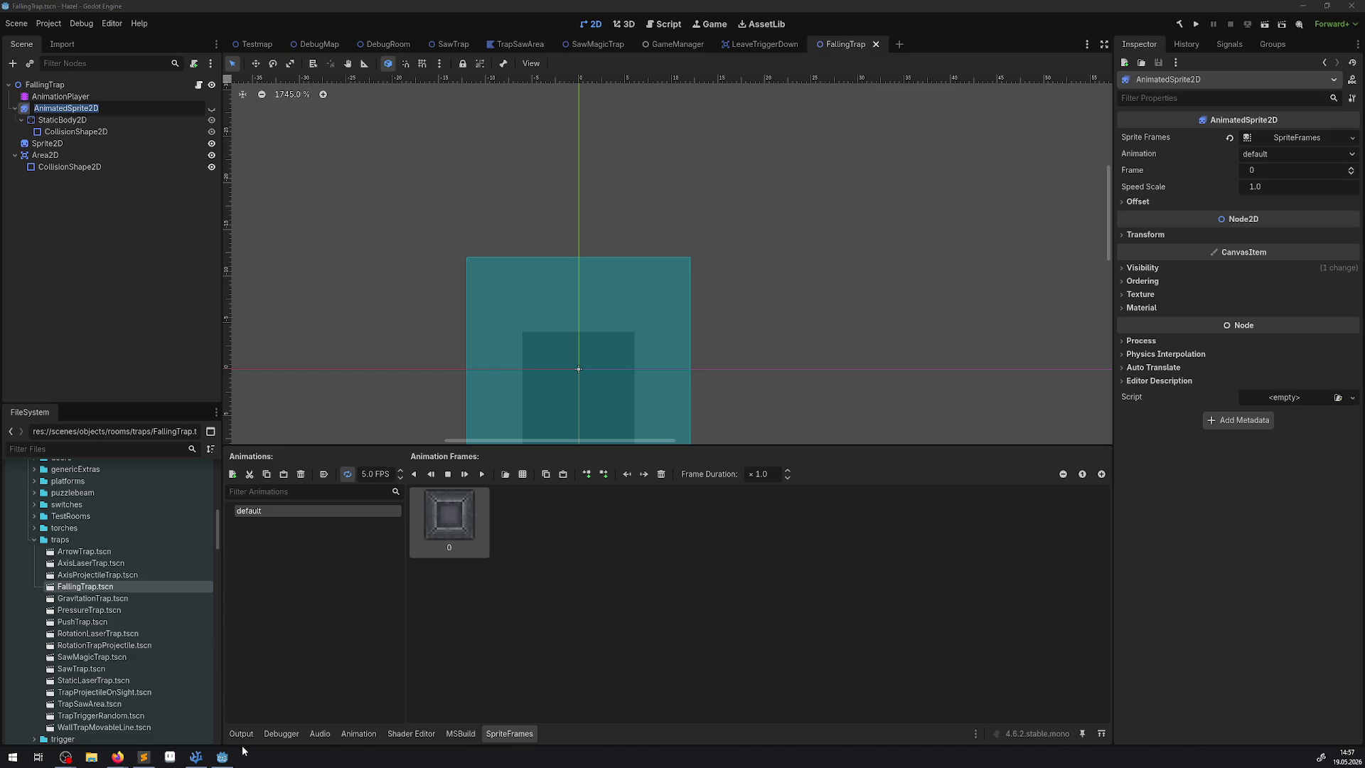
click(196, 756)
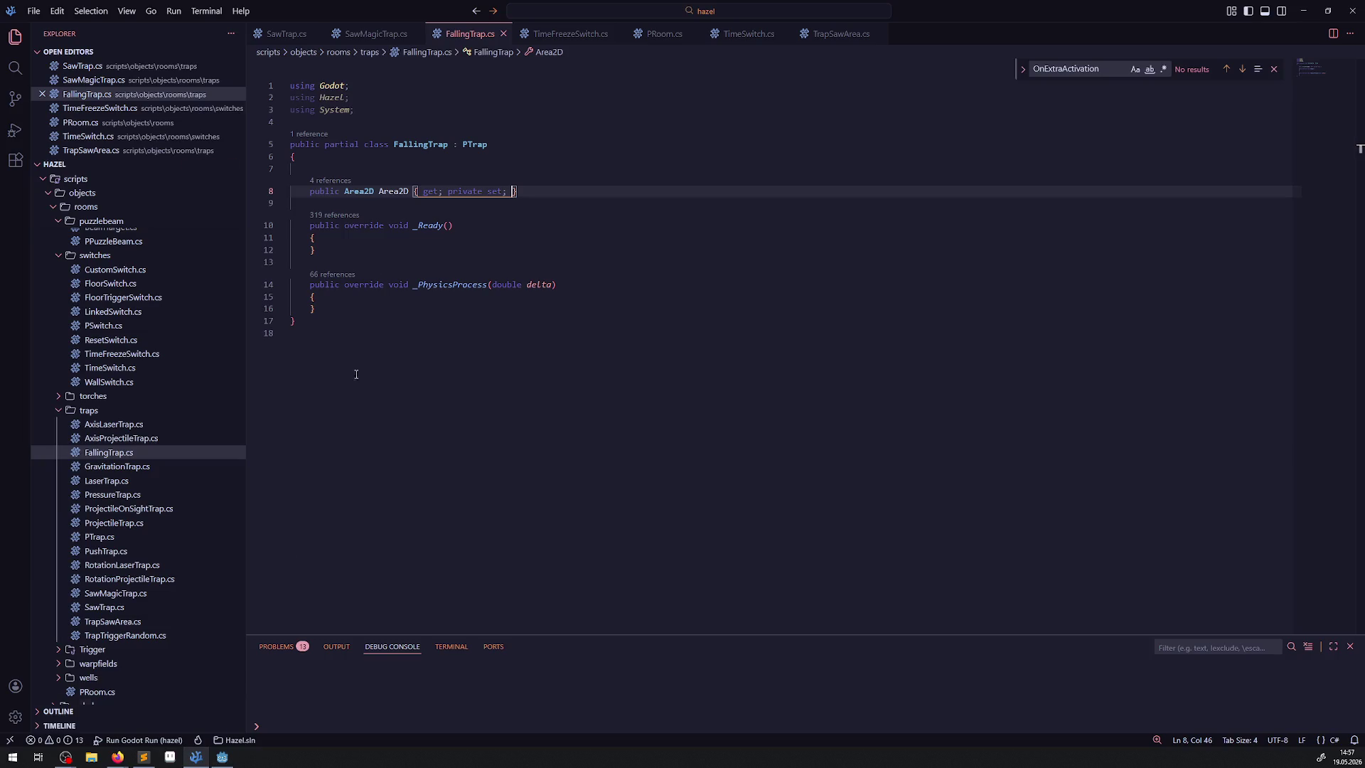
key(shift+alt+Down)
click(355, 214)
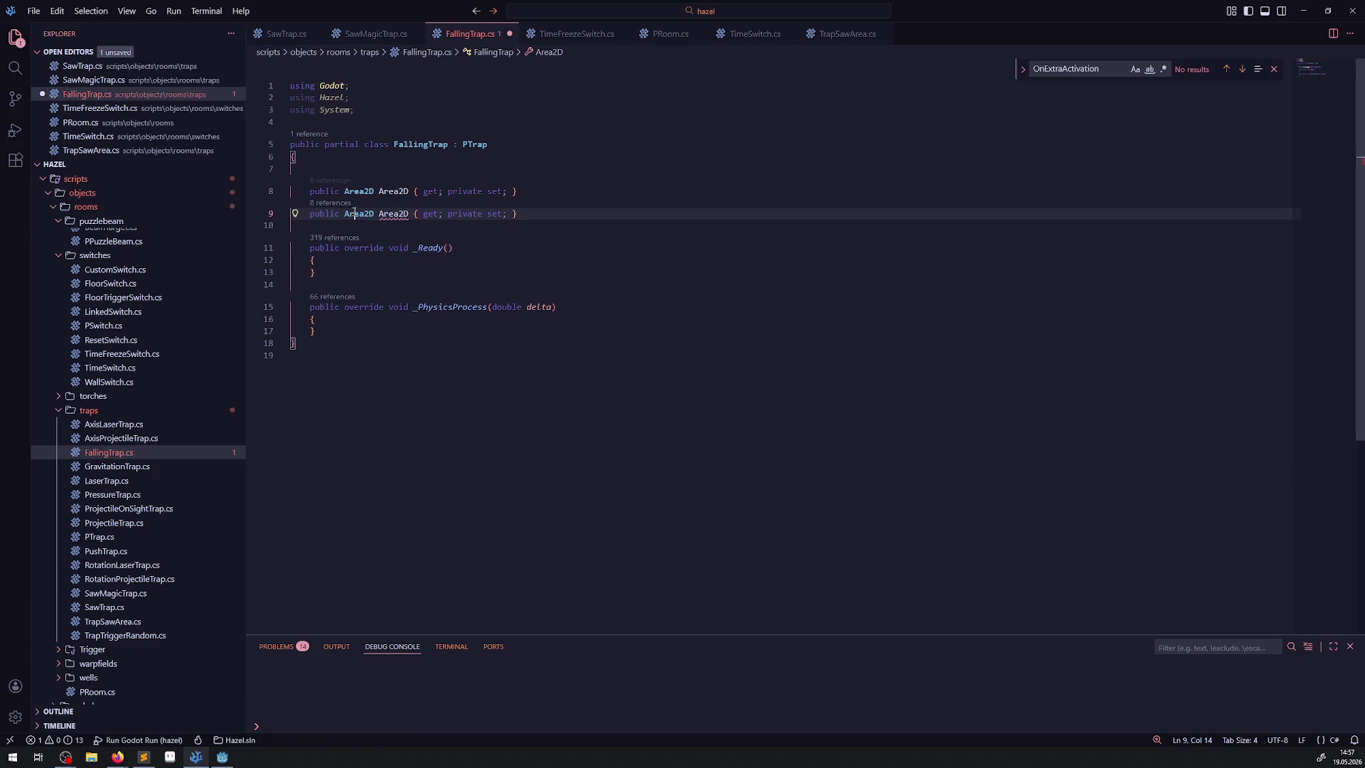
double_click(355, 213)
text(AnimatedSprite2D)
double_click(442, 214)
text(AnimatedSprite2D)
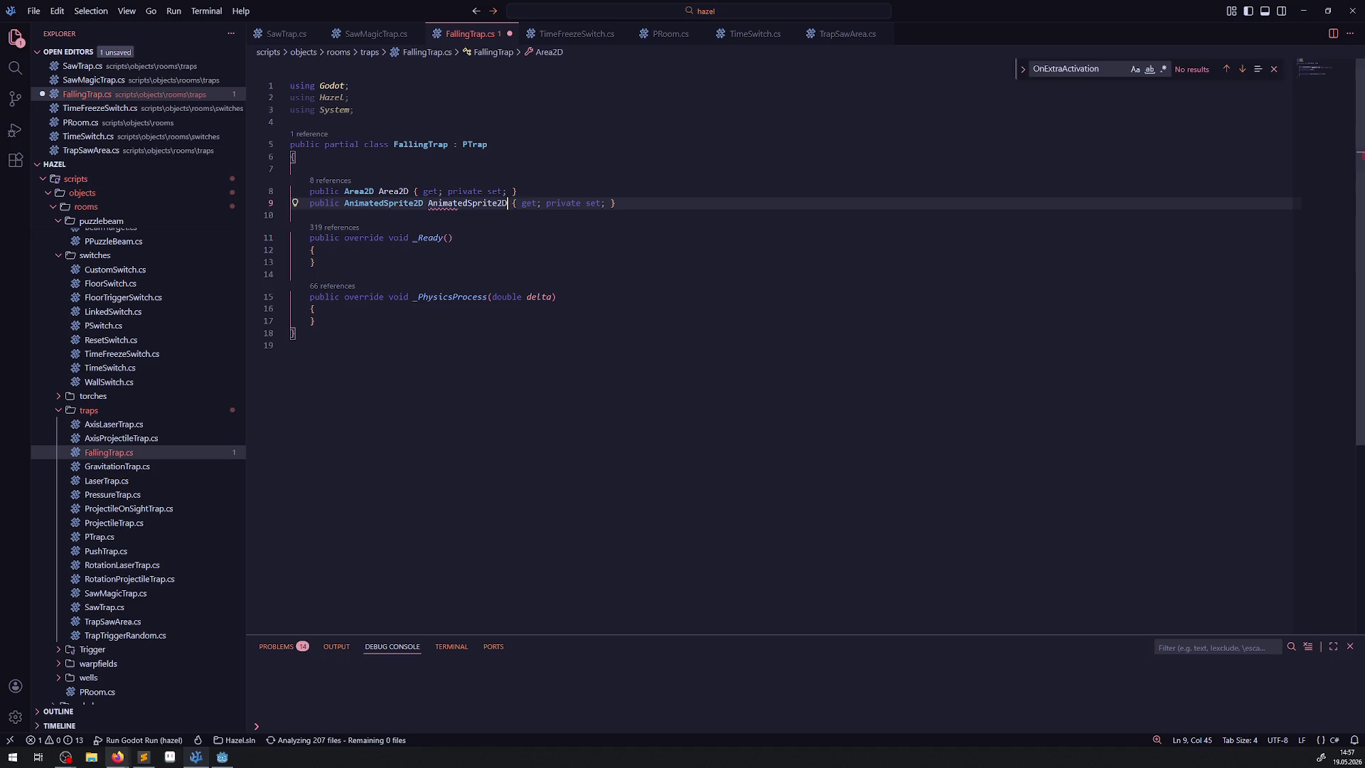
Duplicate the line again and change its type to AnimationPlayer, matching the node name
click(221, 756)
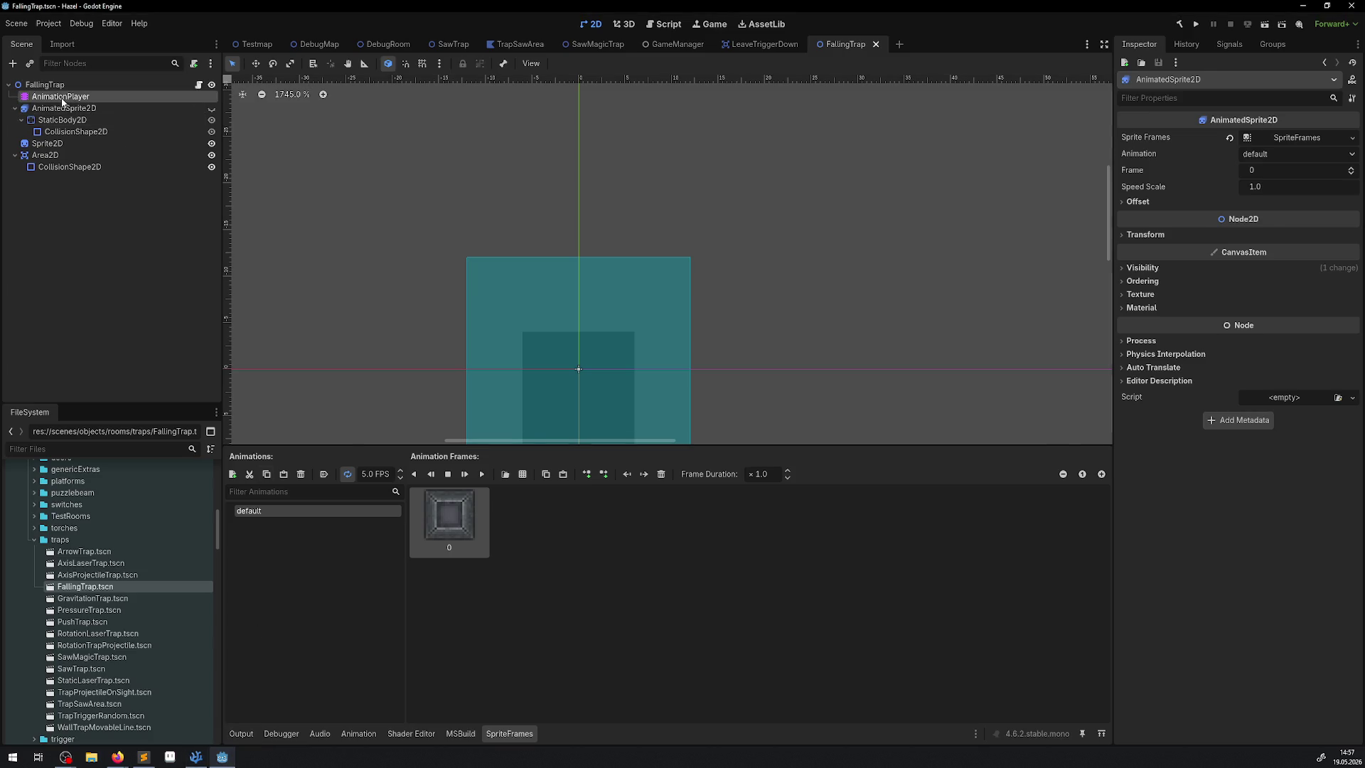
click(62, 99)
click(195, 756)
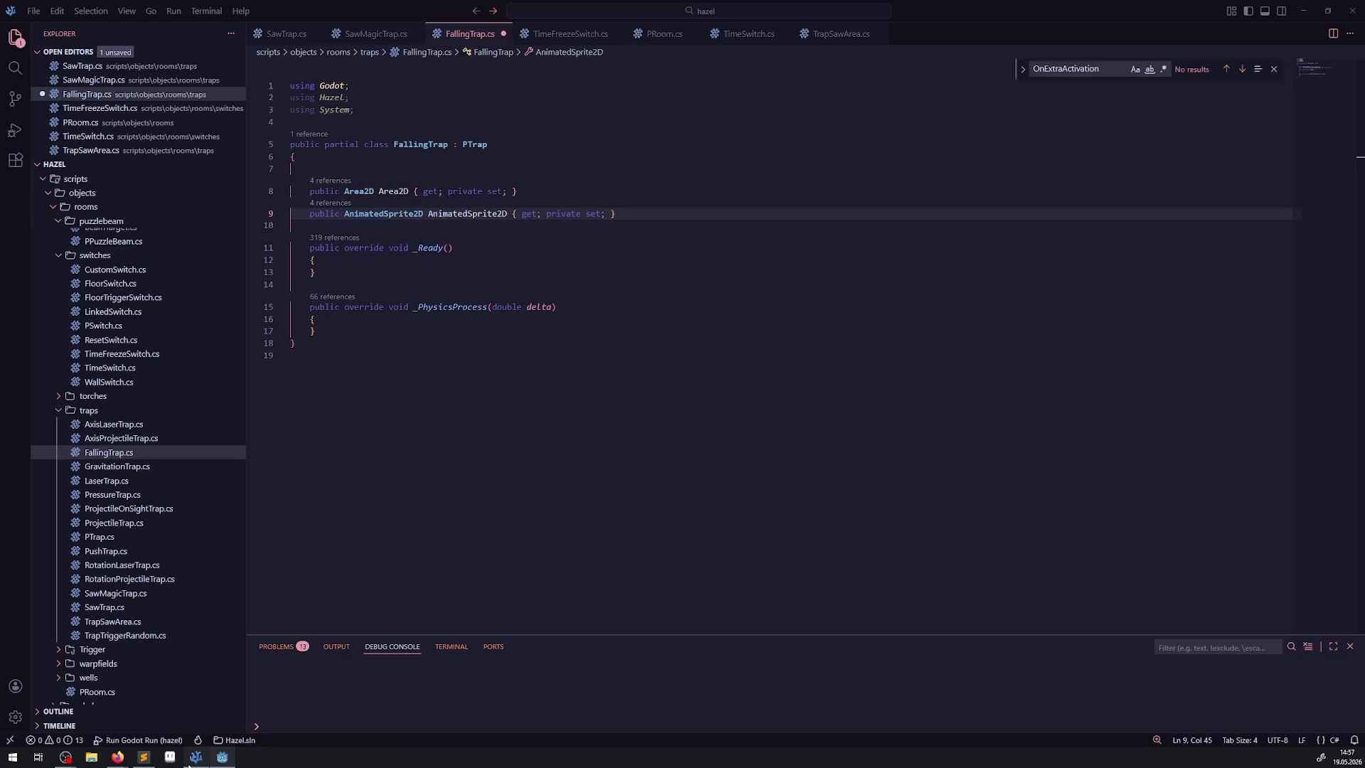
double_click(384, 214)
key(shift+alt+Down)
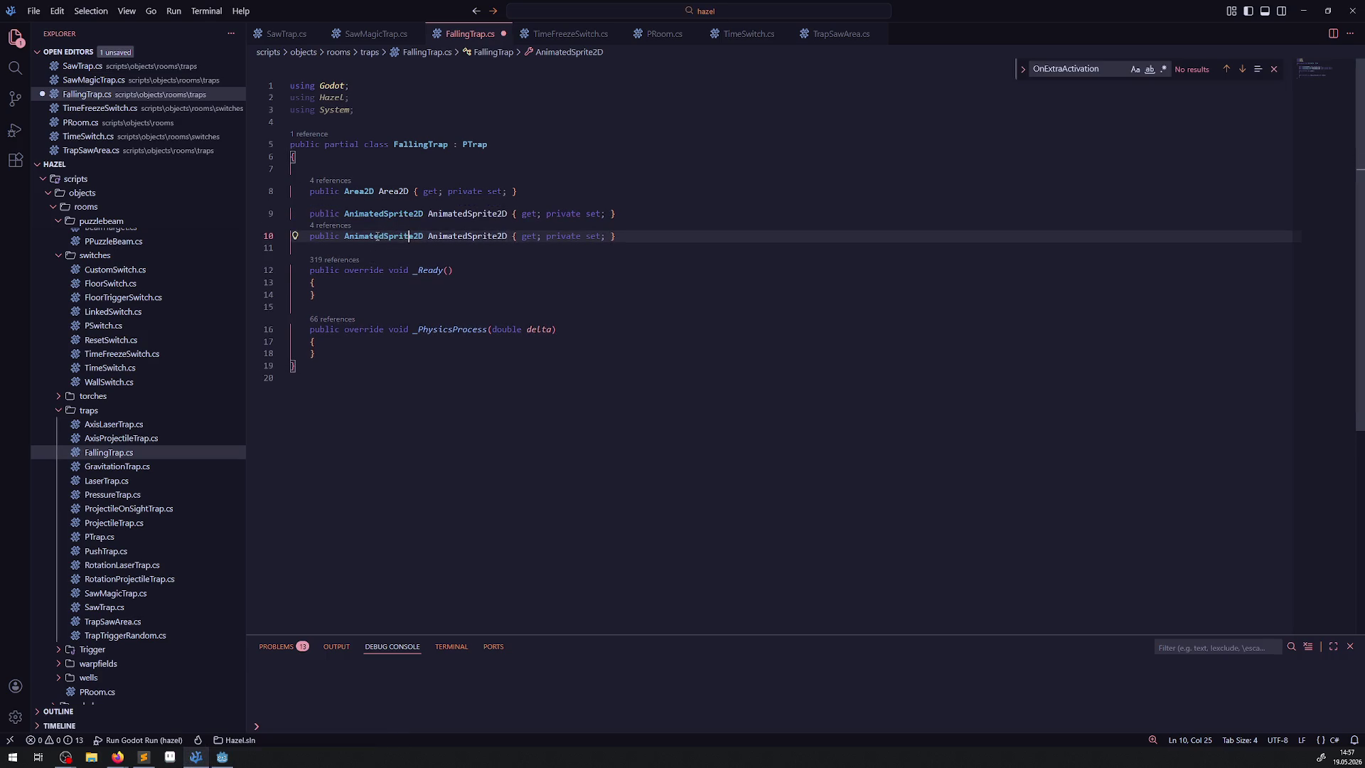
text(AnimationPlayer)
Rename line 10's property to AnimationPlayer, then return to Godot's DebugRoom scene
click(457, 236)
text(AnimationPlayer)
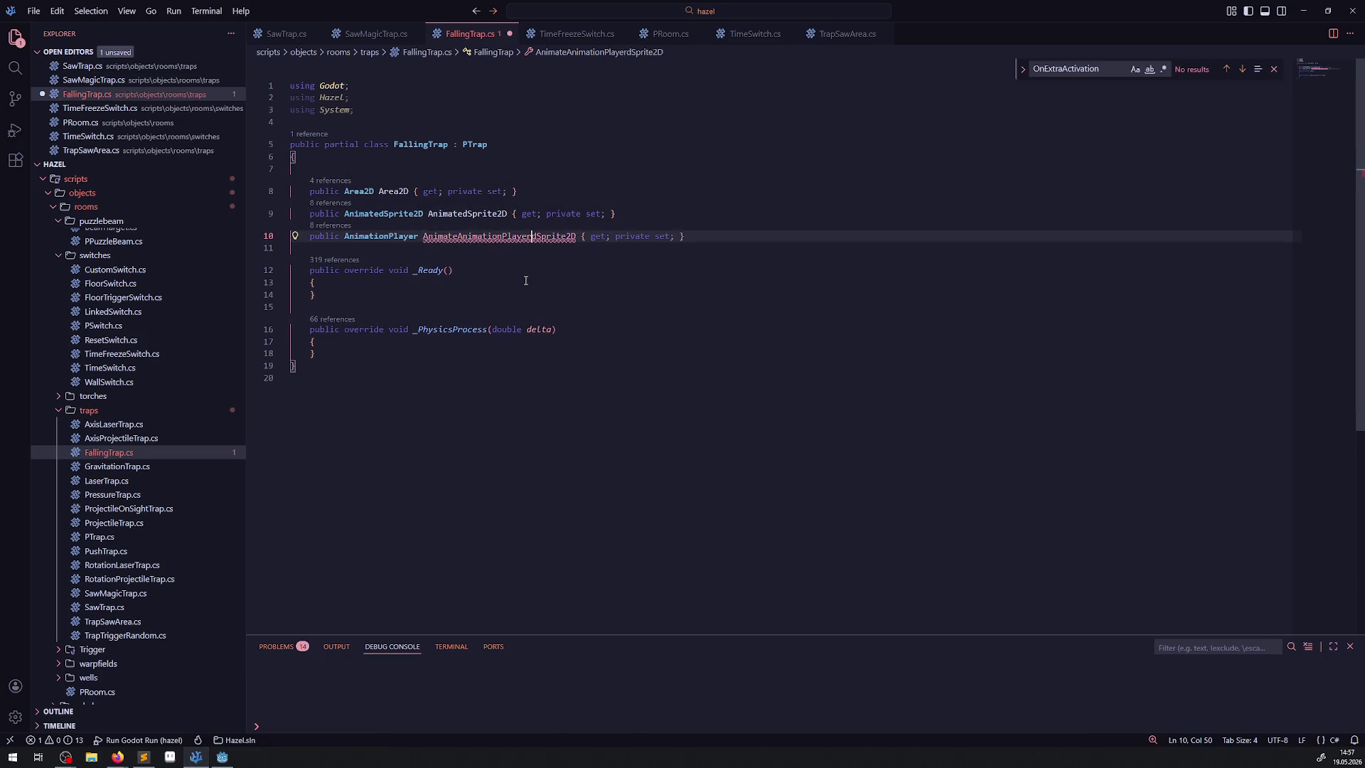
key(ctrl+z)
click(468, 242)
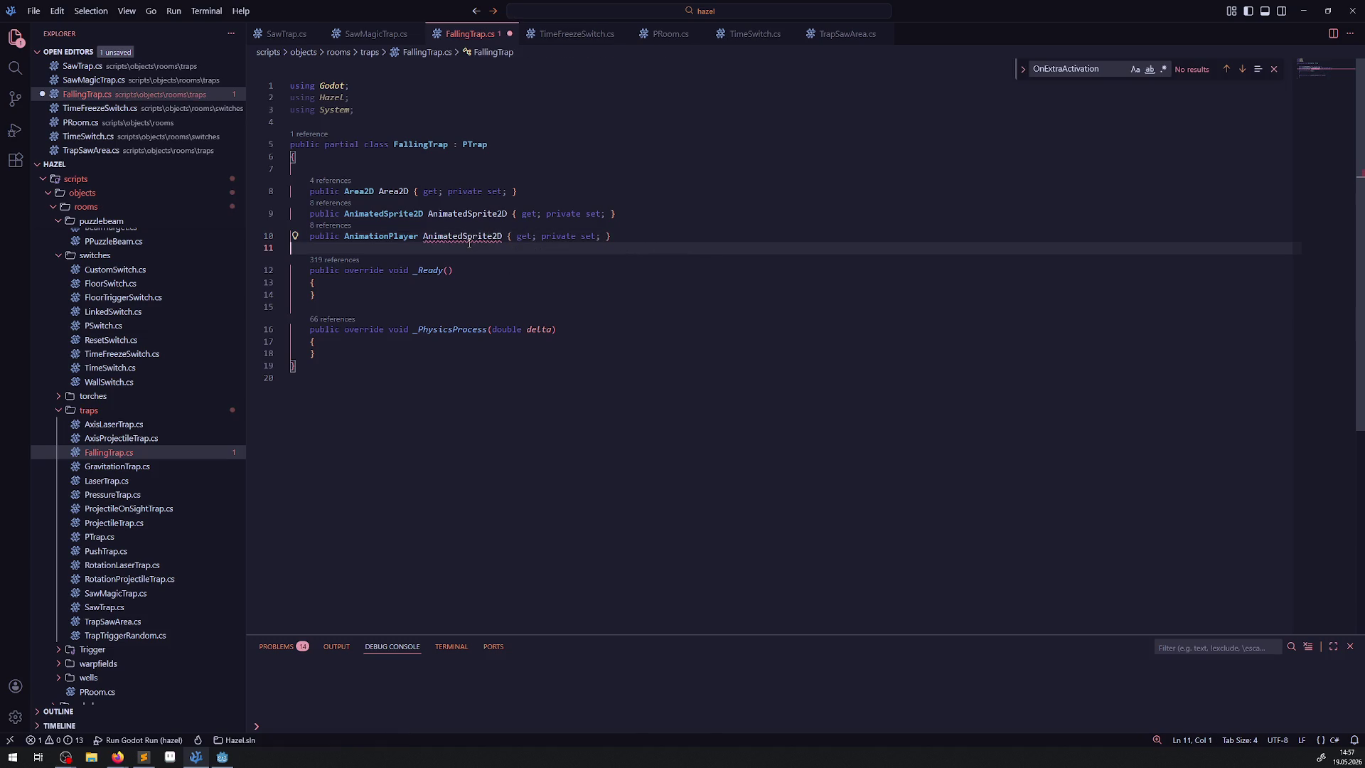
text(AnimationPlayer)
key(ctrl+z)
double_click(465, 236)
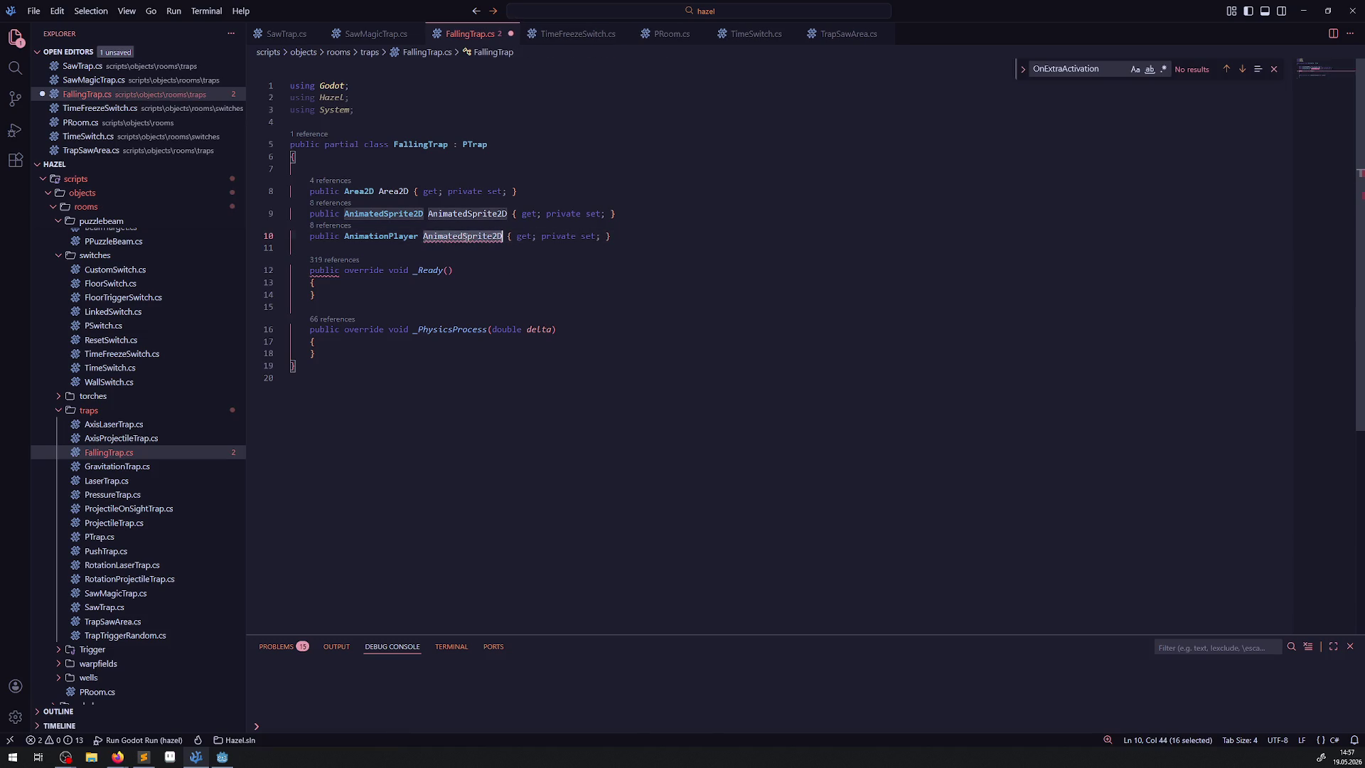
text(AnimationPlayer)
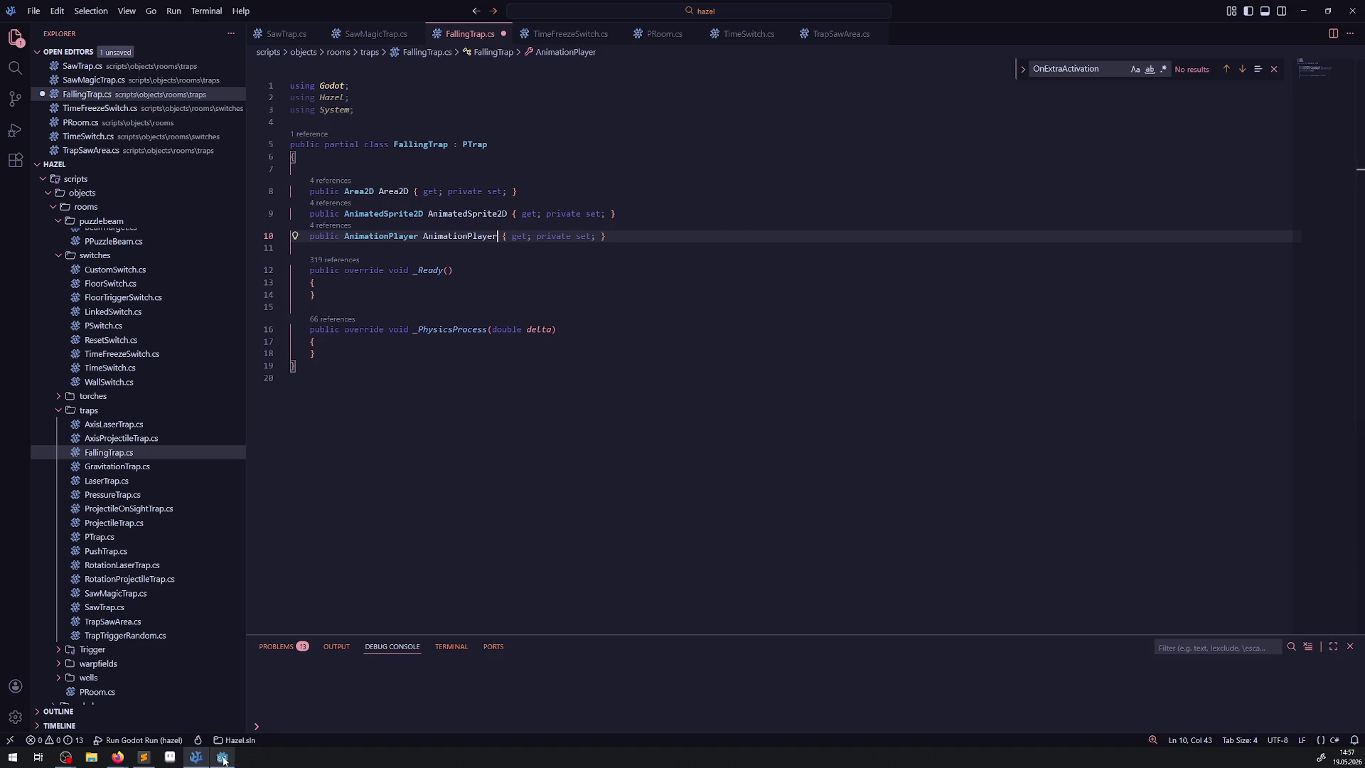
key(alt+Tab)
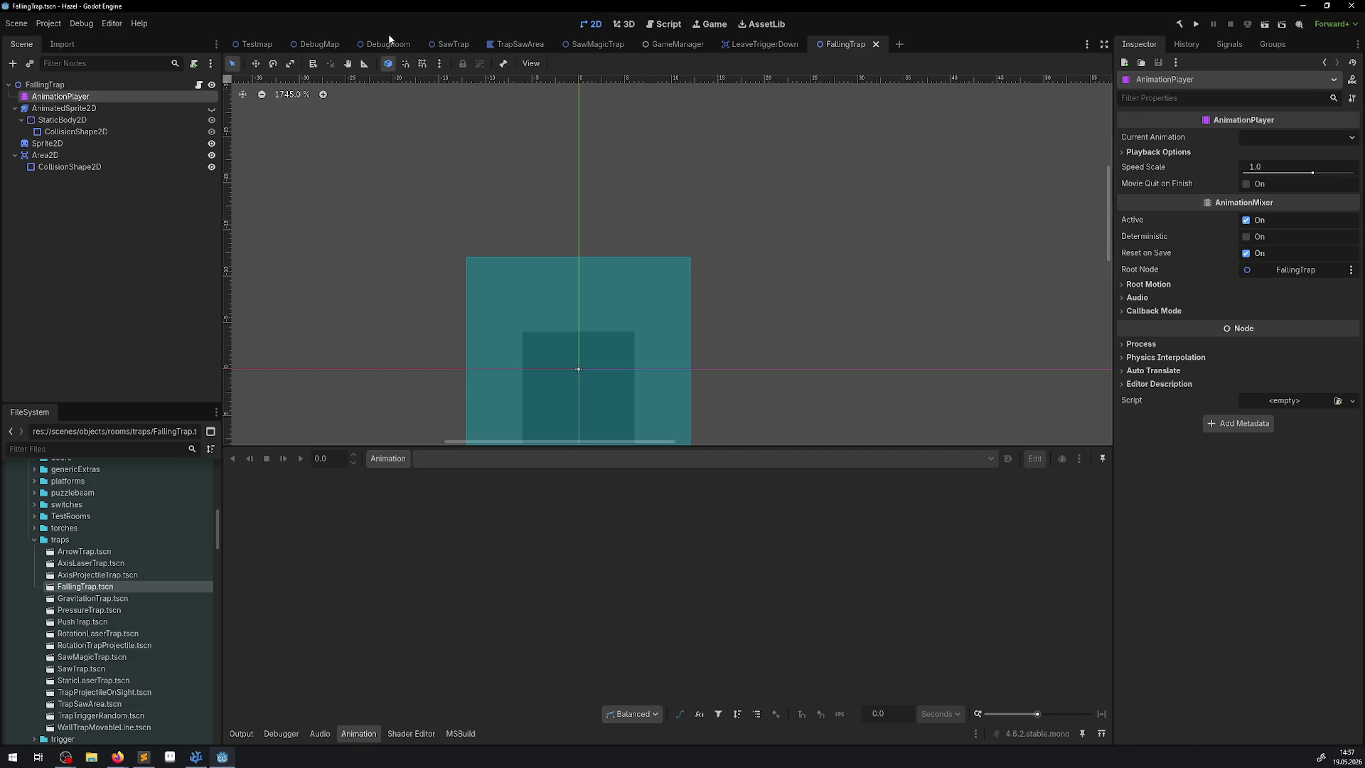
click(389, 42)
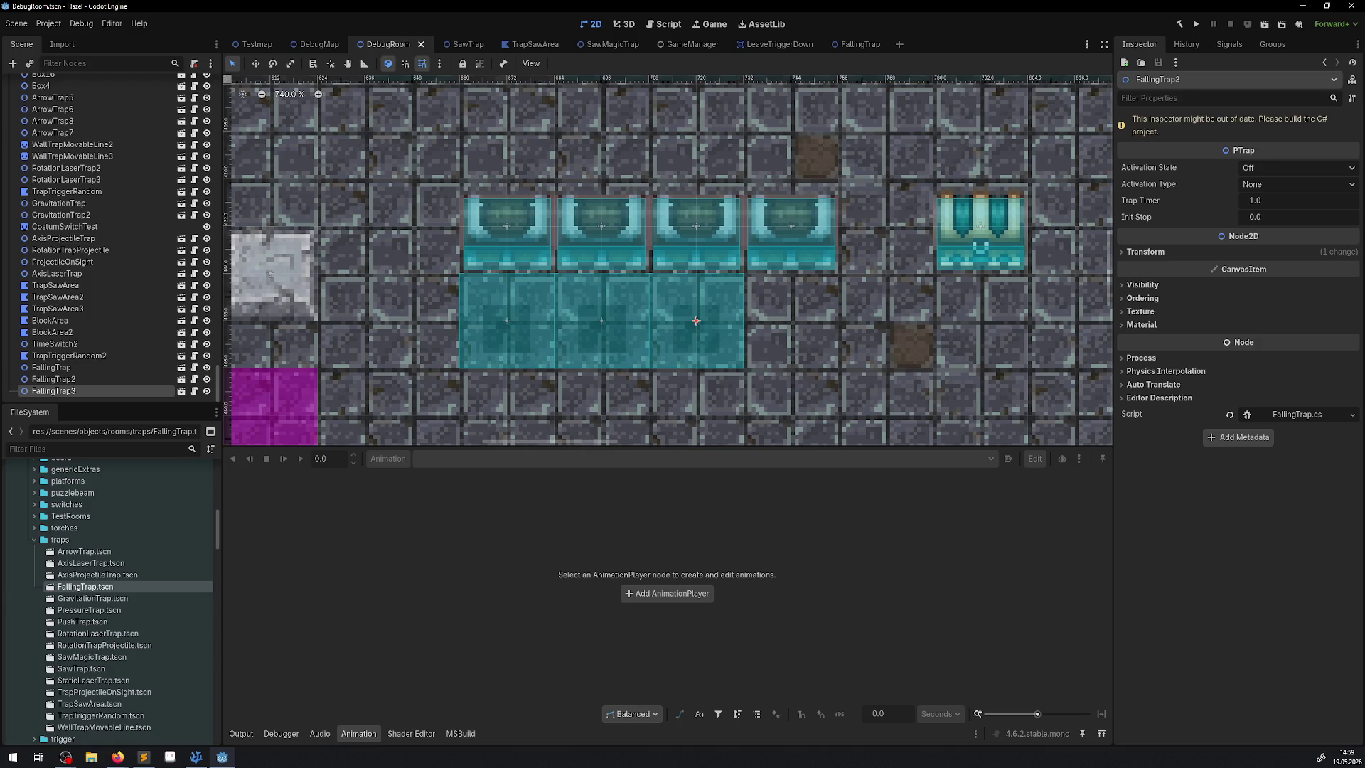
Leave the Godot DebugRoom scene and bring up FallingTrap.cs in VS Code
key(alt+Tab)
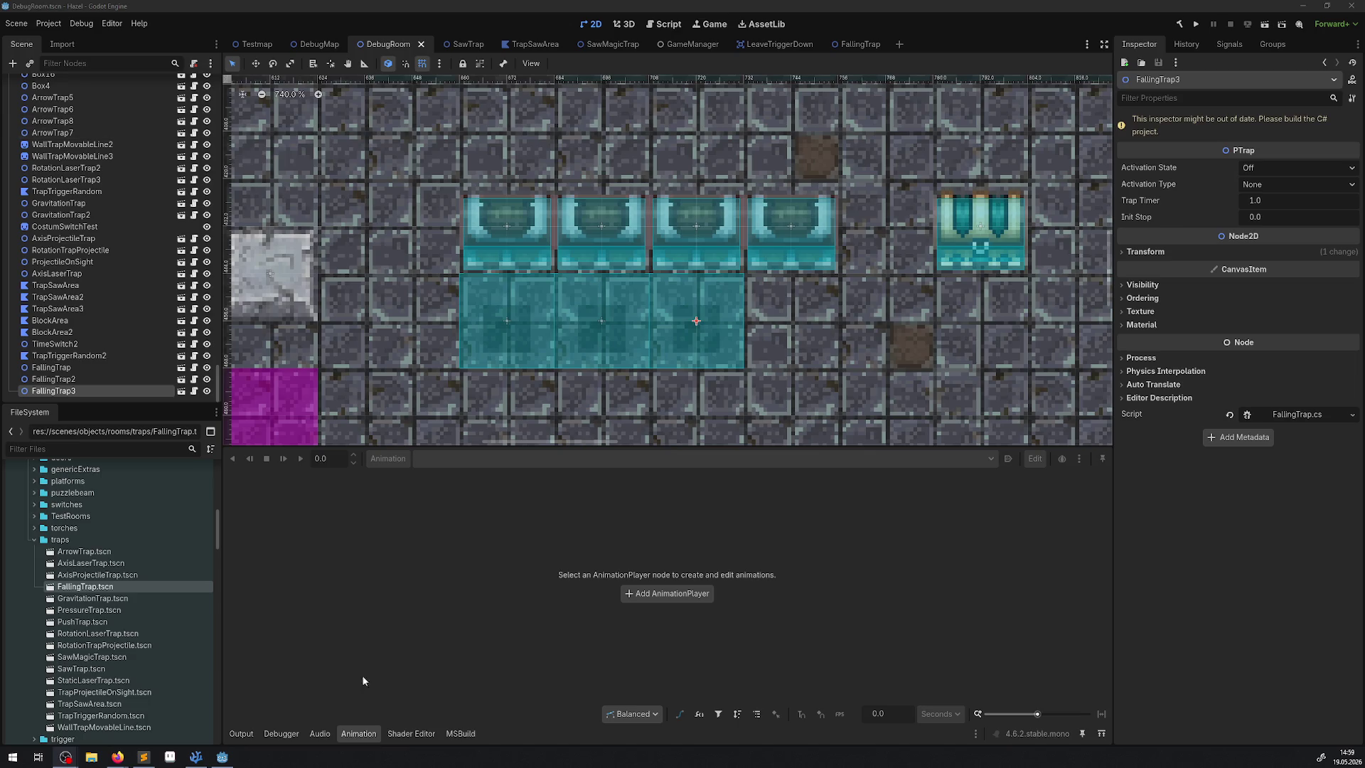
click(194, 758)
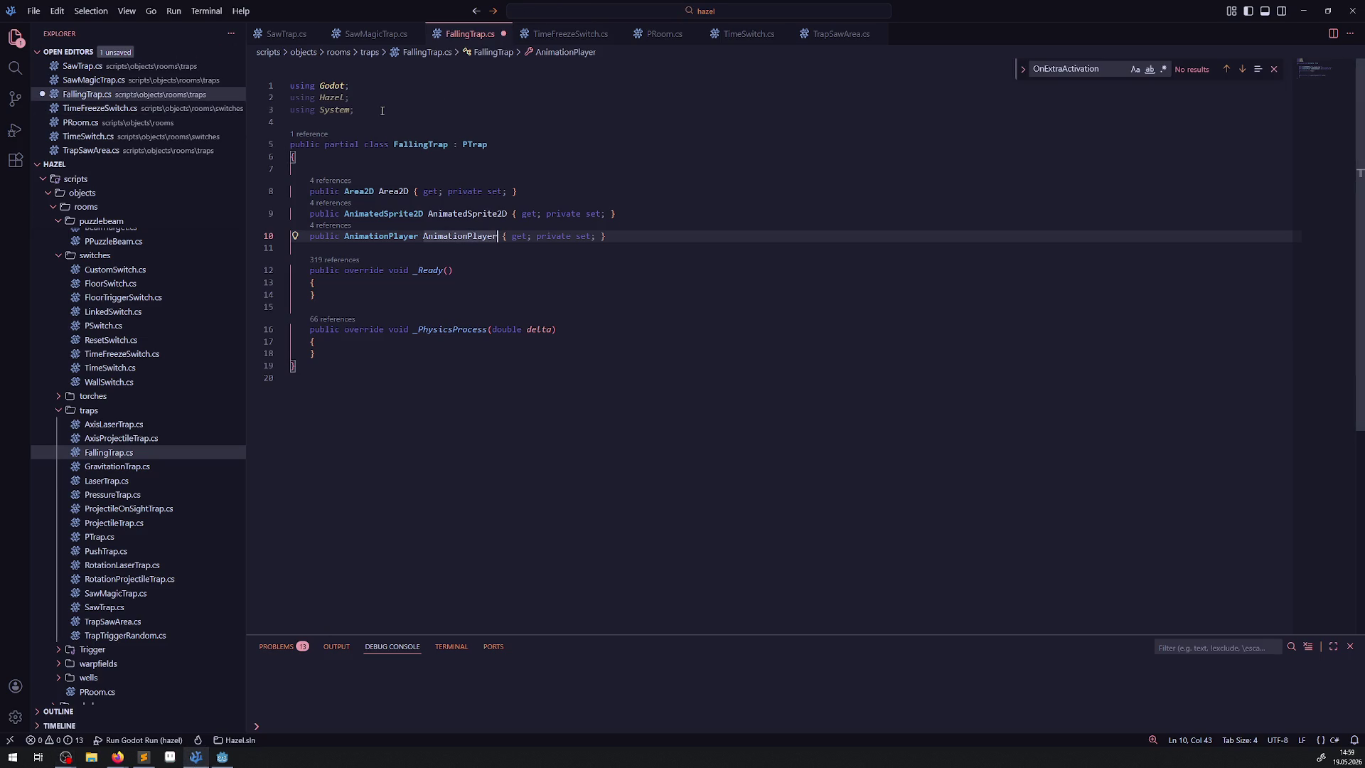
Check the FallingTrap scene's nodes in Godot, then return to _Ready() in FallingTrap.cs
click(222, 756)
click(854, 45)
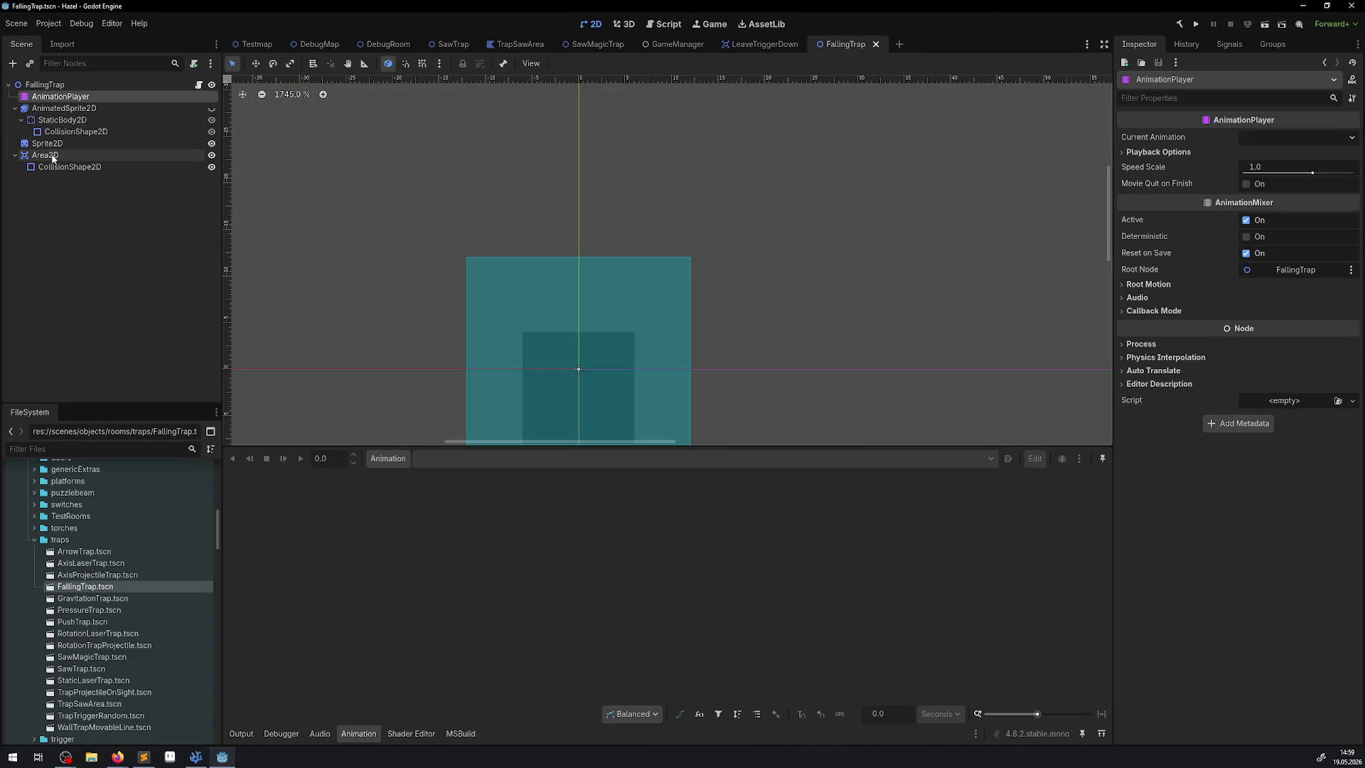
click(196, 756)
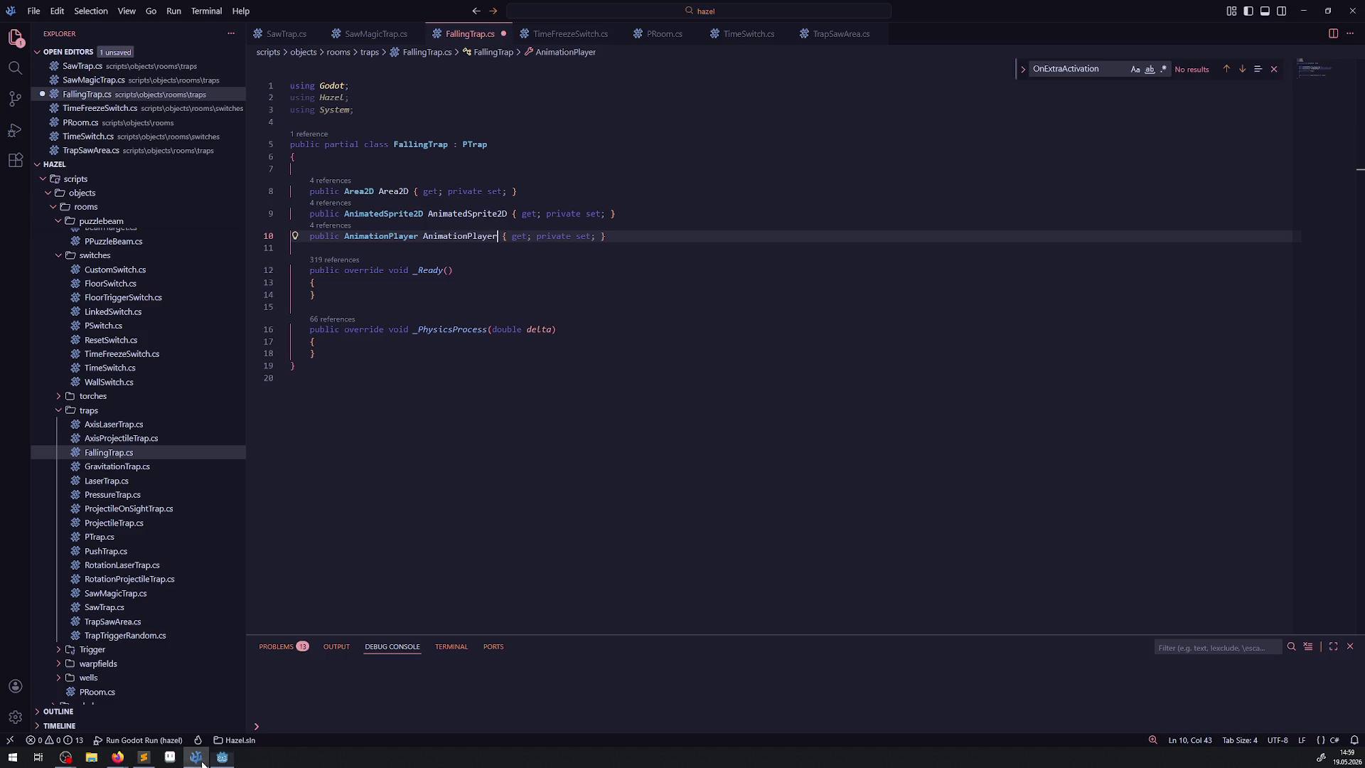
click(388, 291)
click(388, 288)
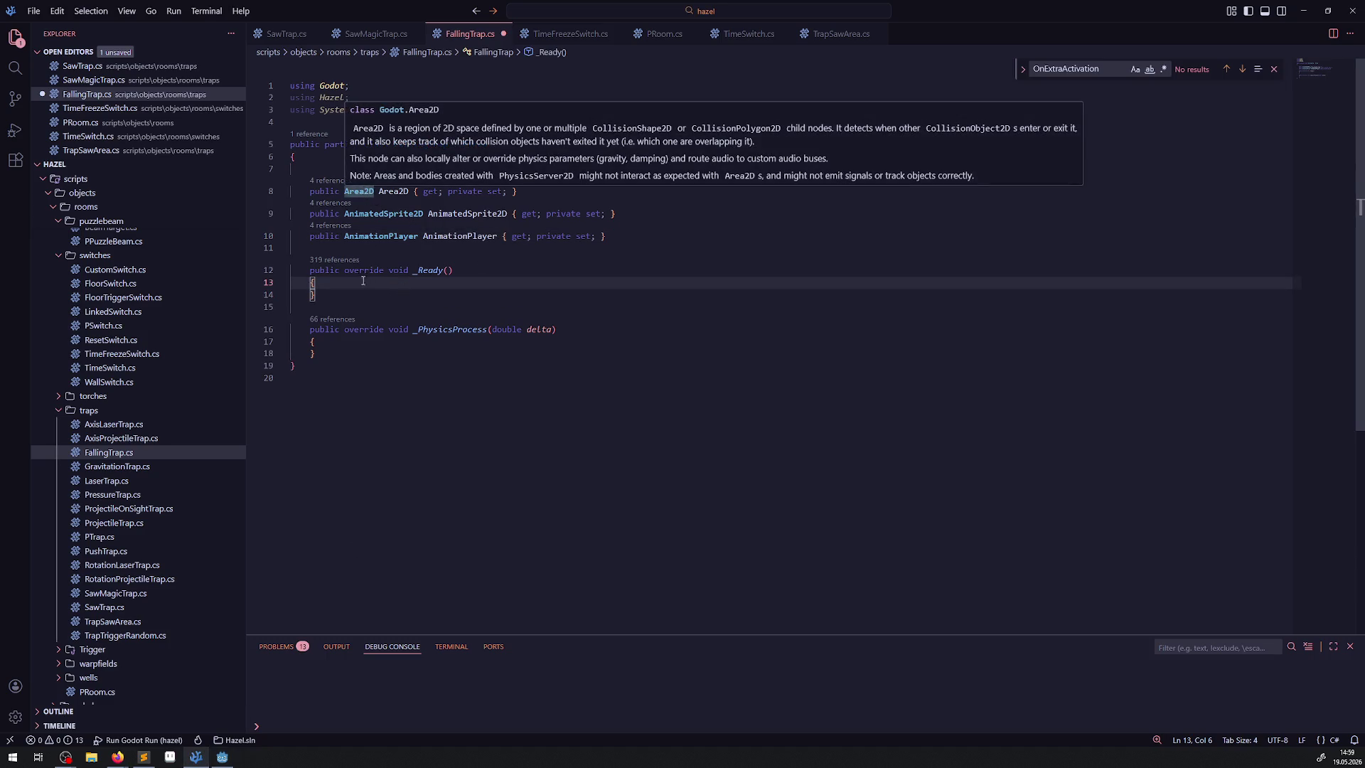
Add Area2D = GetNode<Area2D>("Area2D"); inside _Ready()
double_click(393, 191)
key(ctrl+c)
click(329, 282)
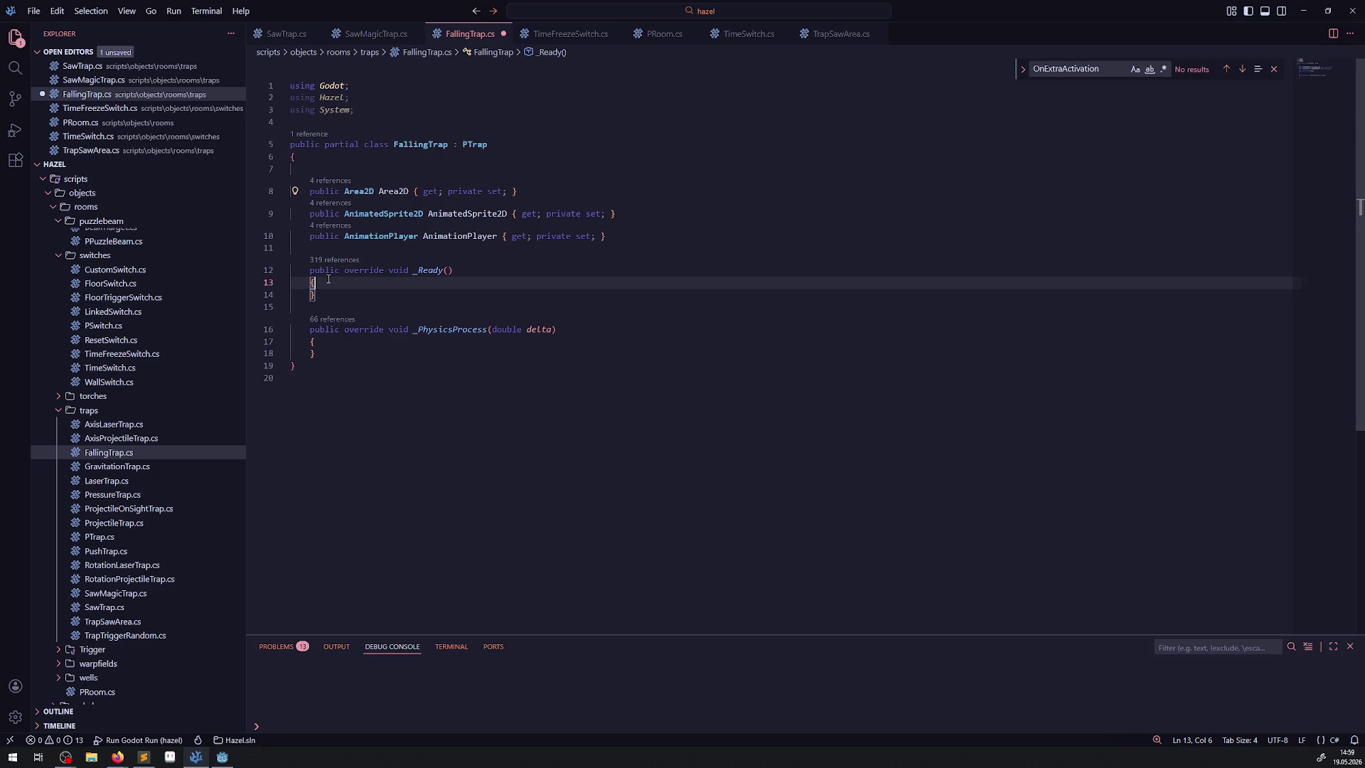
key(Return)
key(ctrl+v)
text(= Ge)
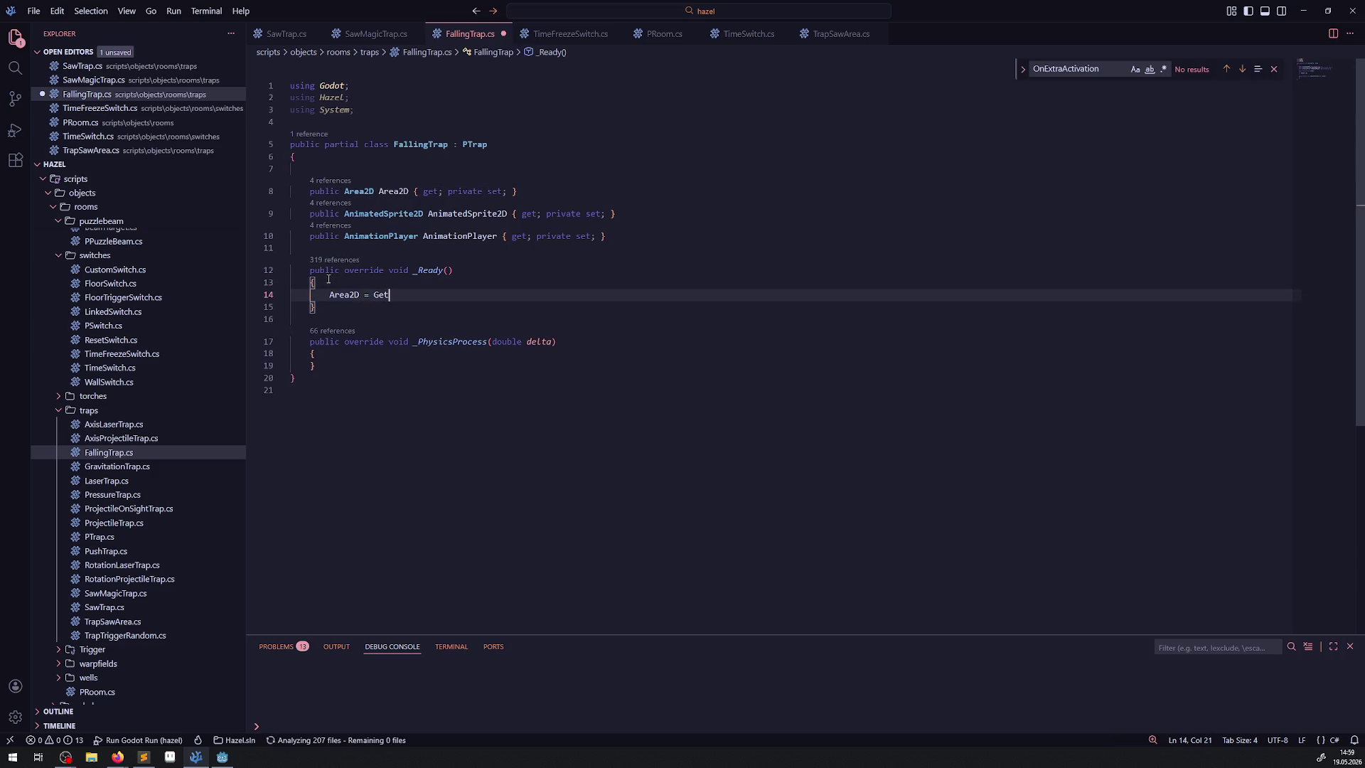
text(tNode<)
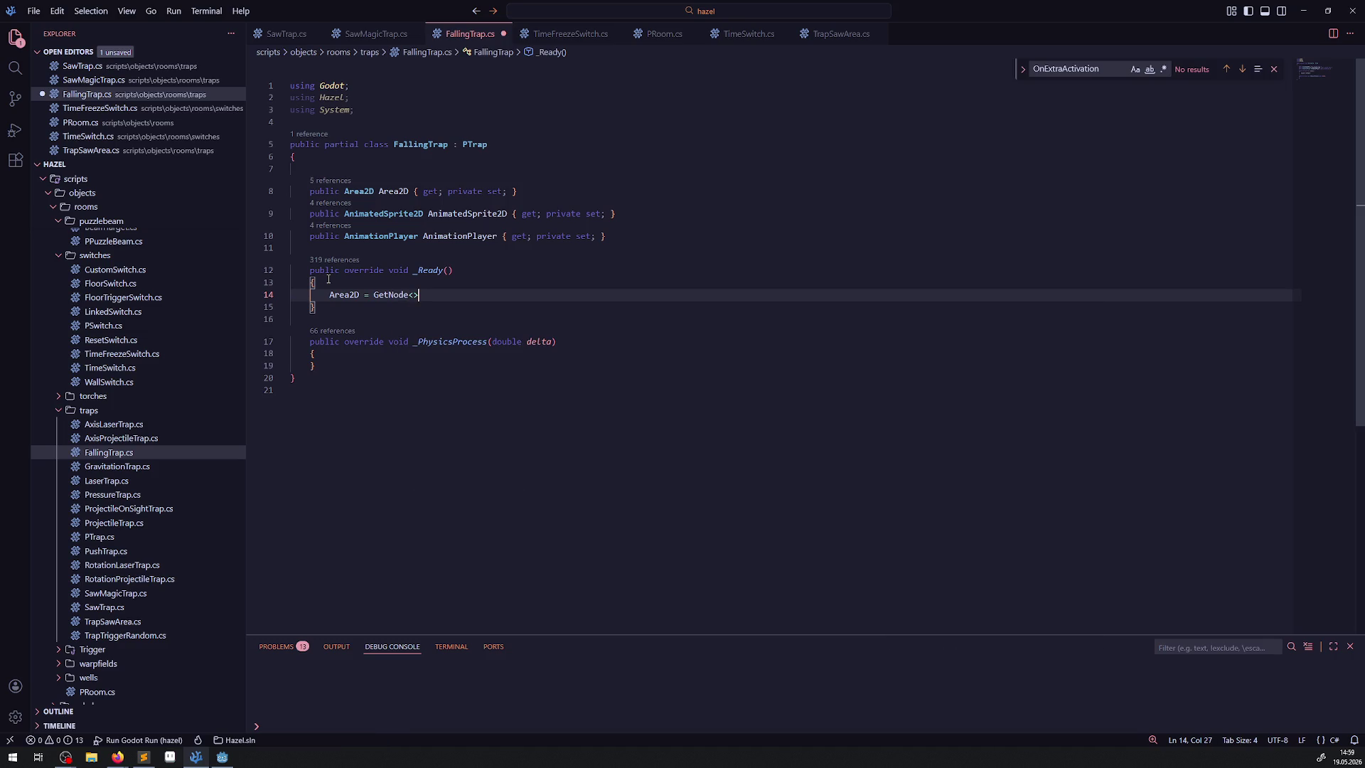
text(>();)
key(Left)
key(Left)
key(Left)
text(Area2D)
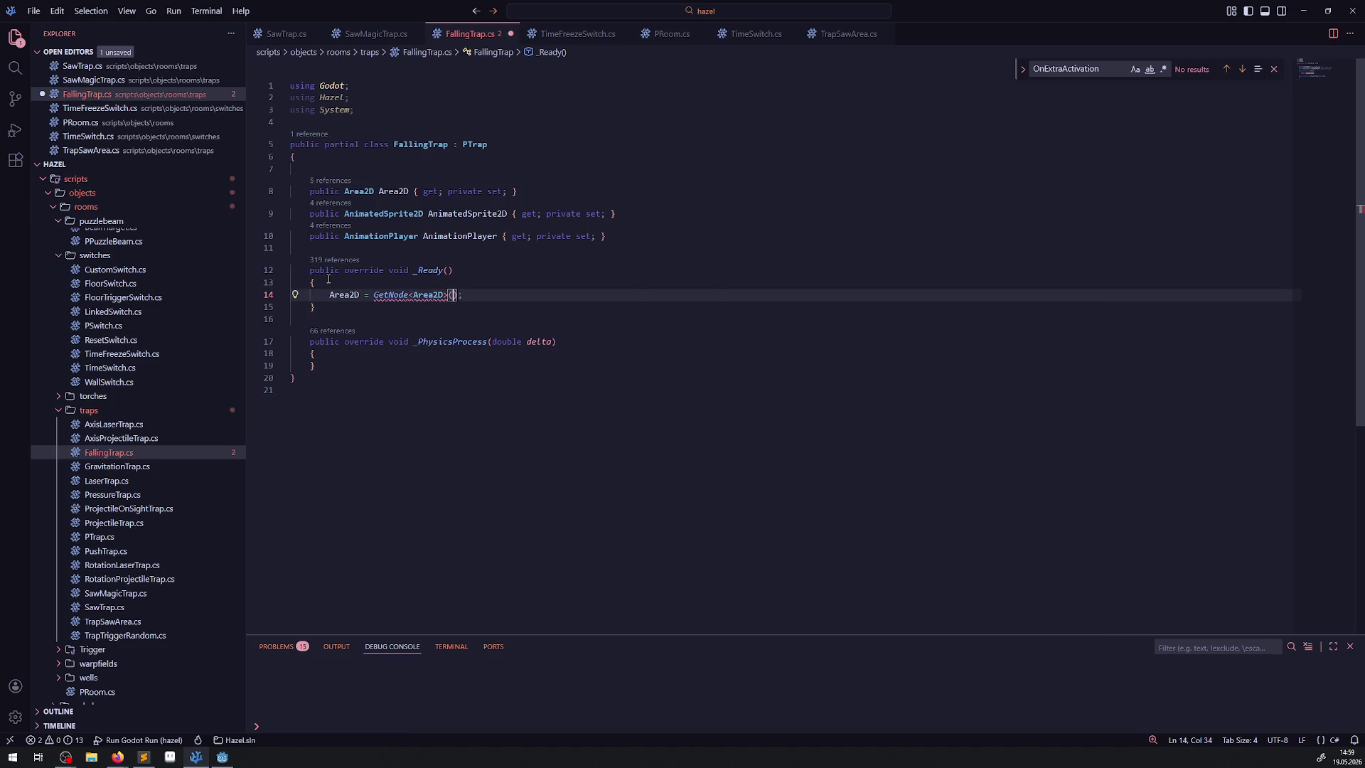
key(Right)
key(Right)
text("Area2D)
Duplicate that line twice and turn the first copy into AnimatedSprite2D = GetNode<AnimatedSprite2D>("AnimatedSprite2D")
key(shift+alt+Down)
key(shift+alt+Down)
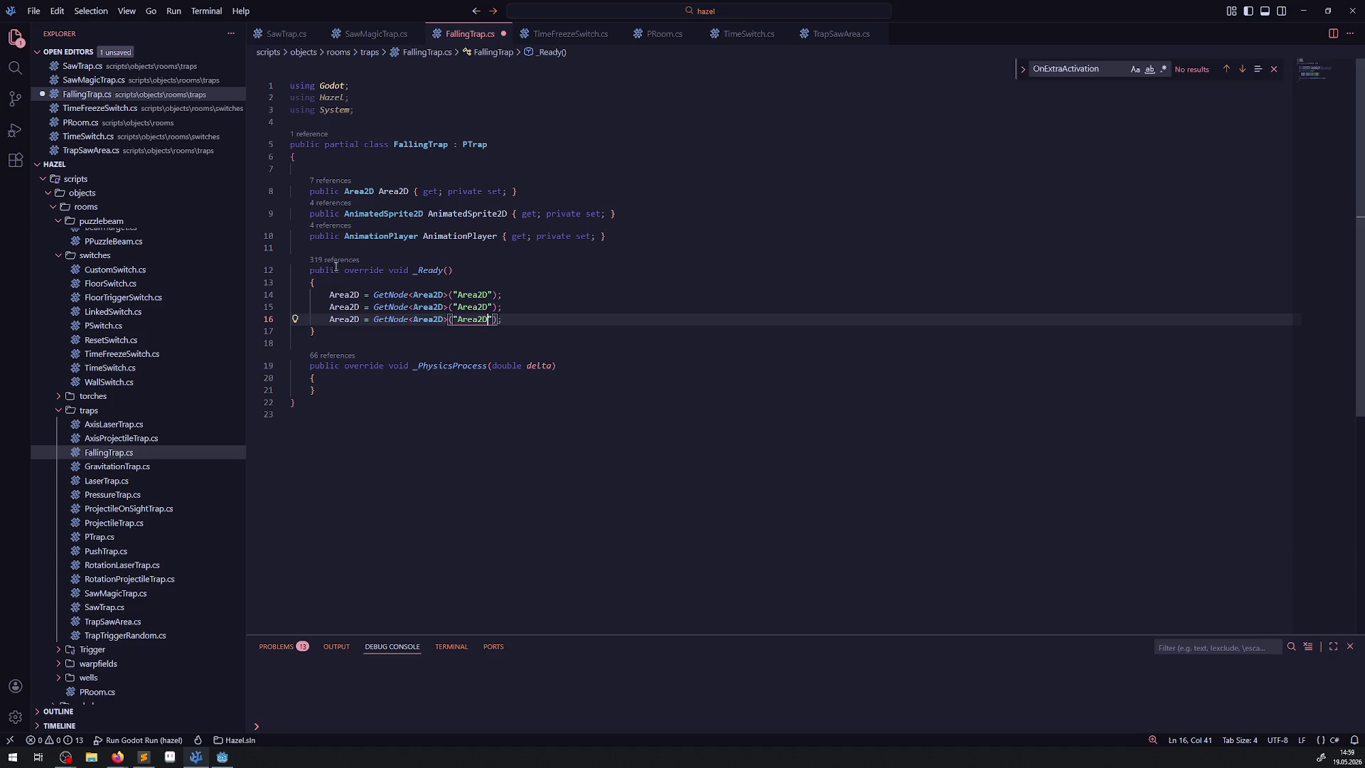
double_click(436, 213)
key(ctrl+c)
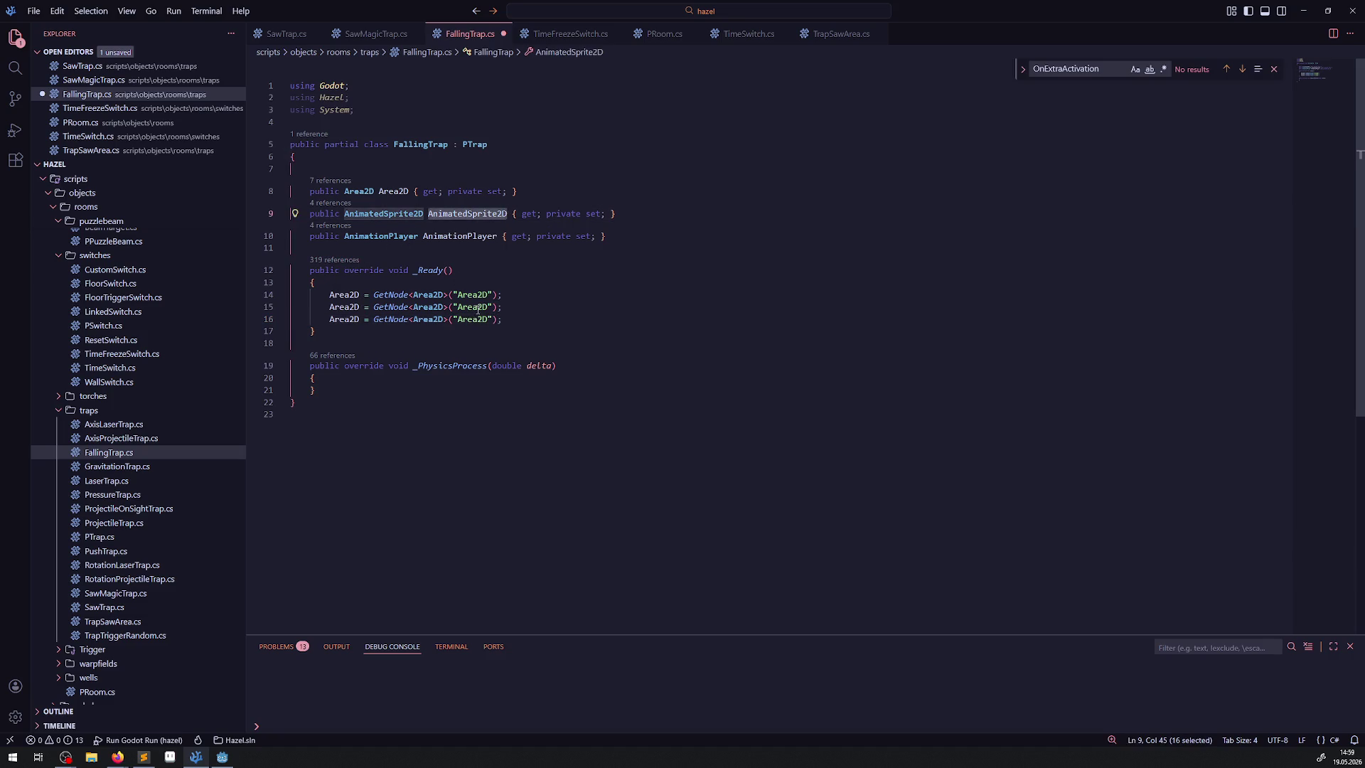
double_click(473, 306)
key(ctrl+v)
click(434, 307)
double_click(427, 307)
key(ctrl+v)
double_click(344, 307)
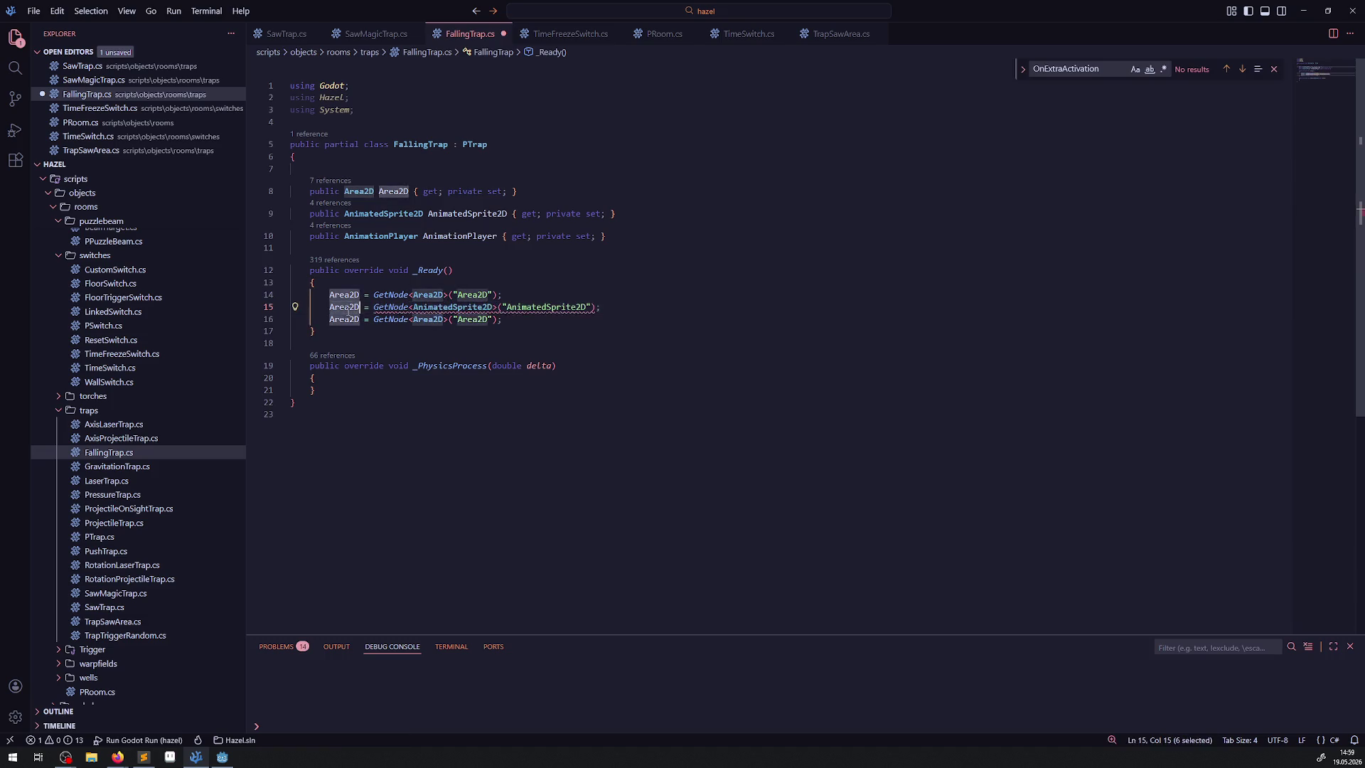
key(ctrl+v)
Turn the second copy into AnimationPlayer = GetNode<AnimationPlayer>("AnimationPlayer") and save FallingTrap.cs
double_click(449, 237)
key(ctrl+c)
double_click(344, 319)
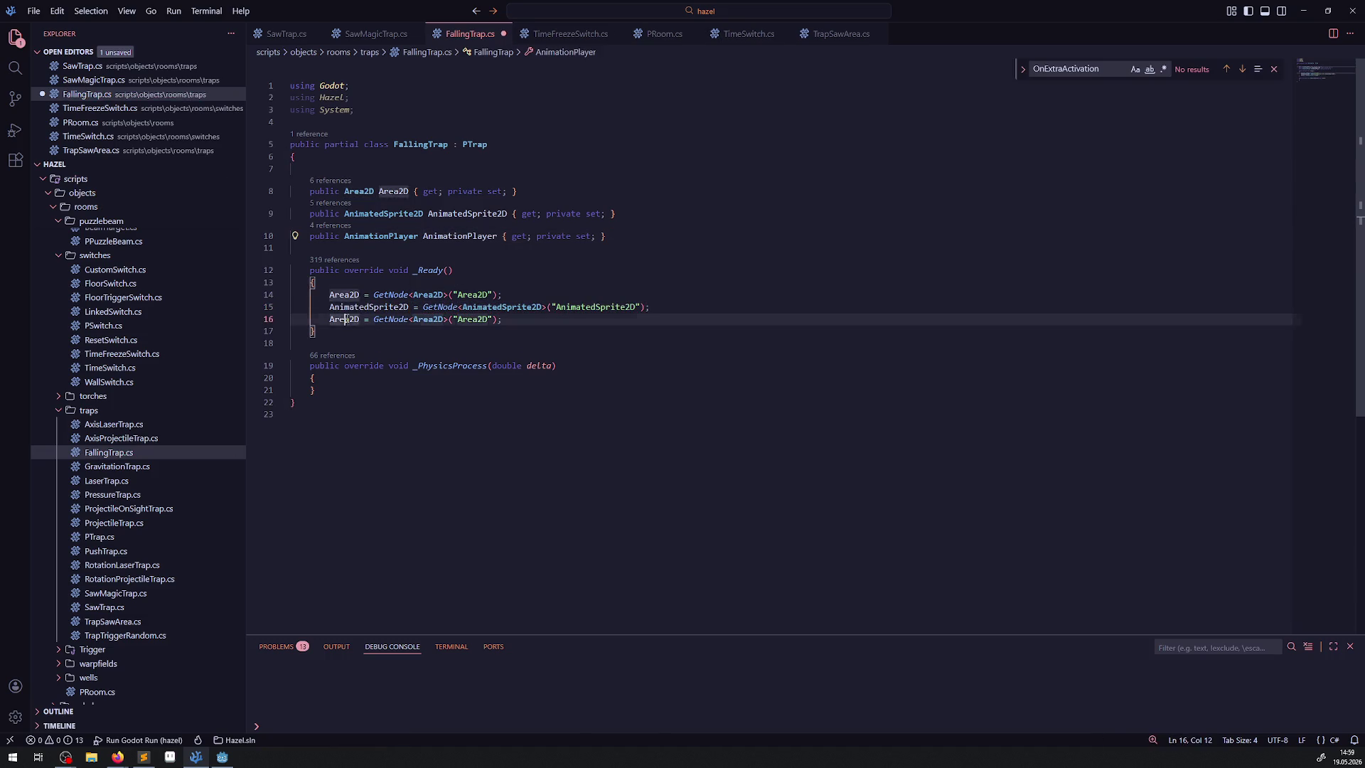
key(ctrl+v)
double_click(472, 319)
key(ctrl+v)
double_click(561, 319)
key(ctrl+v)
key(ctrl+s)
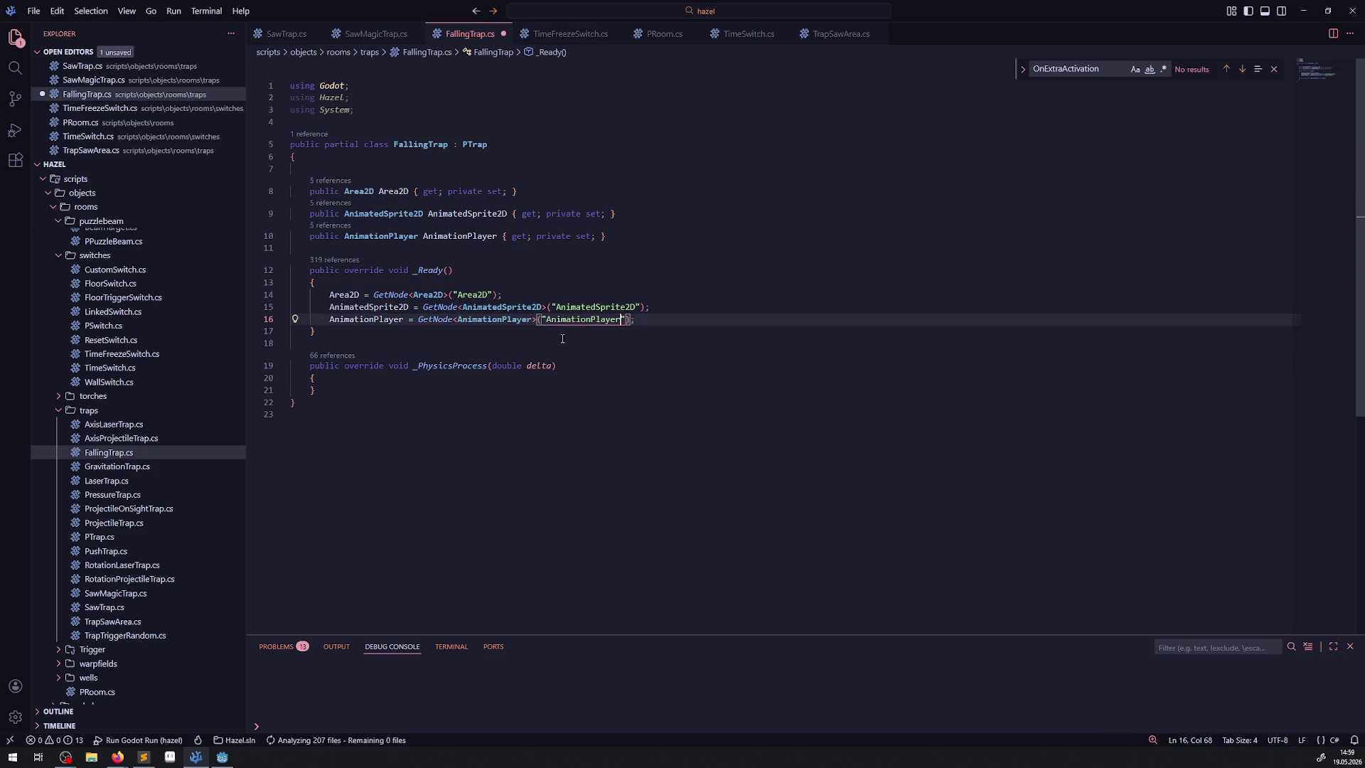
key(Down)
key(Down)
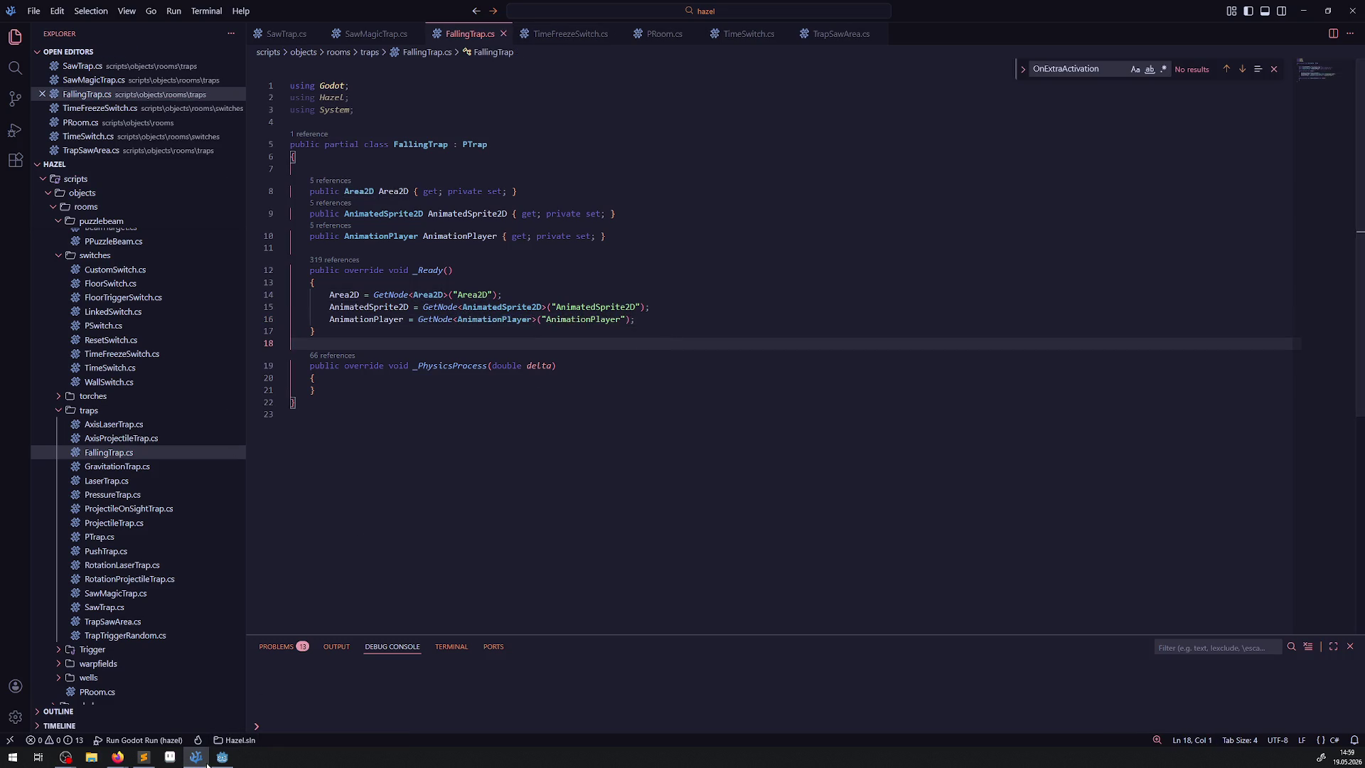
mouse_move(206, 762)
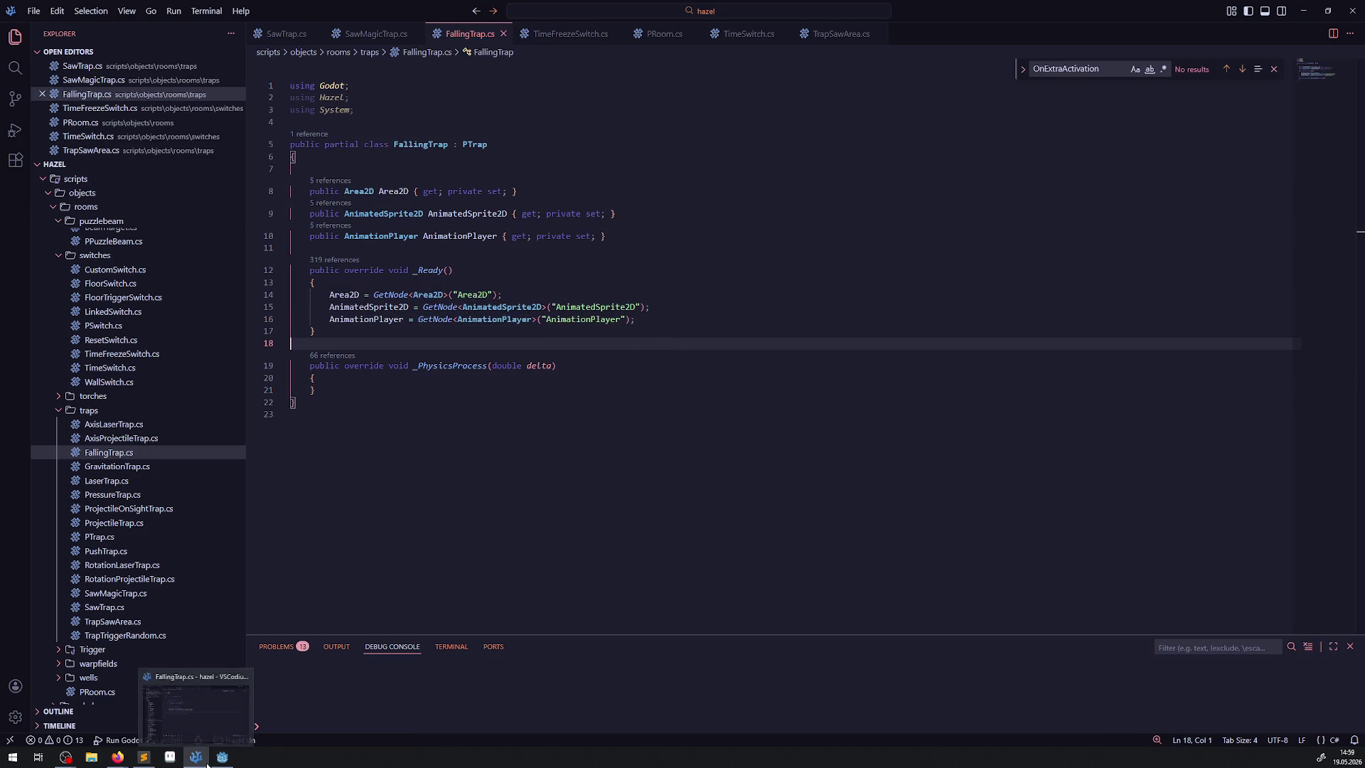
click(675, 481)
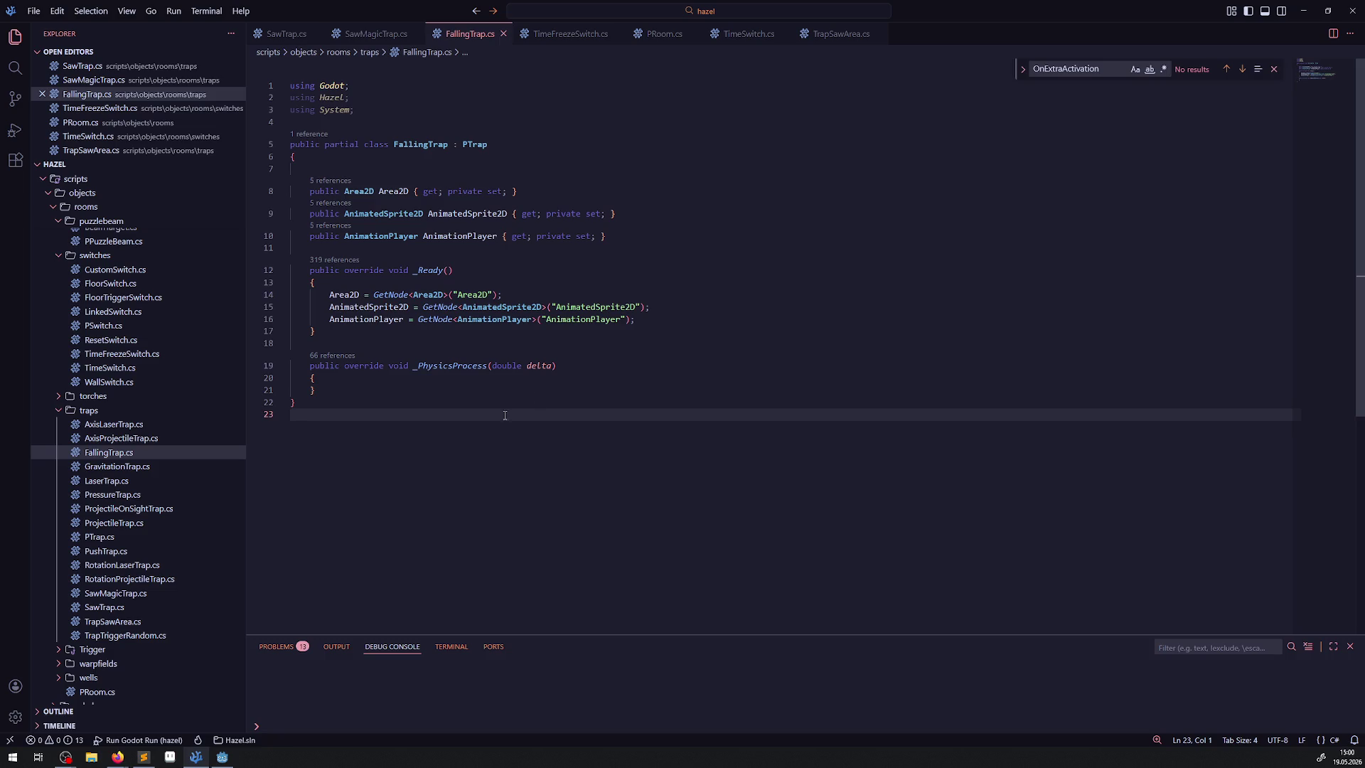
Go to the Godot FallingTrap scene and its empty AnimationPlayer Animation editor
click(223, 756)
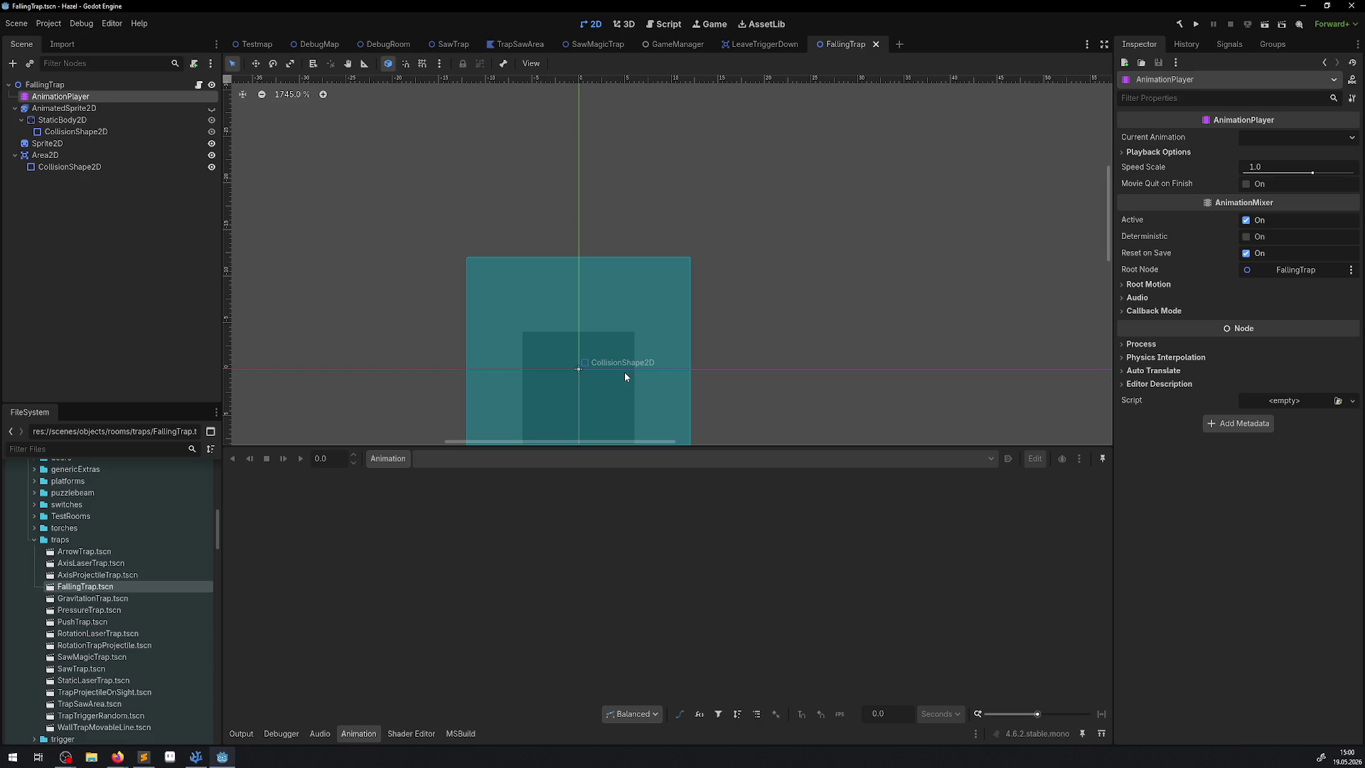
Look over the DebugMap and DebugRoom scenes, then return to FallingTrap.cs
click(317, 45)
click(388, 44)
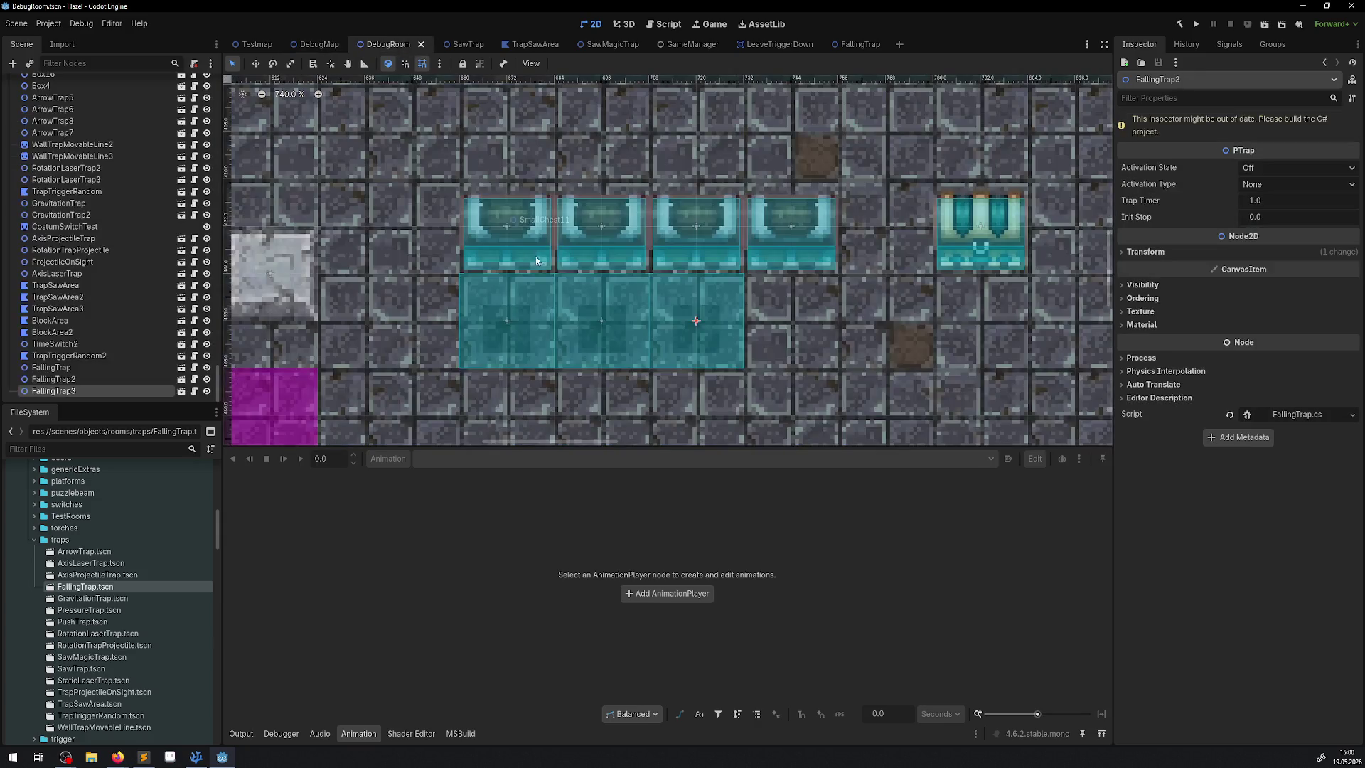
scroll(570, 297, down, 1)
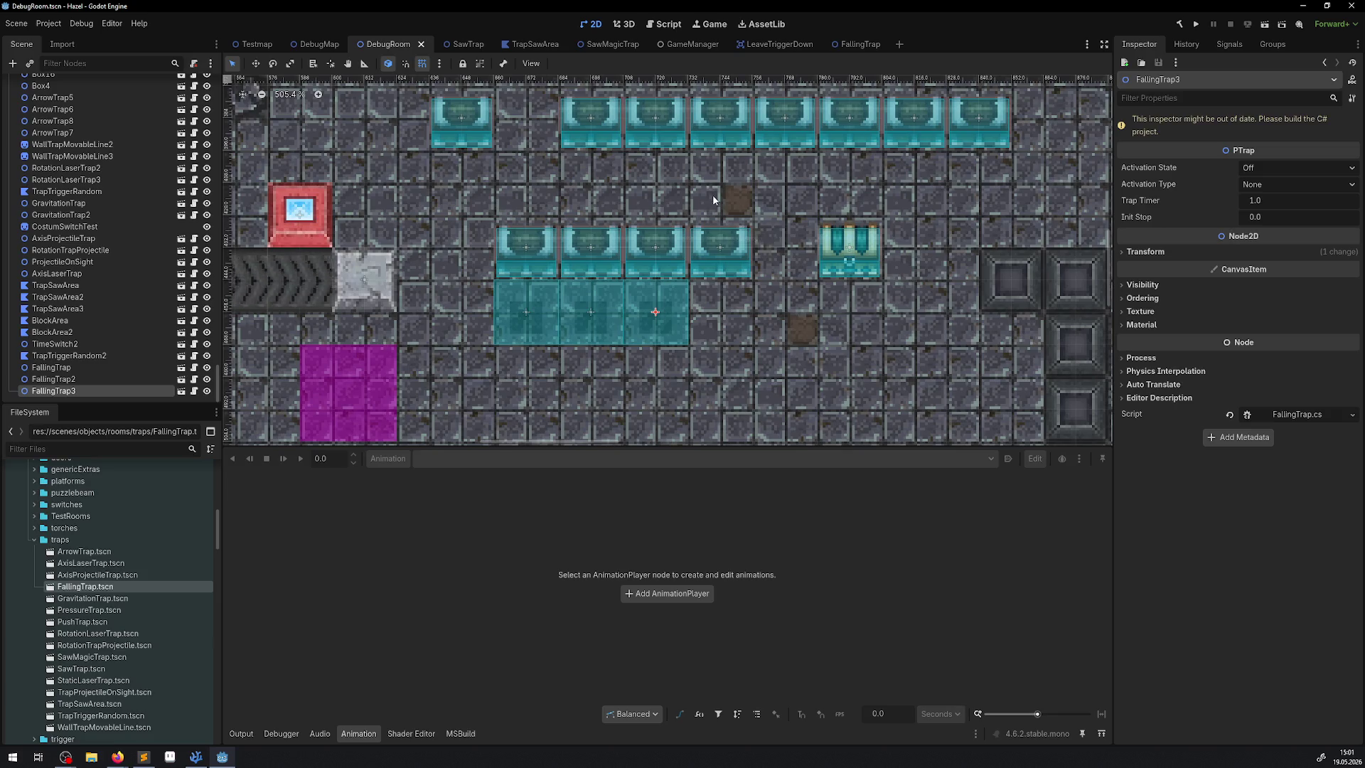
click(856, 44)
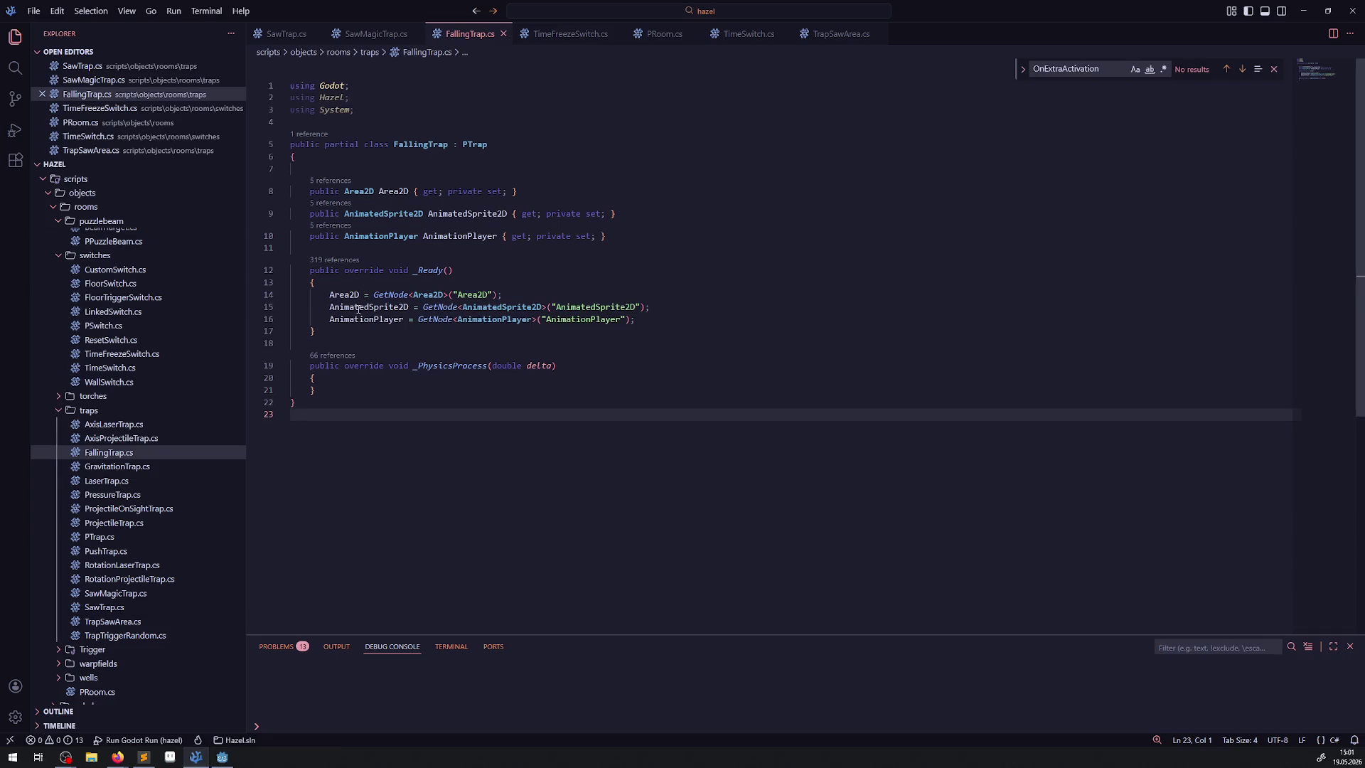
Add blank lines in FallingTrap's _Ready and select SawTrap.cs's BodyEntered subscription line
double_click(350, 294)
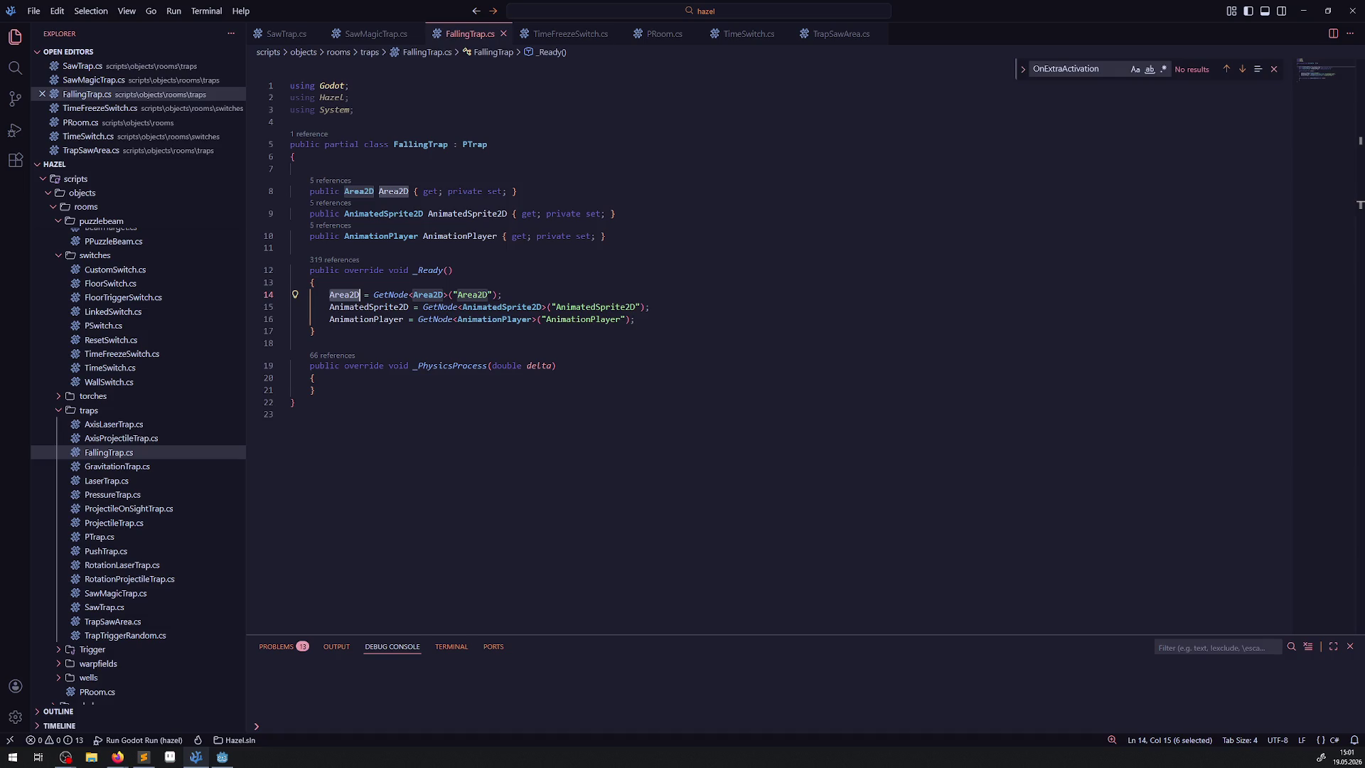
key(alt+Tab)
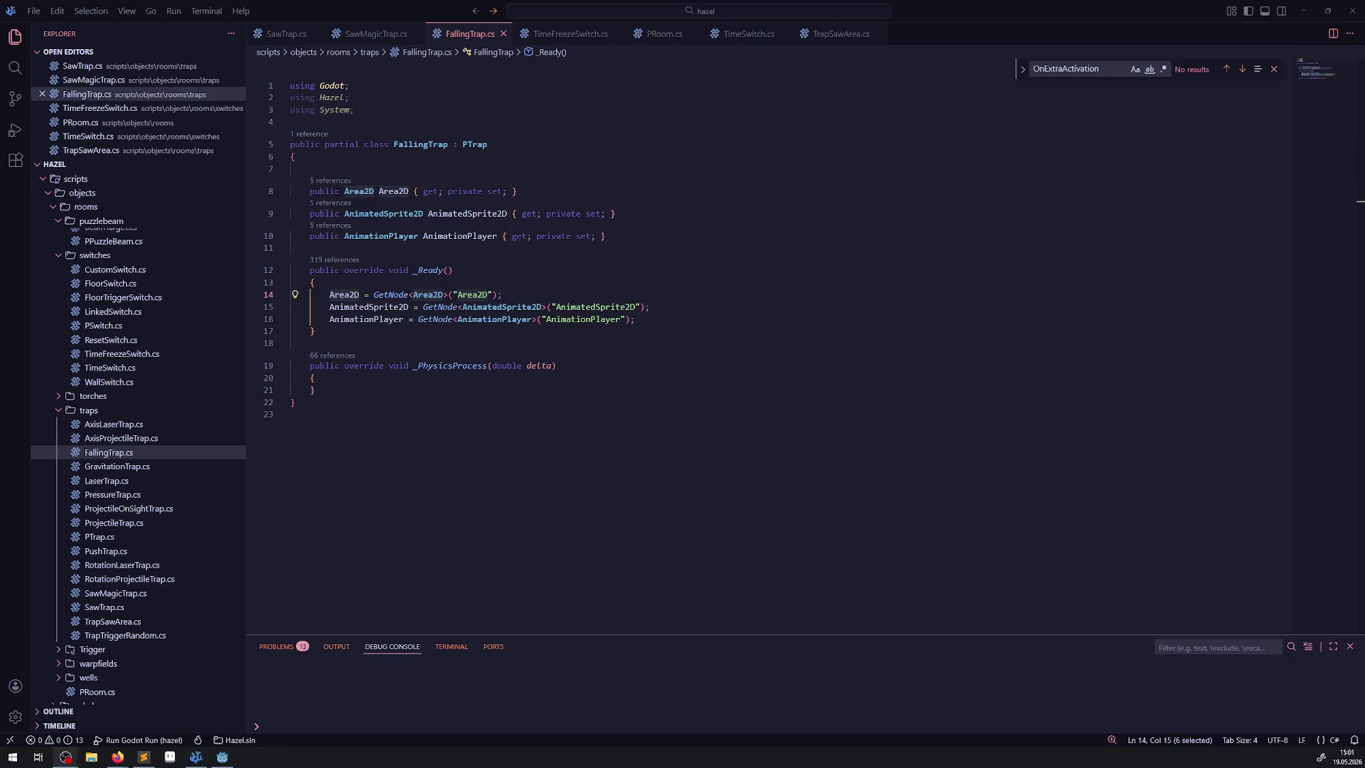
click(664, 321)
key(Return)
key(Return)
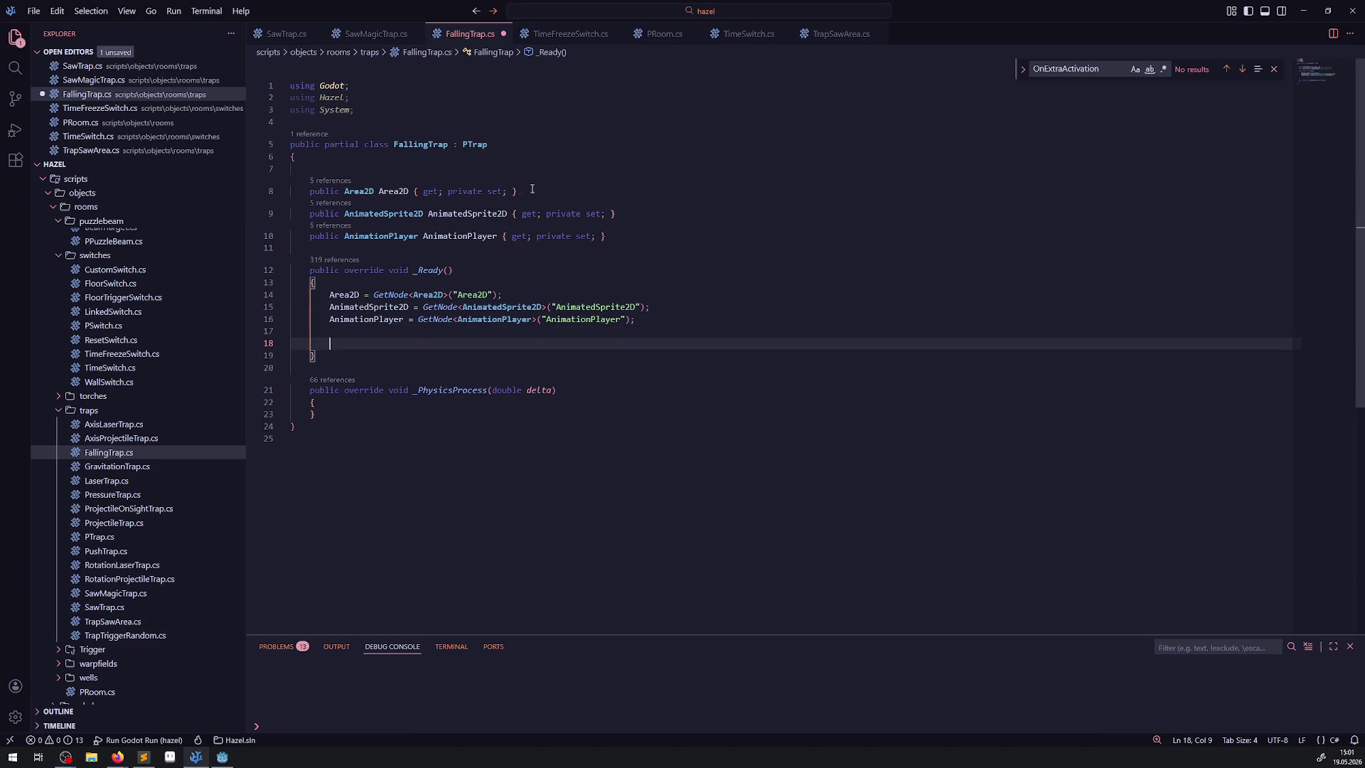
click(283, 34)
key(ctrl+a)
scroll(413, 340, up, 10)
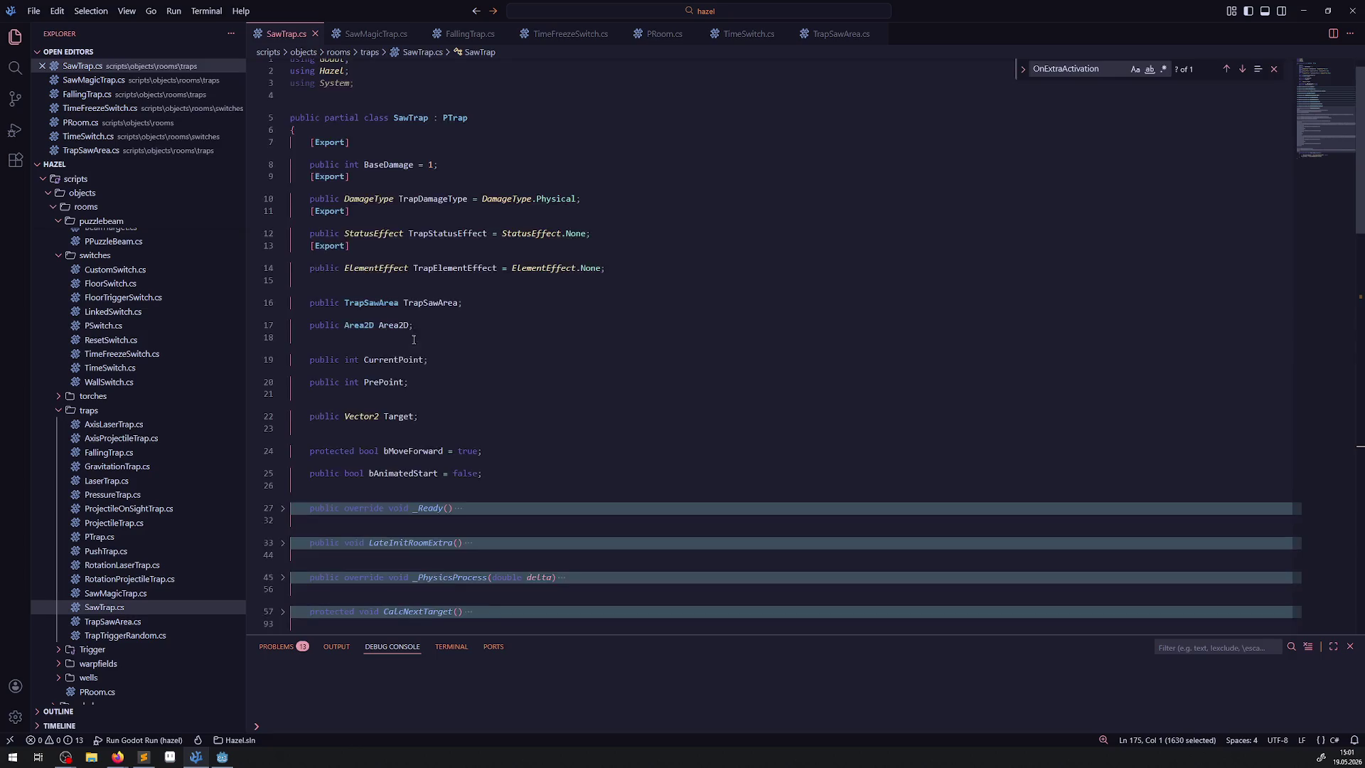
scroll(414, 340, down, 5)
click(518, 212)
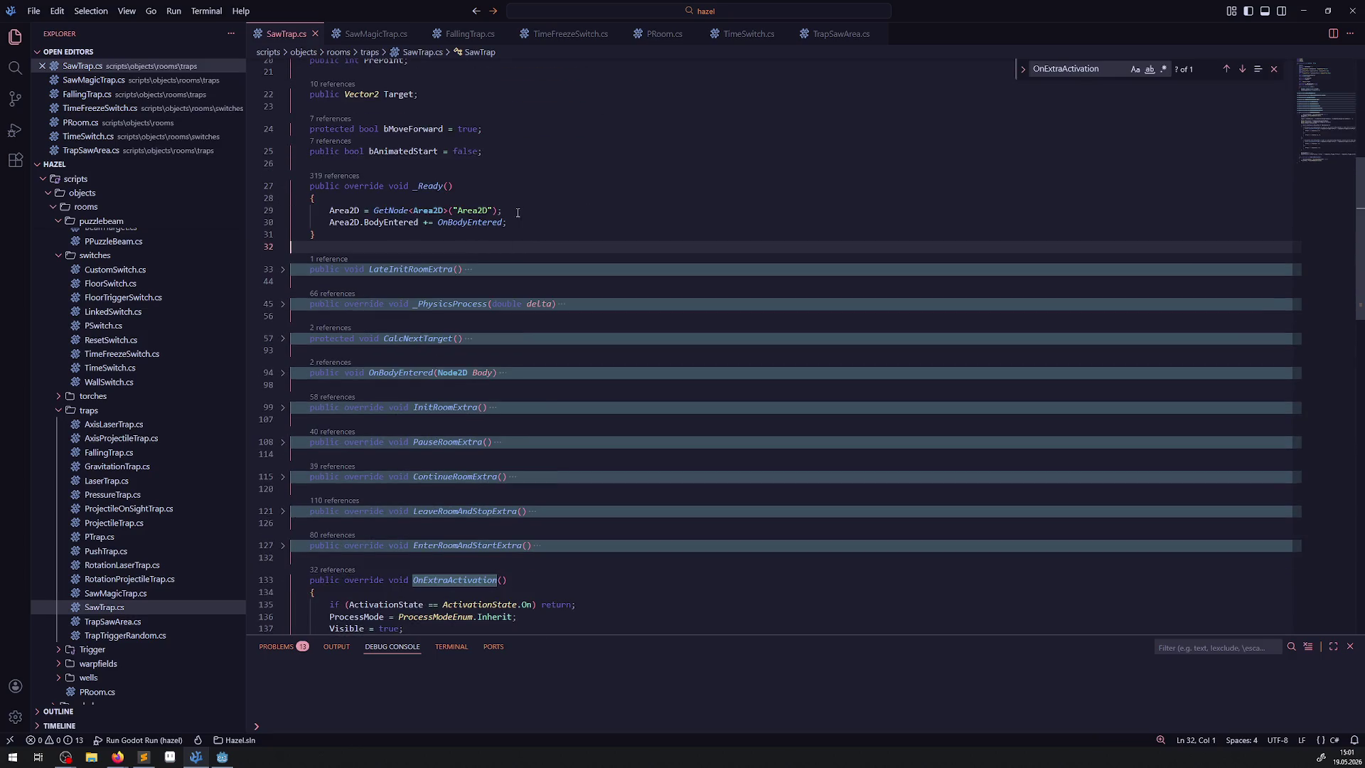
drag(509, 222, 310, 222)
key(ctrl+c)
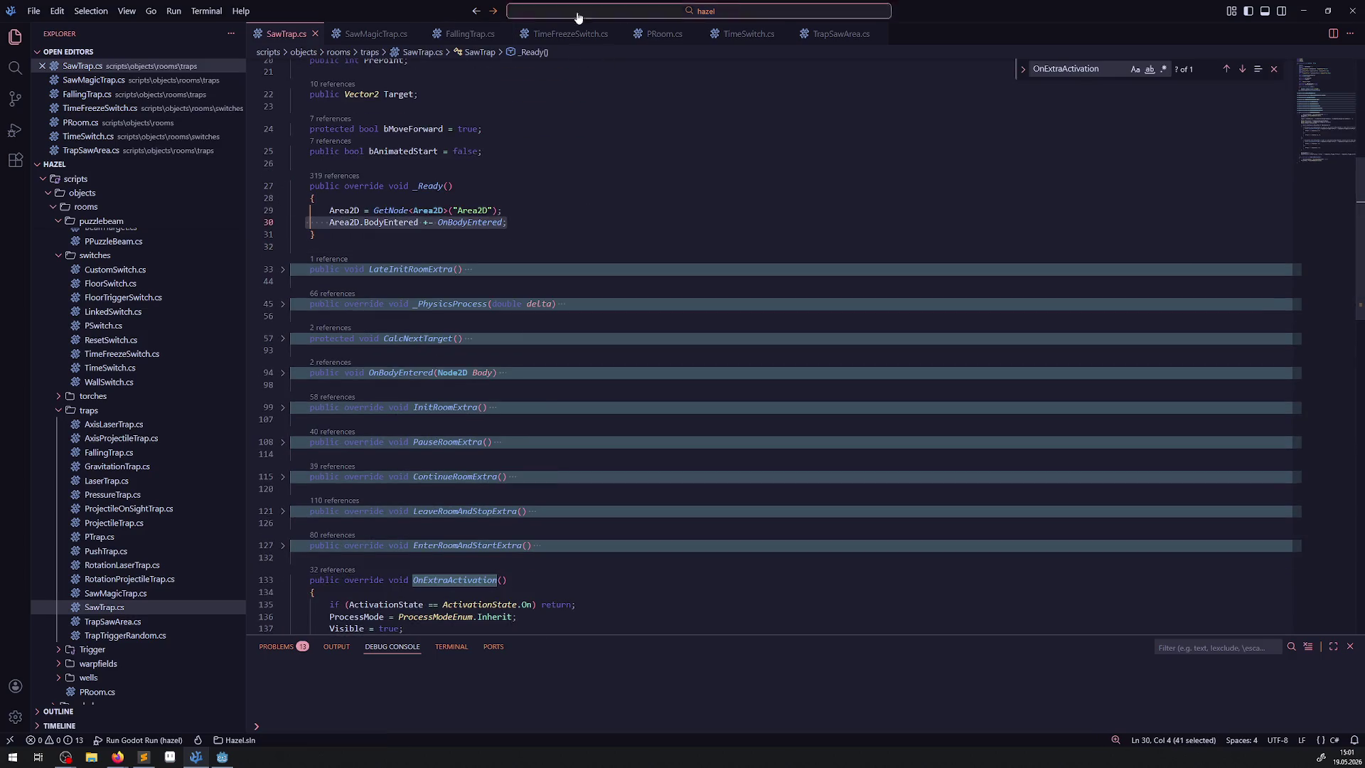
Close the TrapSawArea, TimeSwitch, PRoom, TimeFreezeSwitch and SawMagicTrap tabs; paste BodyEntered into FallingTrap's _Ready
click(841, 34)
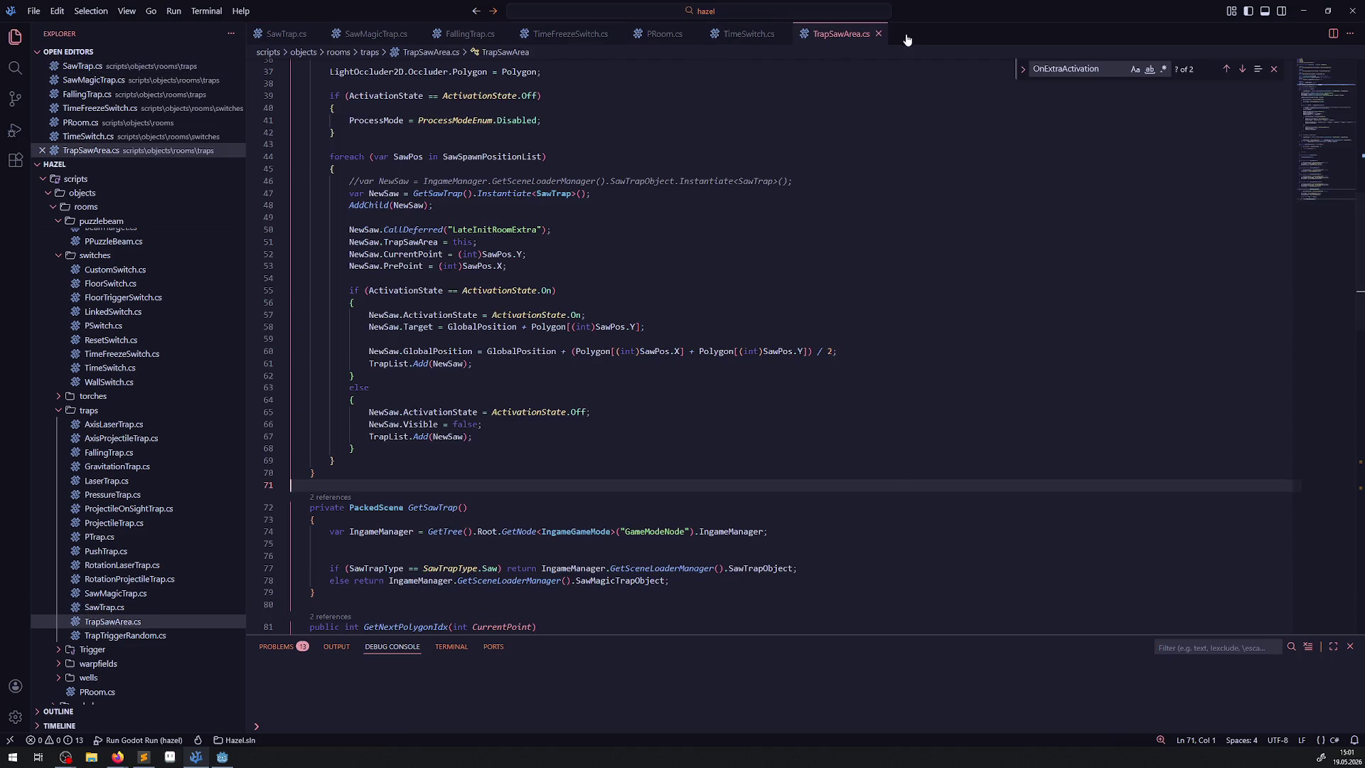
click(878, 34)
click(783, 34)
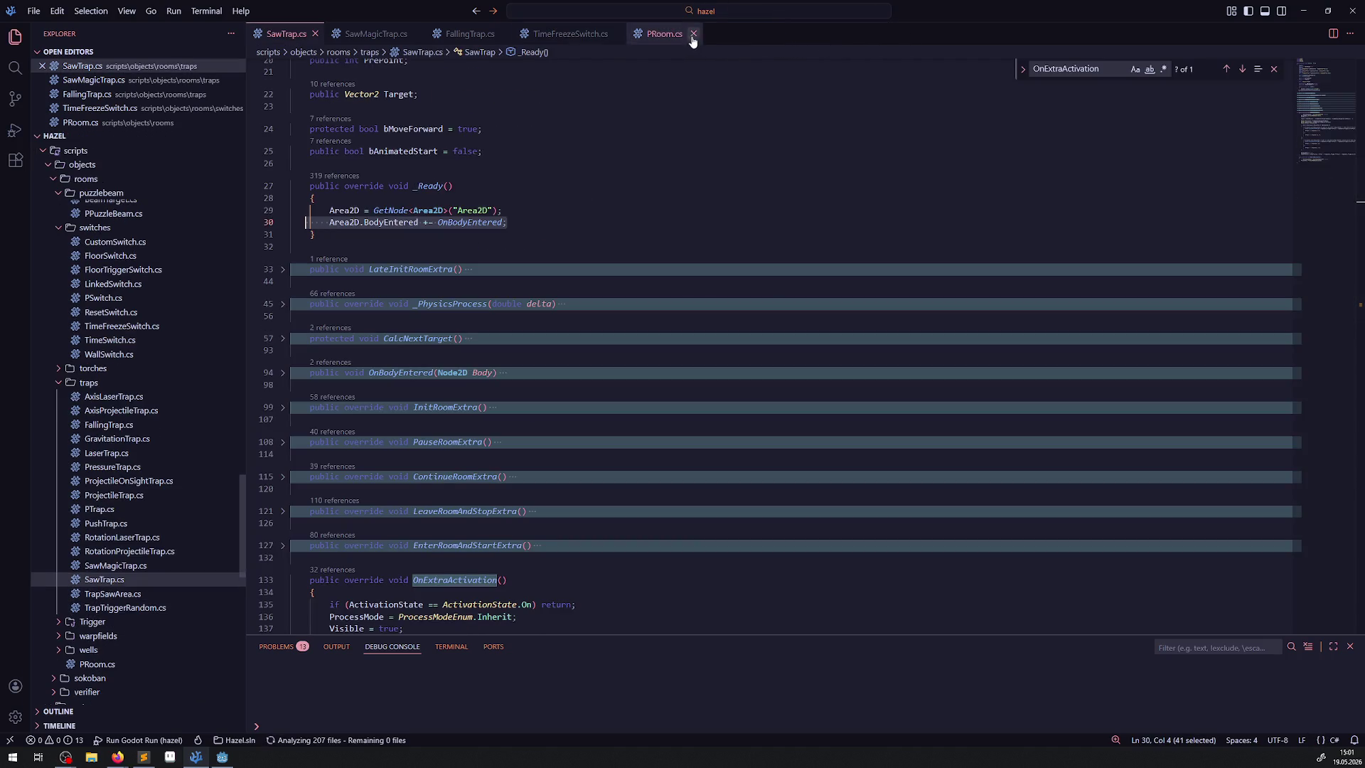
click(693, 35)
click(616, 34)
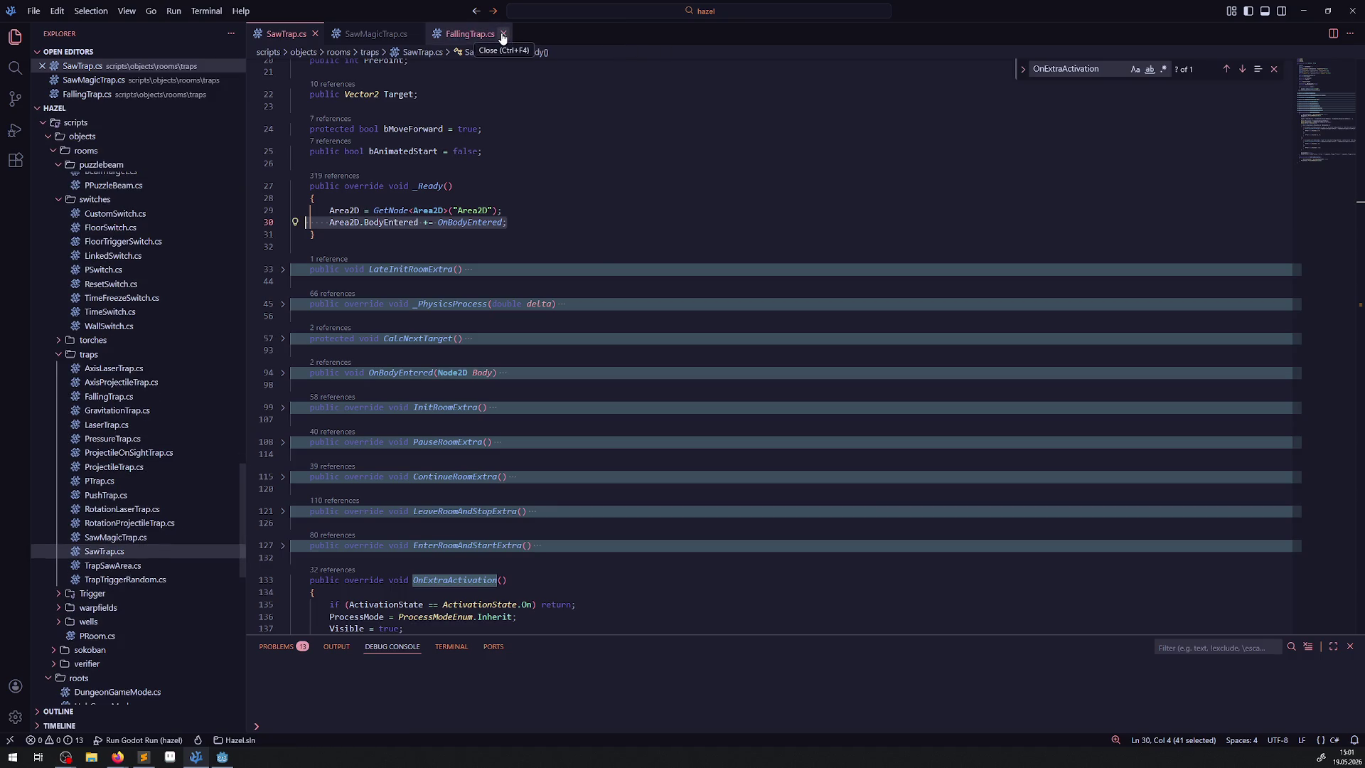
click(410, 34)
click(369, 34)
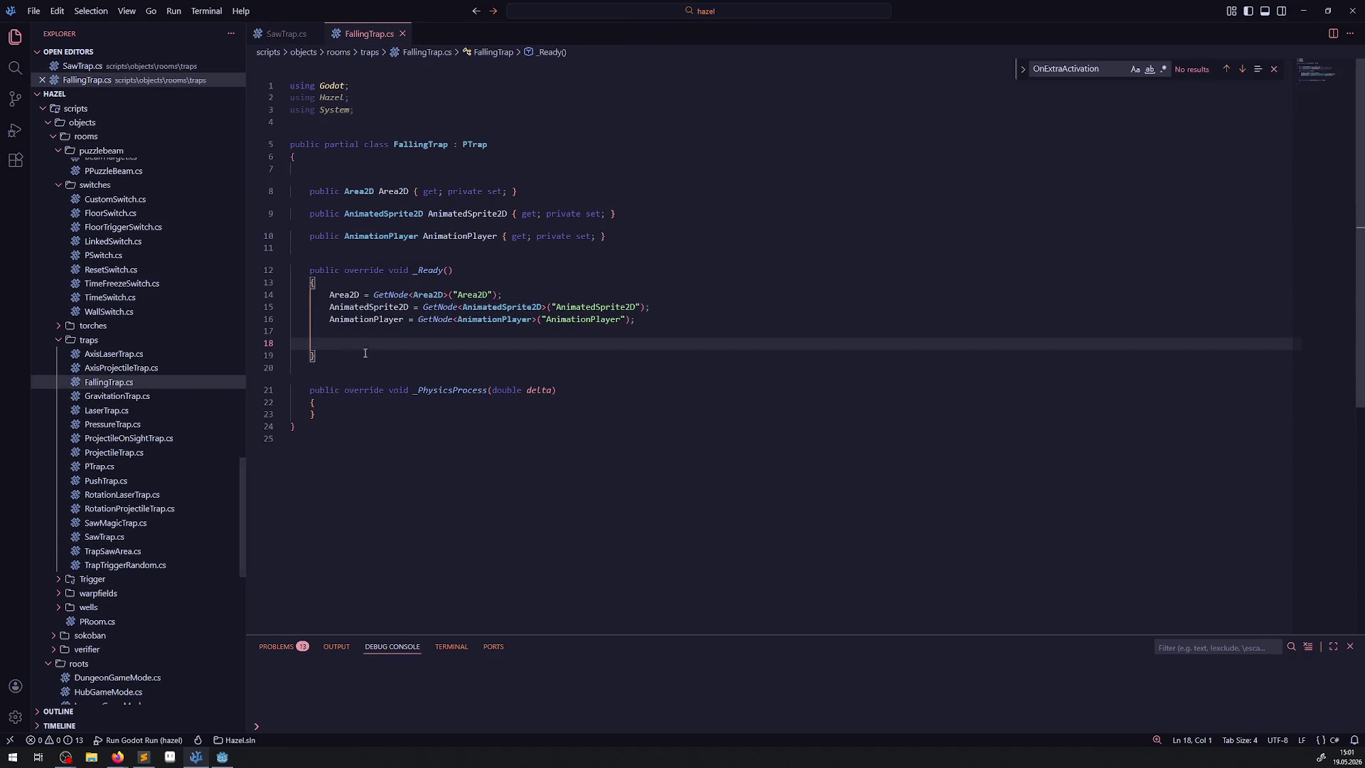
key(ctrl+v)
Copy SawTrap's OnBodyEntered method into FallingTrap.cs and comment out its damage line
click(287, 33)
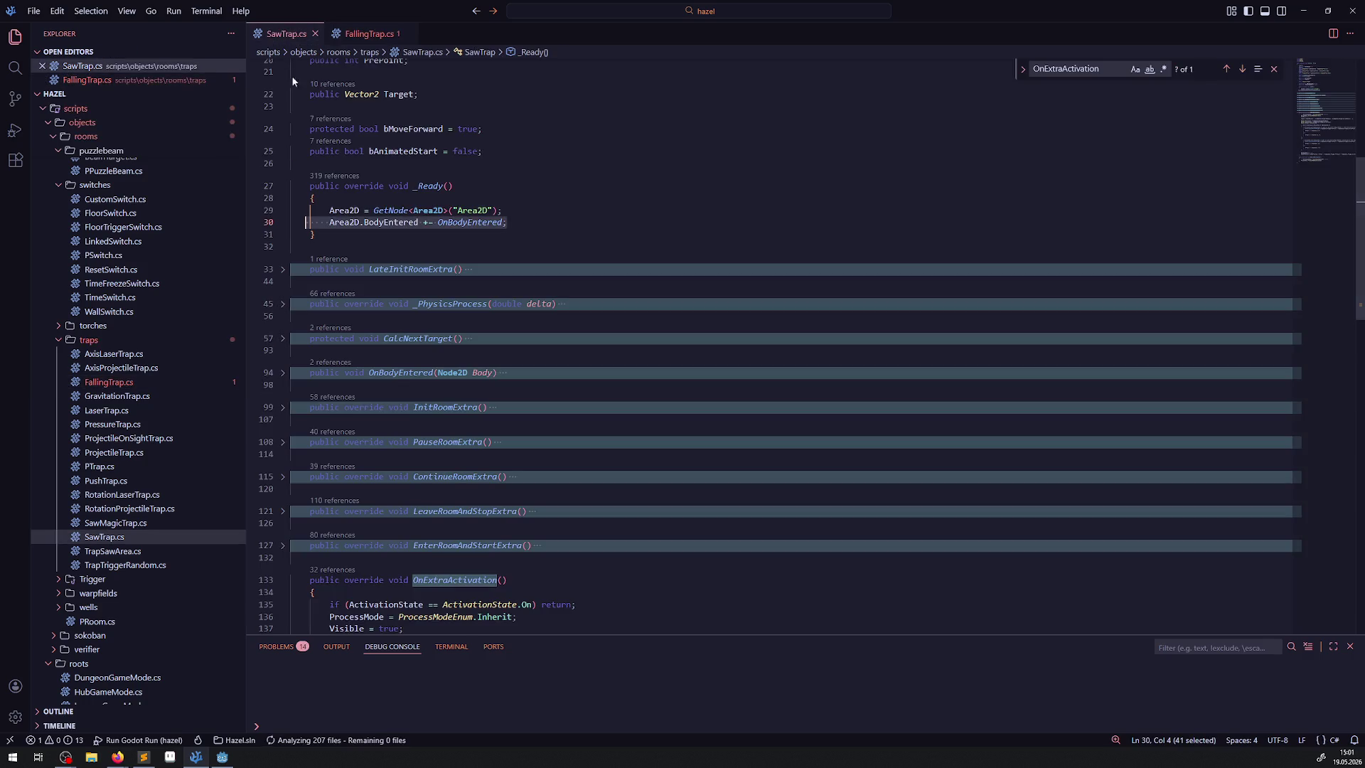
click(282, 372)
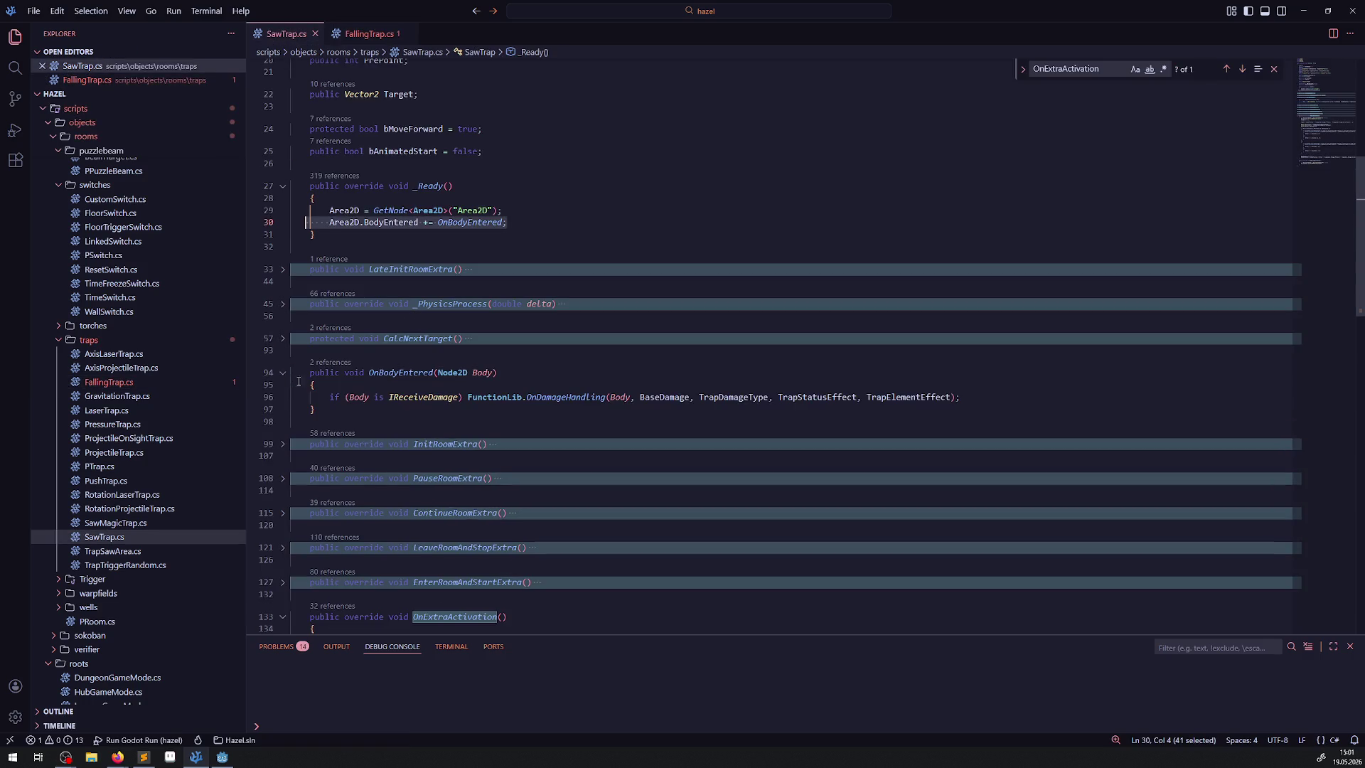
click(288, 376)
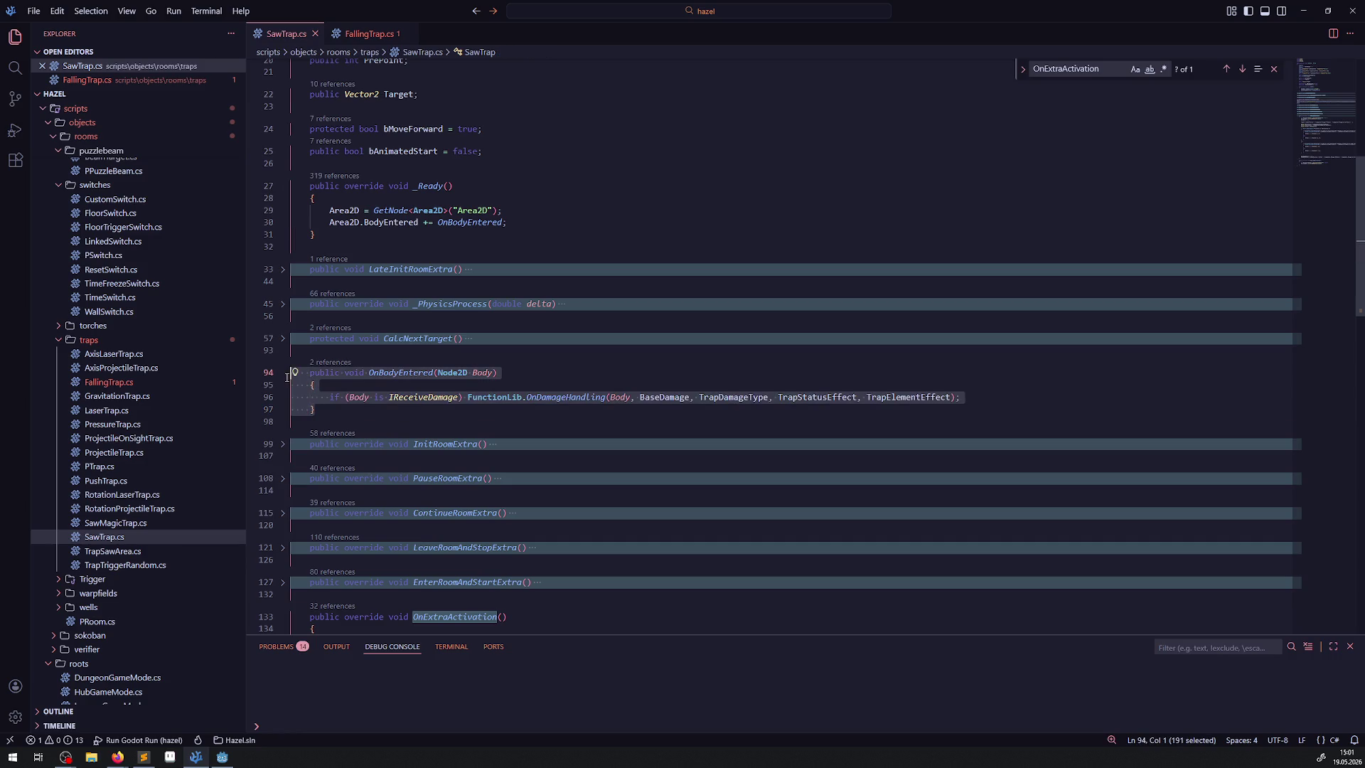
click(368, 33)
click(345, 363)
text(public void OnBodyEntered(Node2D Body)     {         if (Body is IReceiveDamage) FunctionLib.OnDamageHandling(Body, BaseDamage, TrapDamageType, TrapStatusEffect, TrapElementEffect);     })
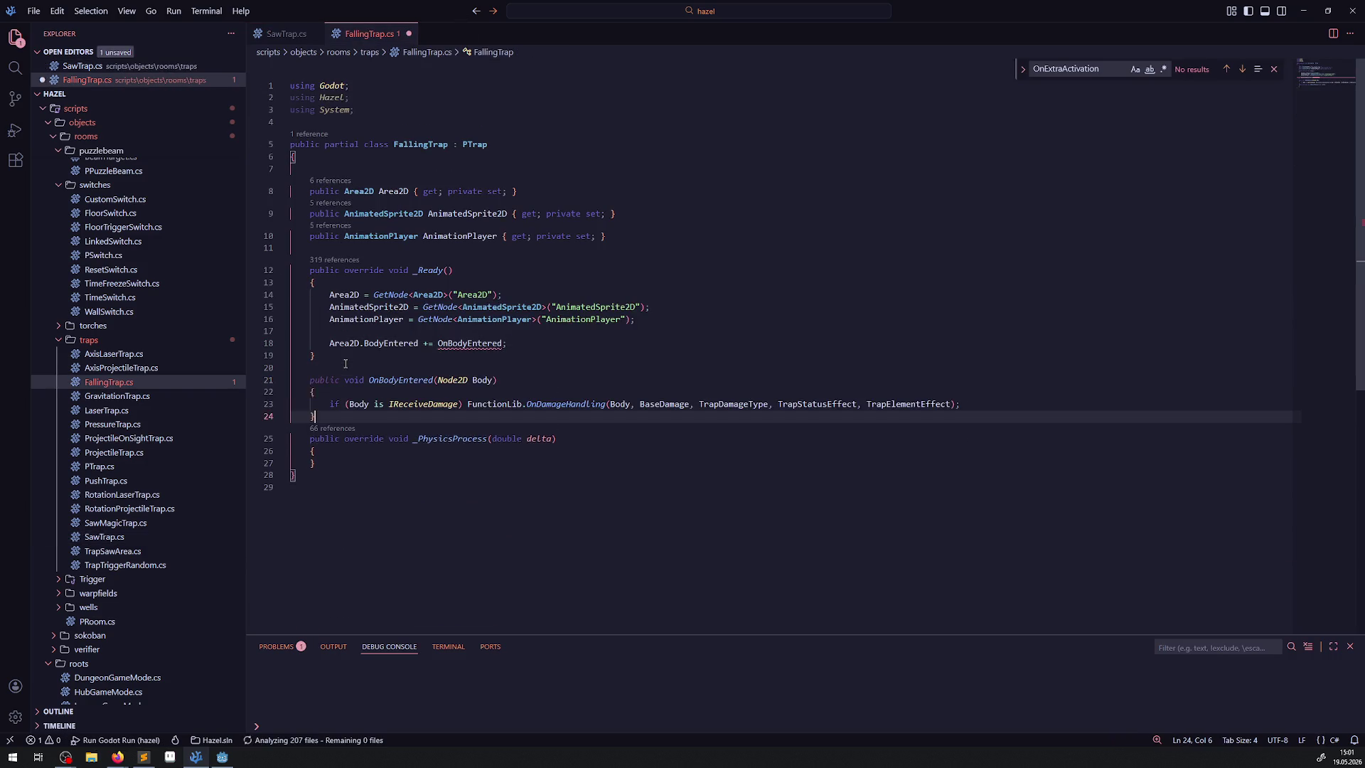
click(328, 411)
key(ctrl+slash)
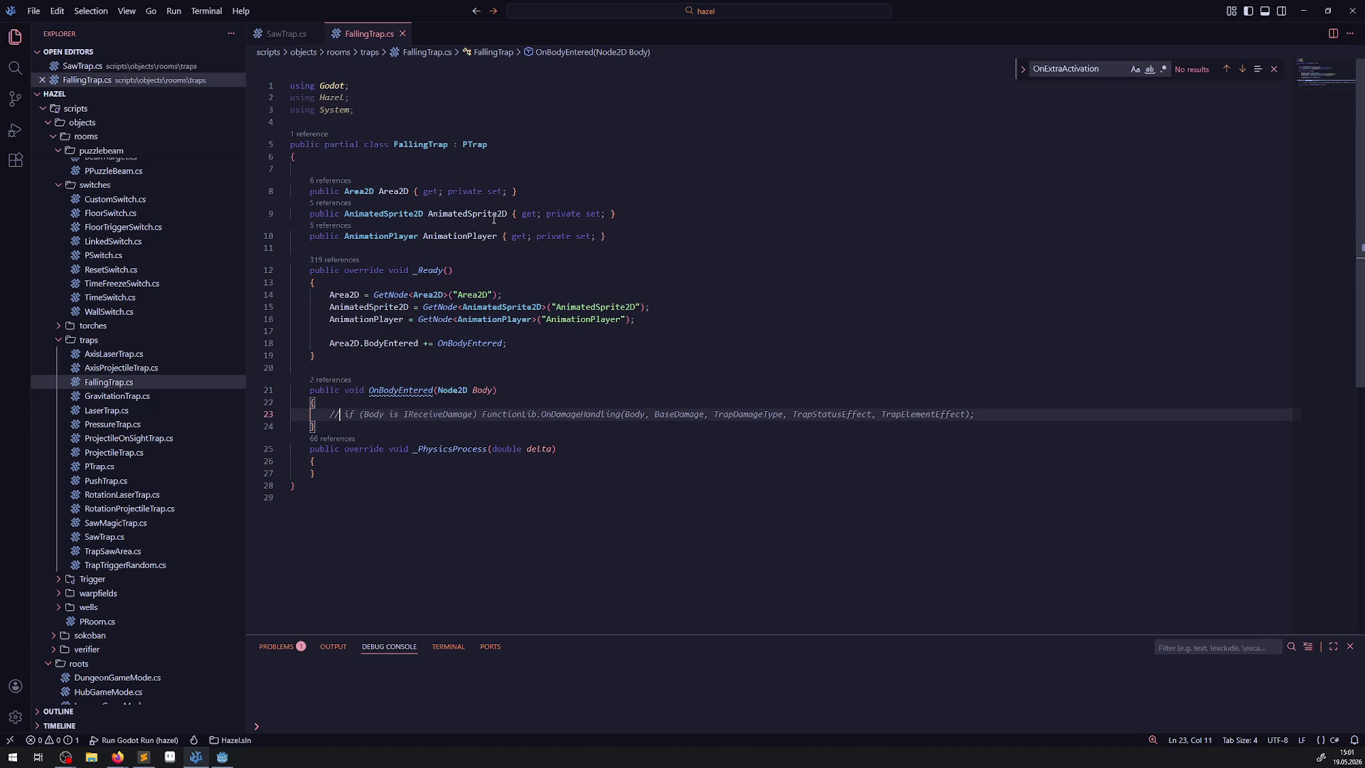
mouse_move(485, 241)
click(221, 757)
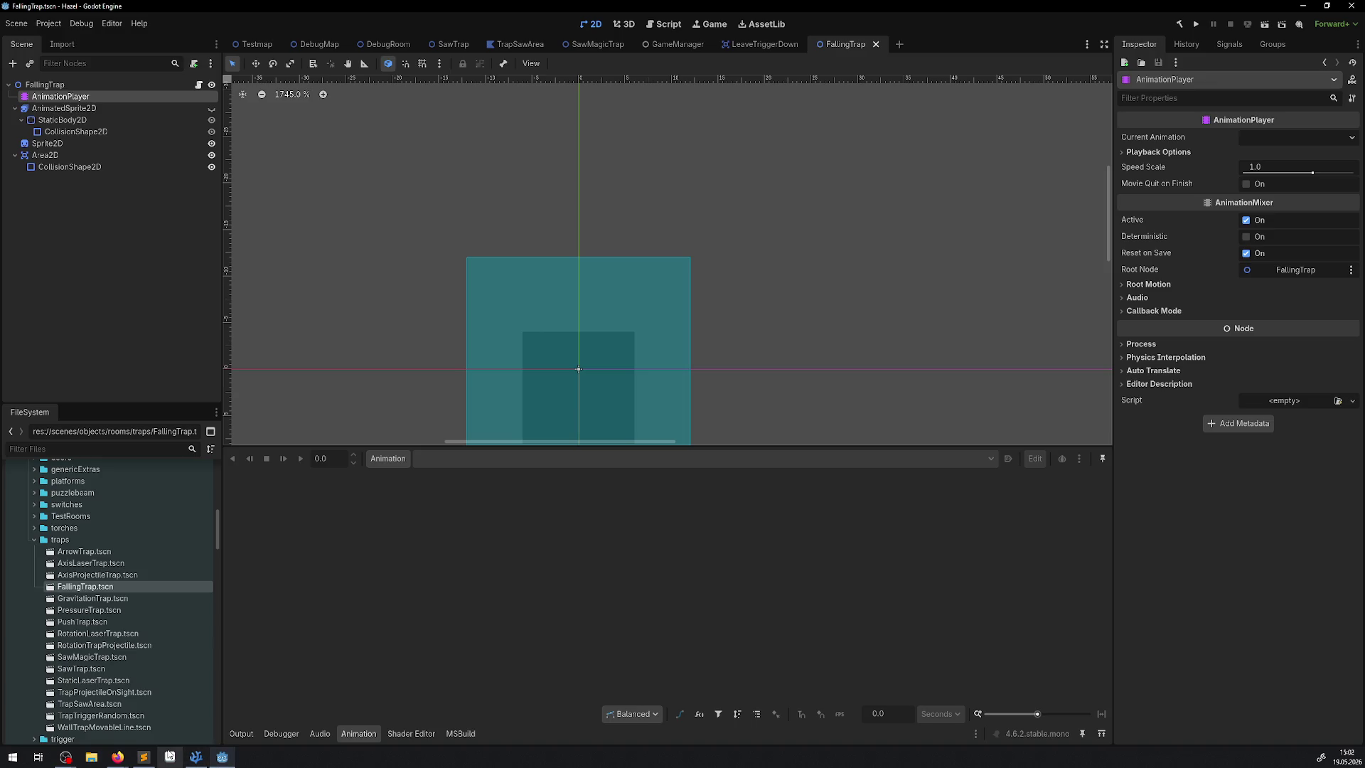
Return from Godot to FallingTrap.cs in VS Code
click(196, 756)
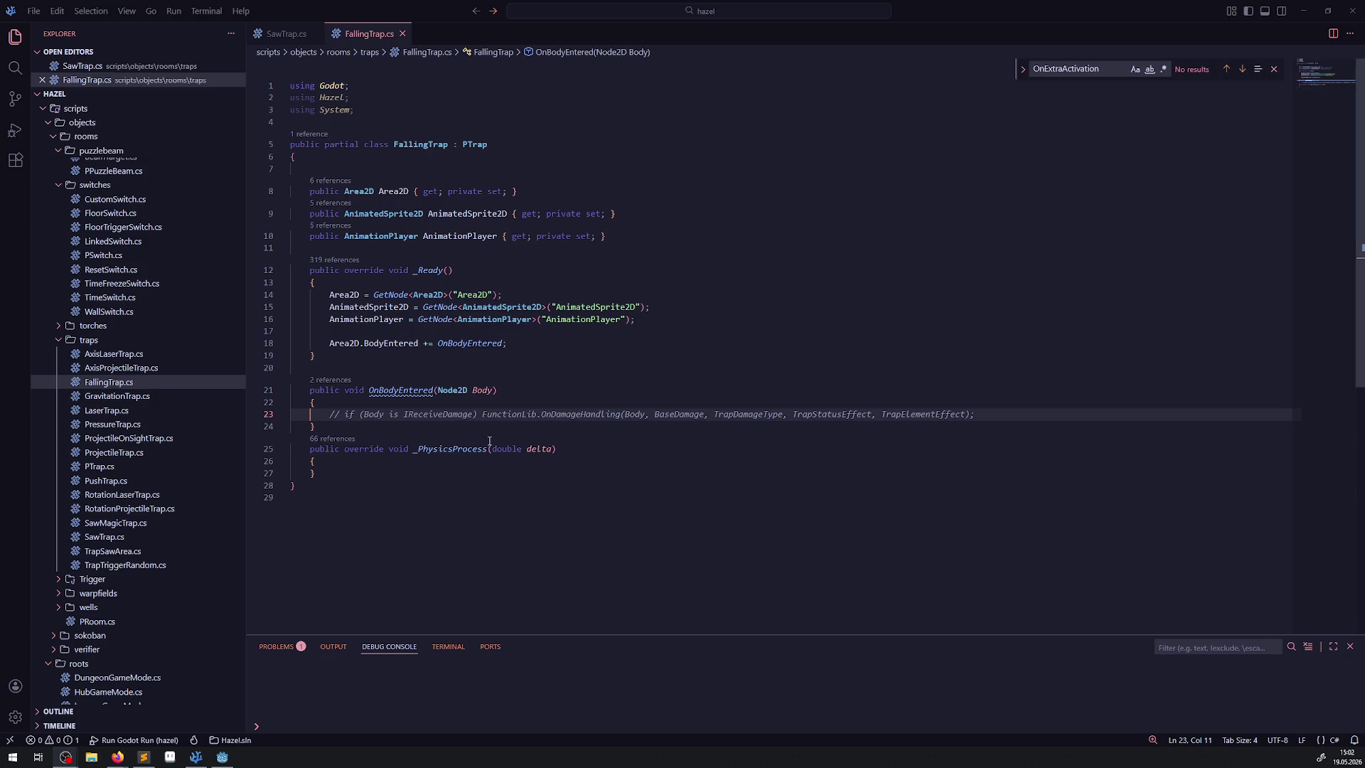
click(478, 463)
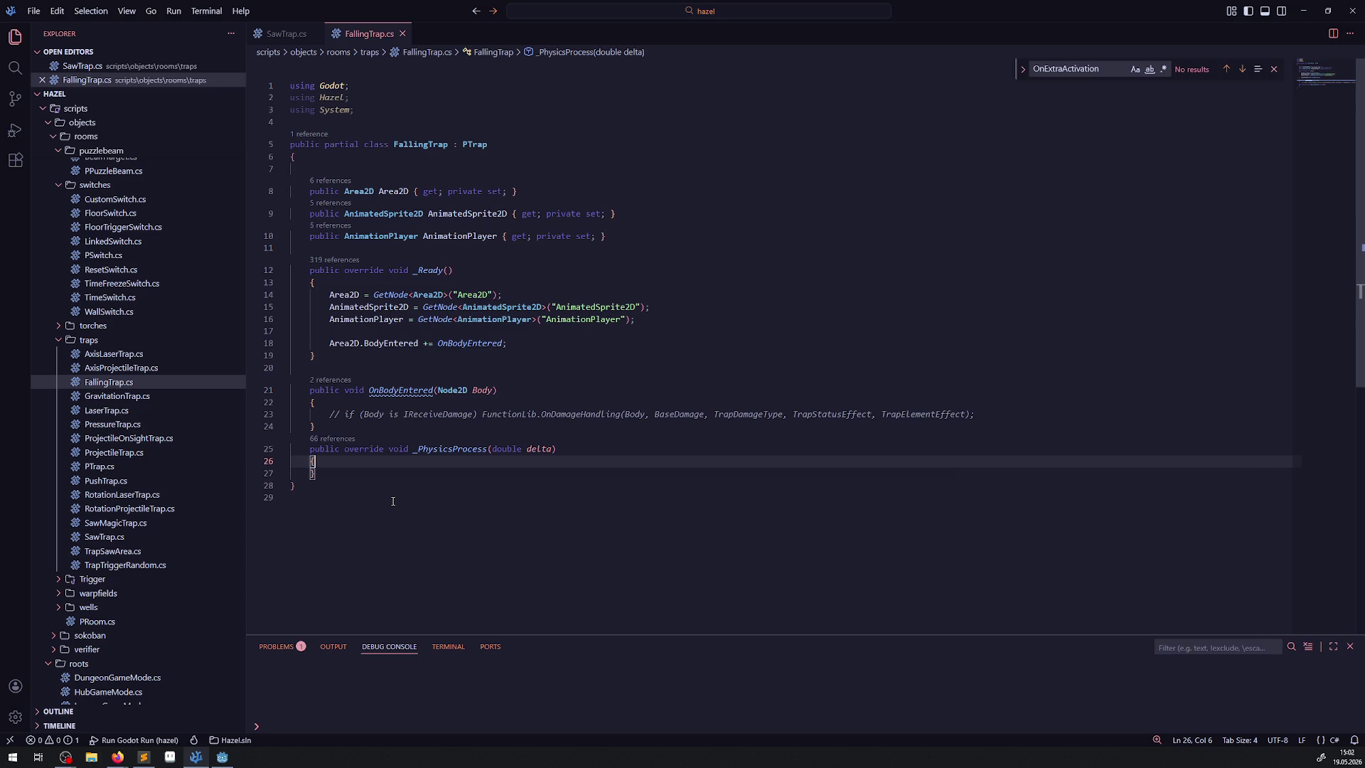
key(alt+Tab)
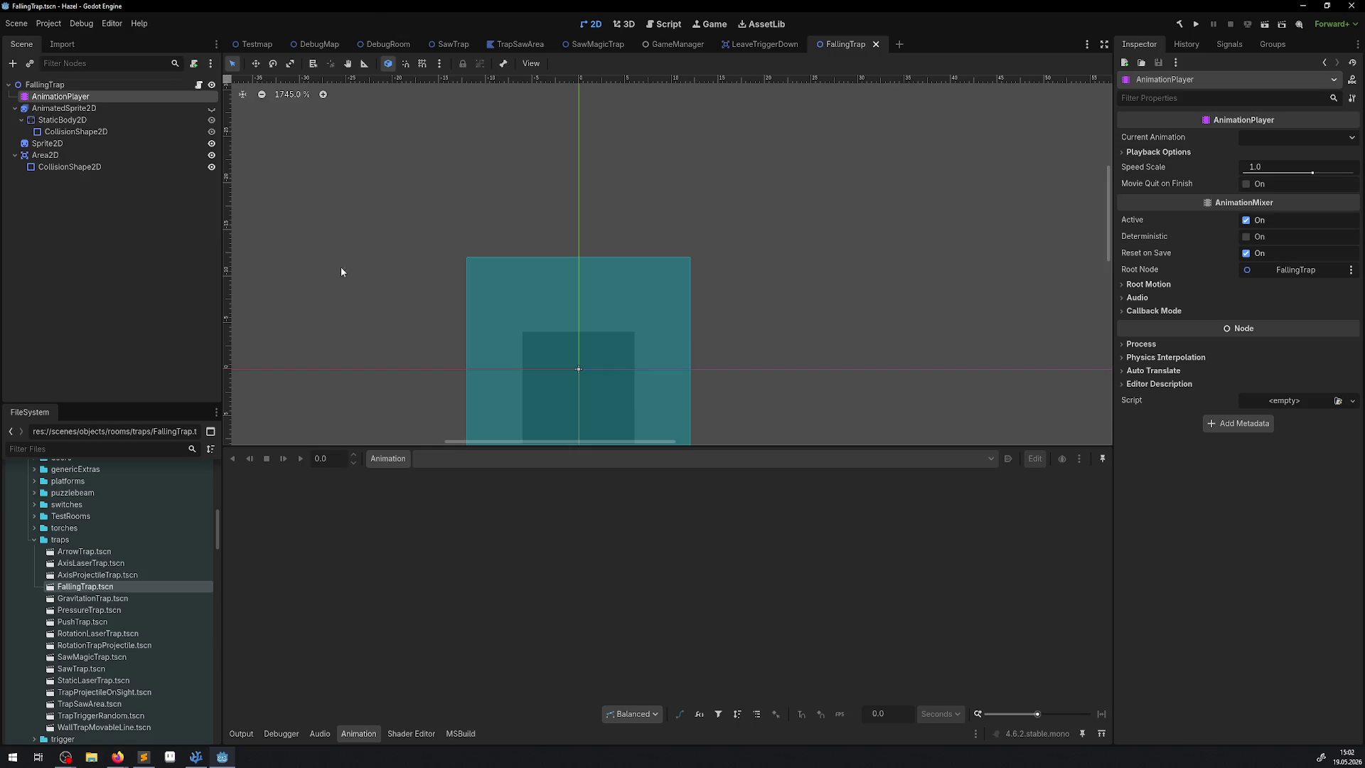
scroll(625, 283, down, 2)
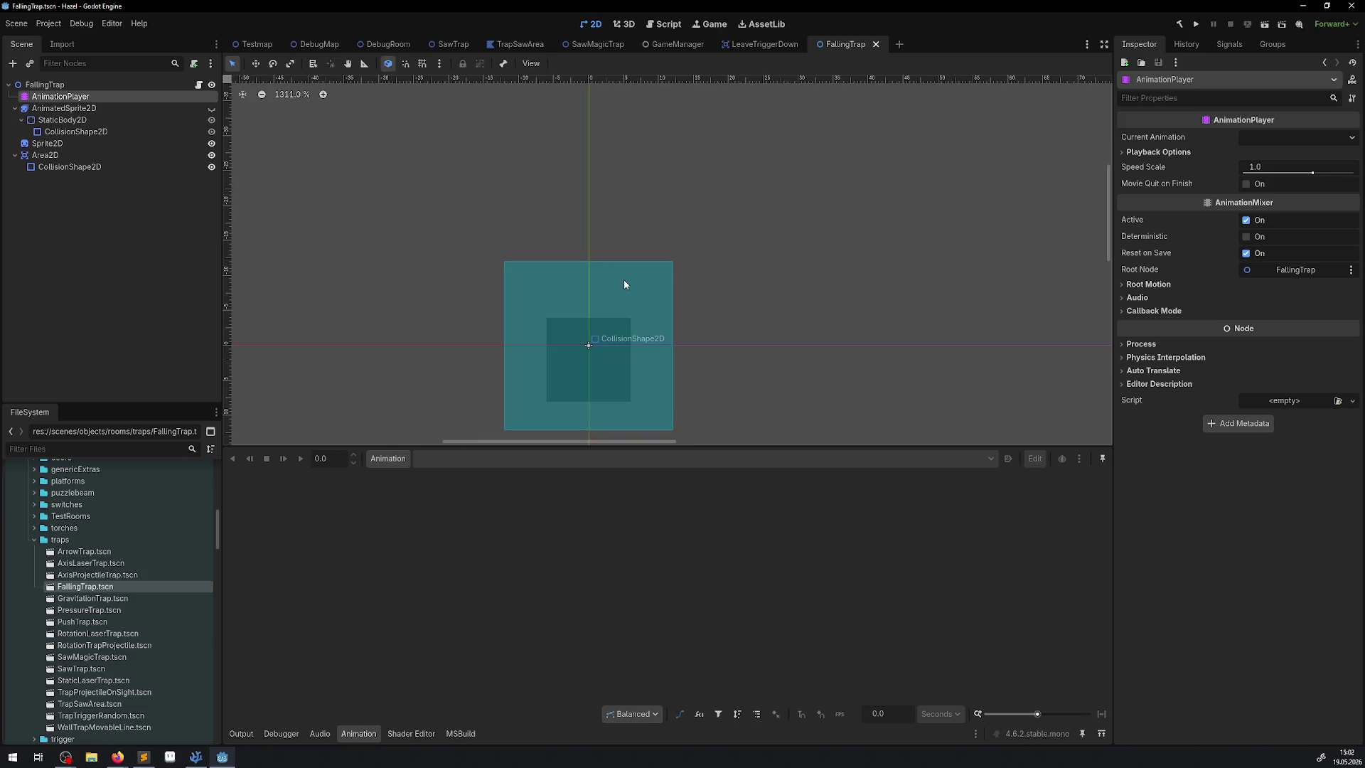
drag(625, 284, 584, 234)
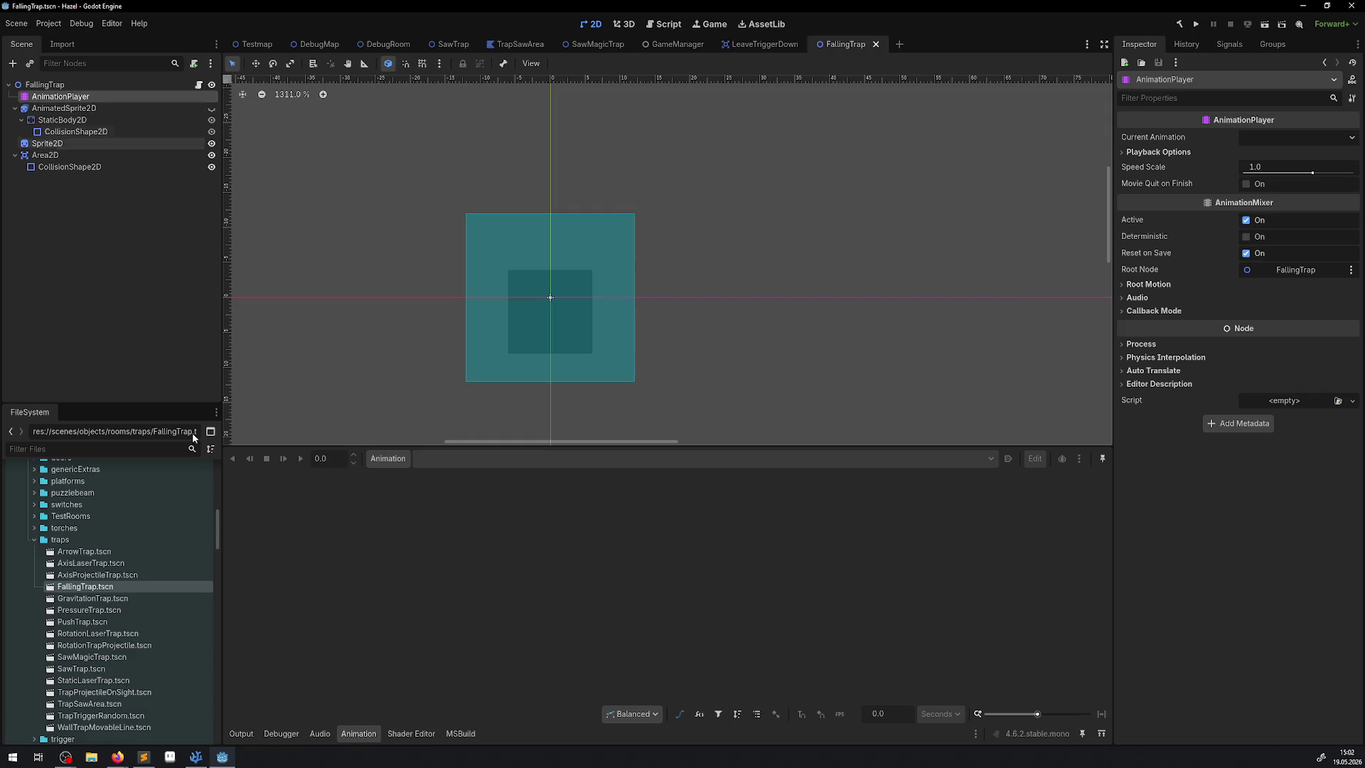
click(193, 757)
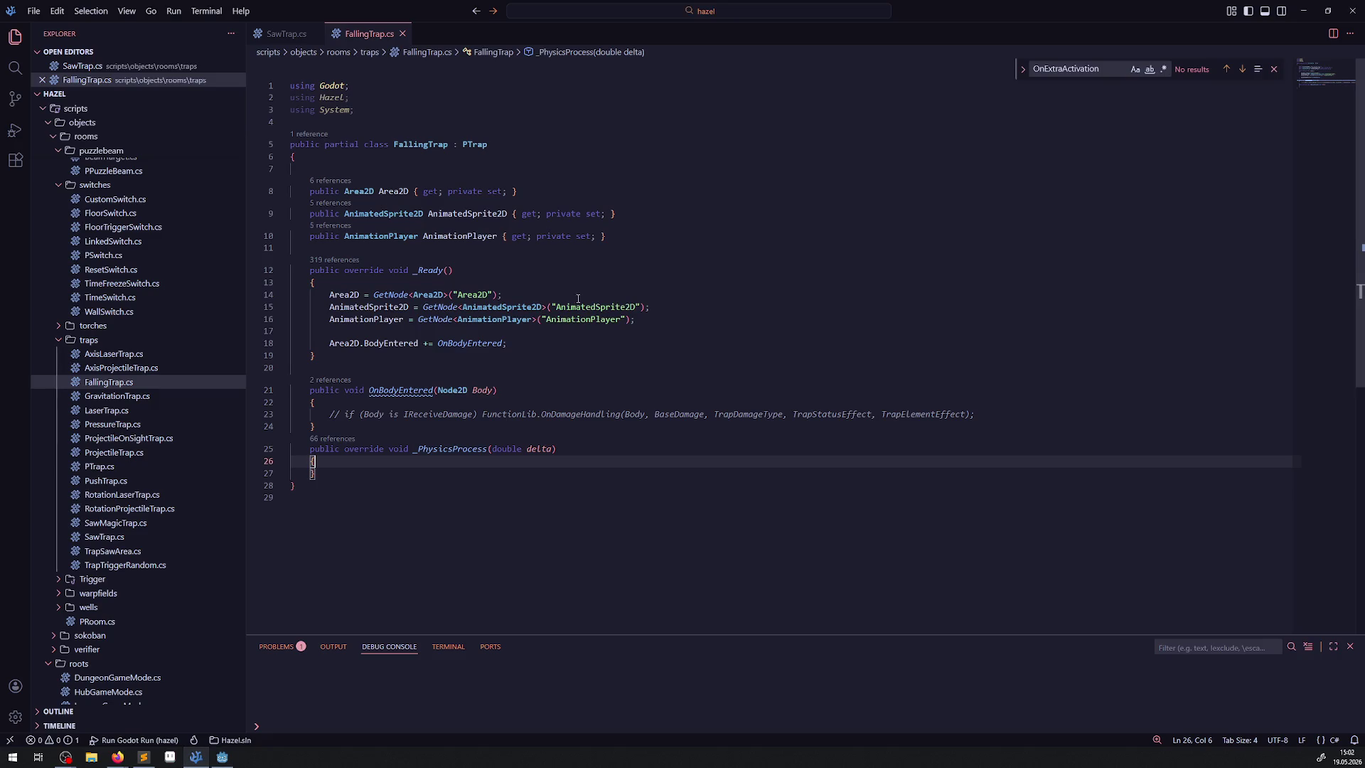
Search the project for AnimatedSprite2D.An and select PAnimatedBlock.cs's AnimationFinished subscription line
double_click(369, 306)
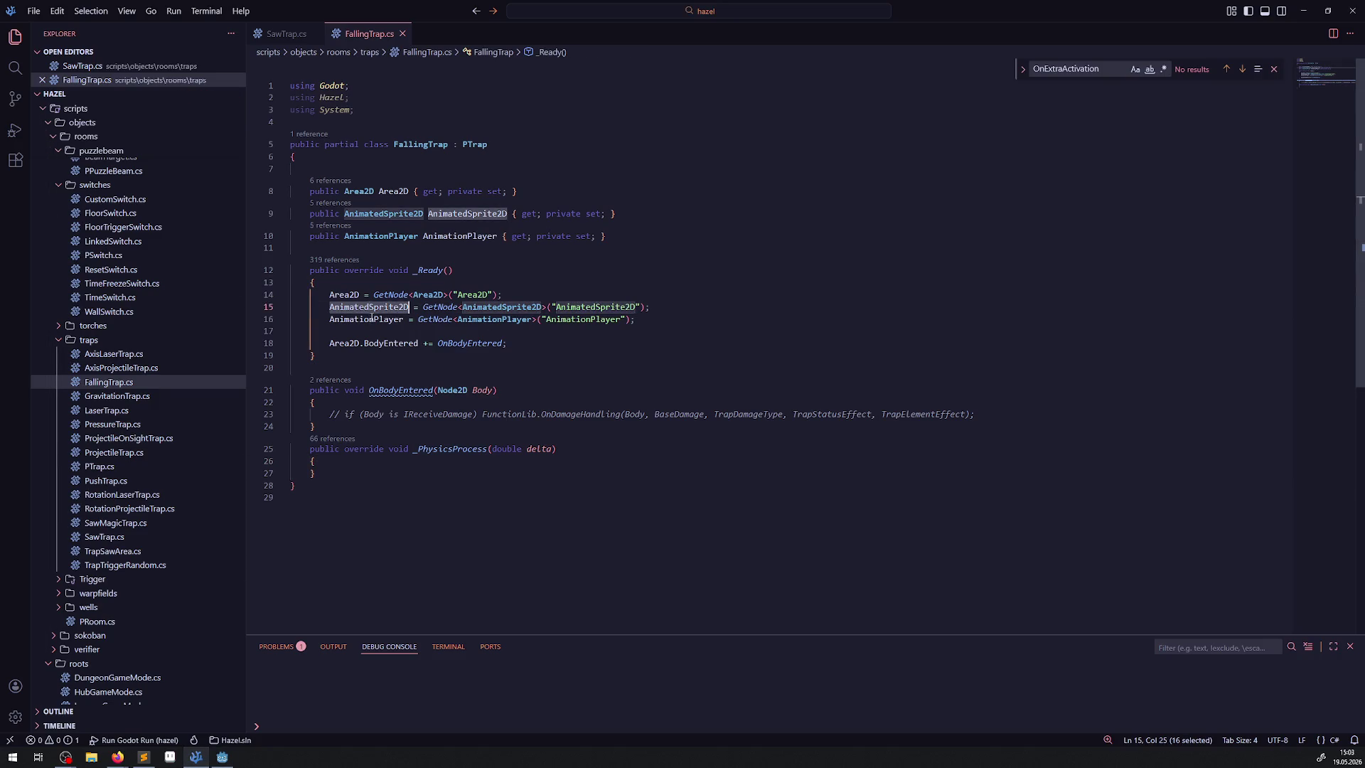
key(ctrl+shift+f)
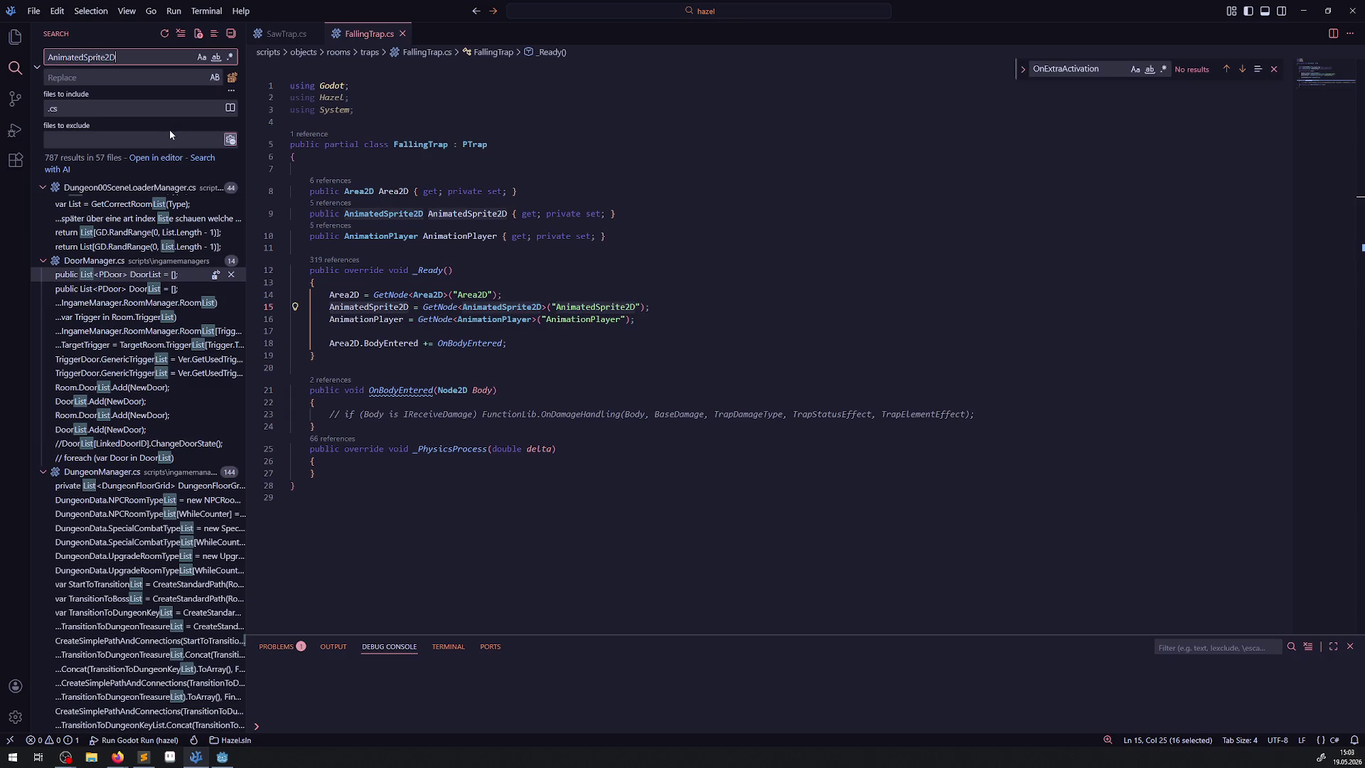
text(.)
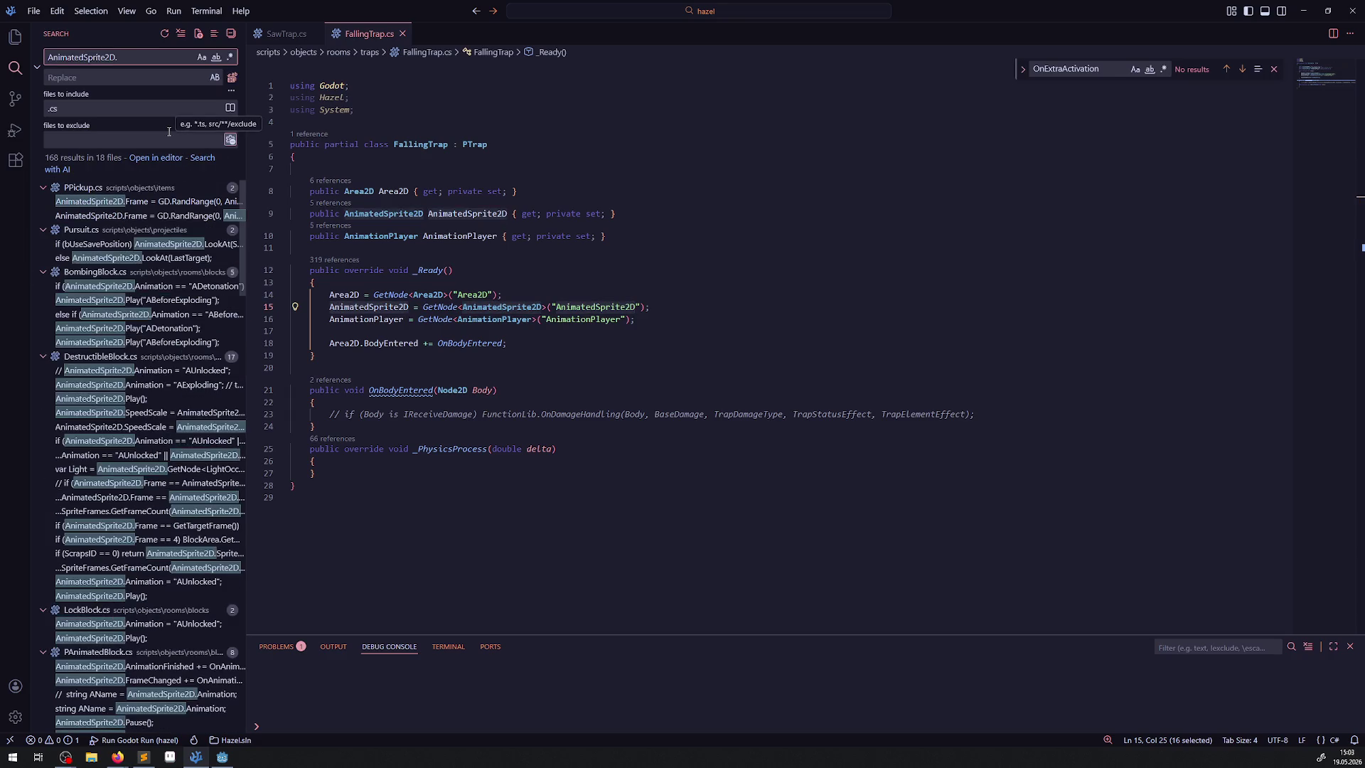
text(f)
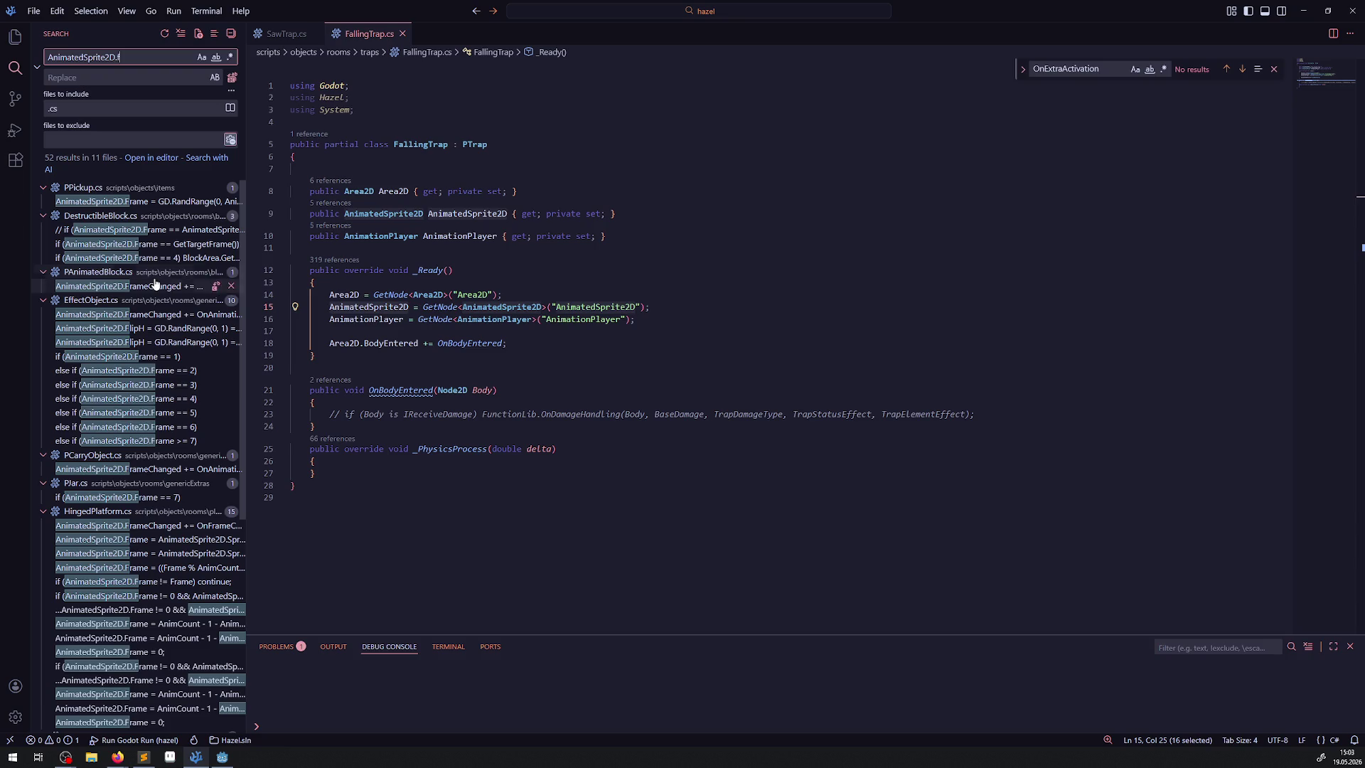
text(i)
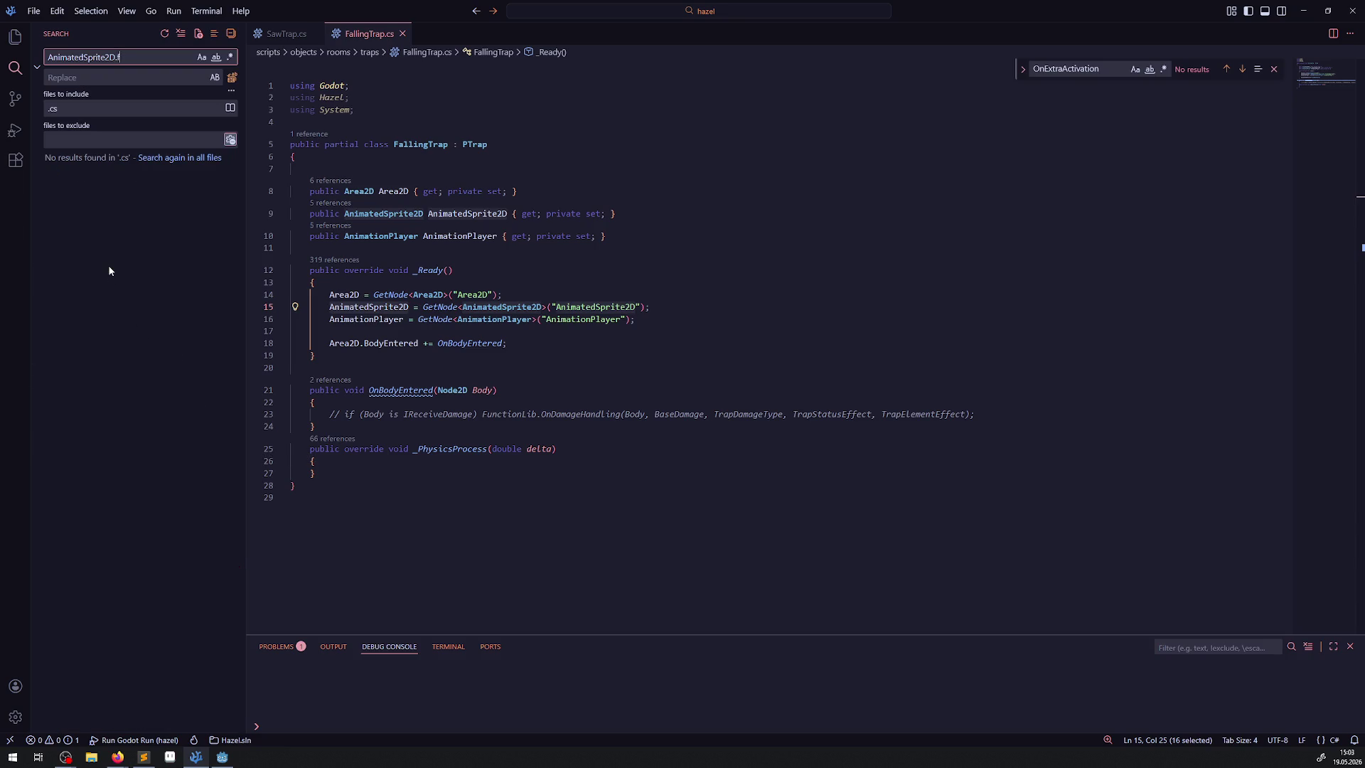
text(An)
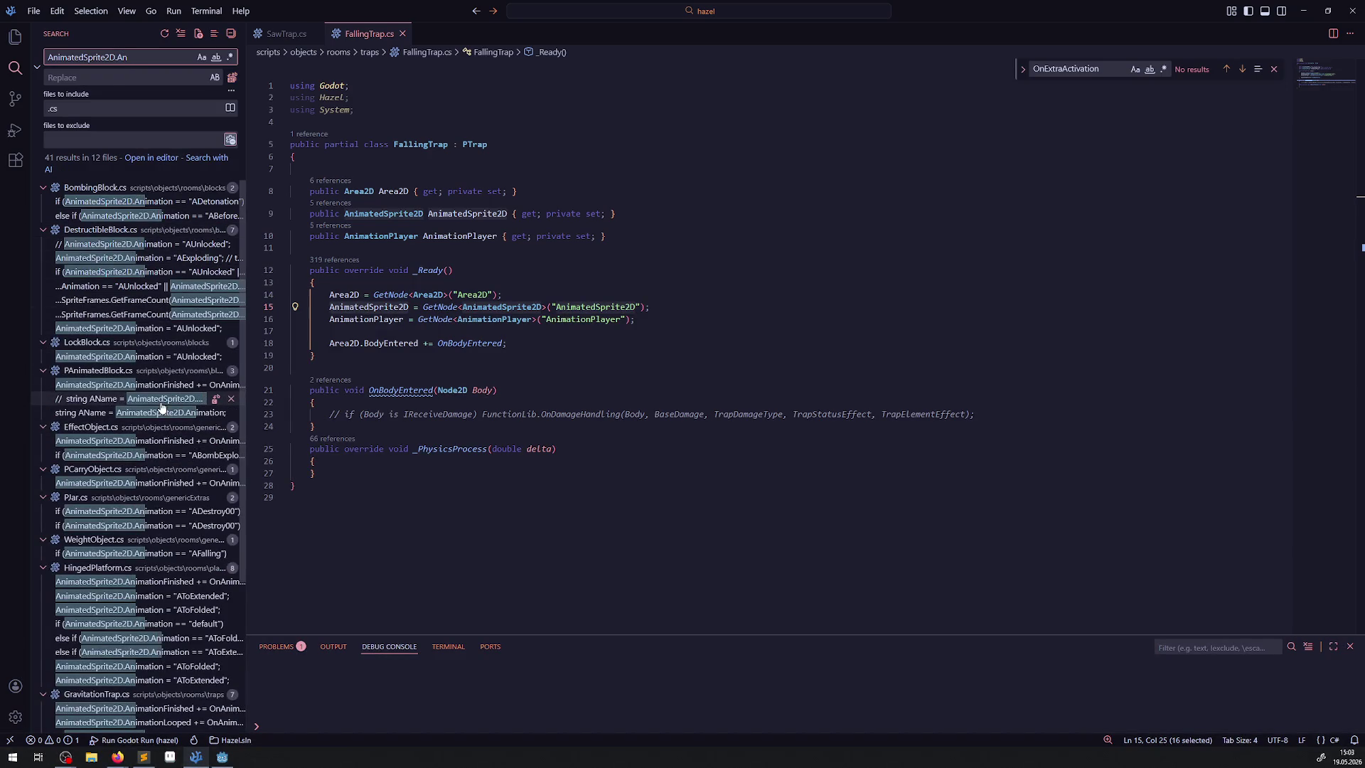
click(149, 383)
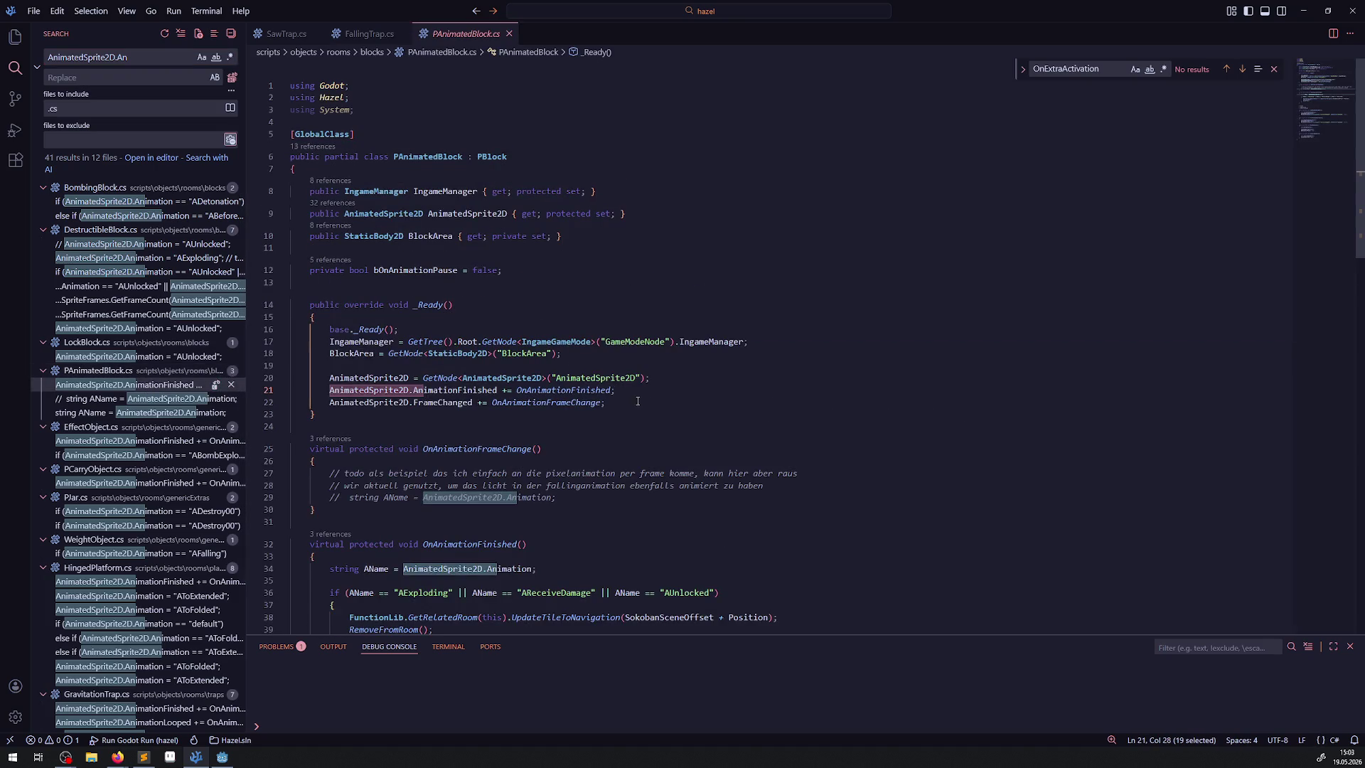
drag(626, 405, 292, 389)
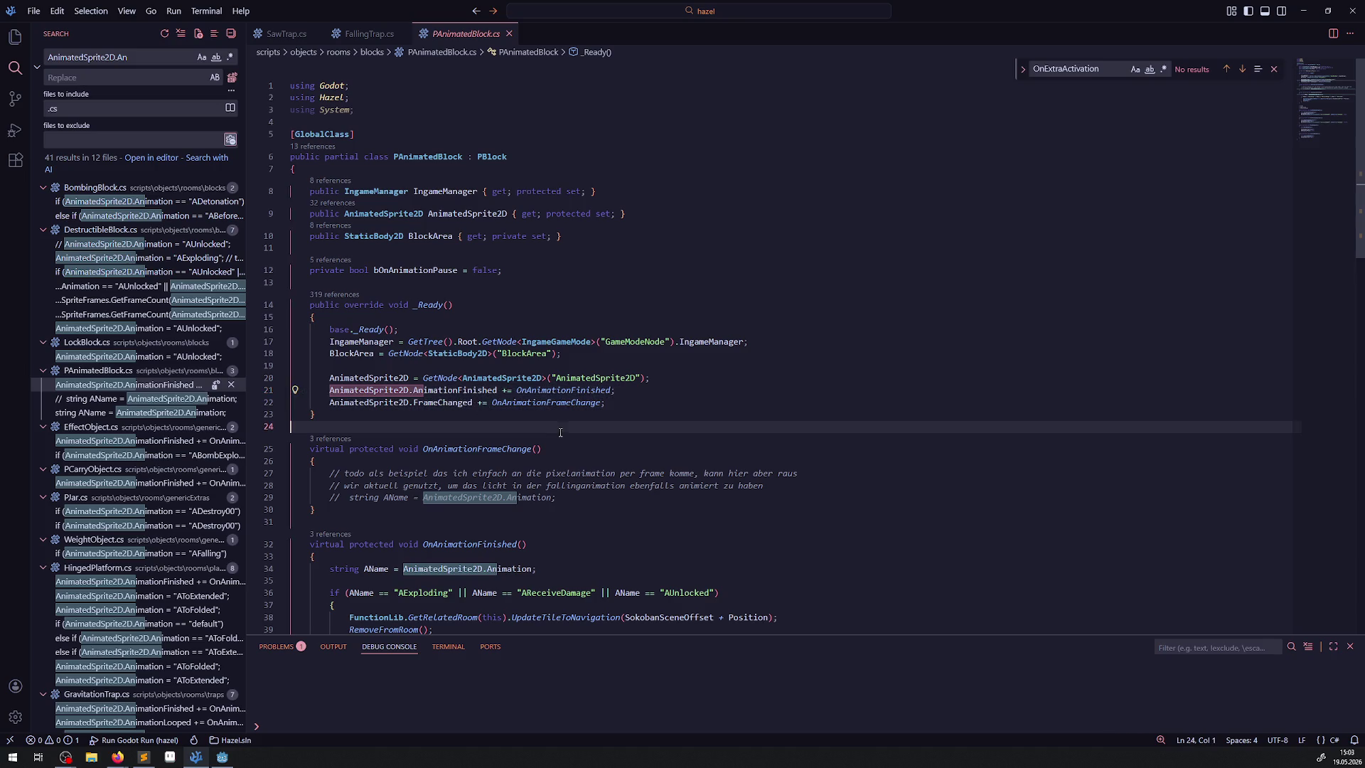
mouse_move(615, 389)
mouse_down()
mouse_move(270, 404)
mouse_move(320, 386)
mouse_up()
Subscribe AnimatedSprite2D and AnimationPlayer AnimationFinished to OnAnimationFinished in _Ready, then save
click(367, 33)
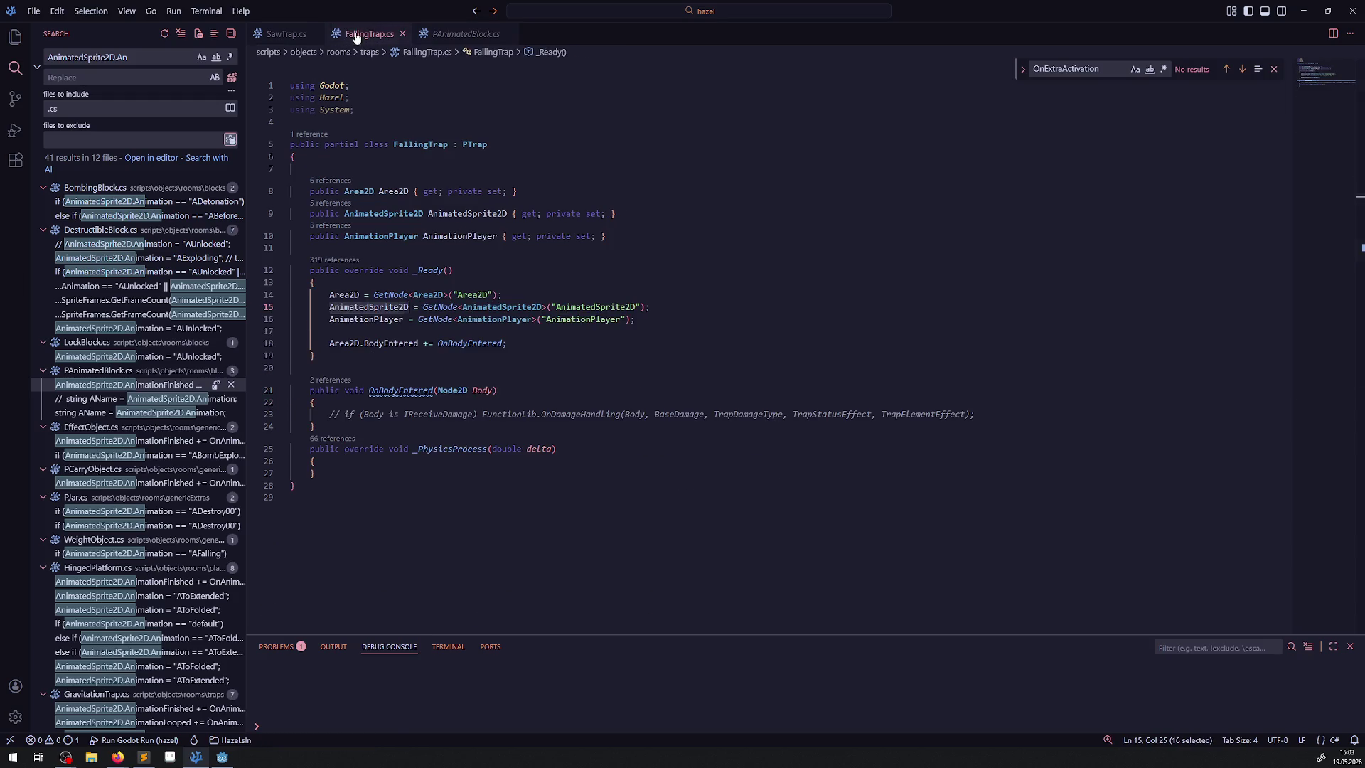
click(524, 343)
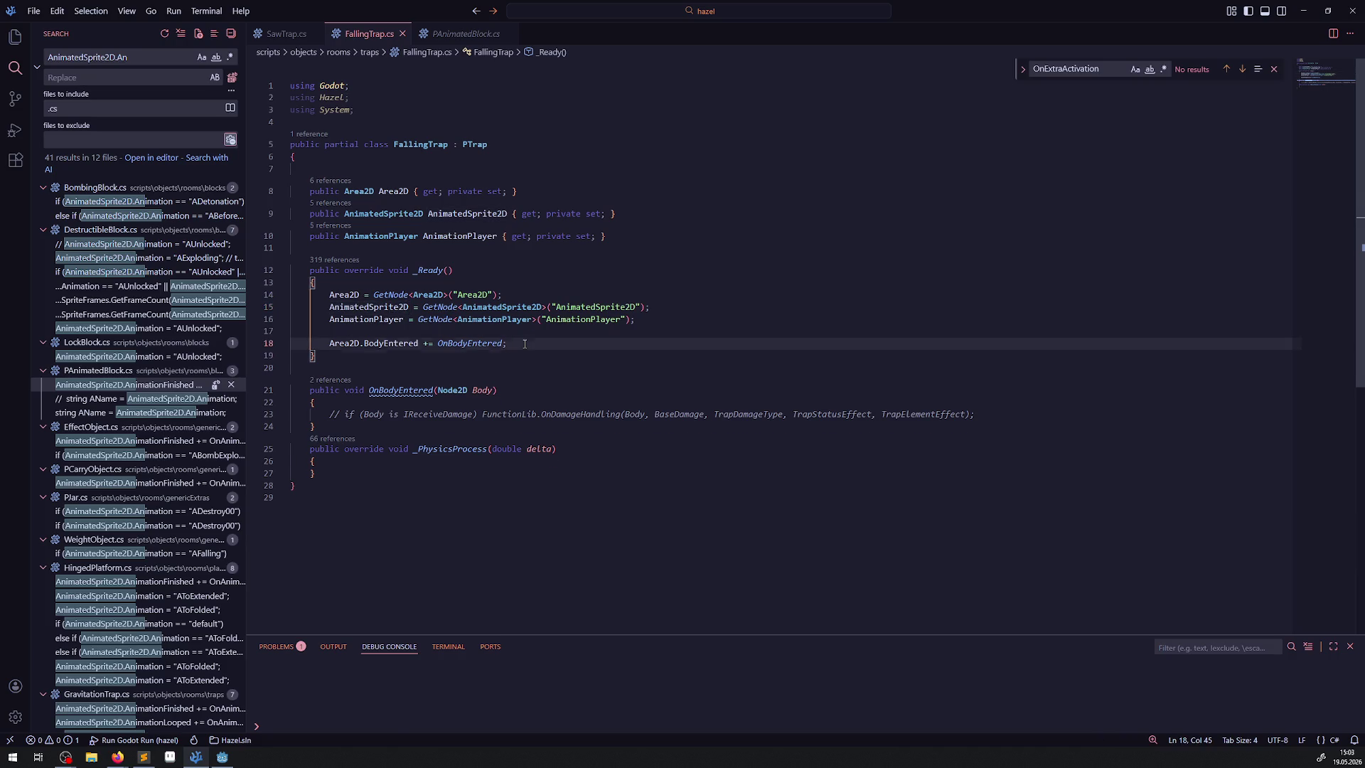
key(ctrl+v)
text(AnimatedSprite2D.AnimationFinished += OnAnimationFinished;)
click(372, 310)
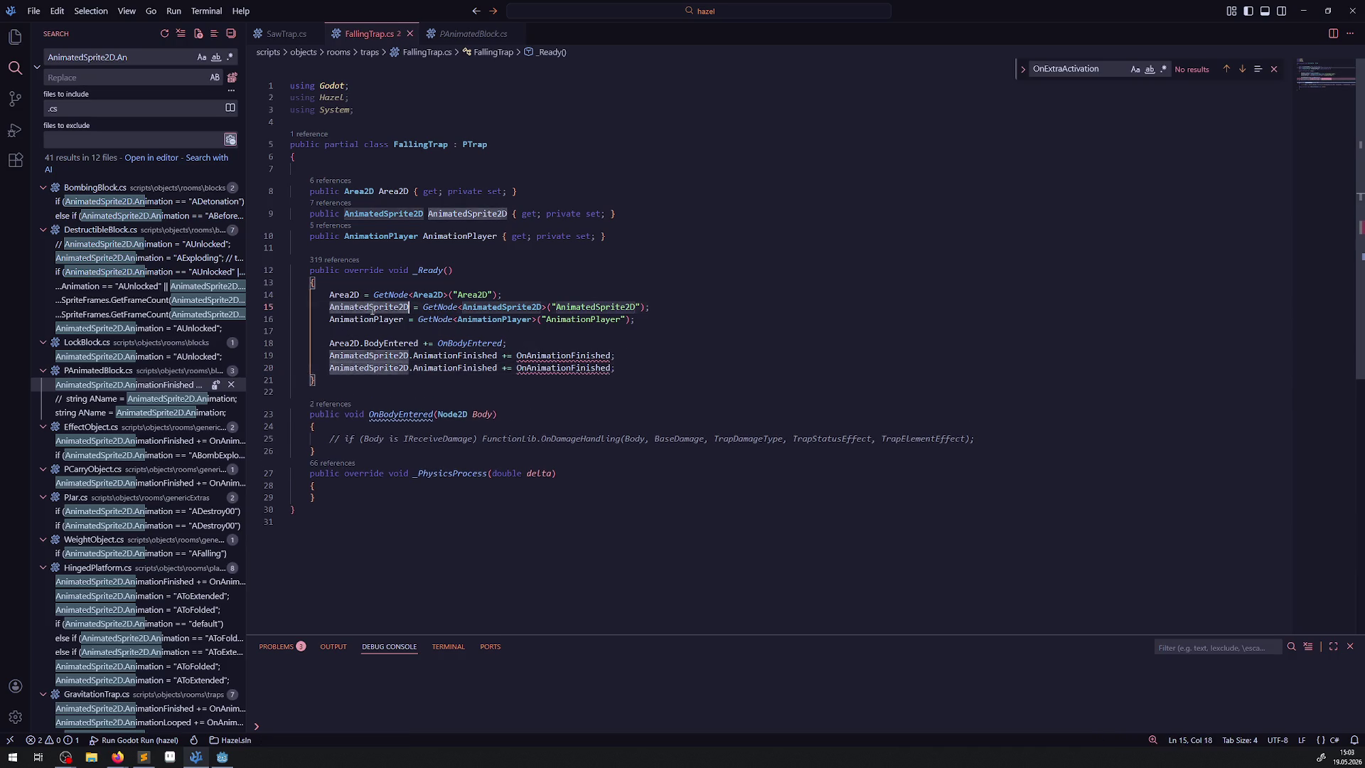
click(374, 319)
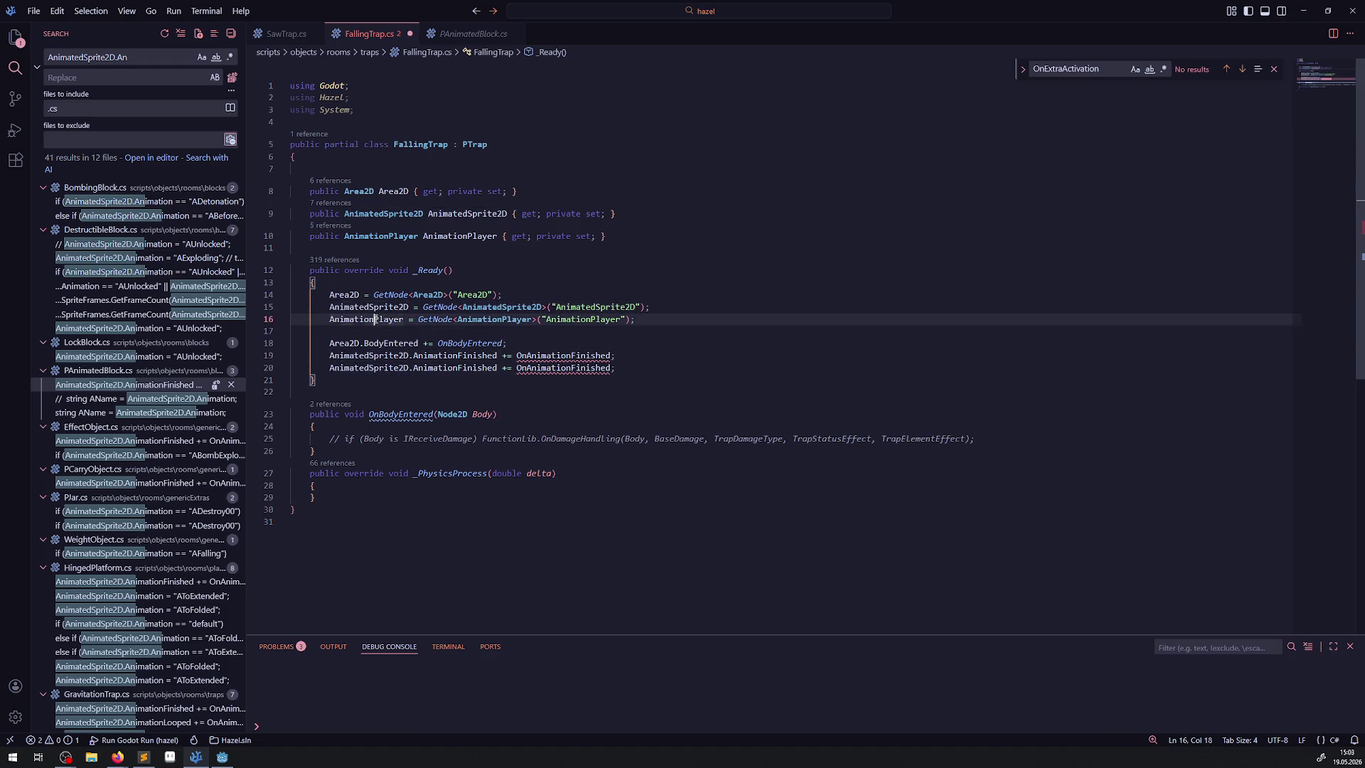
double_click(374, 319)
key(ctrl+c)
double_click(369, 367)
key(ctrl+v)
key(ctrl+s)
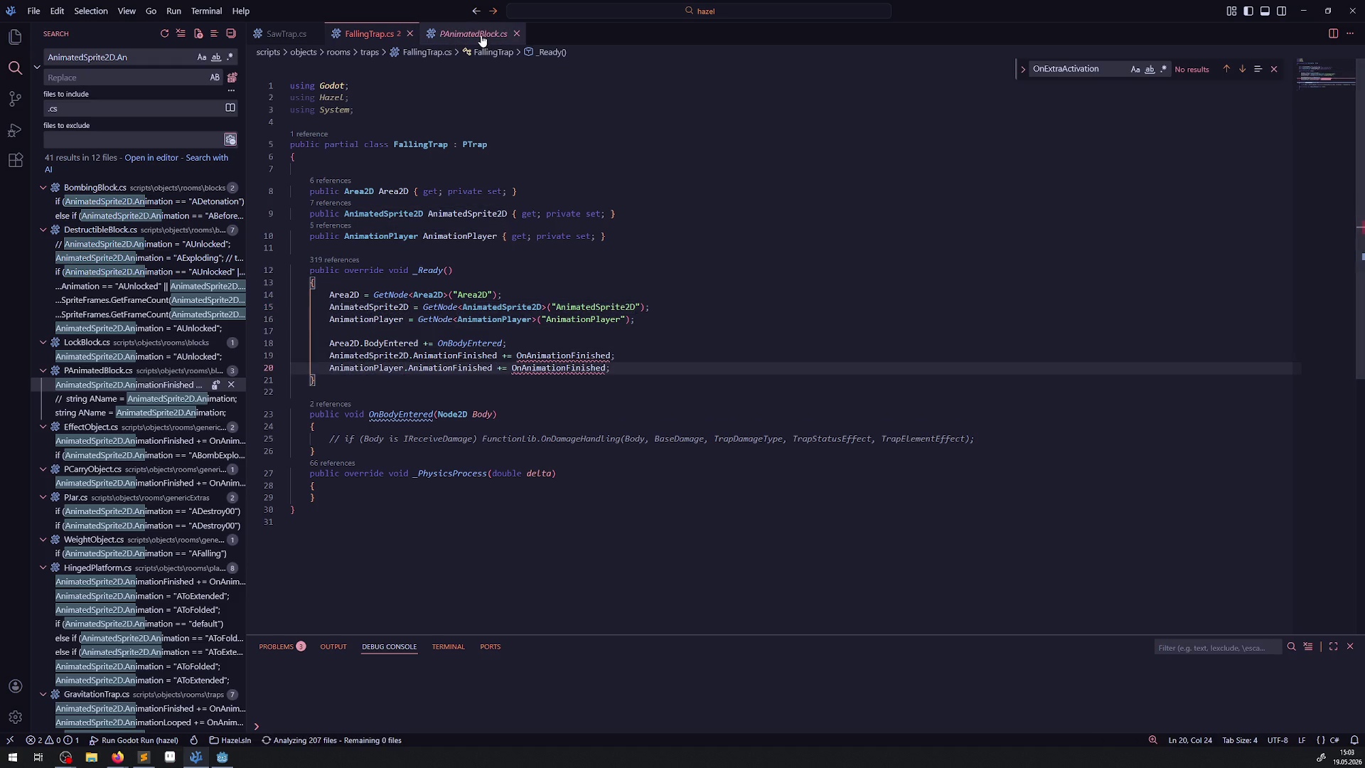
Select PAnimatedBlock.cs's virtual OnAnimationFinished method to reuse in FallingTrap.cs
click(481, 39)
double_click(566, 390)
scroll(462, 435, down, 2)
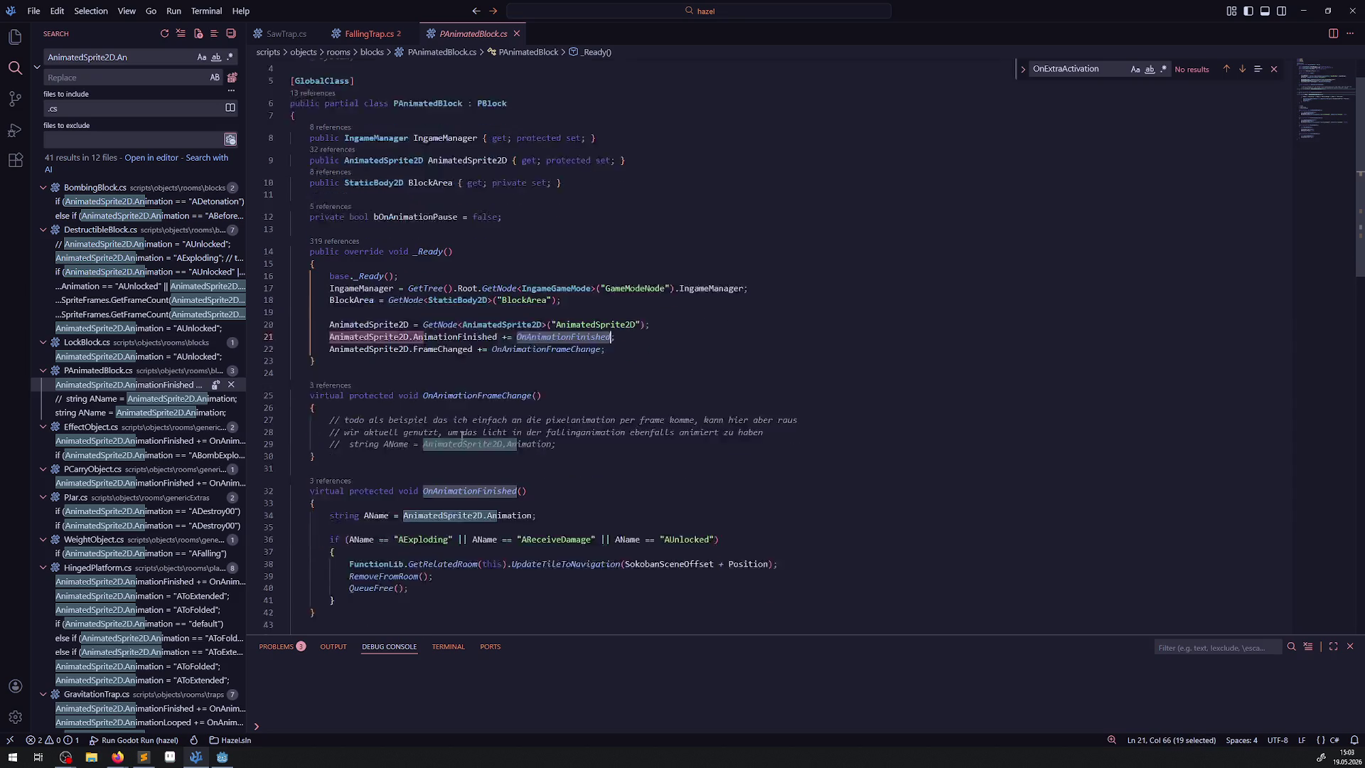
scroll(462, 435, down, 1)
drag(312, 476, 291, 463)
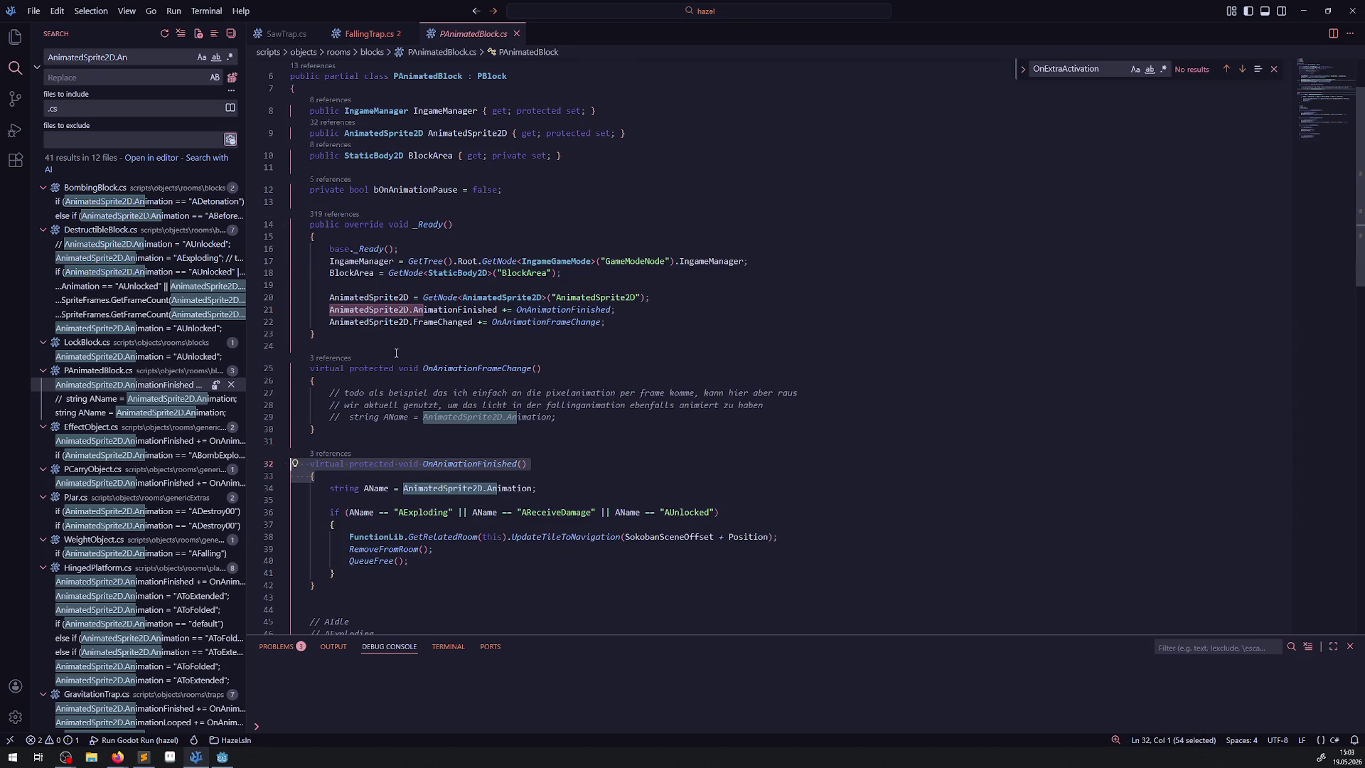
click(369, 33)
Paste two empty virtual OnAnimationFinished methods at line 22 and save
click(338, 391)
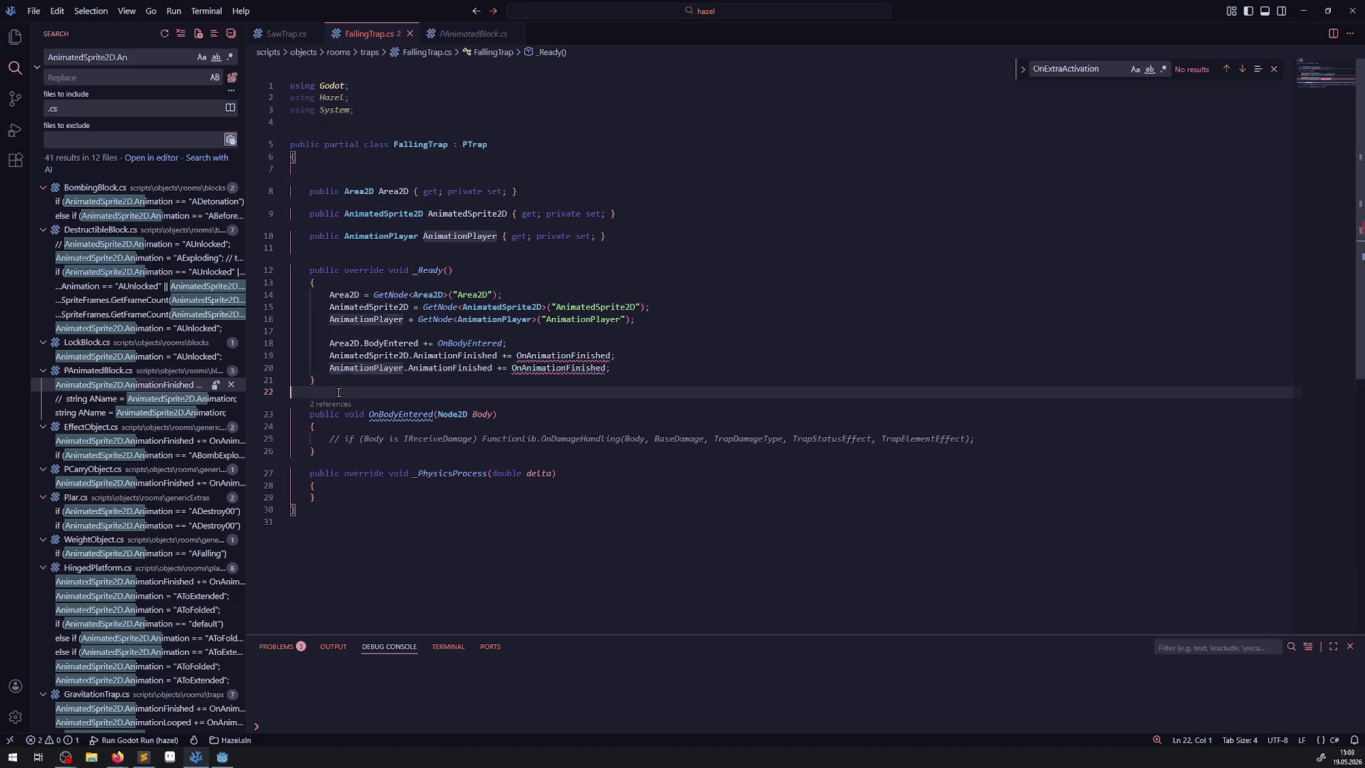
key(ctrl+v)
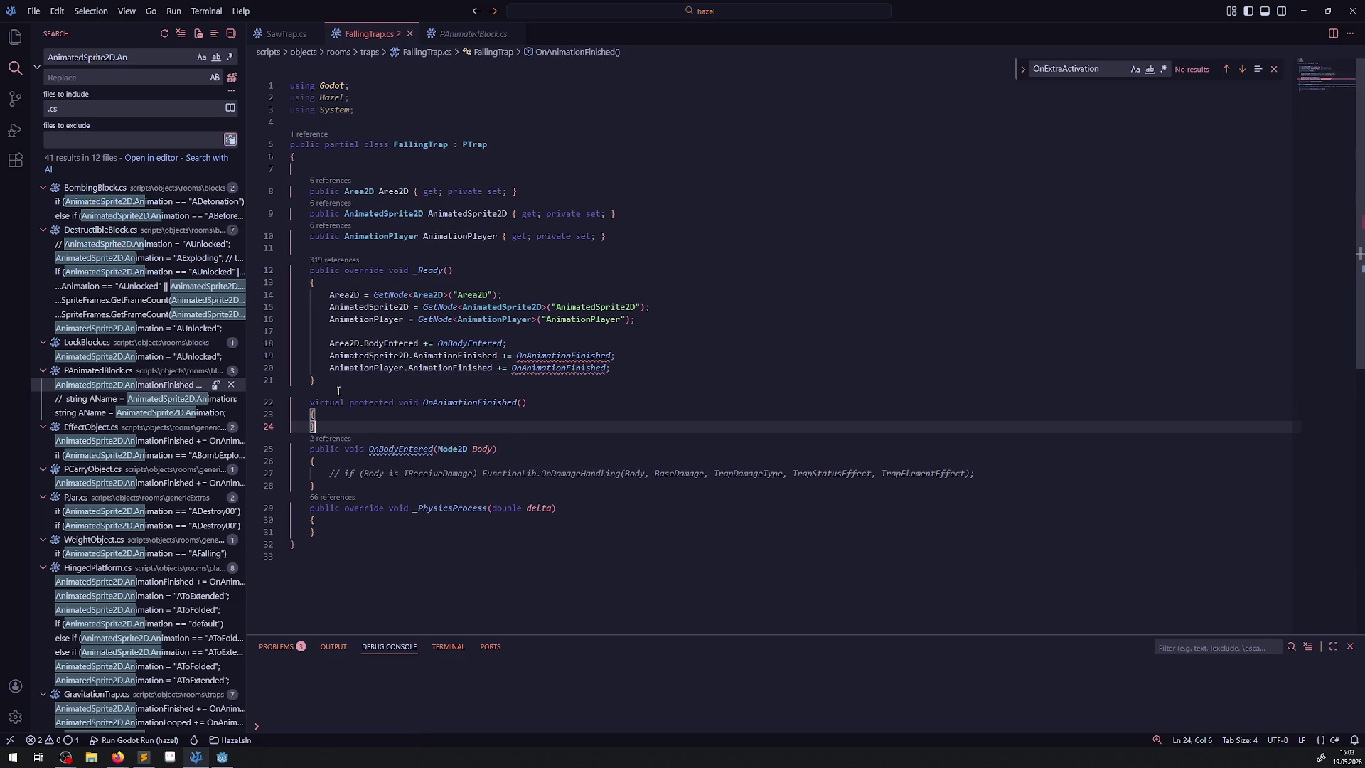
key(Return)
key(Return)
key(ctrl+v)
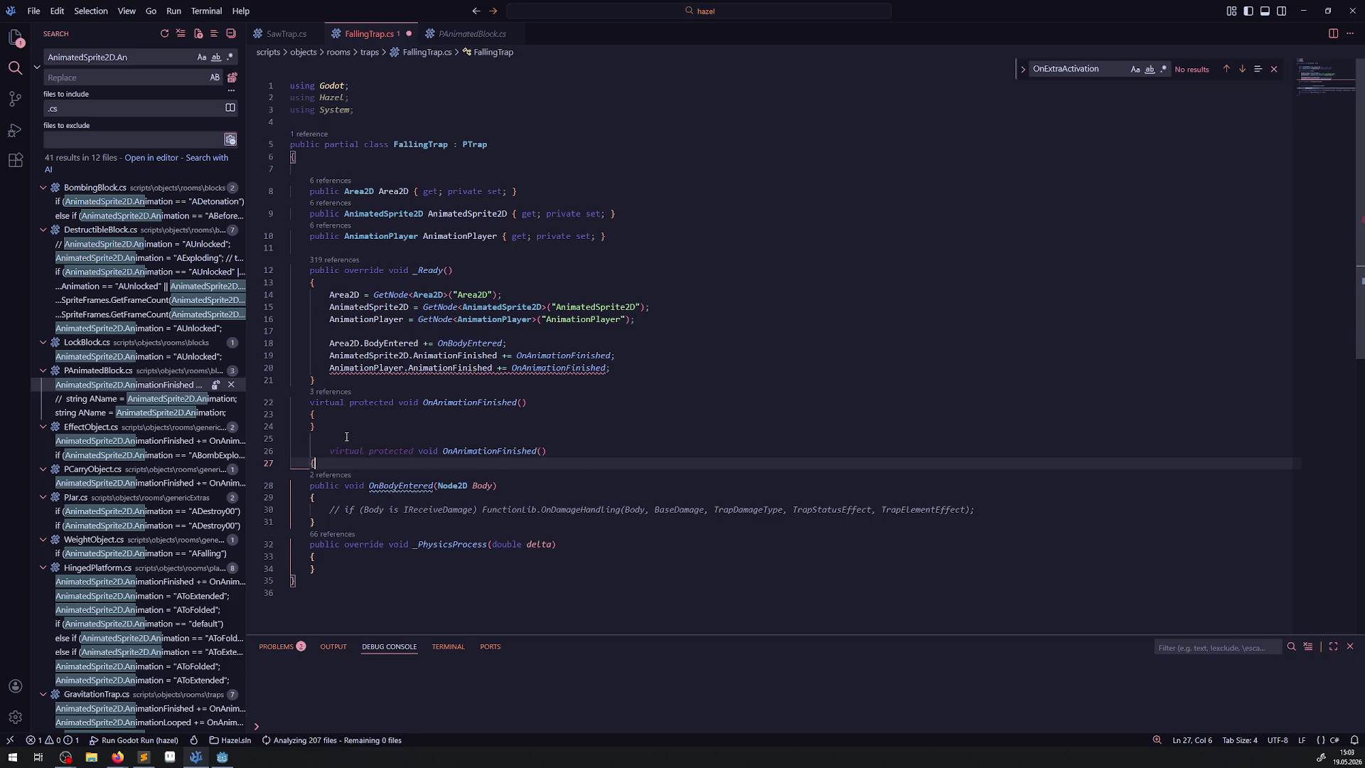
key(Return)
text(})
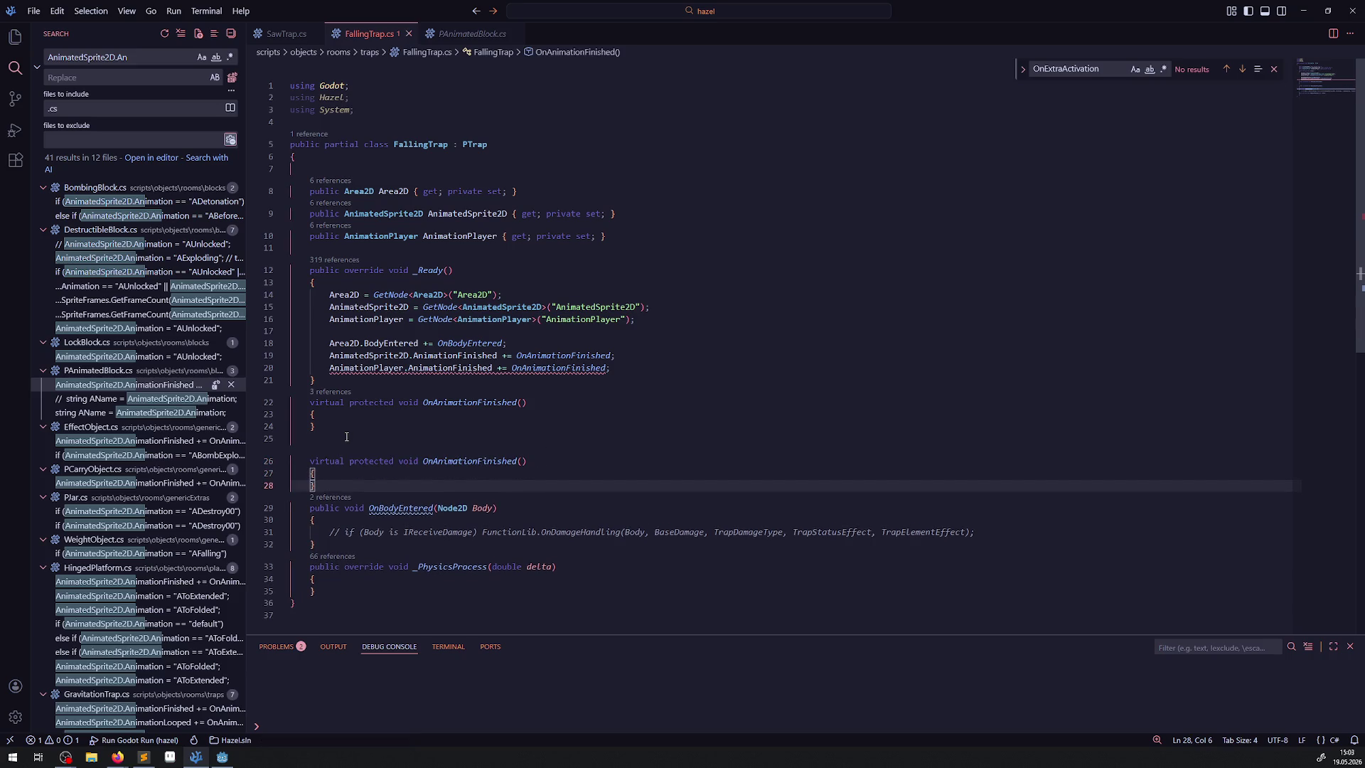
key(ctrl+s)
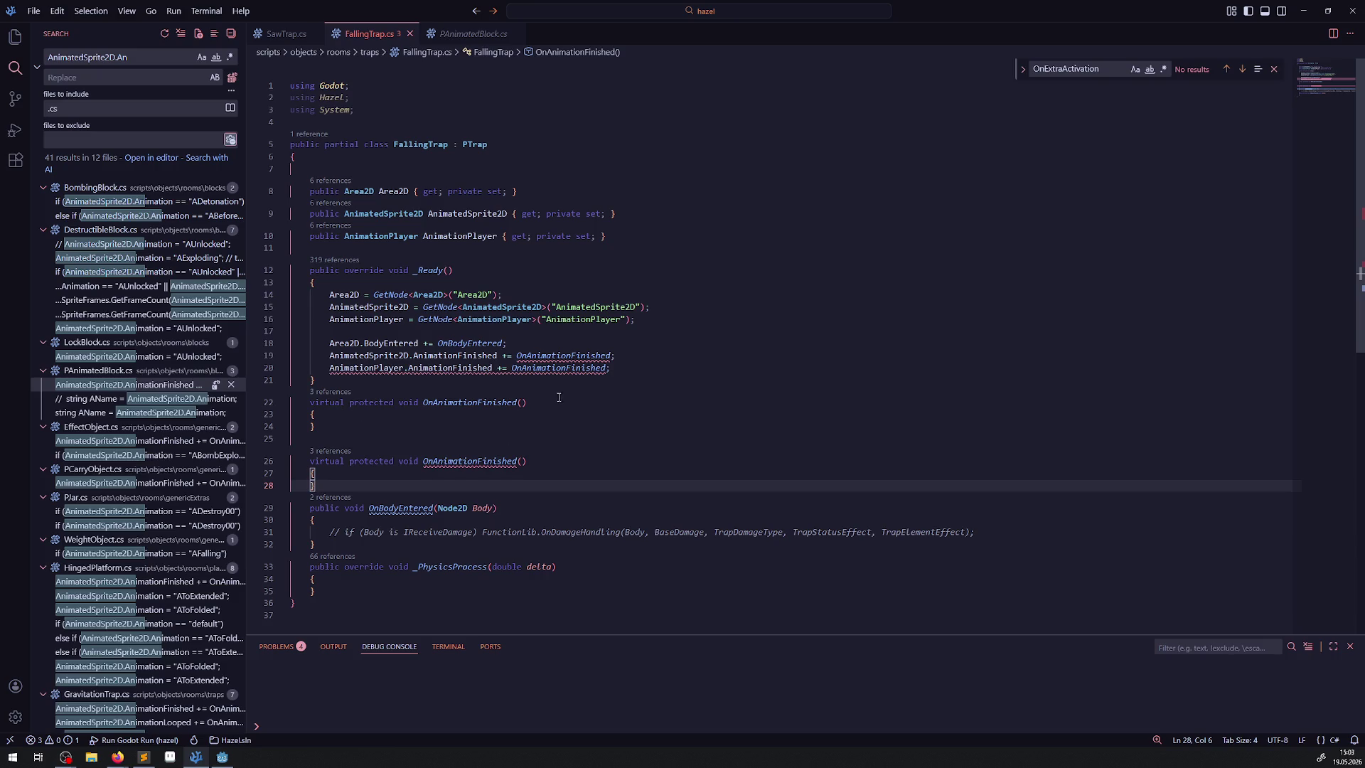
Give the second OnAnimationFinished a string Str parameter and save
click(522, 462)
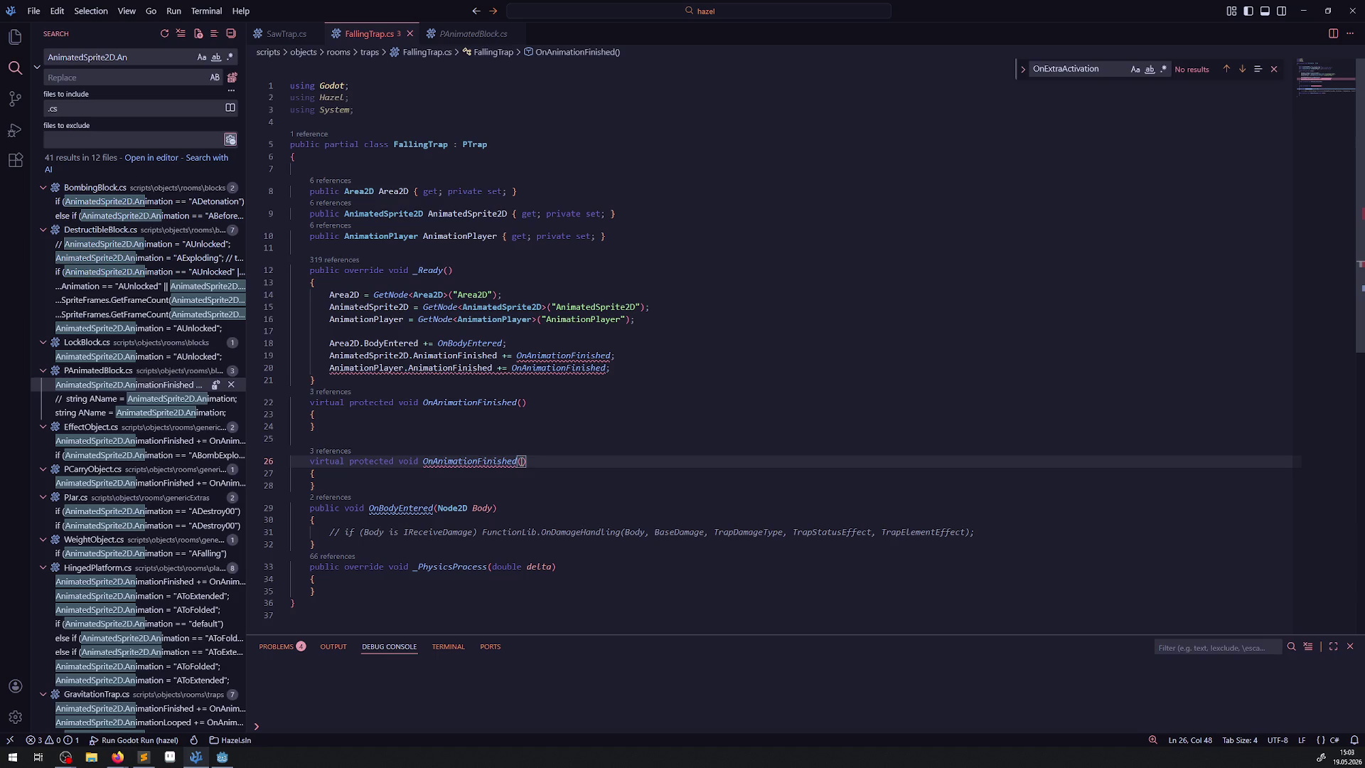
text(string Str)
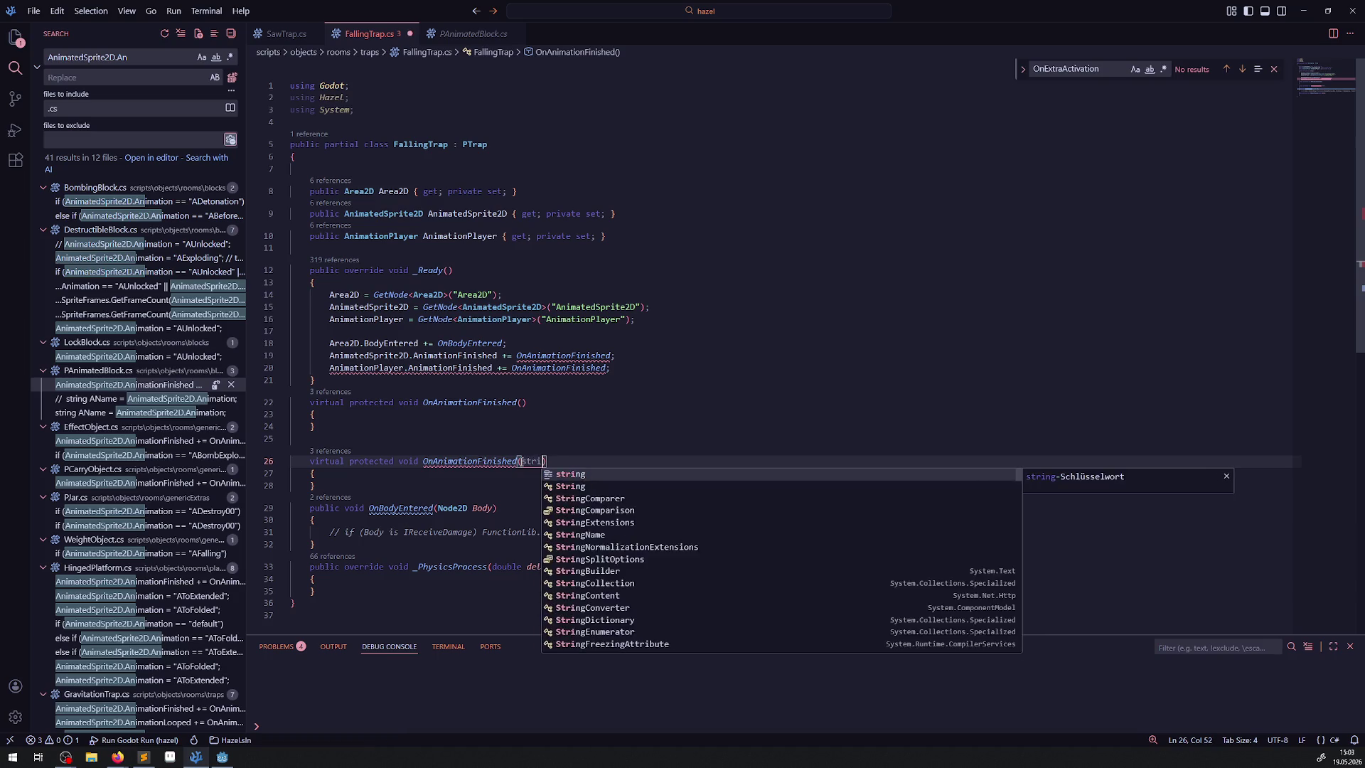
key(ctrl+s)
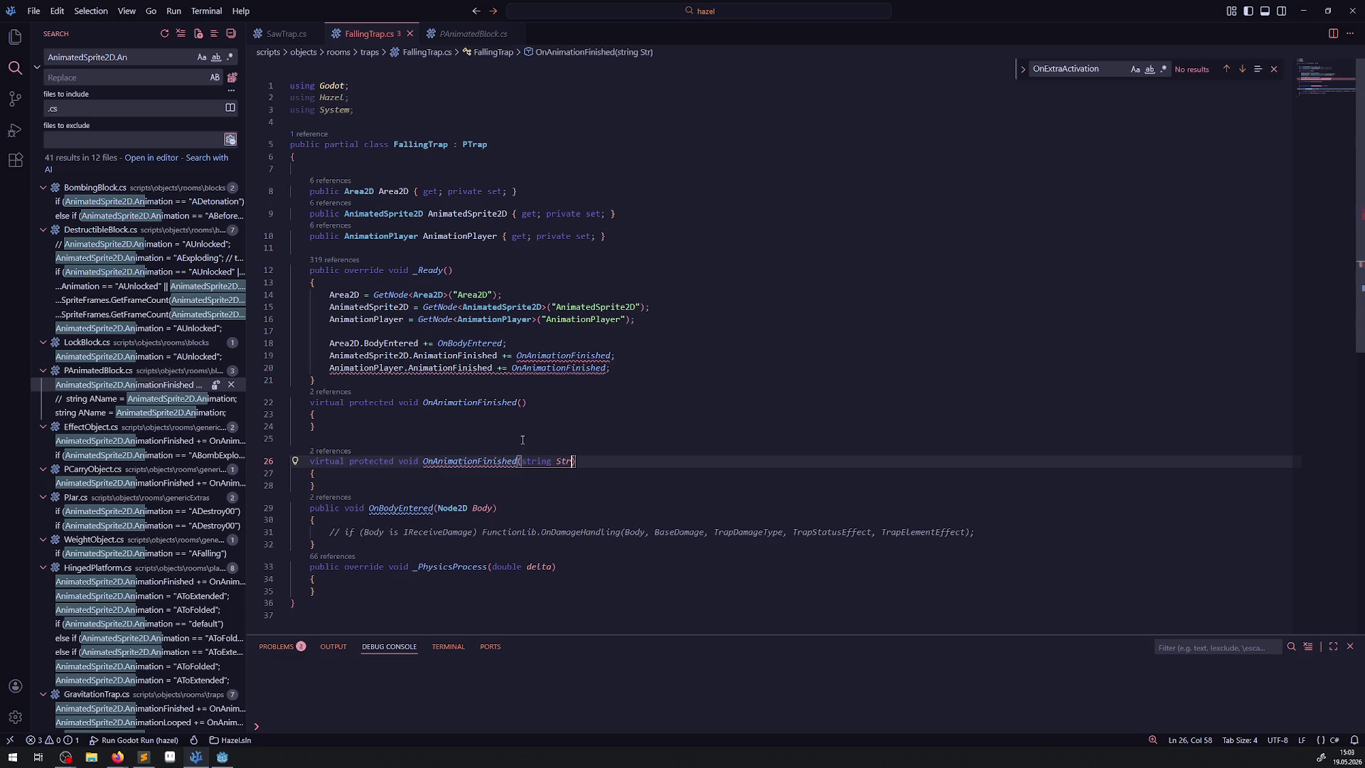
mouse_move(552, 368)
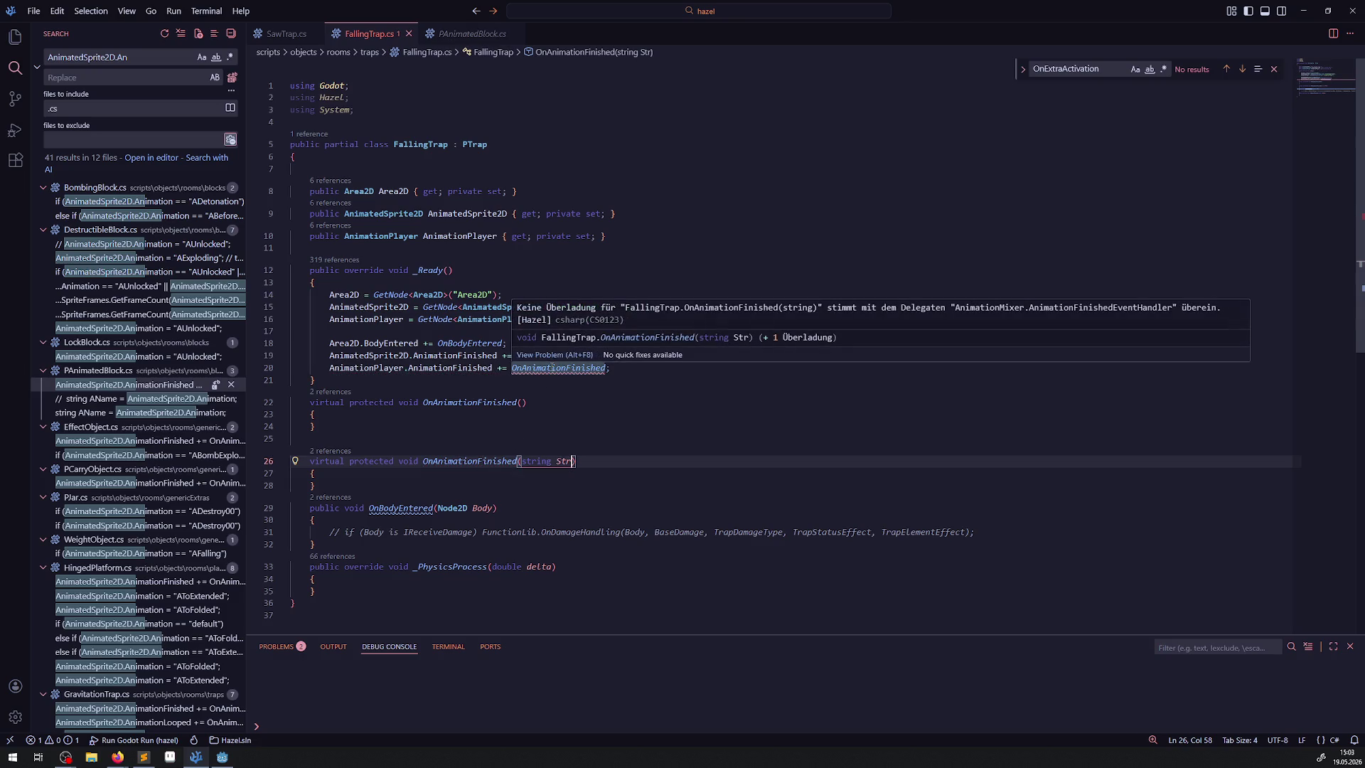
right_click(469, 371)
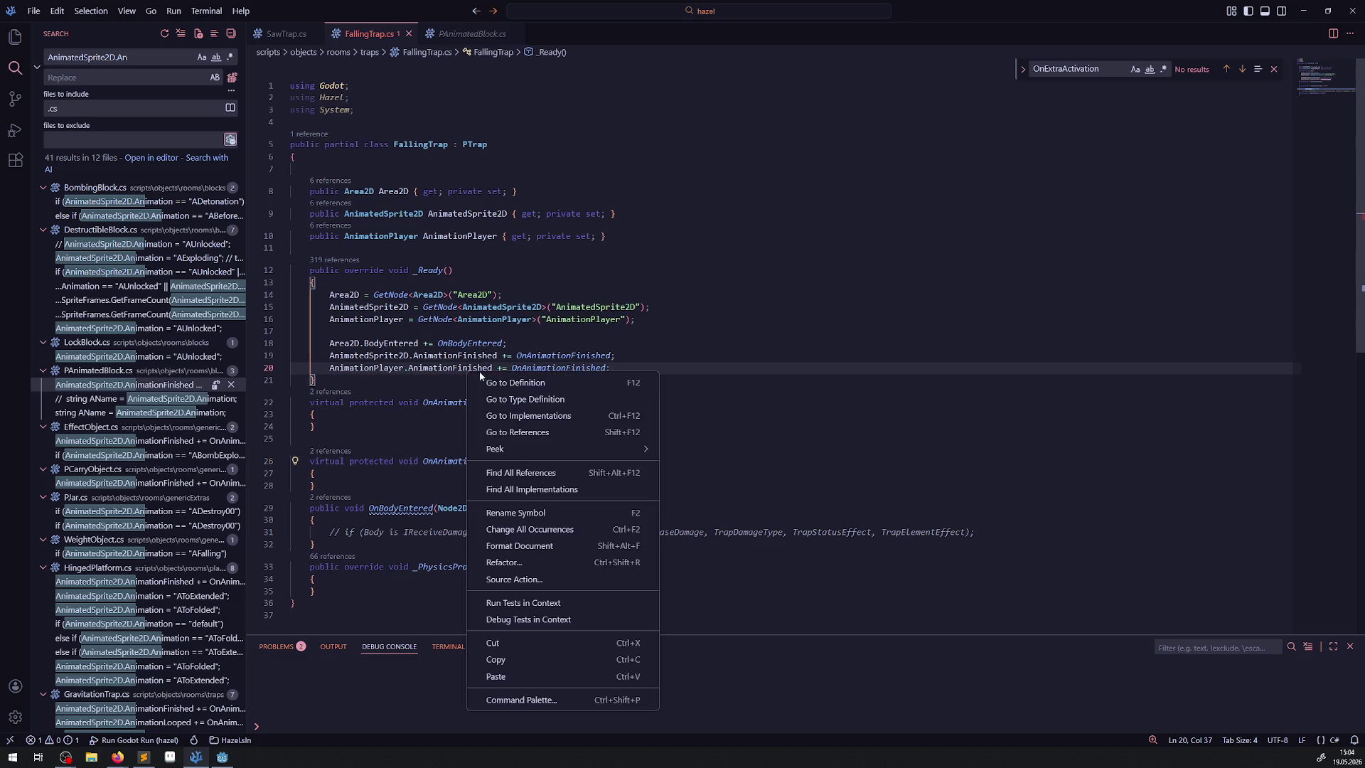
click(496, 381)
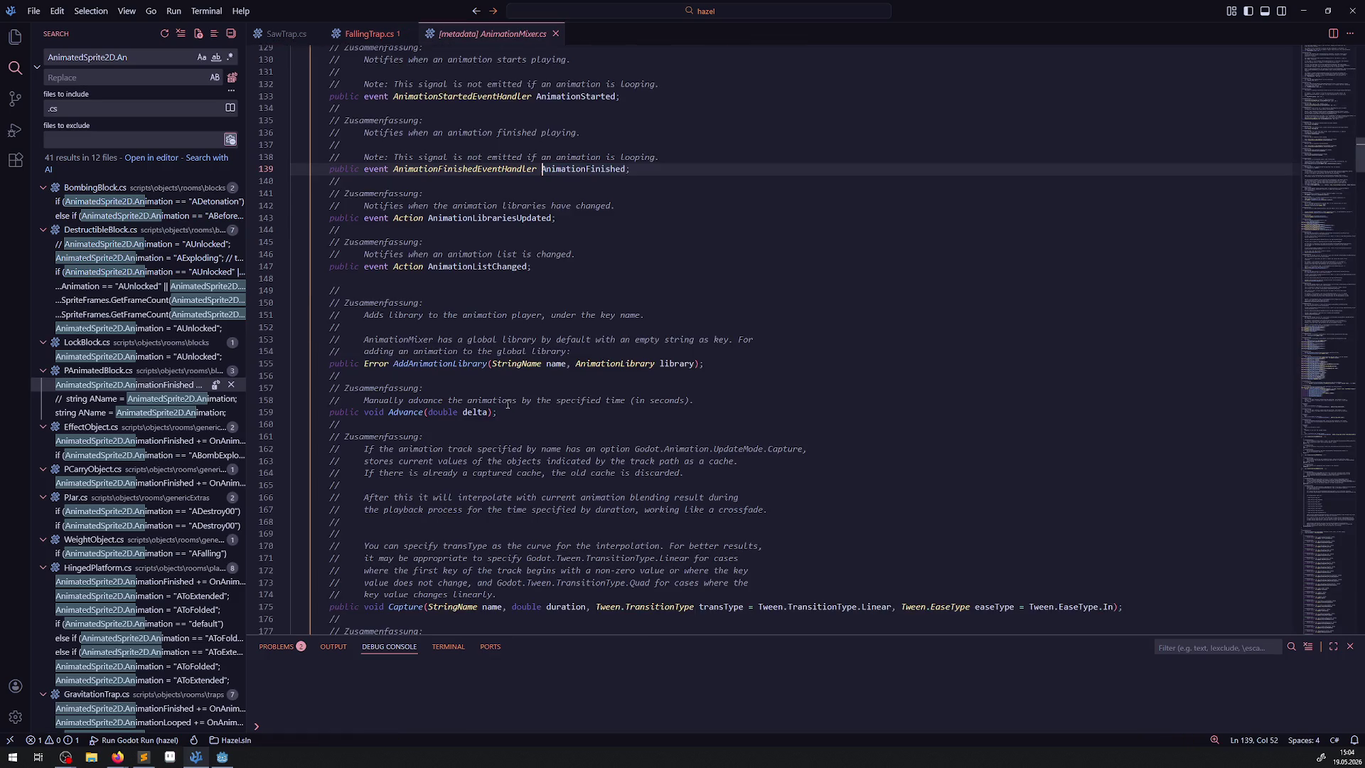
key(alt+Left)
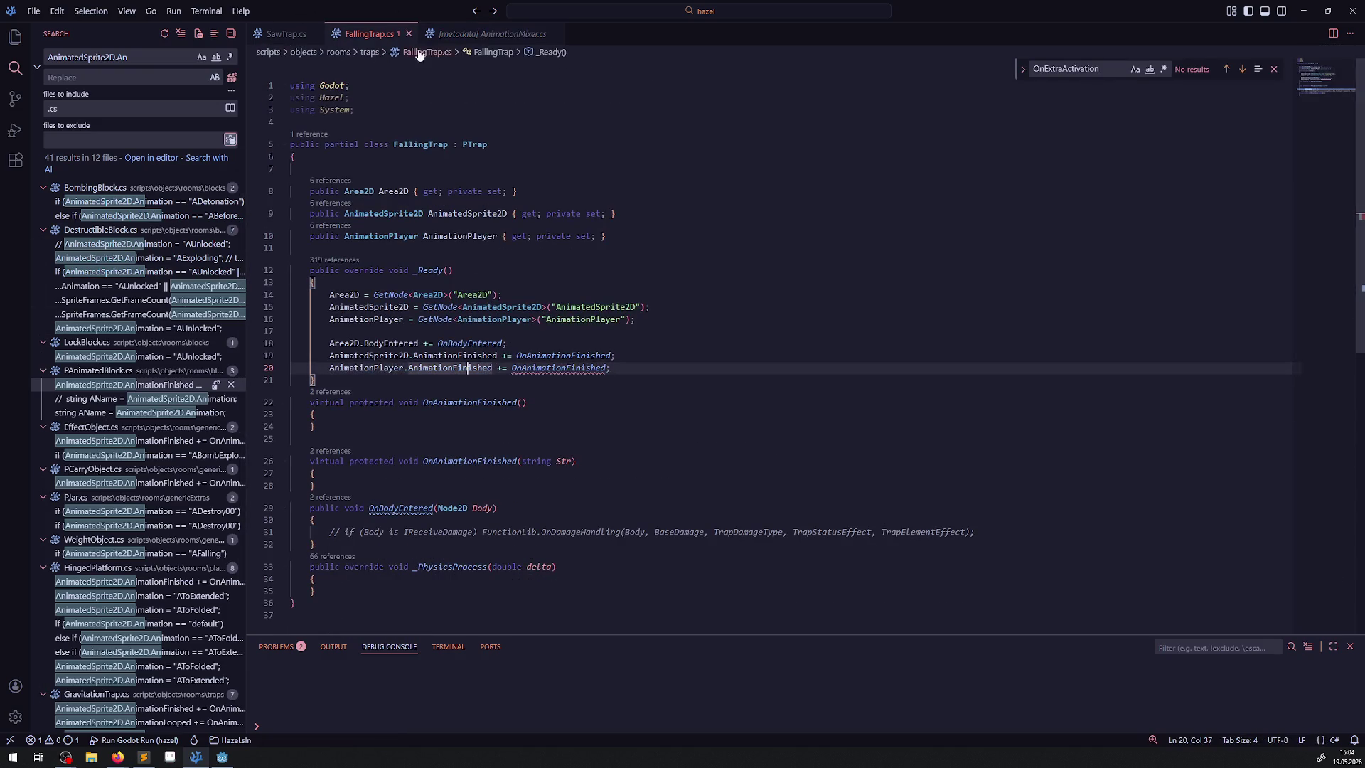
click(461, 35)
click(555, 35)
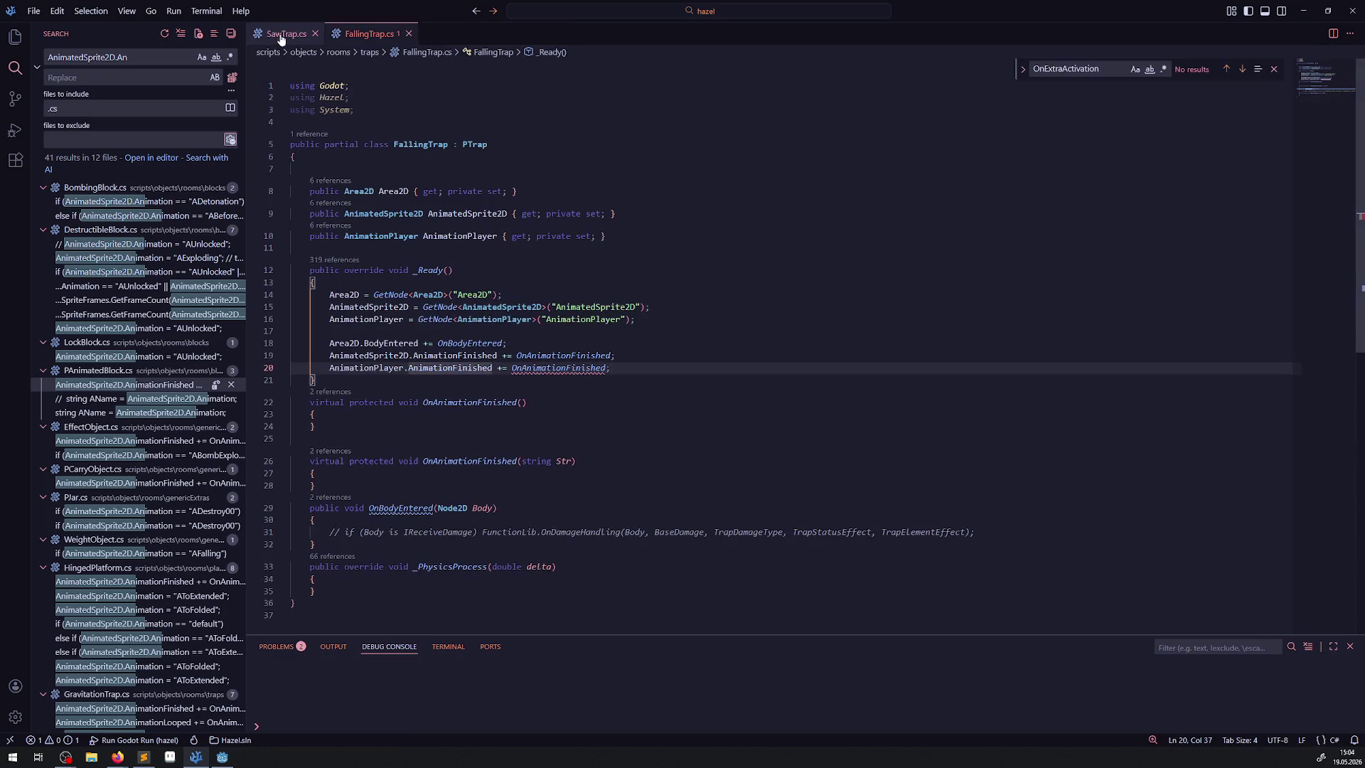
drag(293, 368, 497, 368)
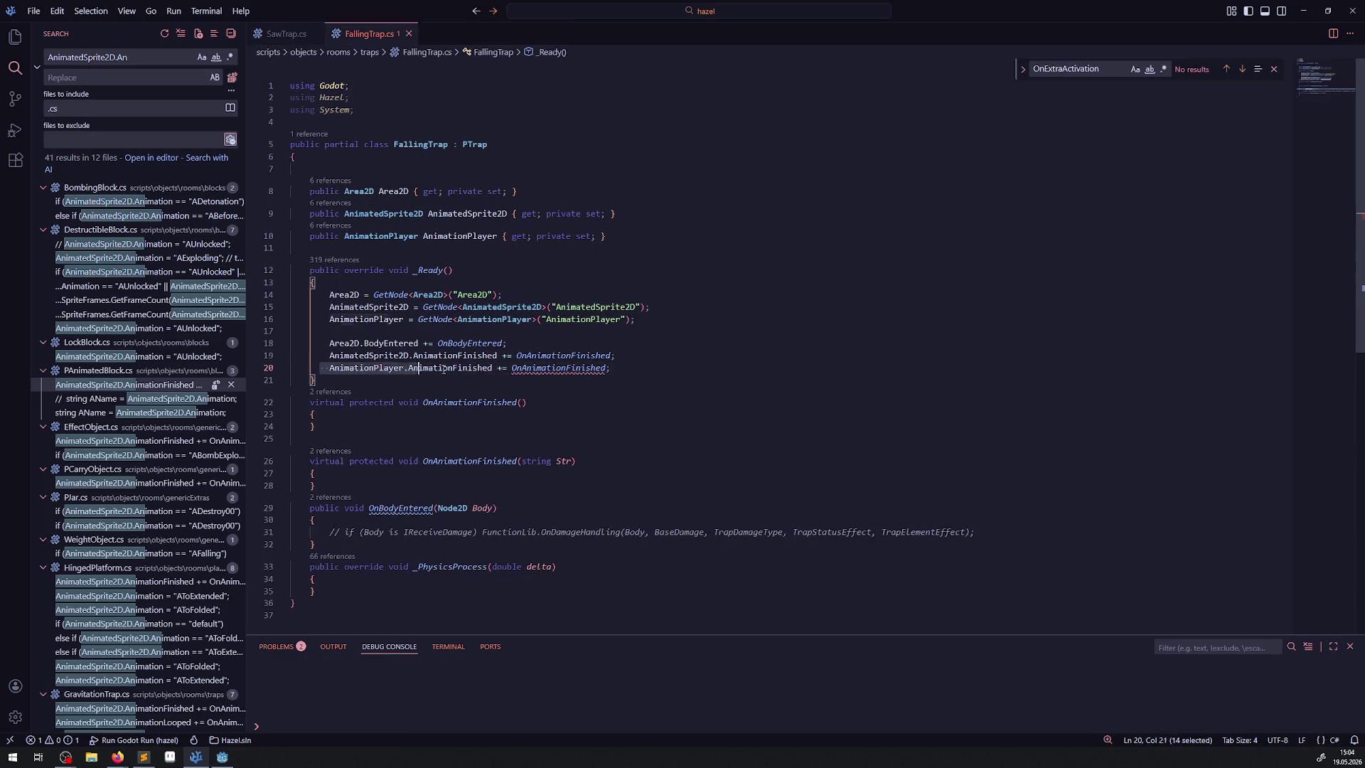
click(332, 391)
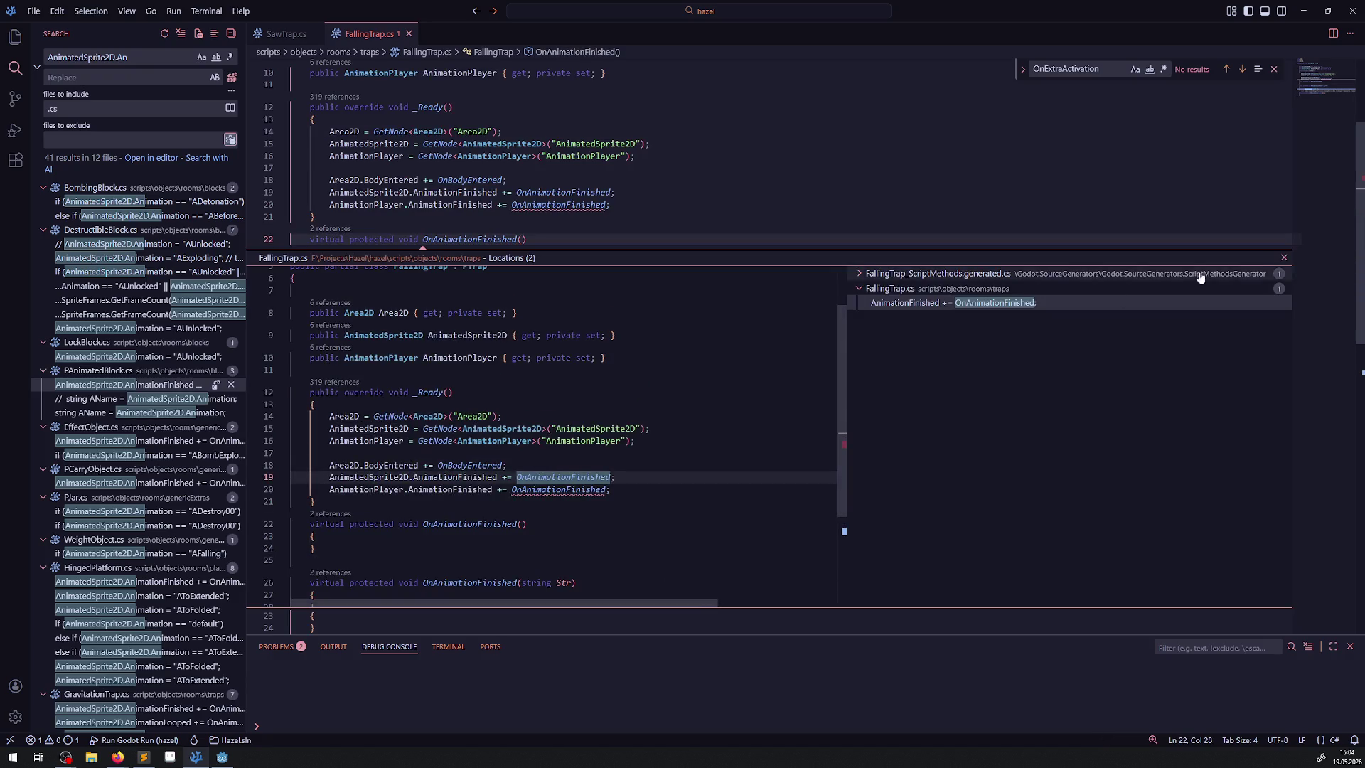
click(1286, 275)
click(1280, 261)
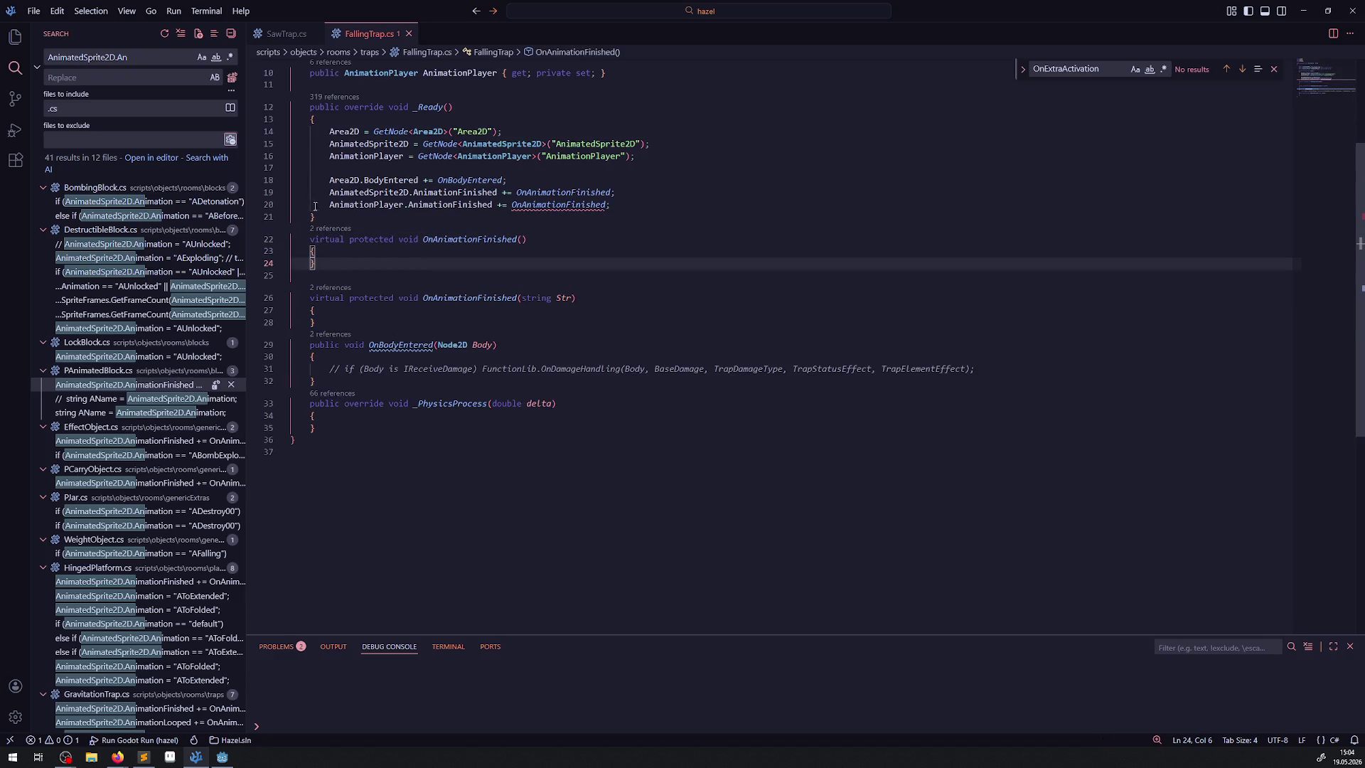
drag(330, 206, 493, 206)
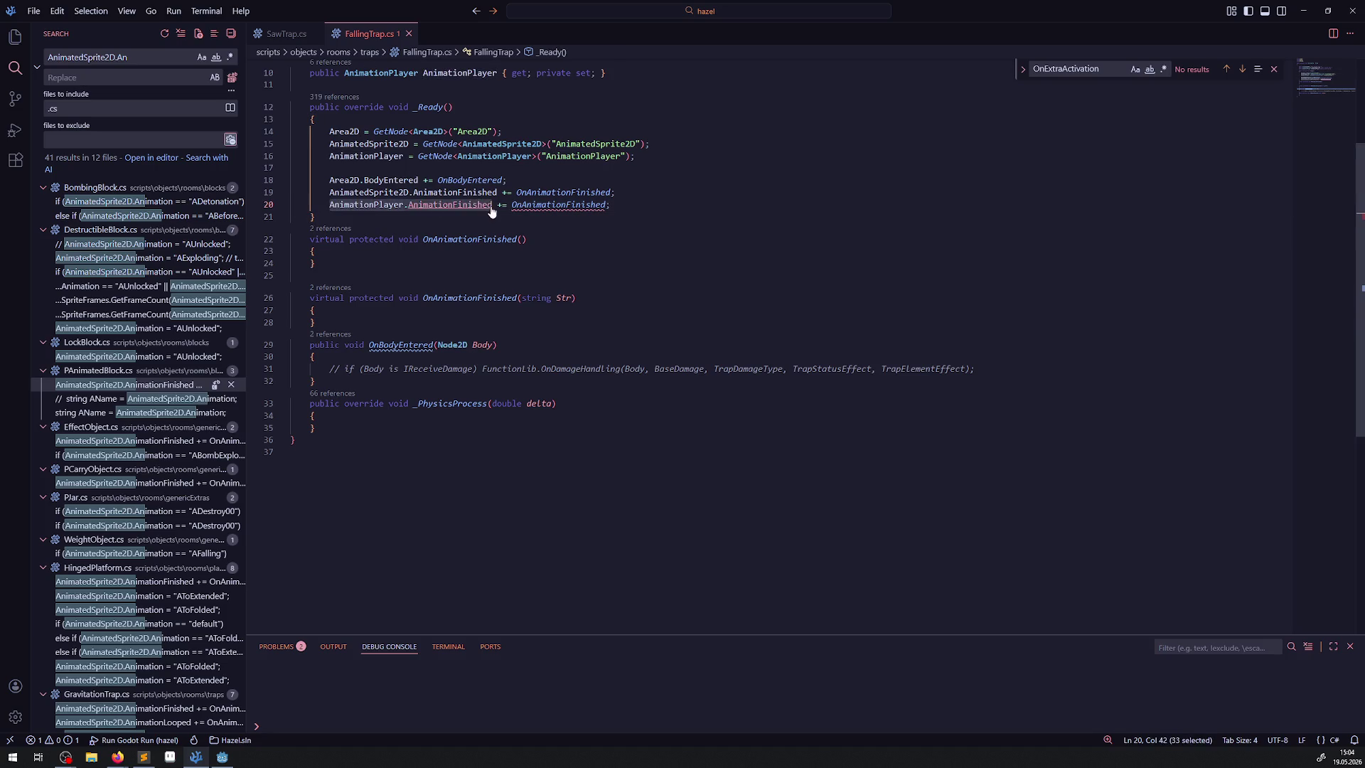
Find AnimationPlayer.AnimationFinished uses and compare Arrow.cs's StringName handler with FallingTrap.cs
key(ctrl+shift+f)
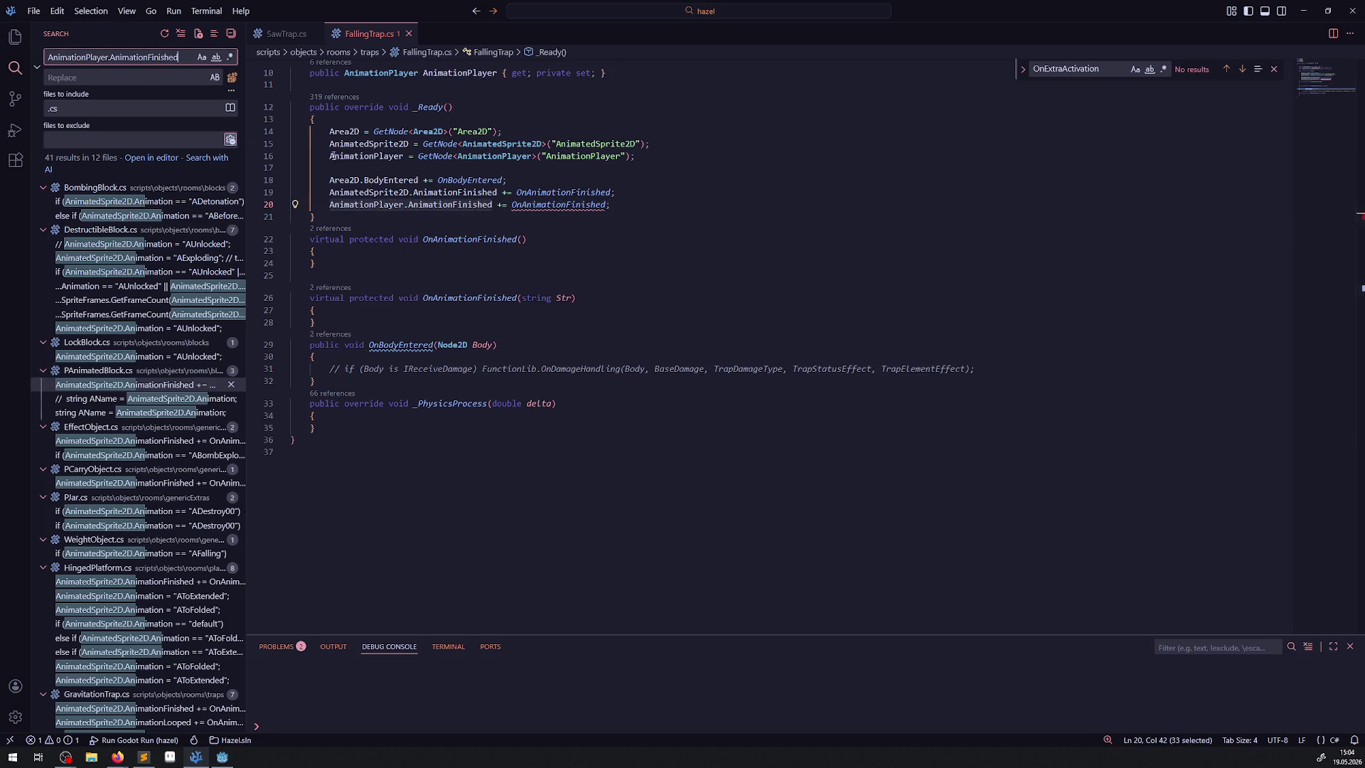
click(189, 259)
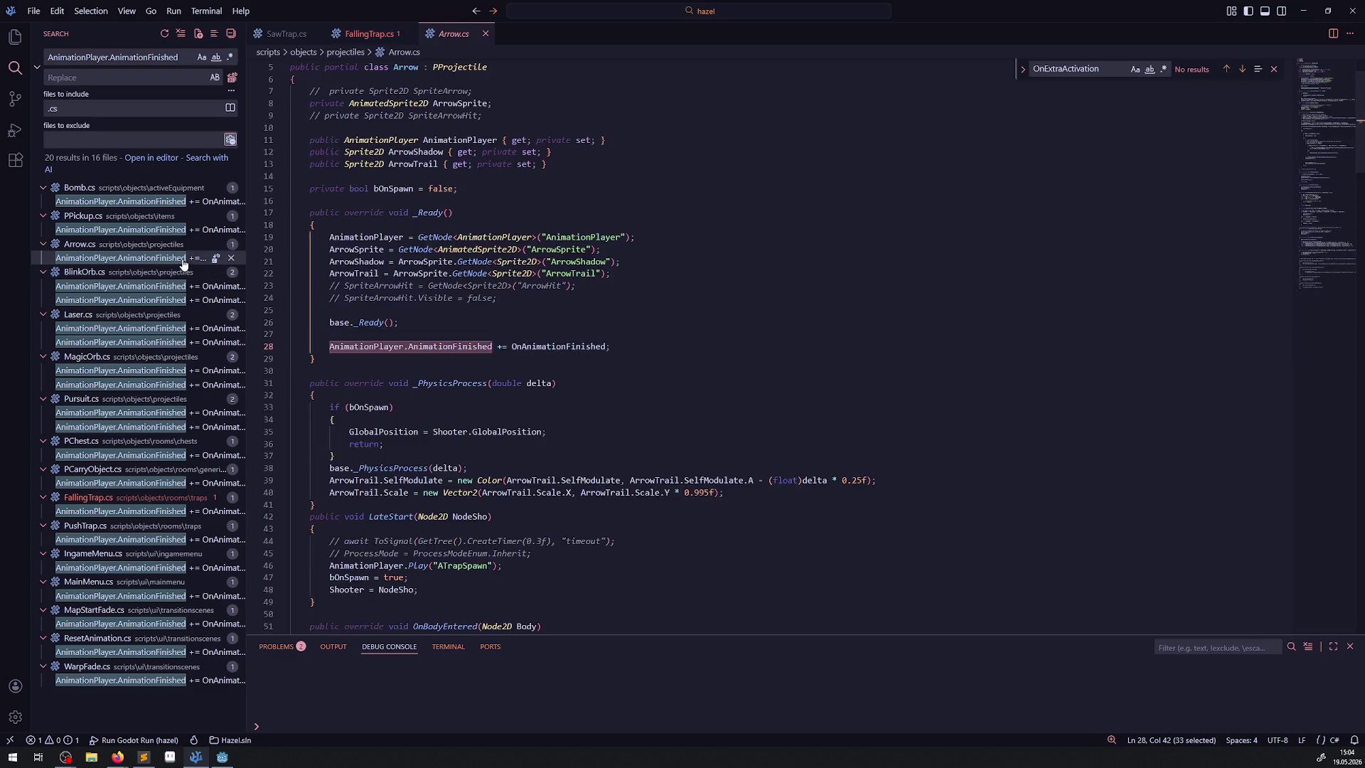
double_click(558, 408)
scroll(590, 432, down, 10)
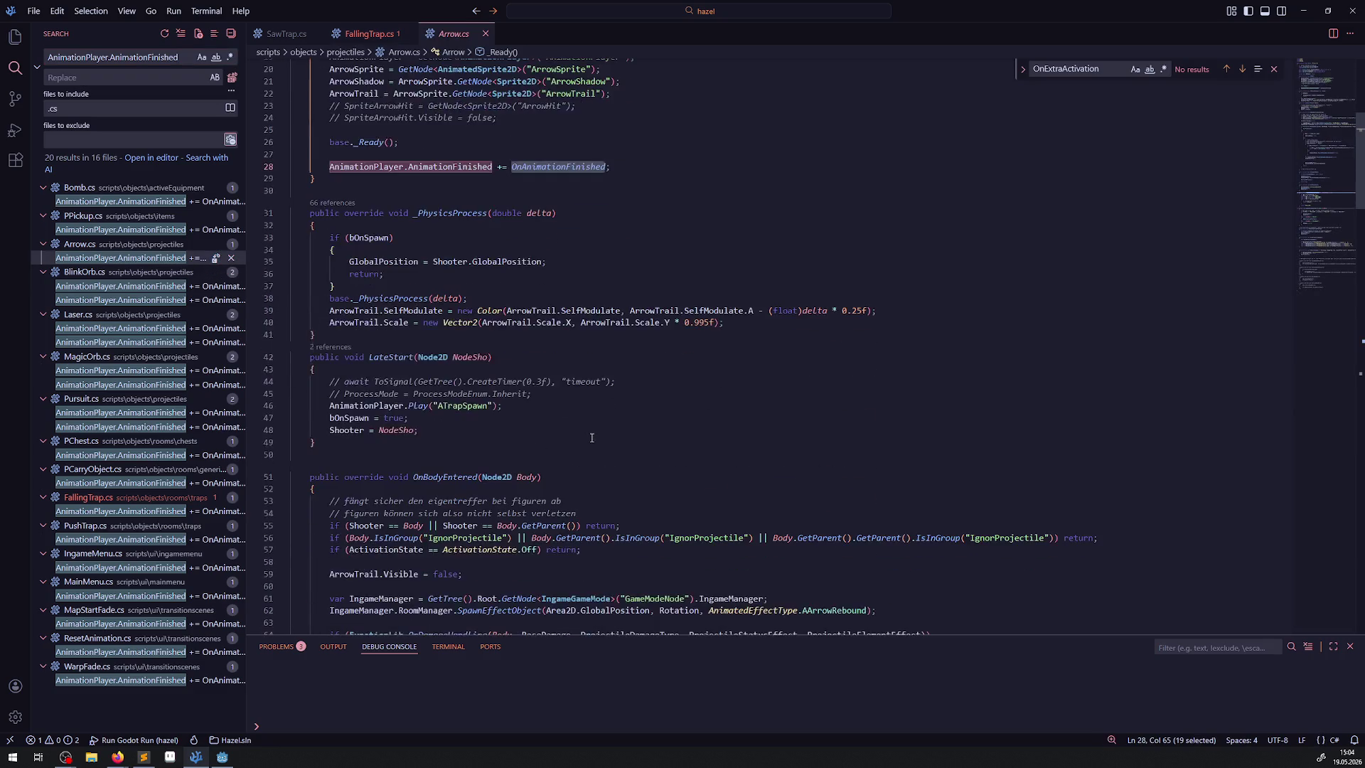
scroll(590, 433, down, 20)
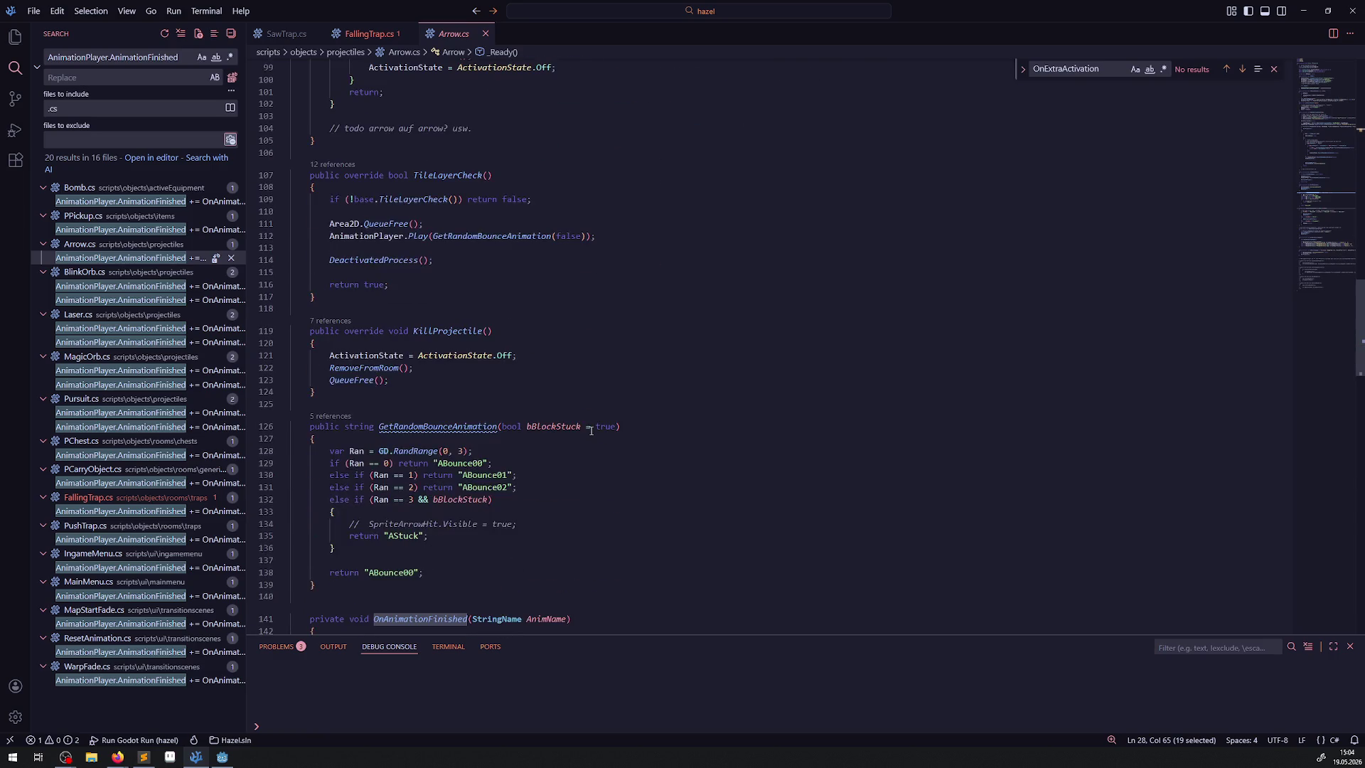
scroll(591, 431, down, 2)
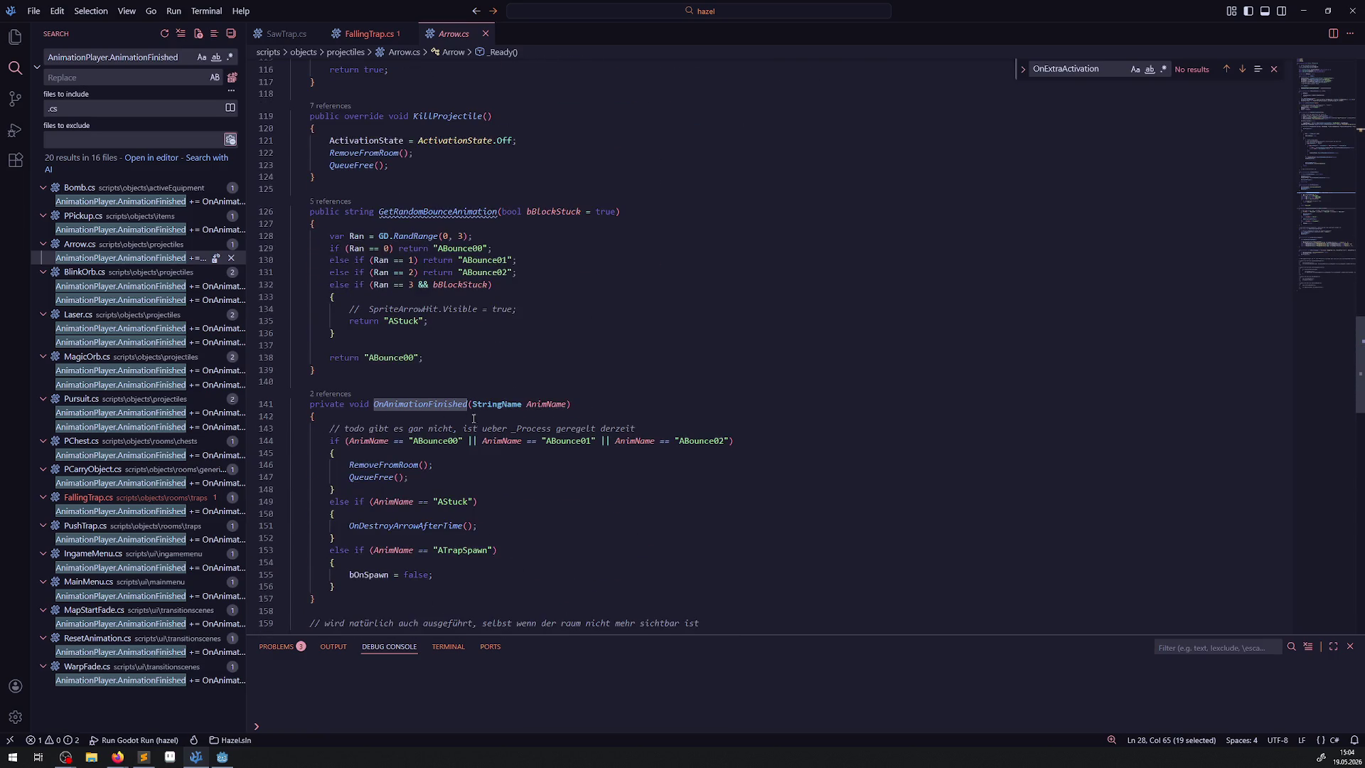
mouse_move(498, 409)
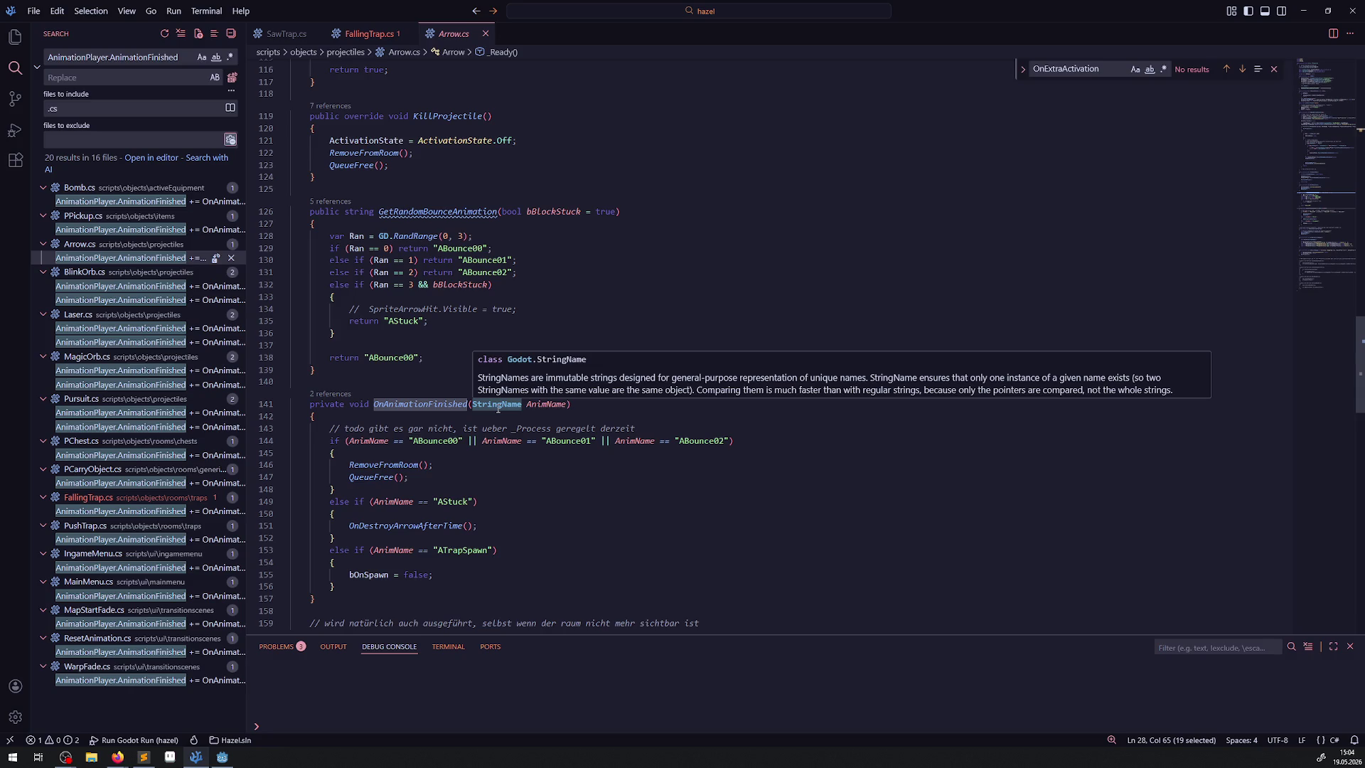
click(369, 33)
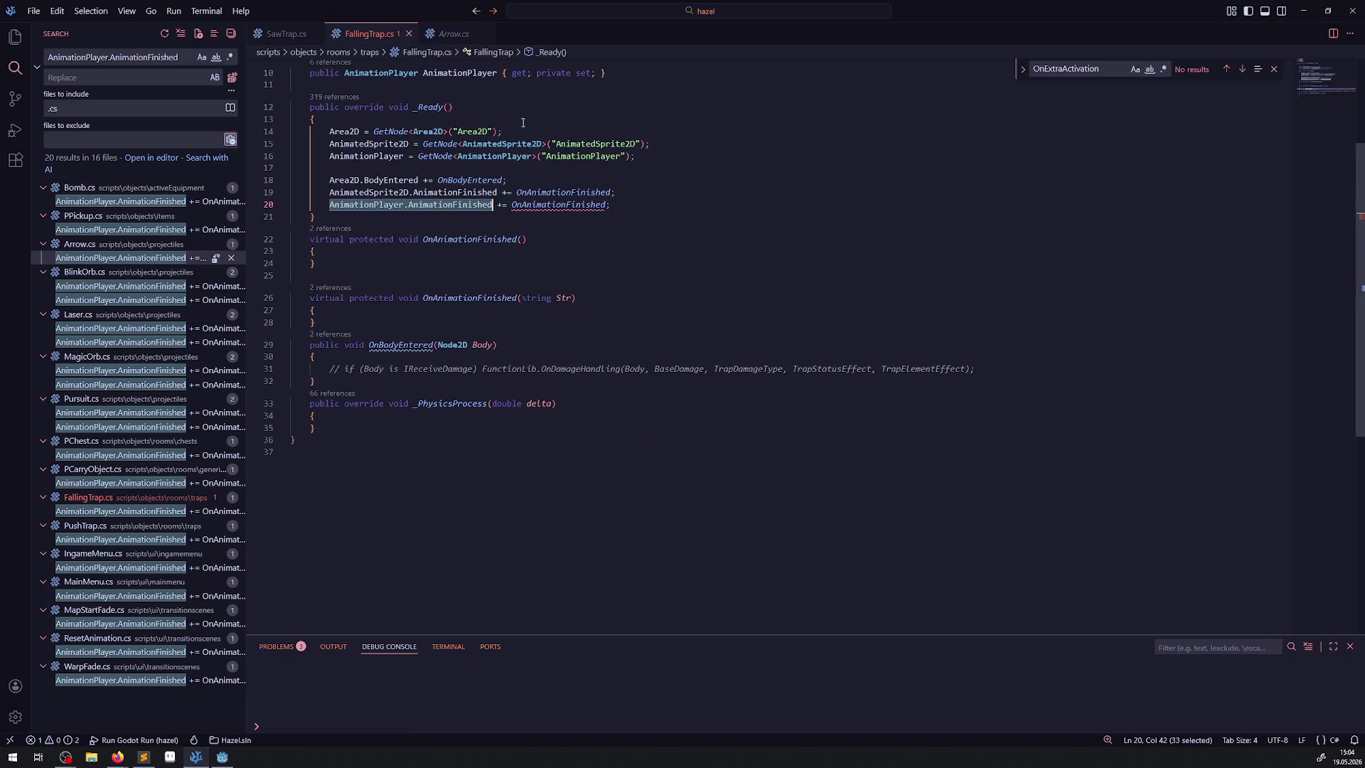
click(444, 34)
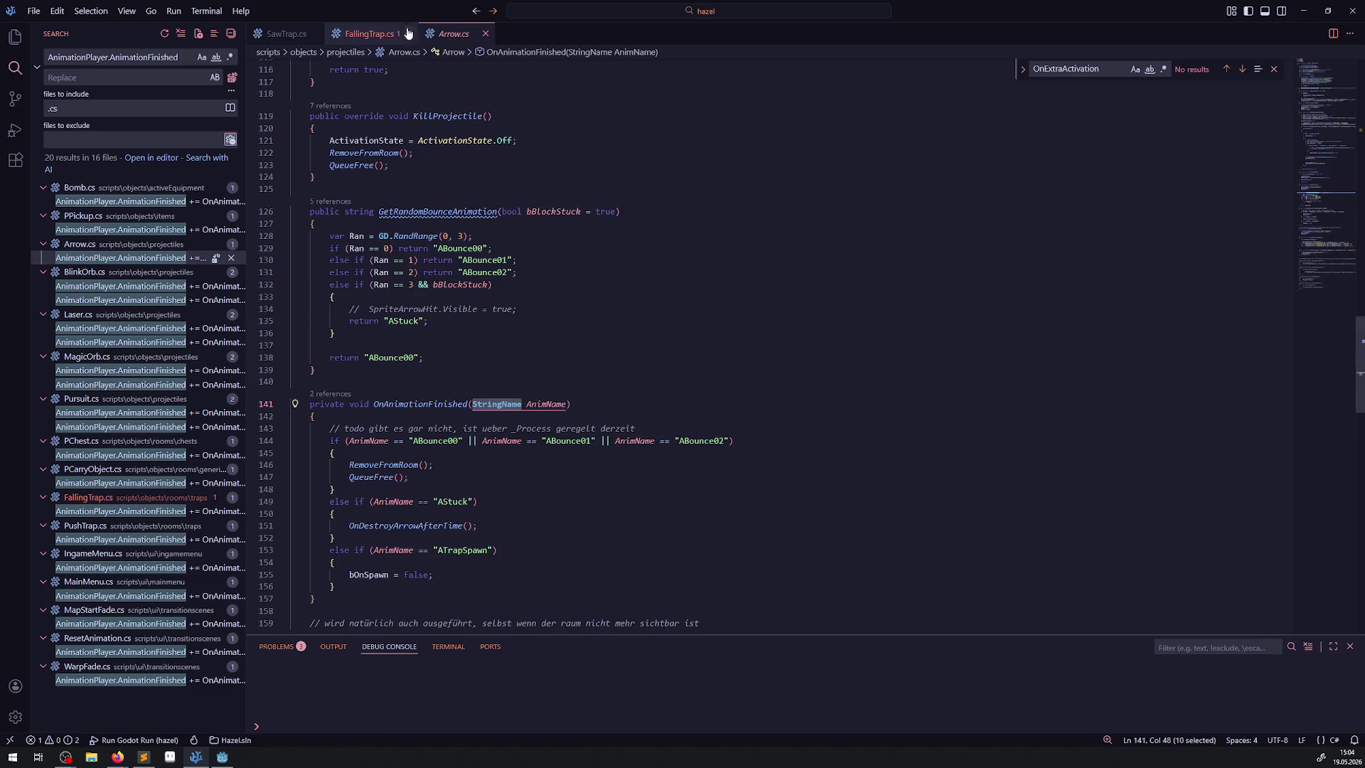
click(368, 33)
Change the parameter type on line 26 to StringName and add a blank line below the second method
double_click(535, 298)
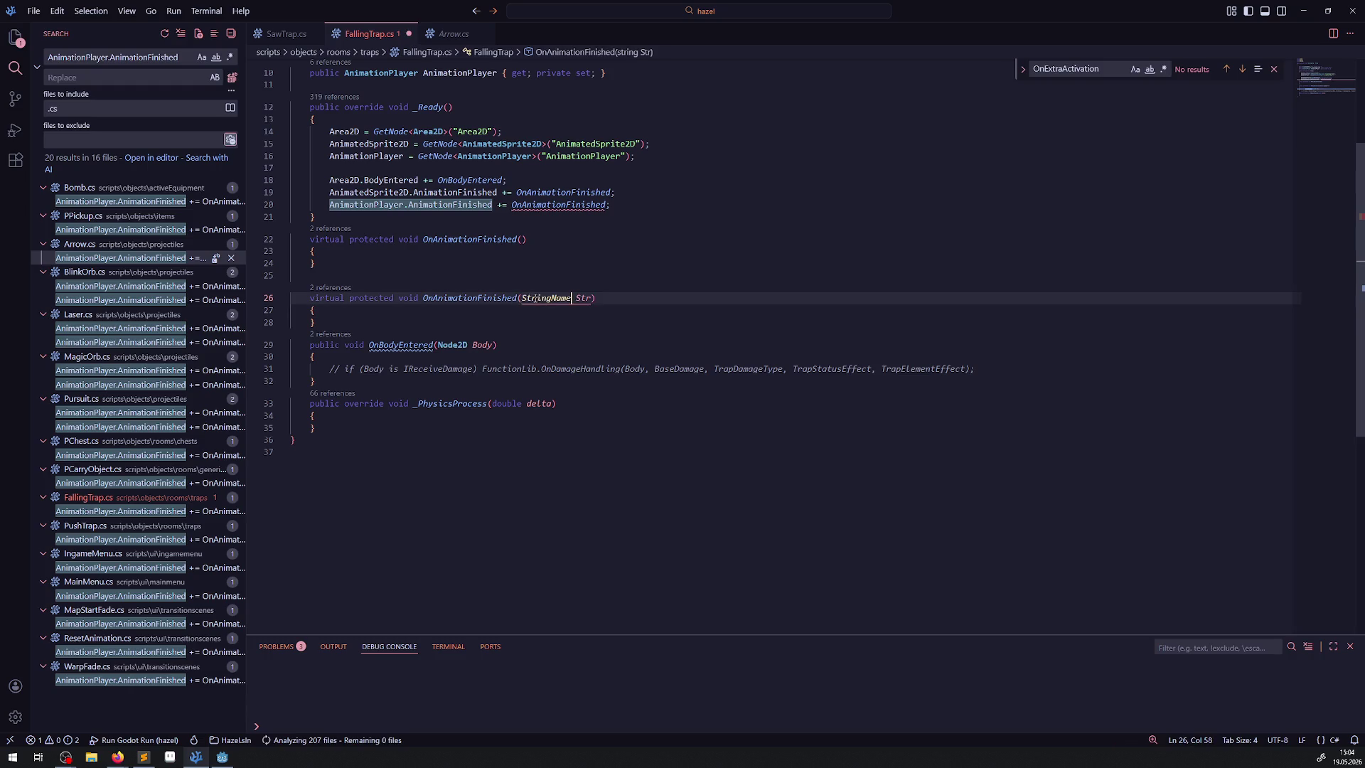
text(StringName)
click(576, 321)
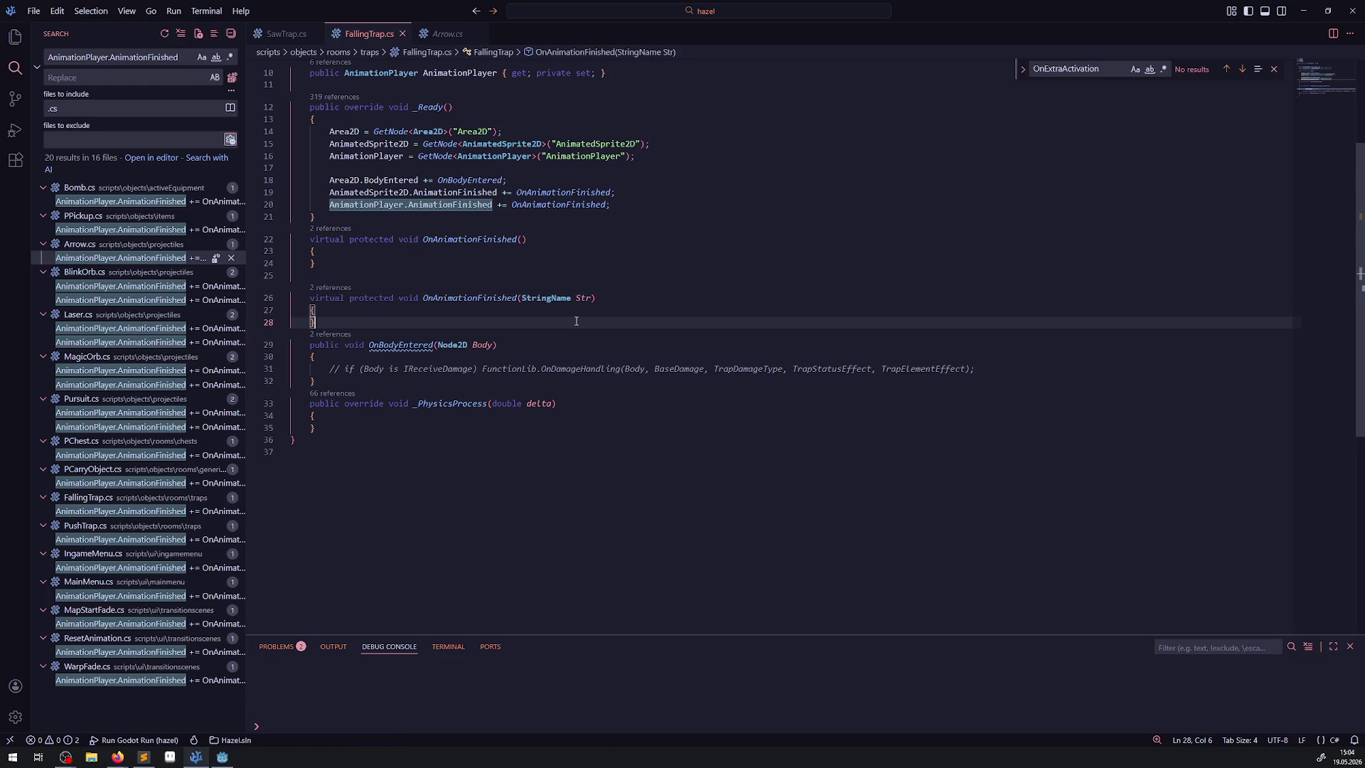
key(Return)
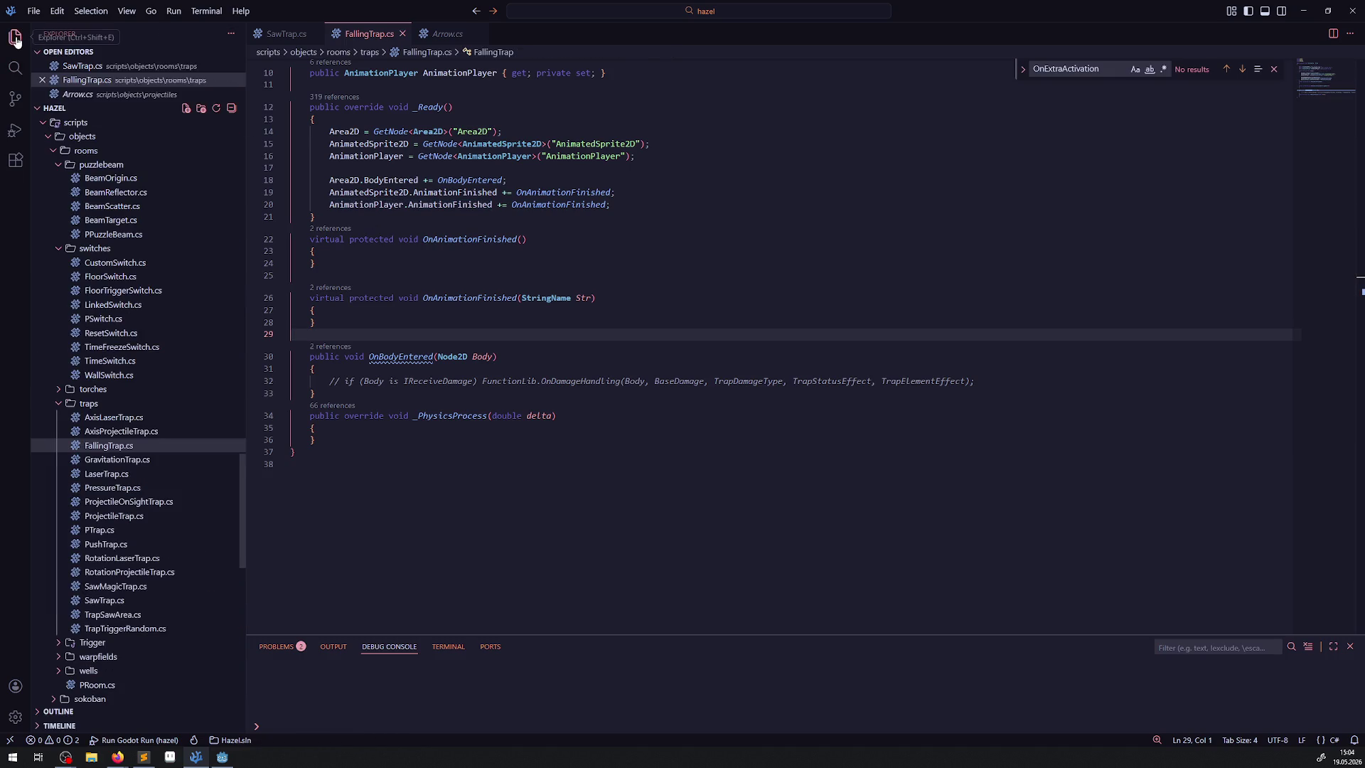
Reveal FallingTrap.cs in the Explorer file tree and return to the OnBodyEntered method
click(15, 36)
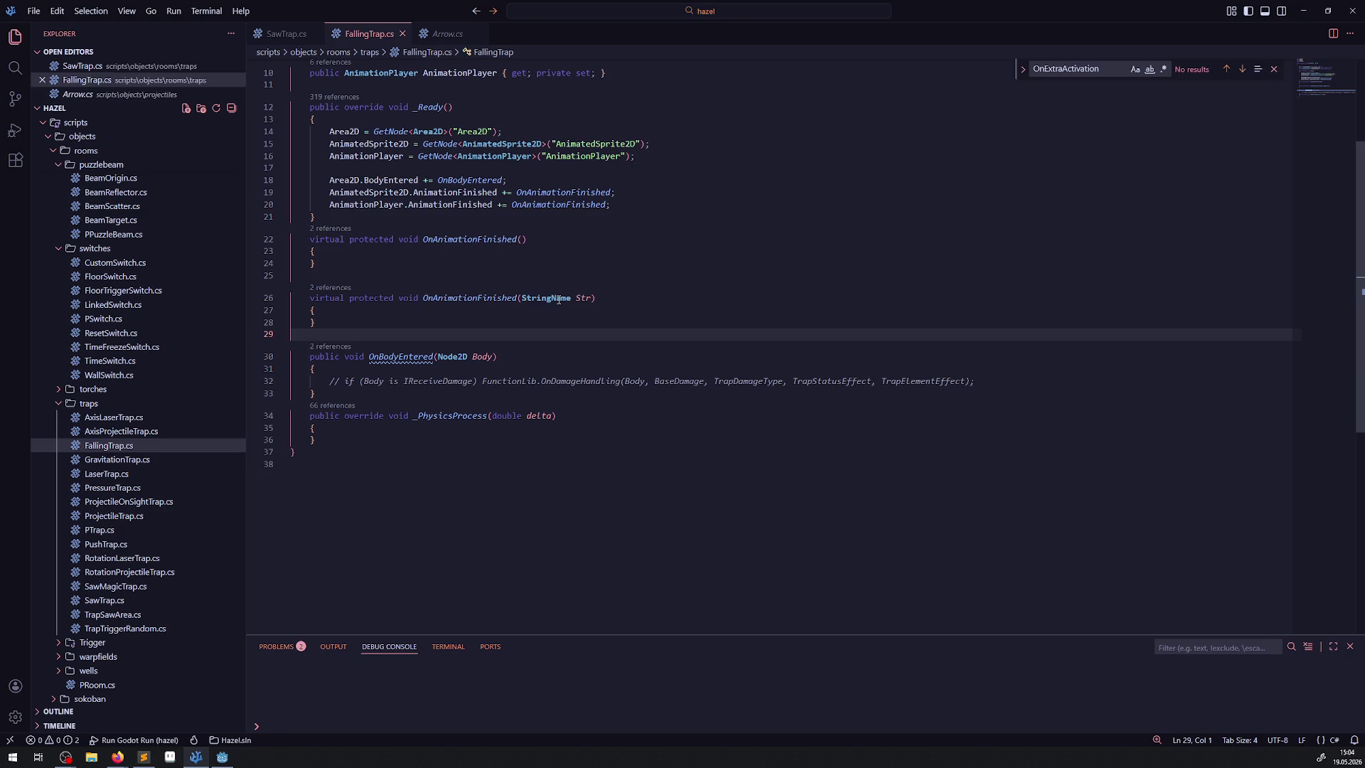
mouse_move(559, 300)
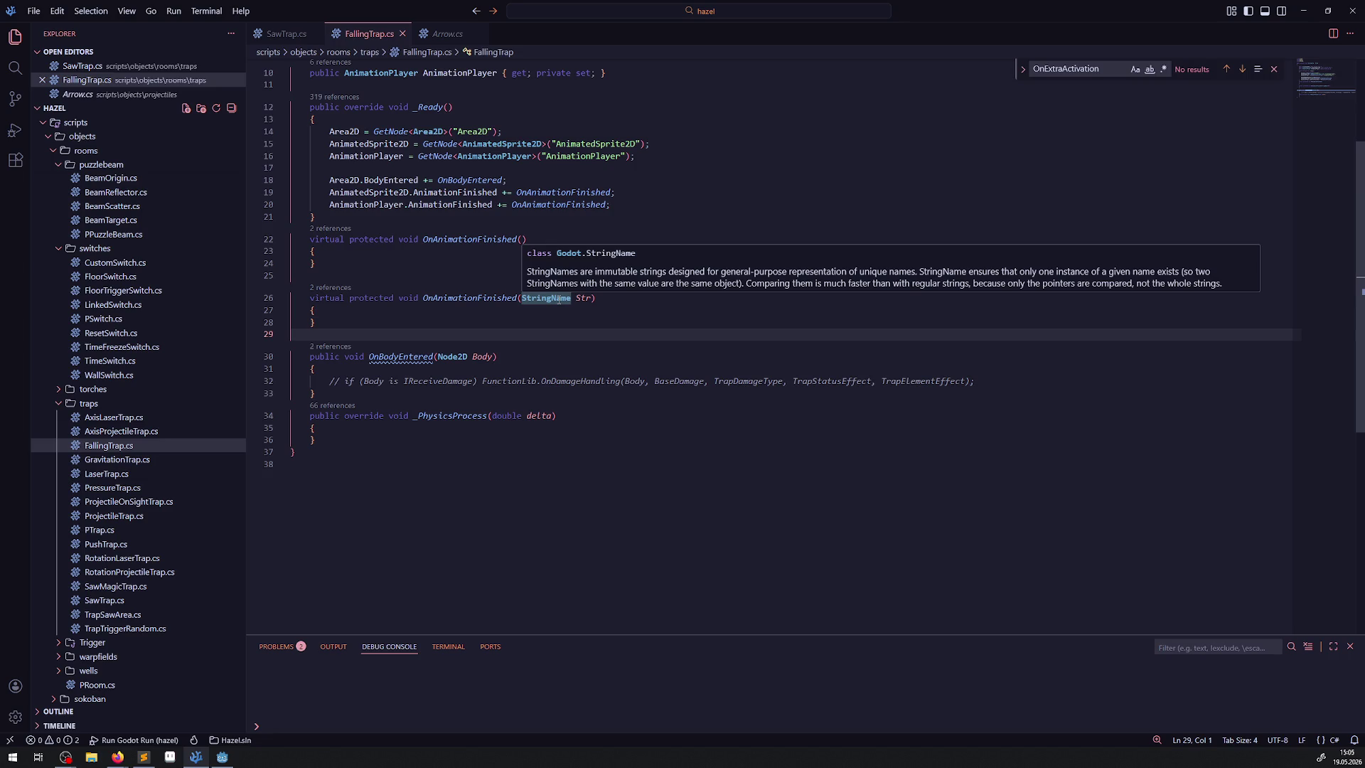
click(593, 381)
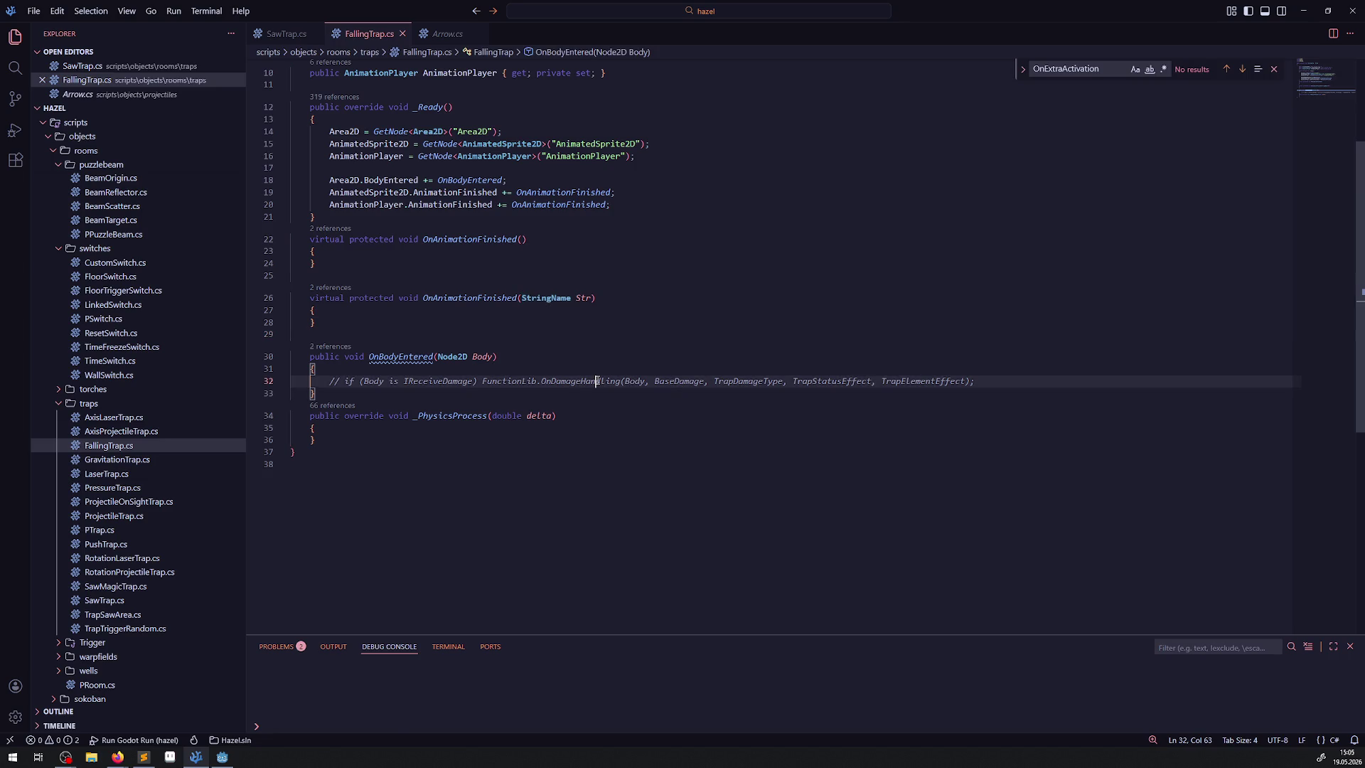
scroll(586, 333, up, 1)
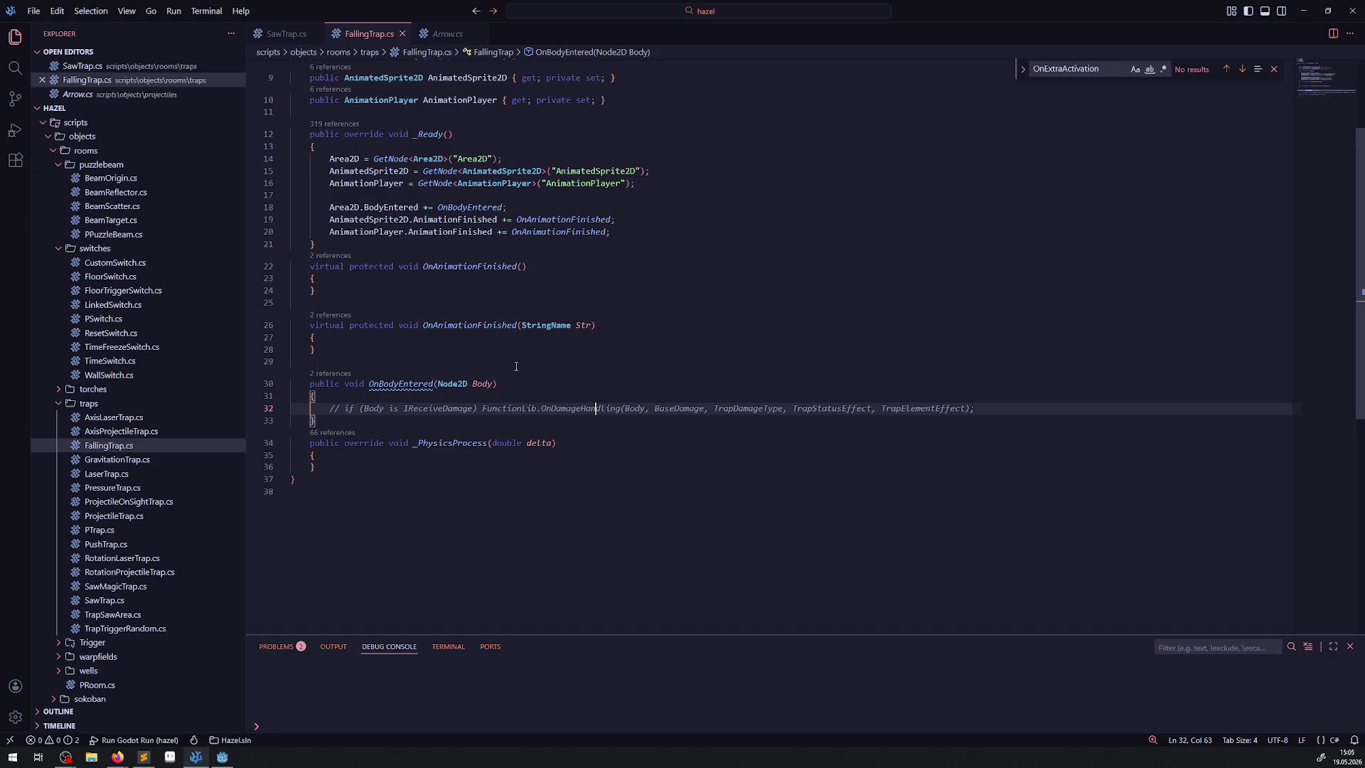
Bring the Godot editor to the front from the taskbar
click(226, 757)
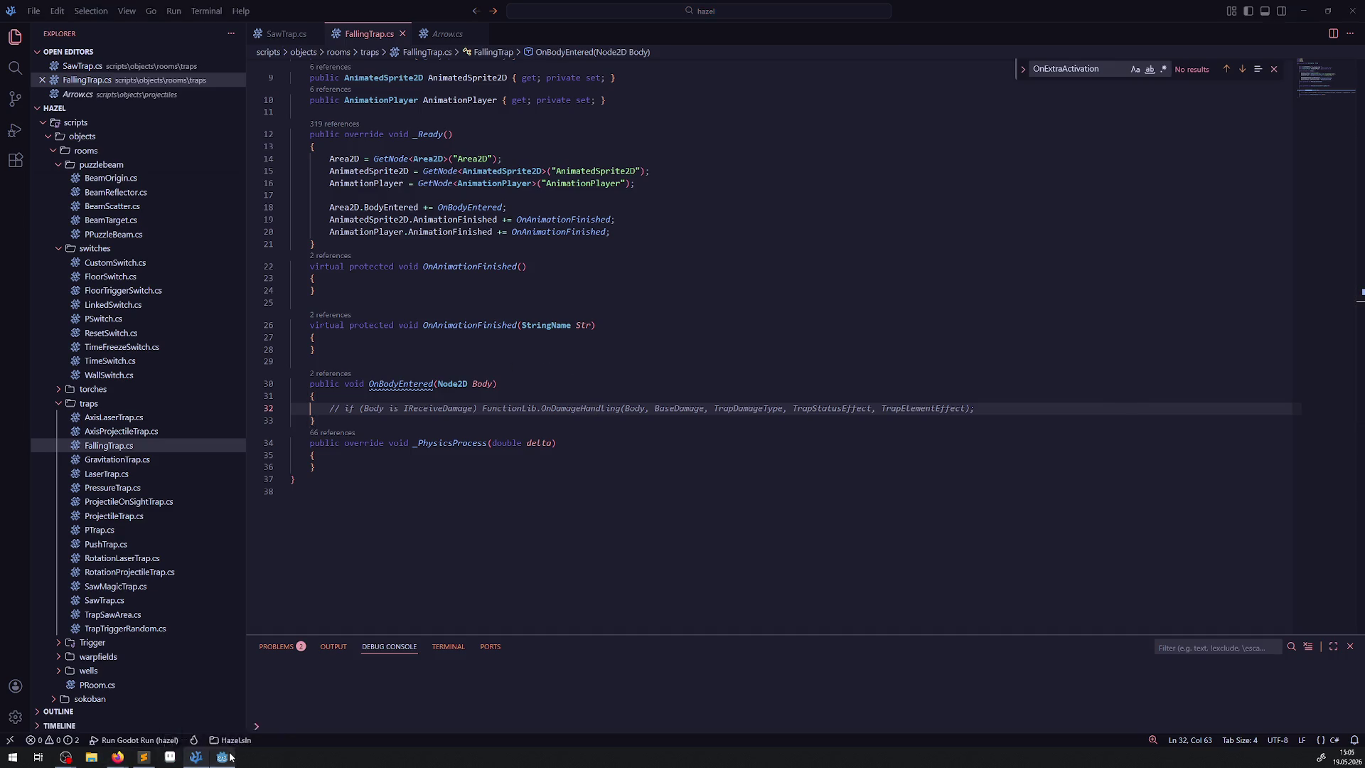
click(230, 757)
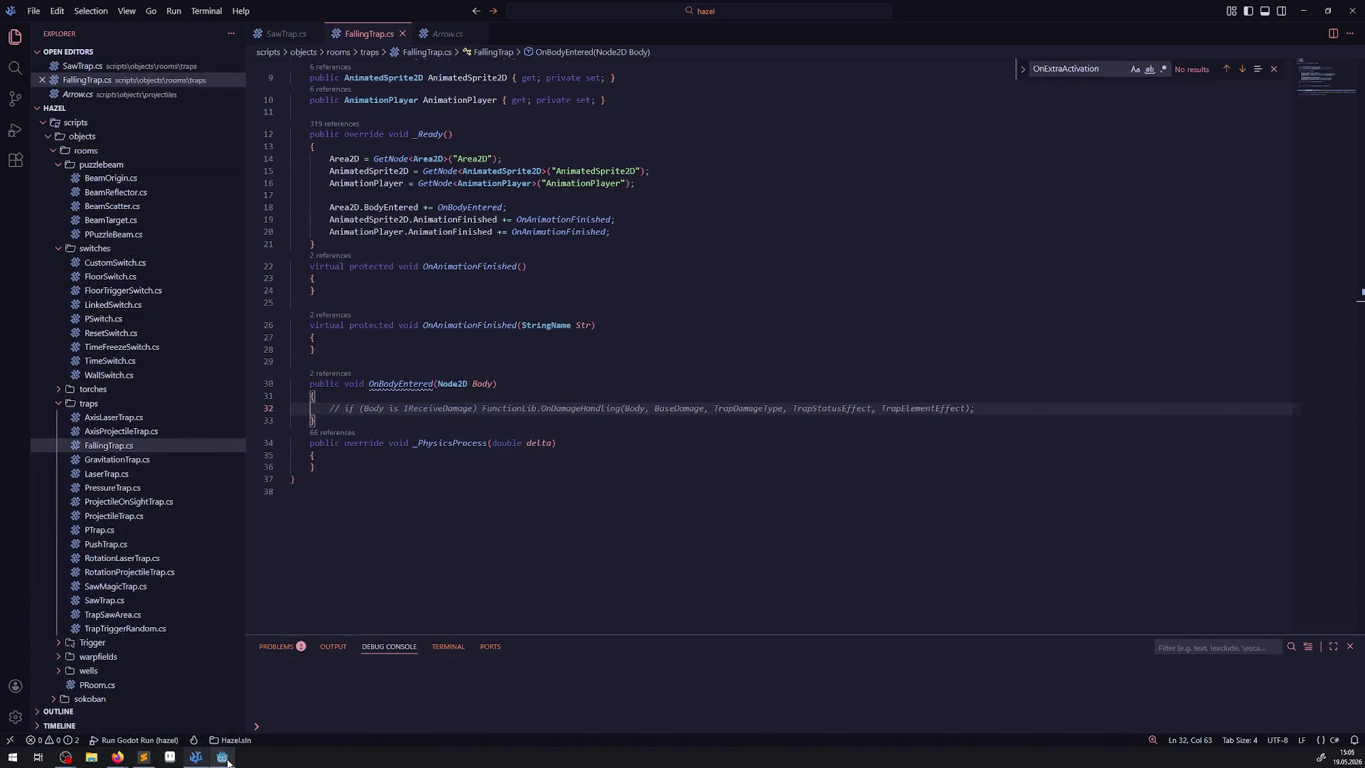
click(227, 761)
click(227, 762)
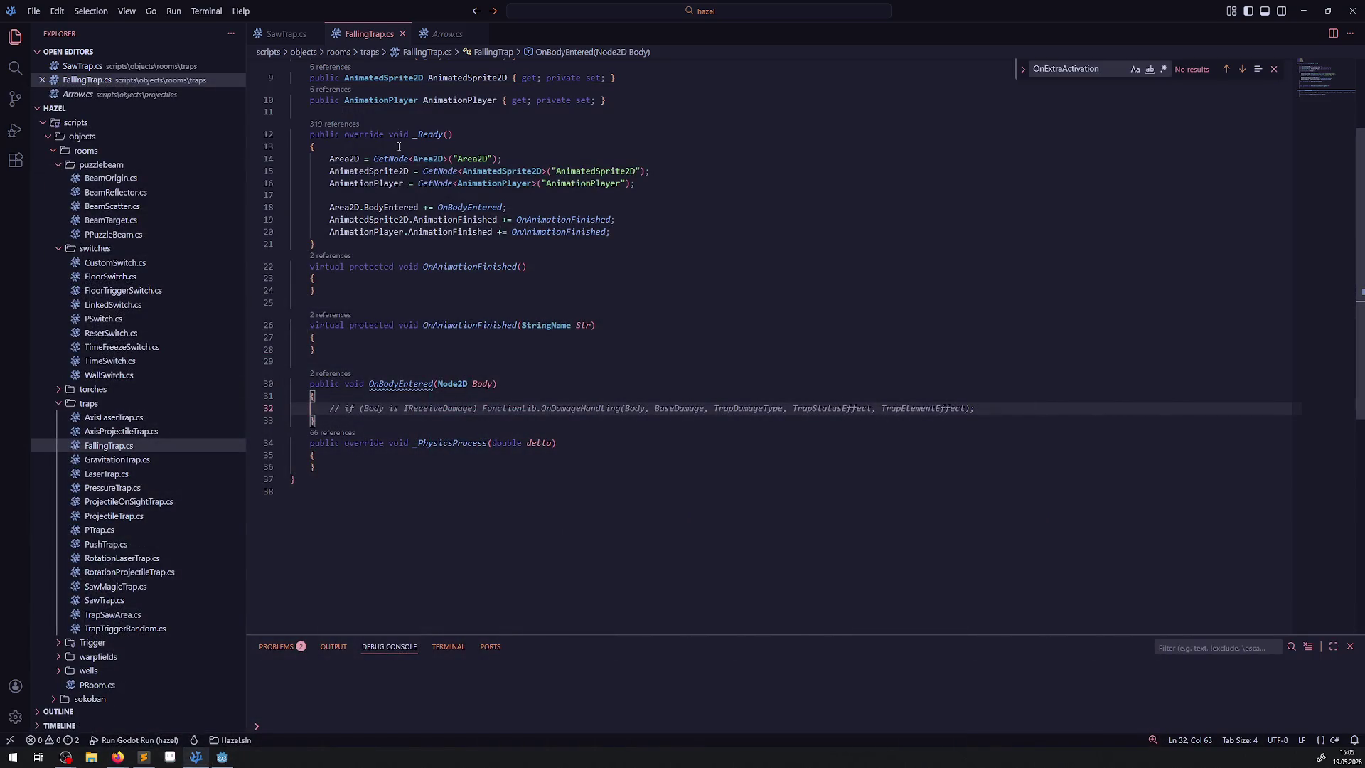
click(223, 757)
In DebugRoom, set Activation State to On for FallingTrap, FallingTrap2 and FallingTrap3, and save the scene
click(377, 43)
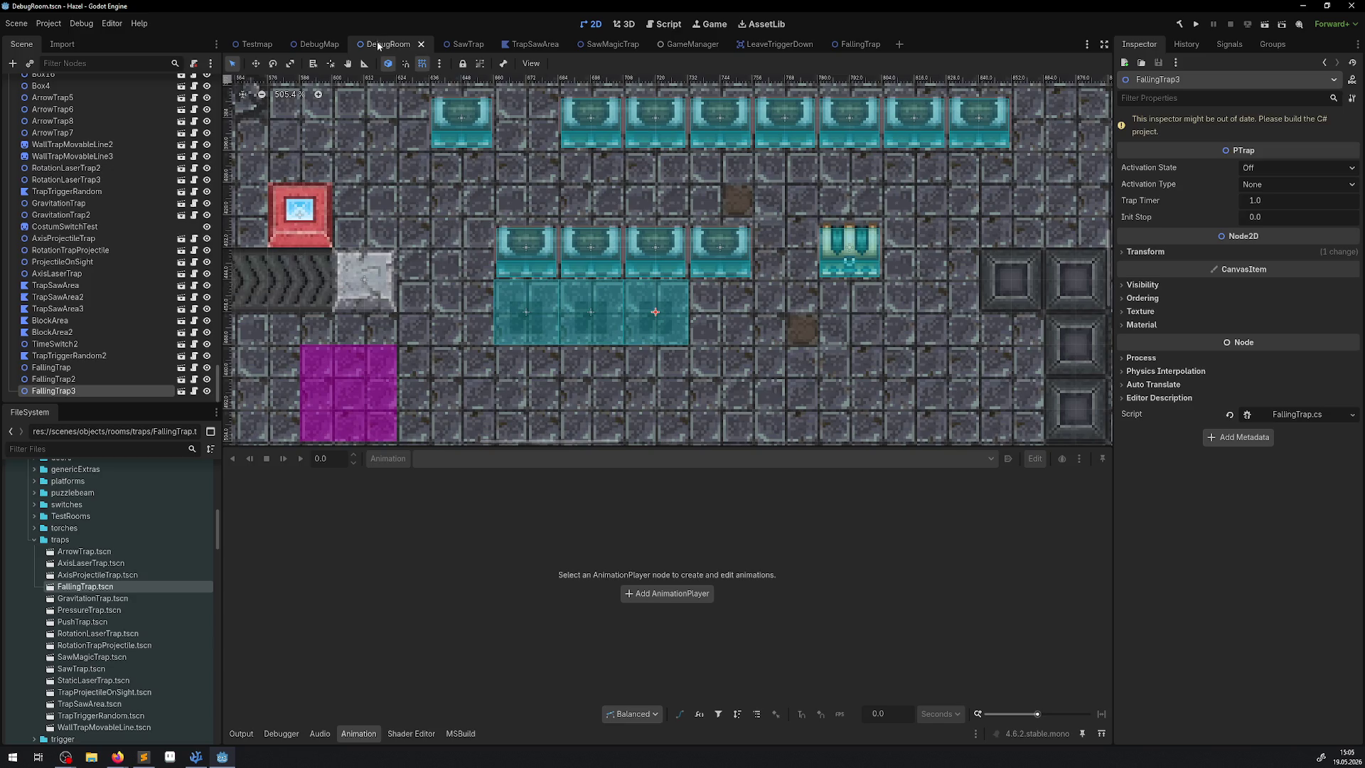
click(531, 316)
shift+click(591, 317)
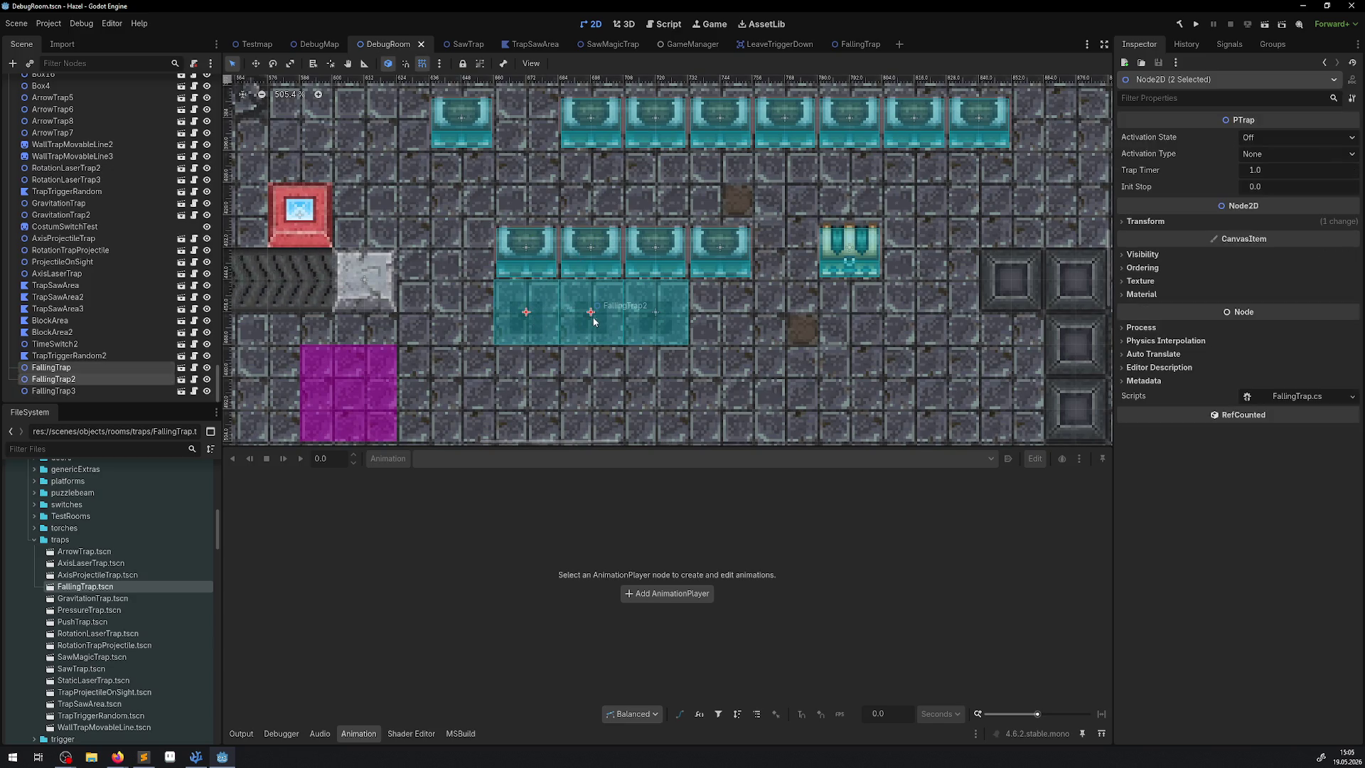
shift+click(661, 310)
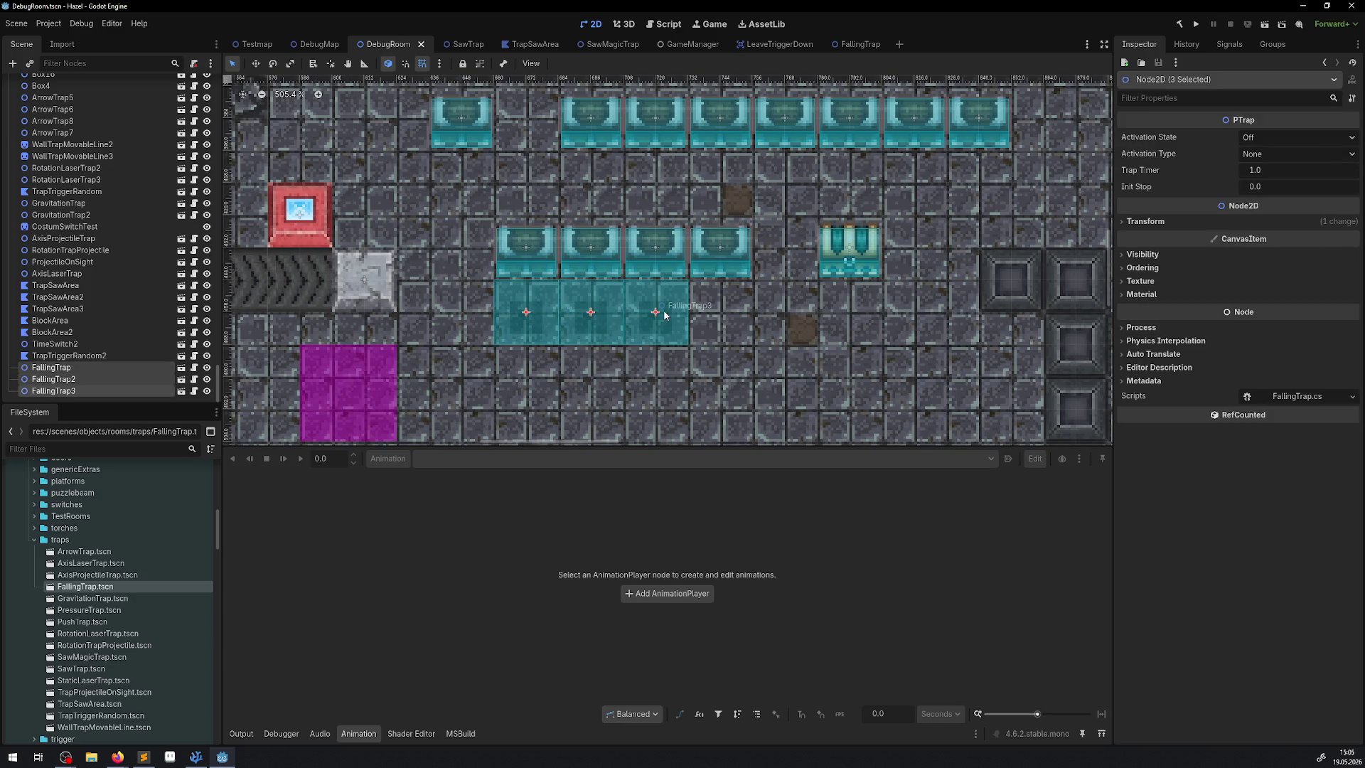
click(1279, 137)
click(1274, 163)
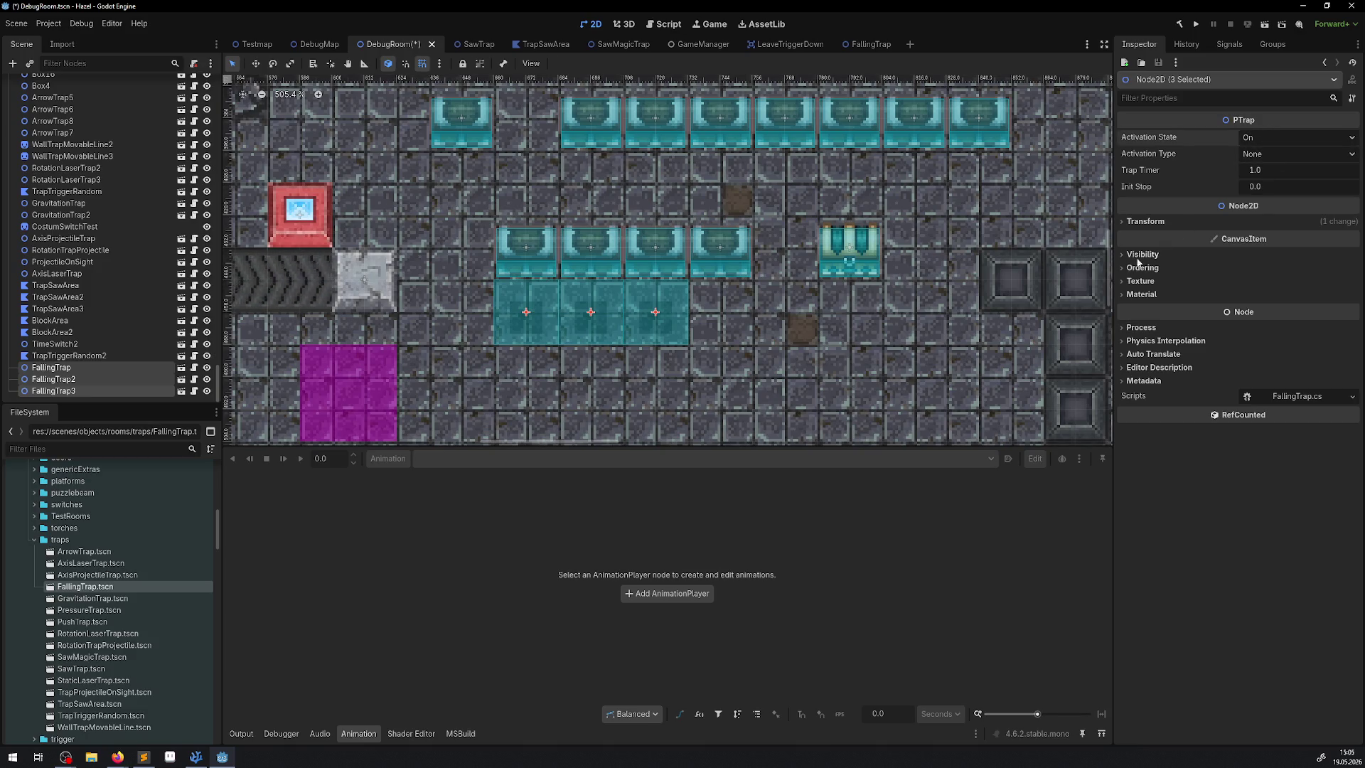
key(ctrl+s)
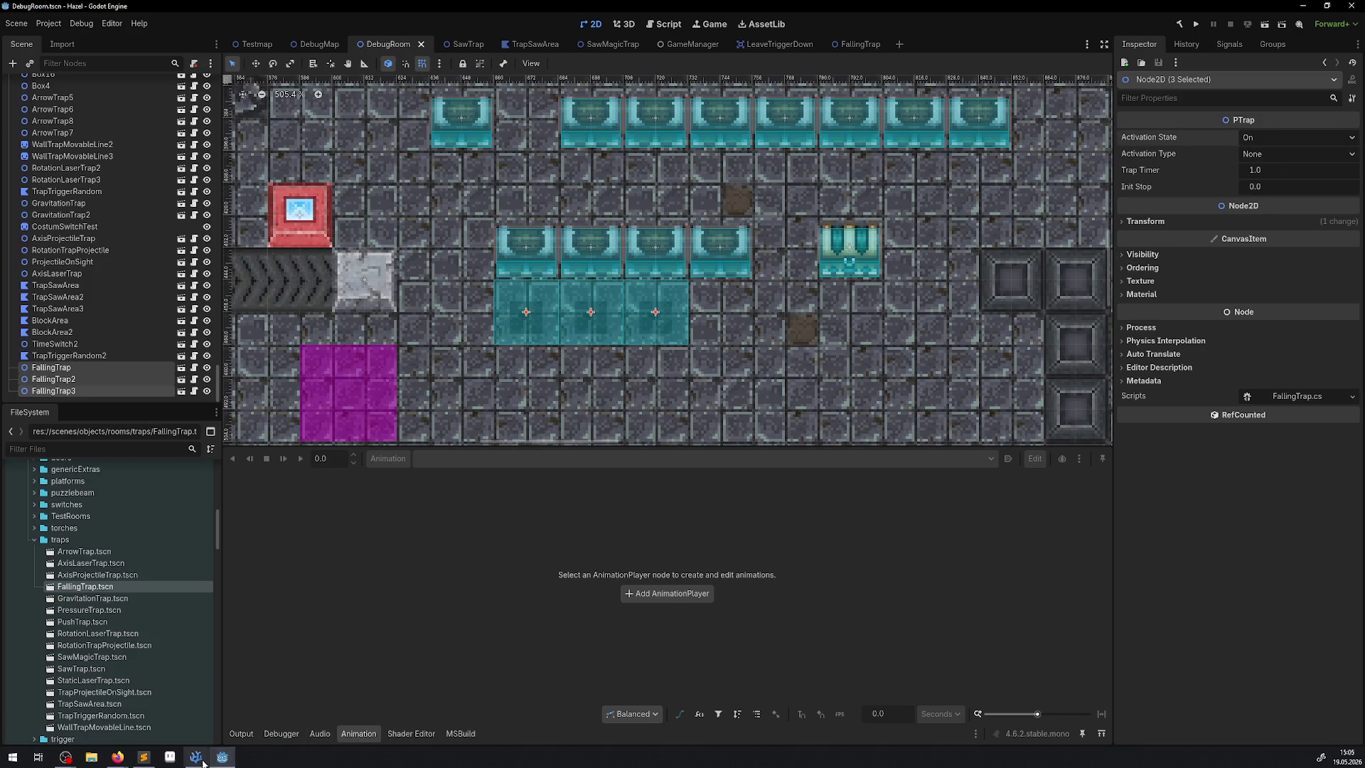
click(199, 757)
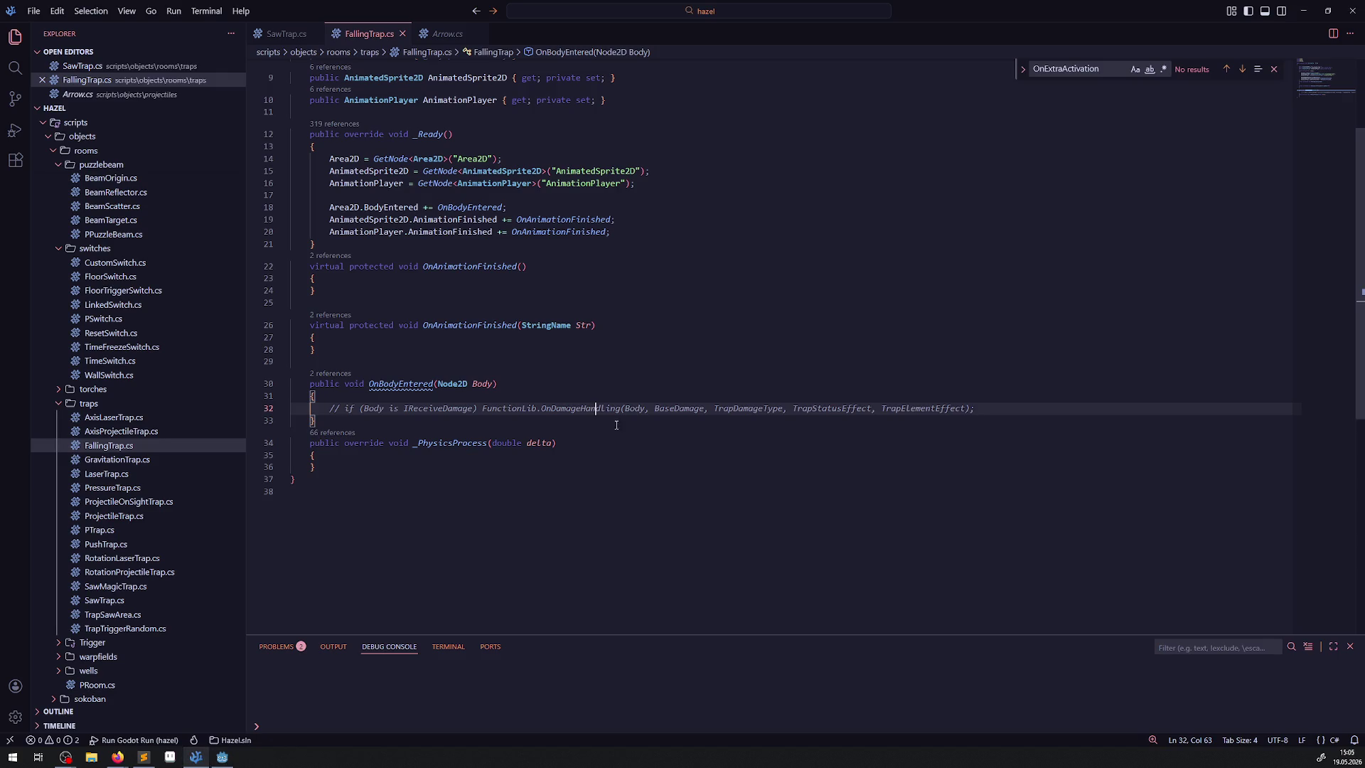
Open PTrap.cs and copy its _Process method signature from line 29 for reuse in FallingTrap.cs
click(108, 533)
scroll(440, 388, up, 10)
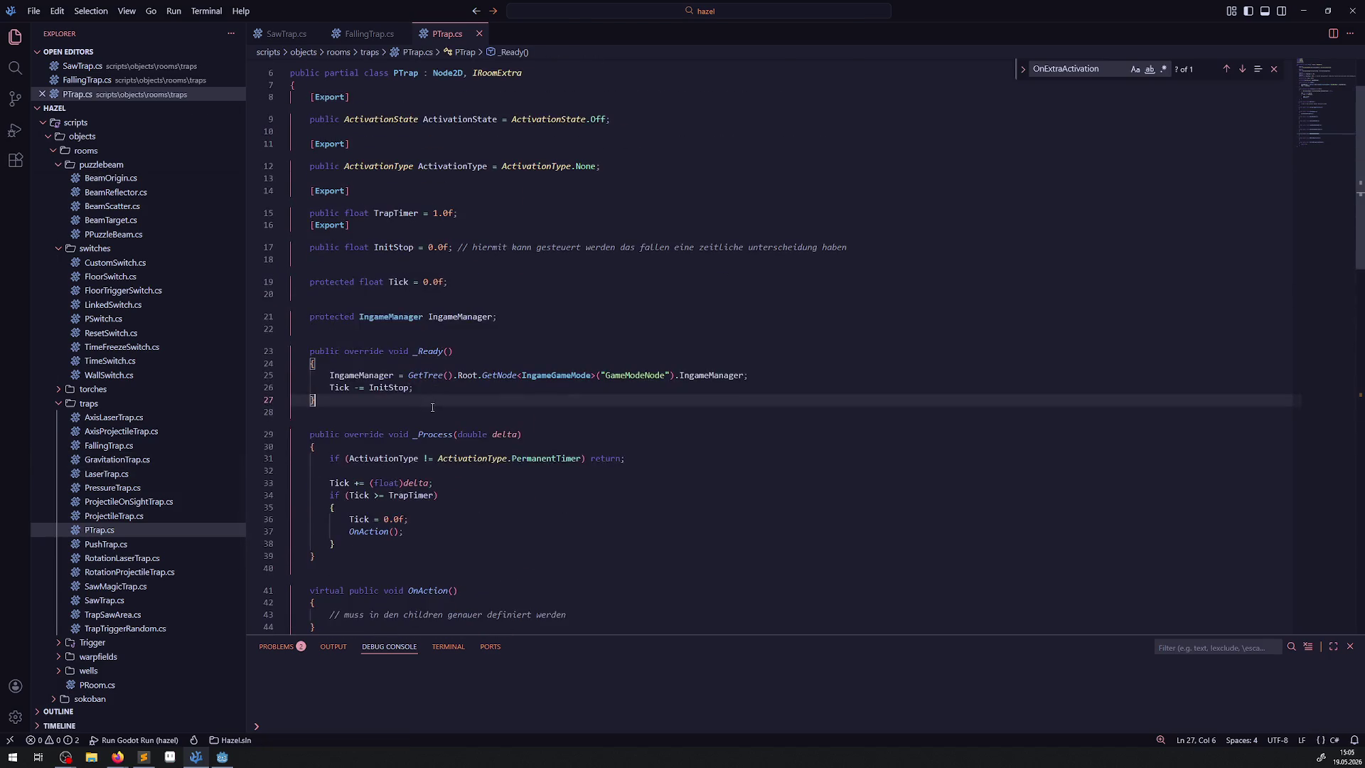
click(319, 444)
drag(319, 444, 305, 423)
key(ctrl+c)
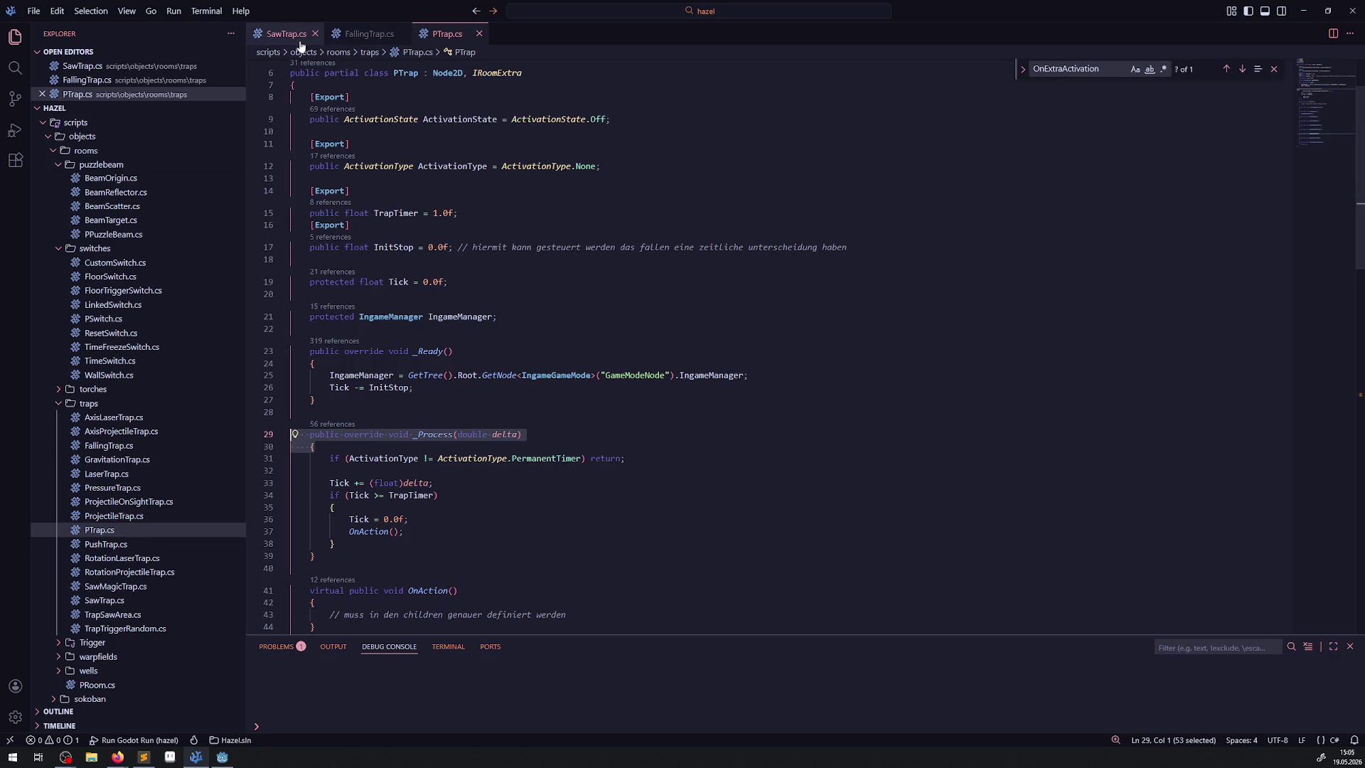
click(380, 41)
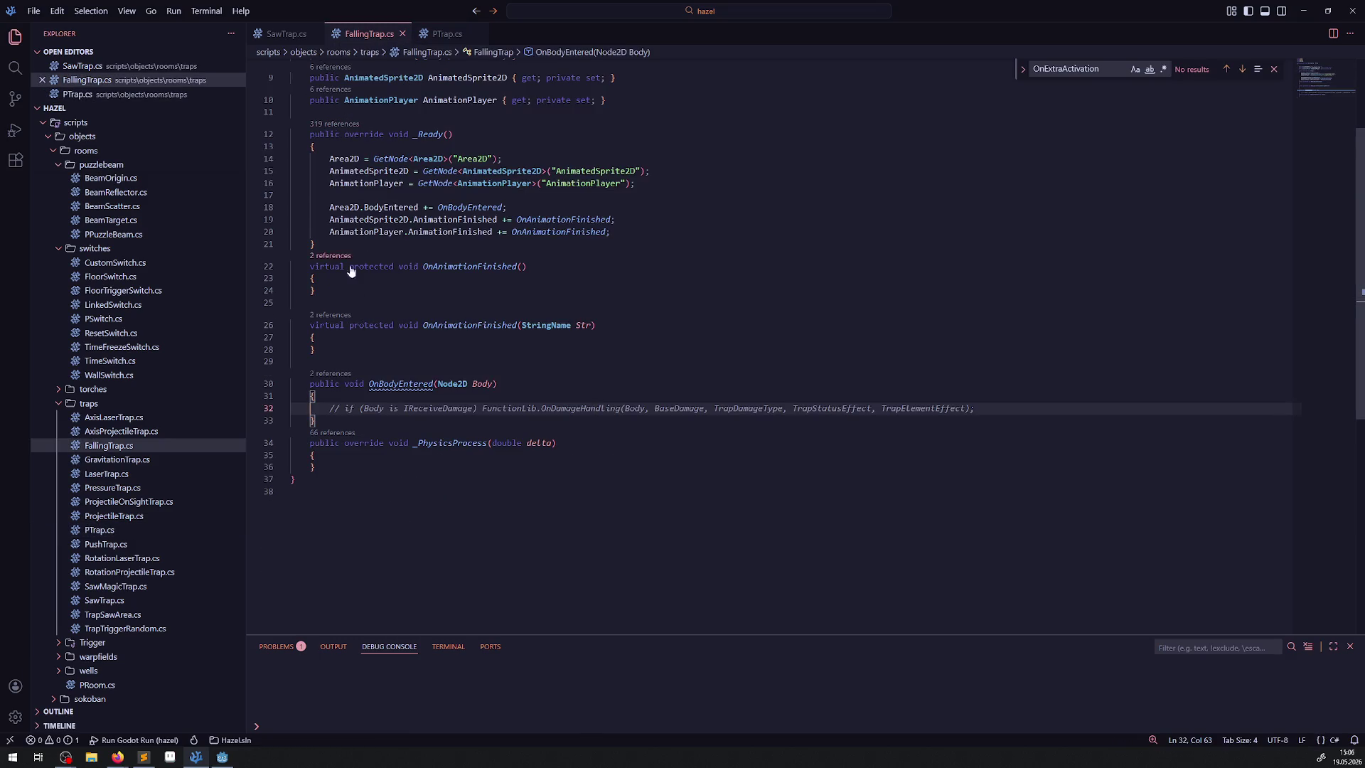
Add an empty _Process(double delta) method after OnBodyEntered using the copied signature
click(351, 423)
key(Return)
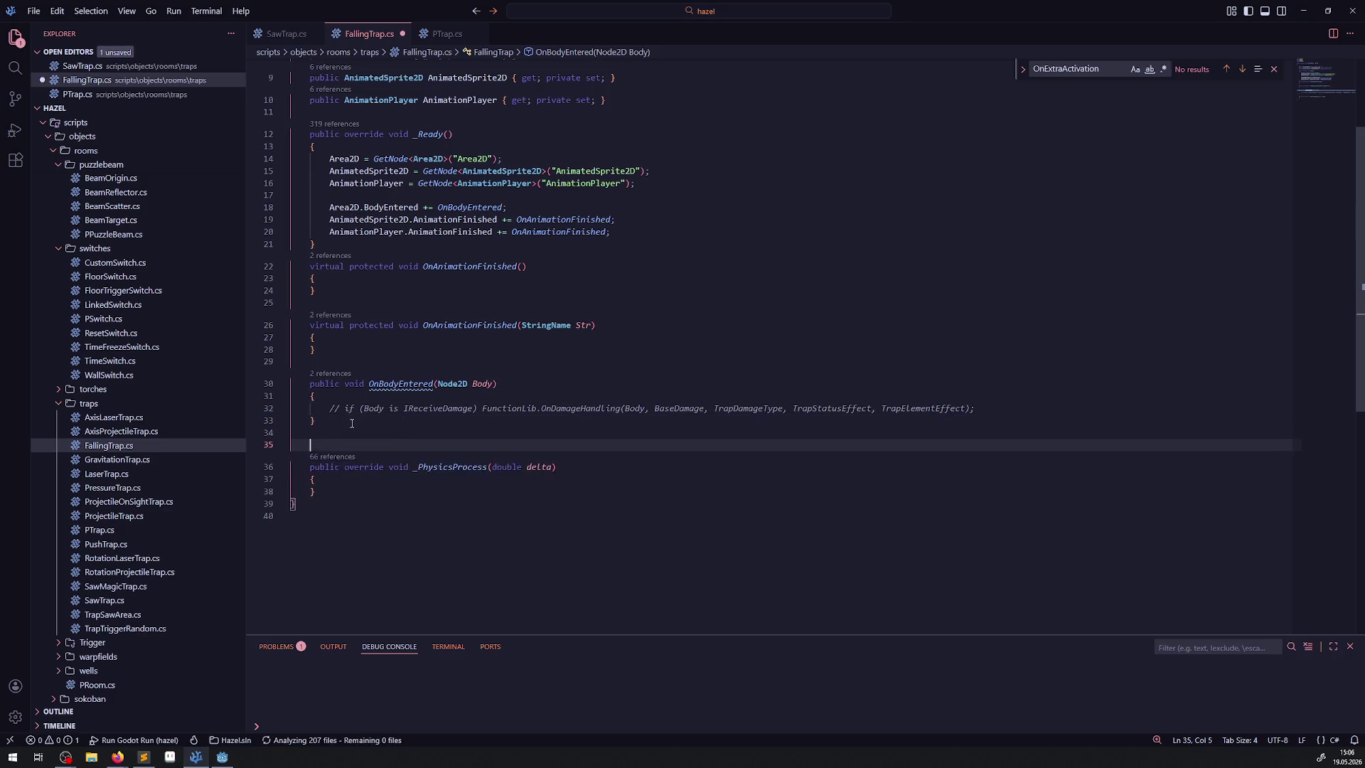
key(ctrl+v)
text(})
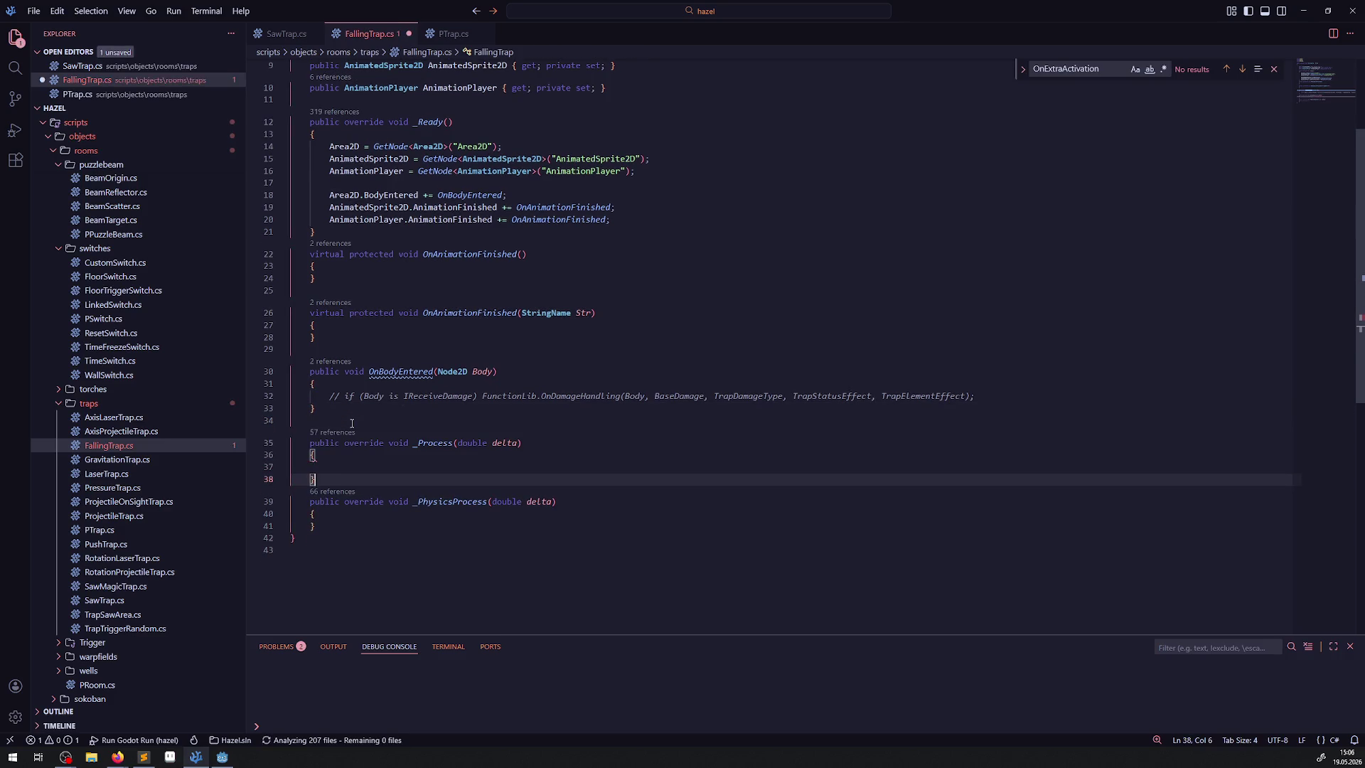
key(Return)
key(BackSpace)
key(alt+Up)
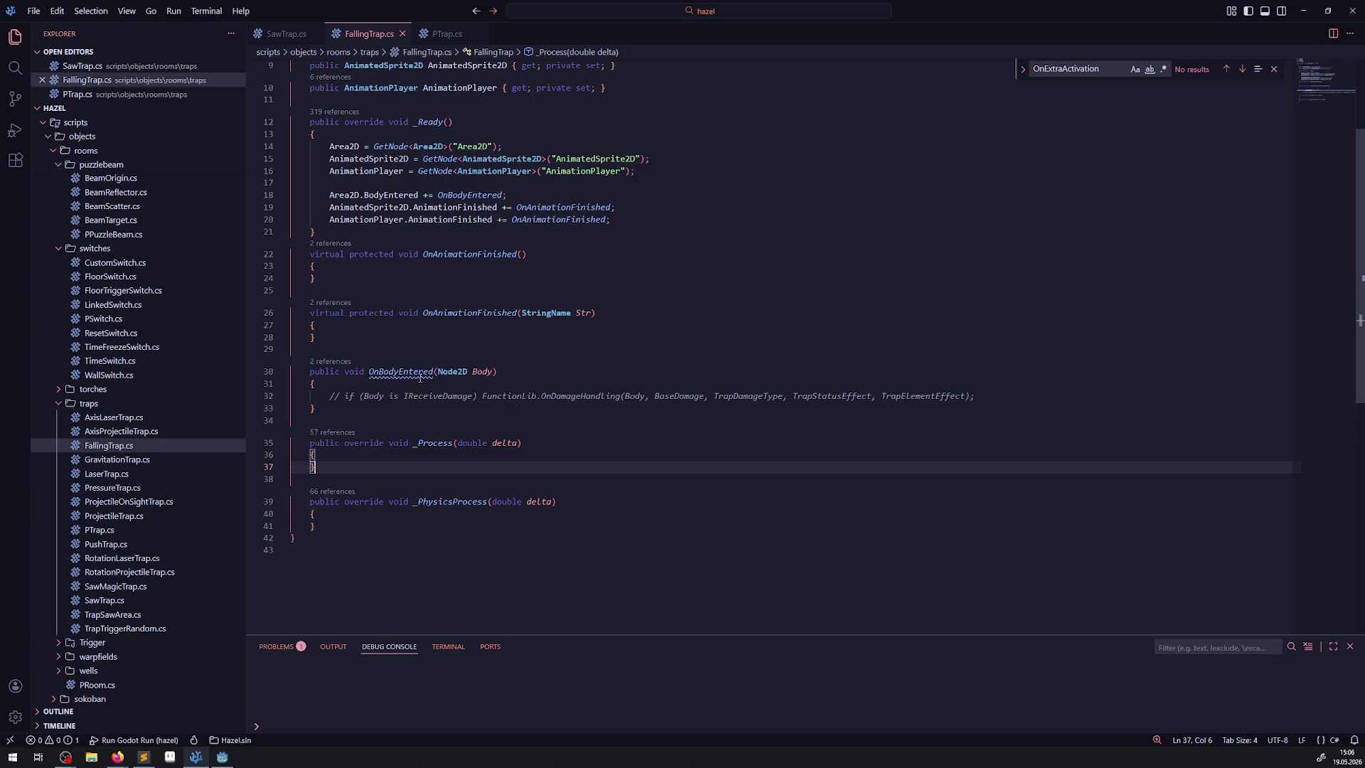
Begin an if (Body is PCharacter) check below the comment in OnBodyEntered
click(998, 395)
key(Return)
key(Return)
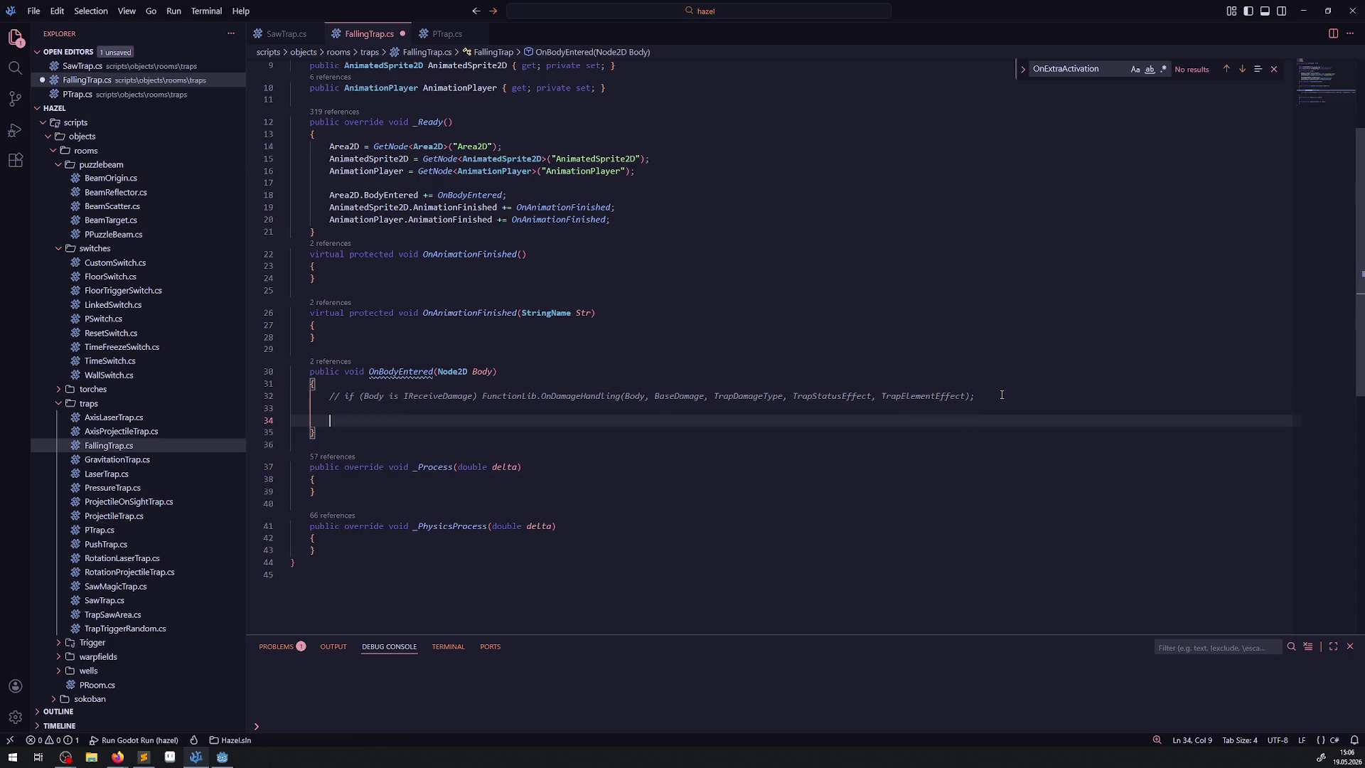
text(if(B)
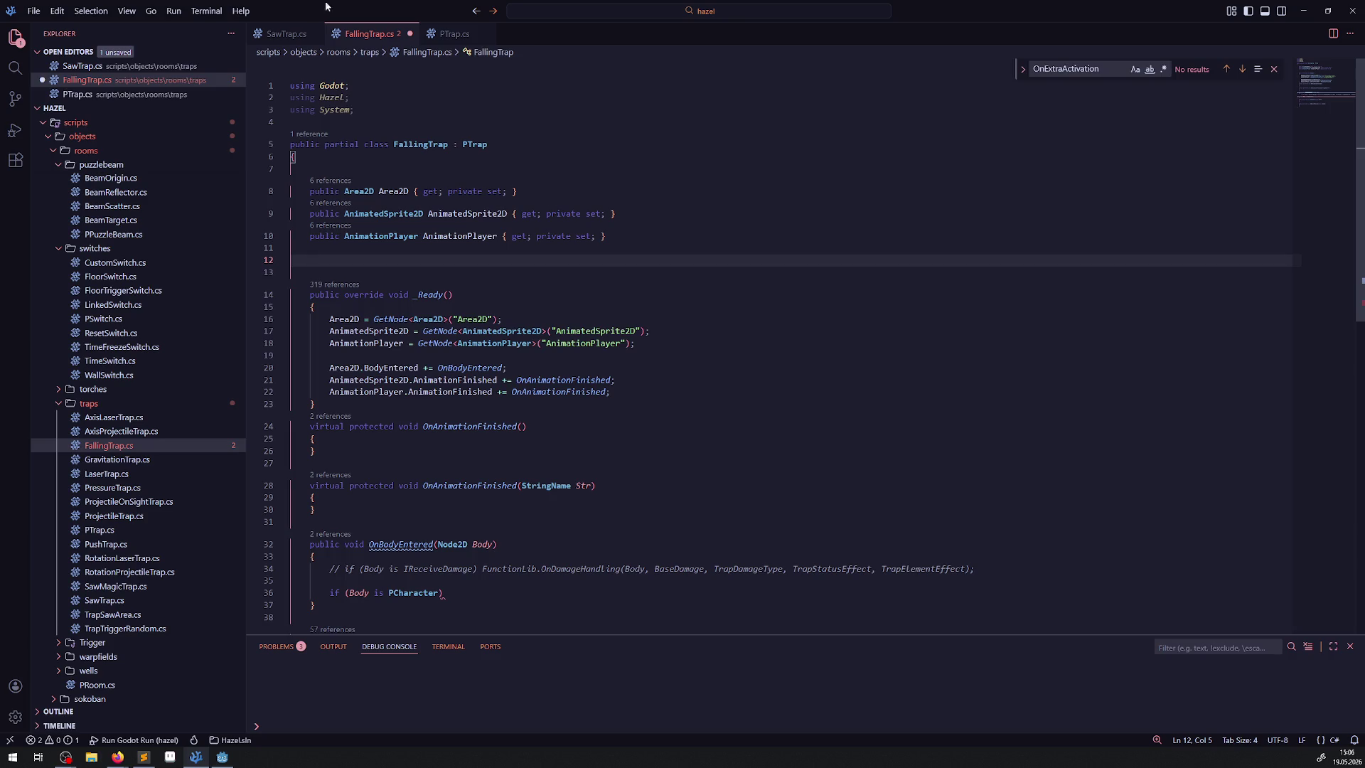
scroll(147, 358, up, 10)
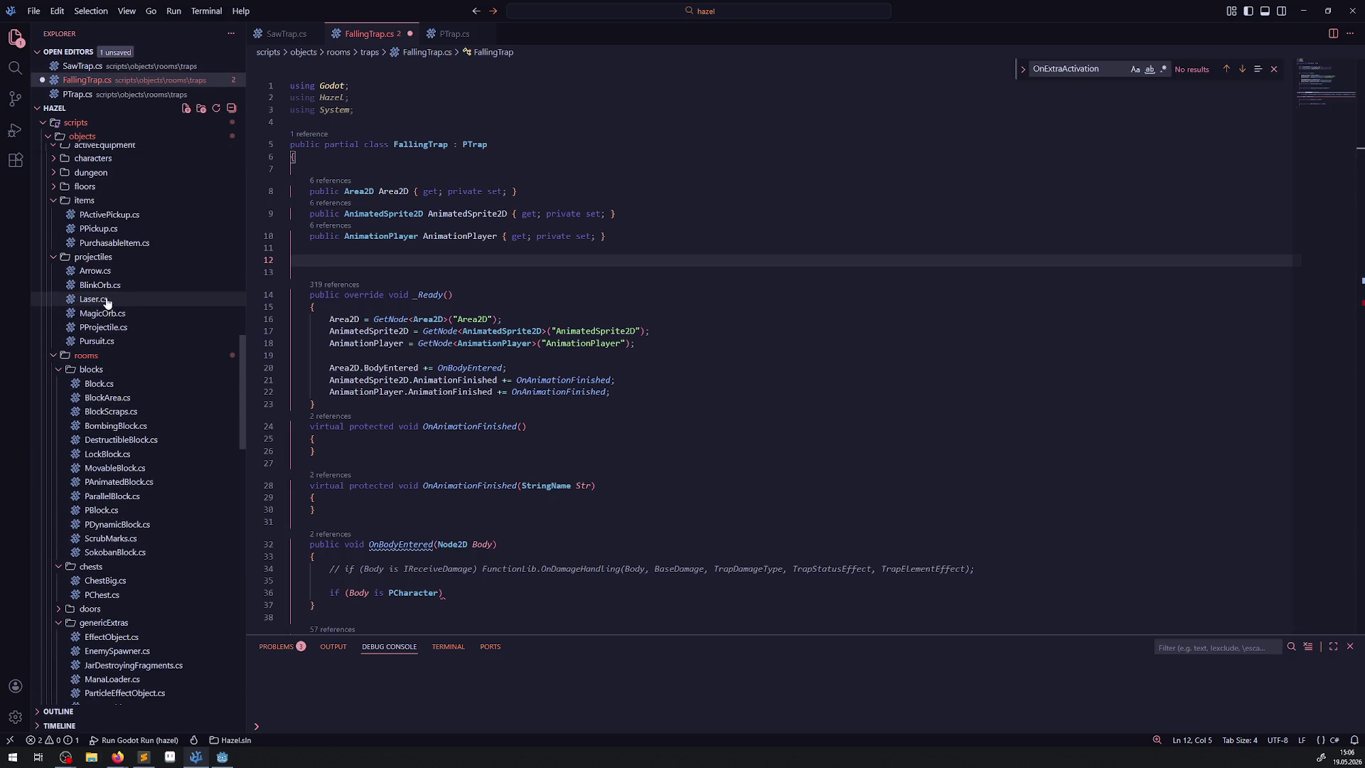
Open library/EnumLib.cs and search it for 'ATo'
scroll(156, 497, up, 5)
scroll(139, 490, up, 5)
scroll(131, 502, up, 5)
click(84, 223)
click(810, 324)
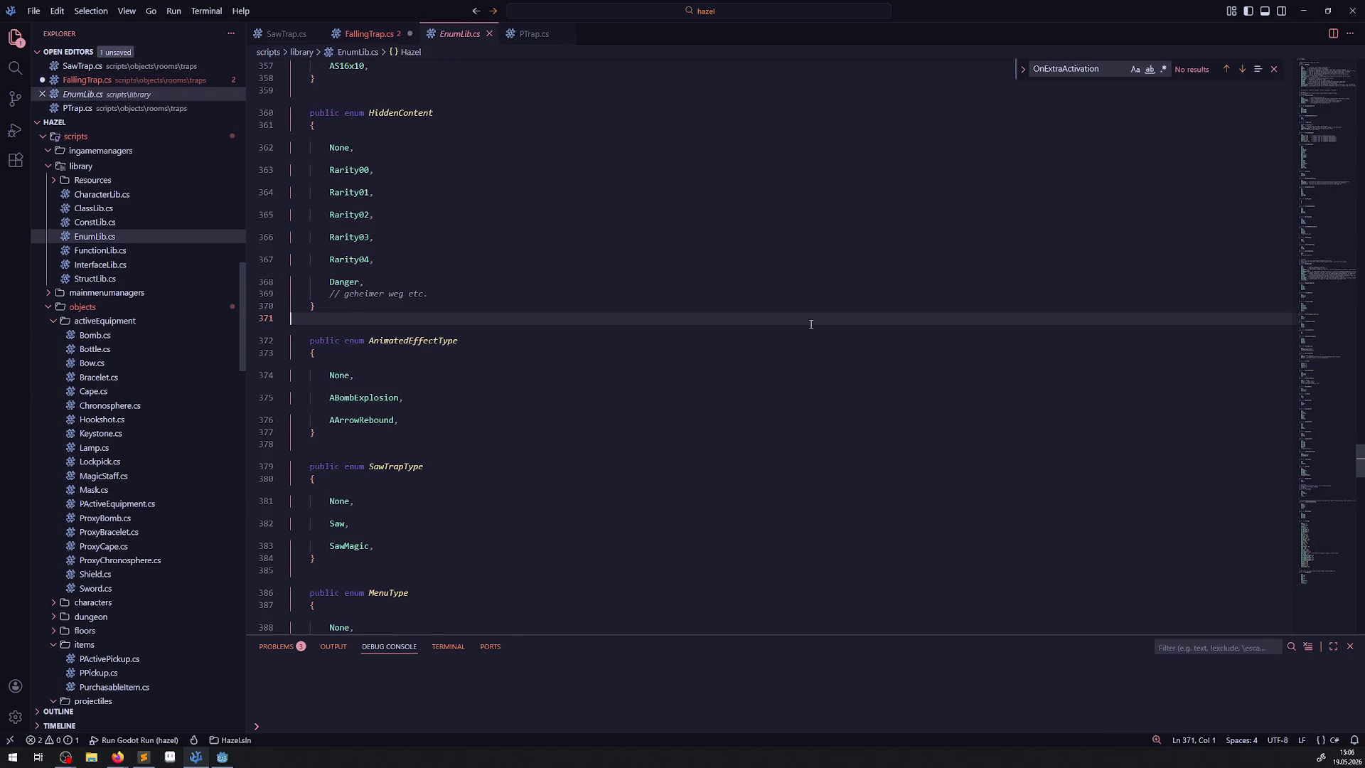
key(ctrl+f)
text(ATo)
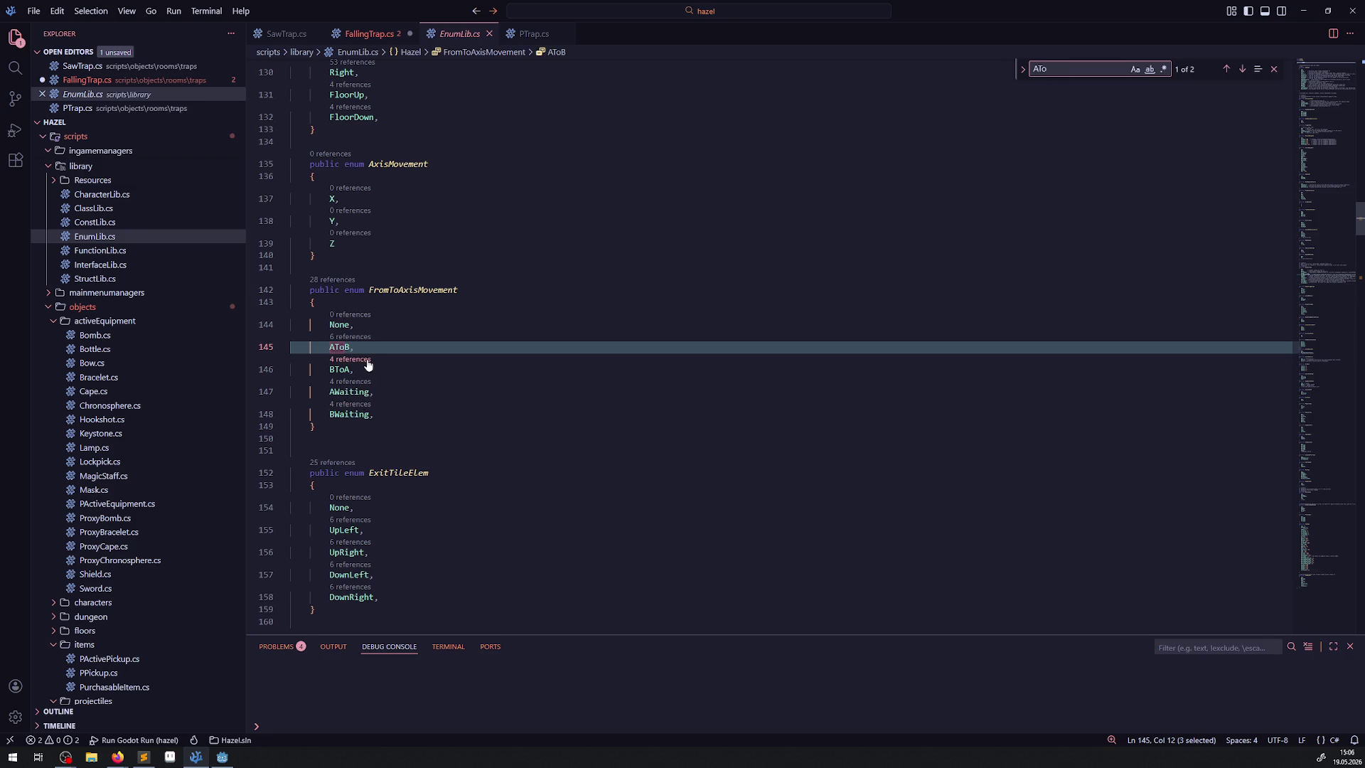
Copy the FromToAxisMovement enum name and start a private FromToAxisMovement CurrentStatePosition field in FallingTrap.cs
double_click(403, 291)
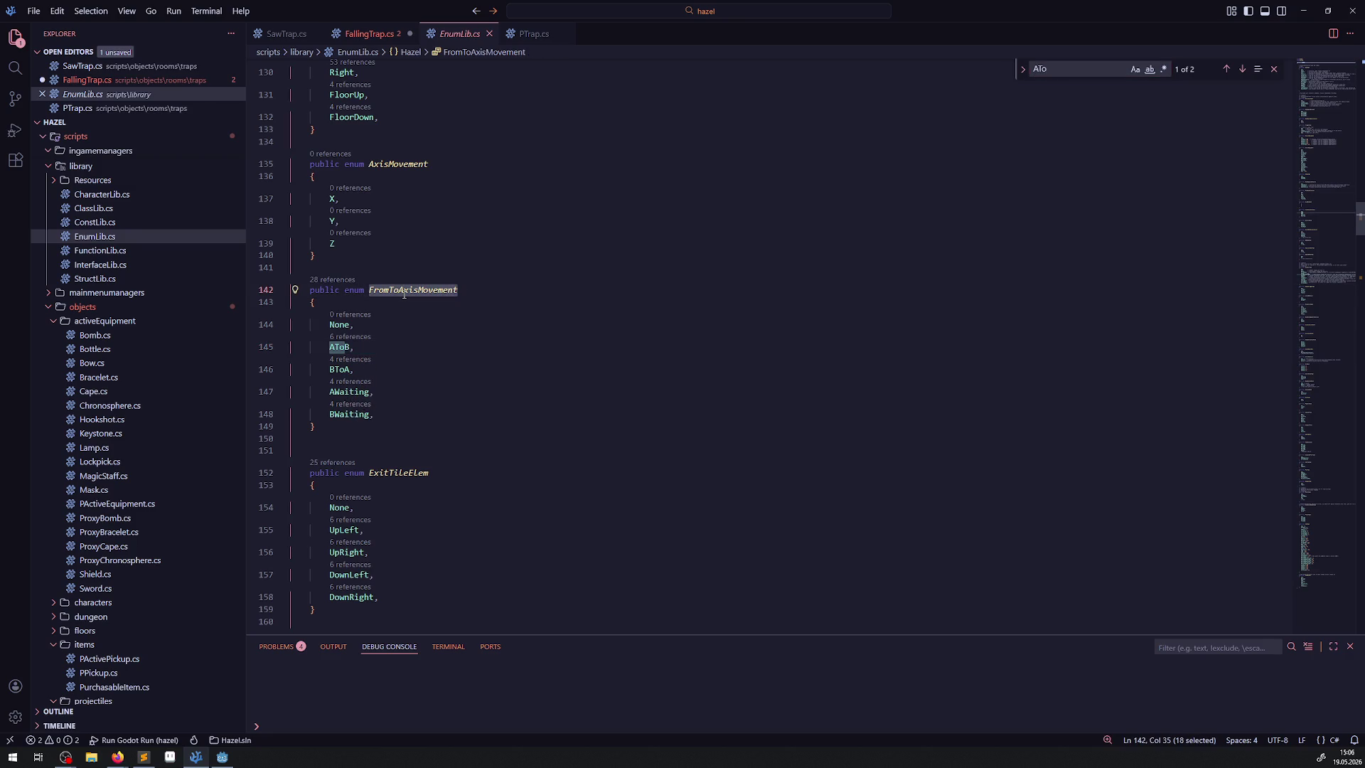
key(ctrl+Tab)
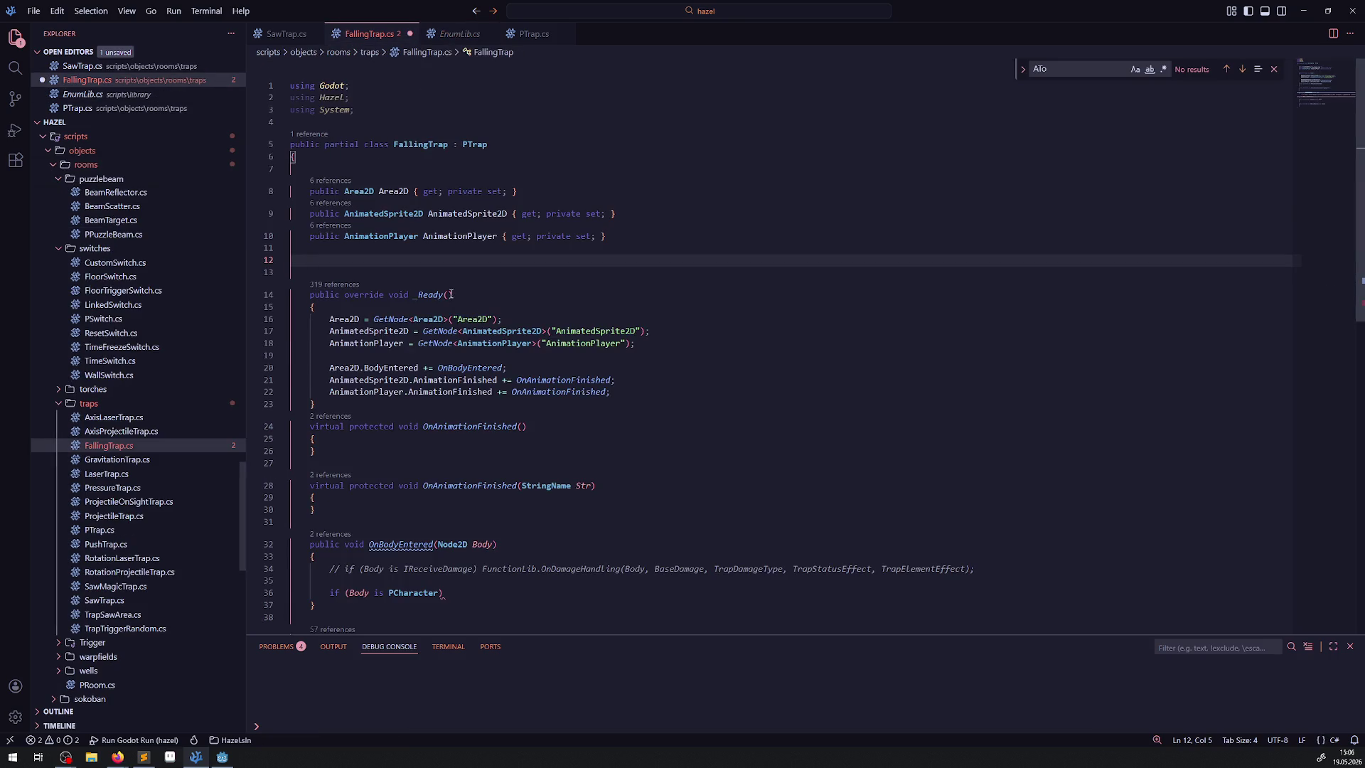
text(p)
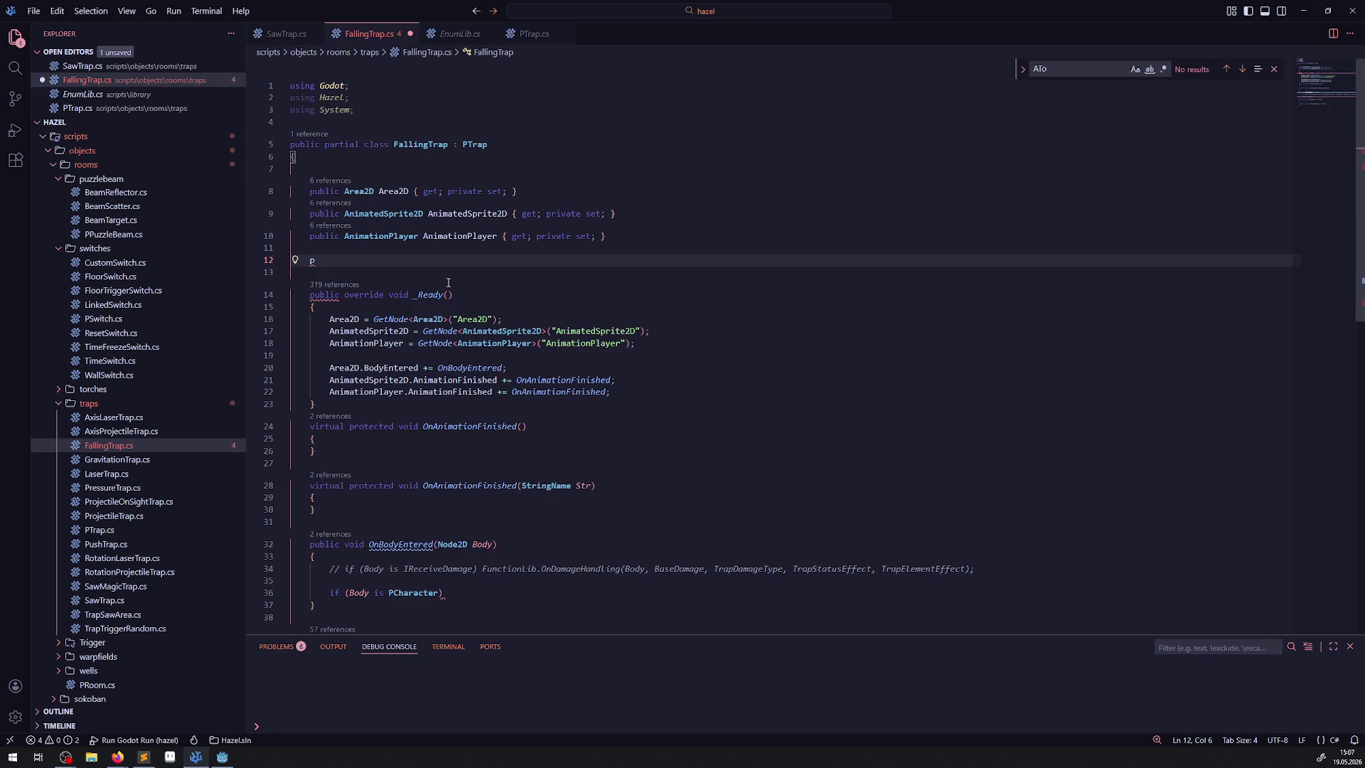
text(rivate FromToAxisMovement)
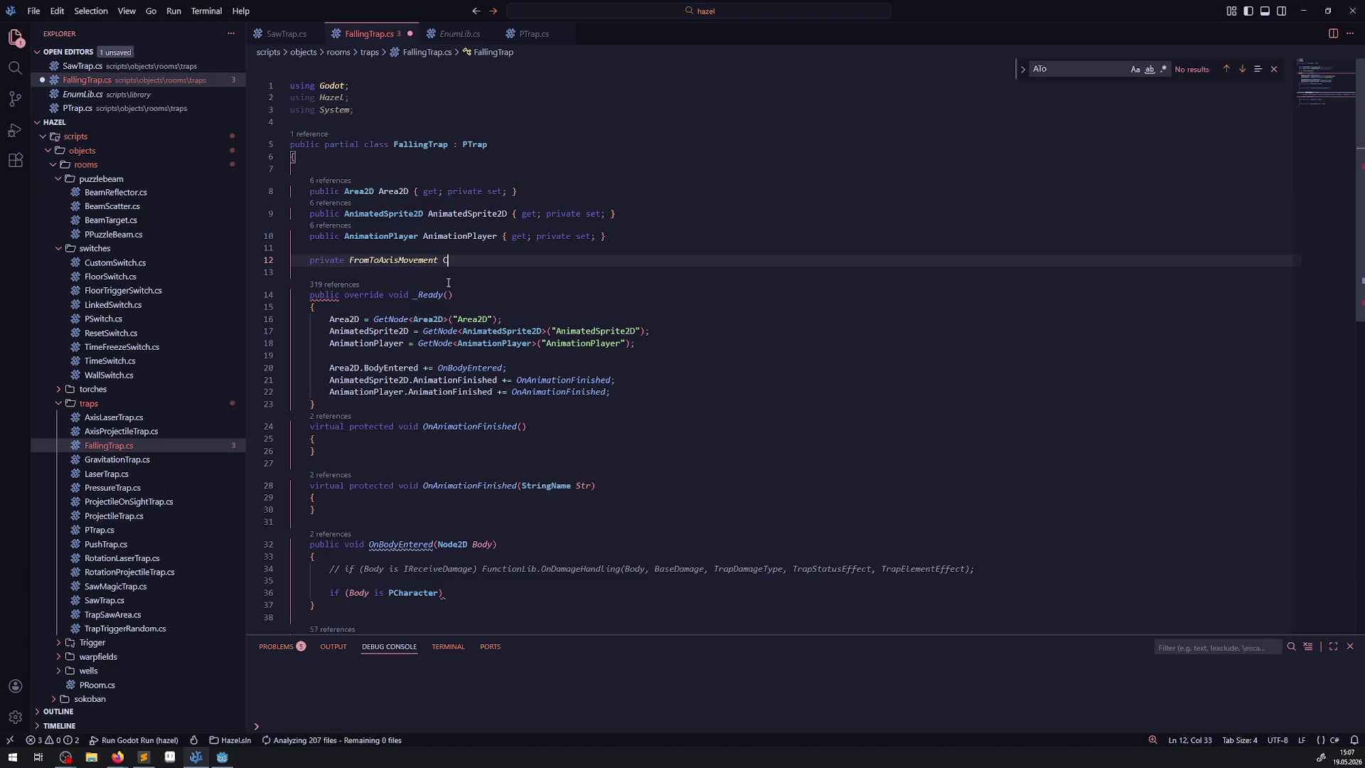
text( Current)
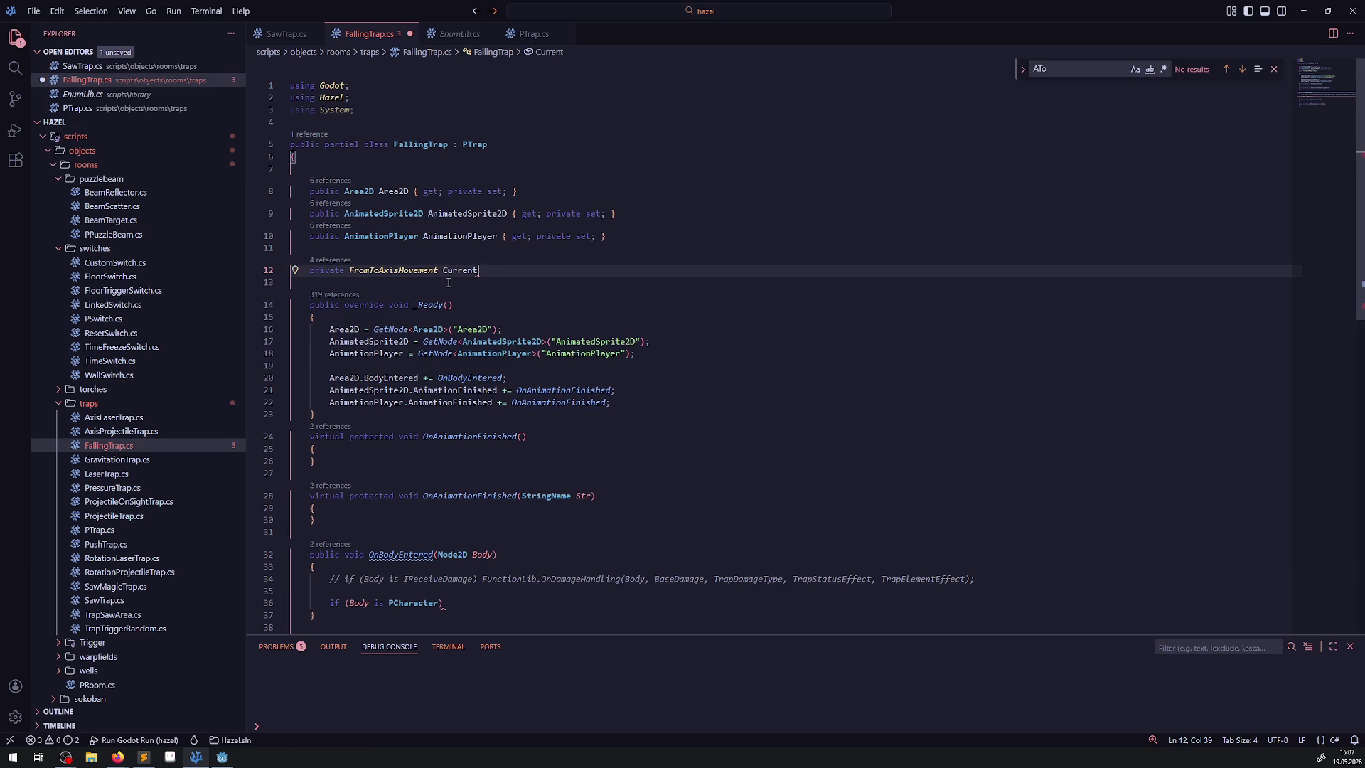
text(StatePosi)
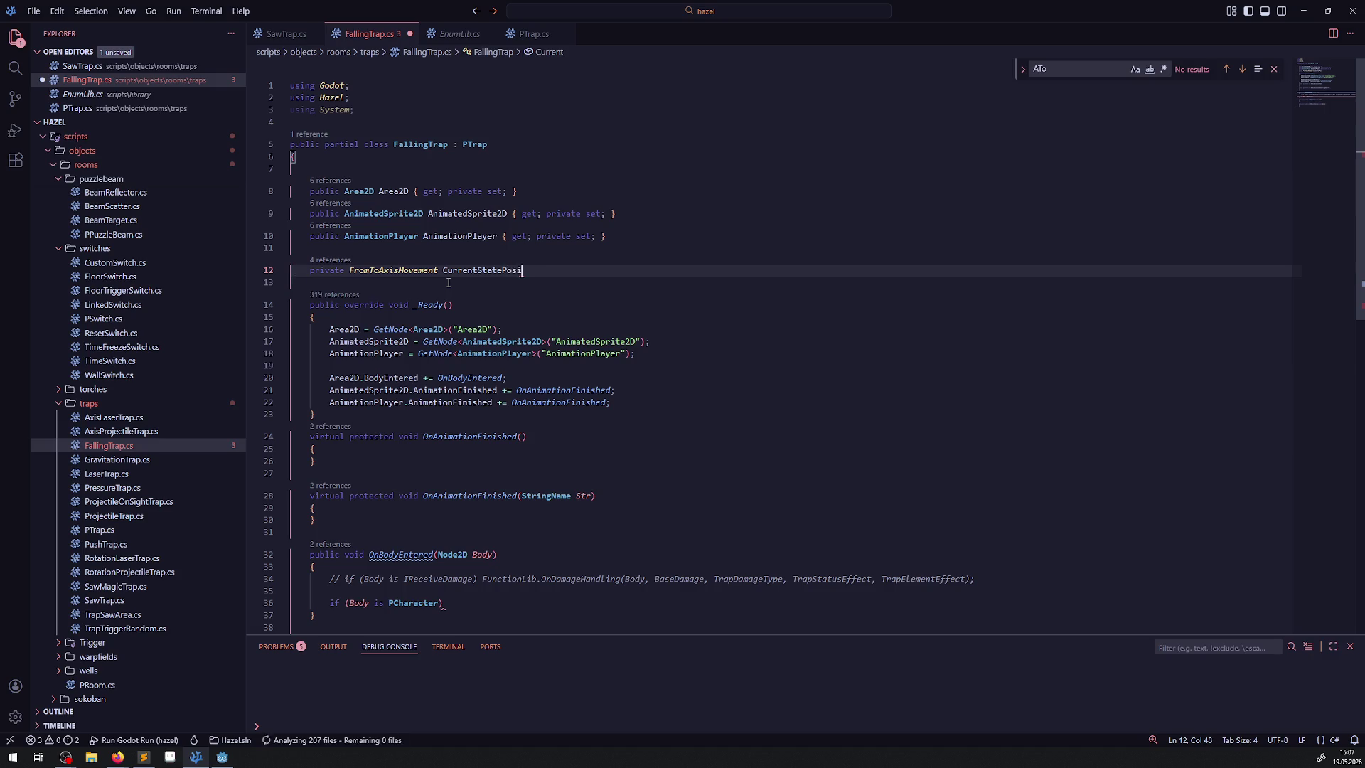
text(tion = FromToAxisMovement.)
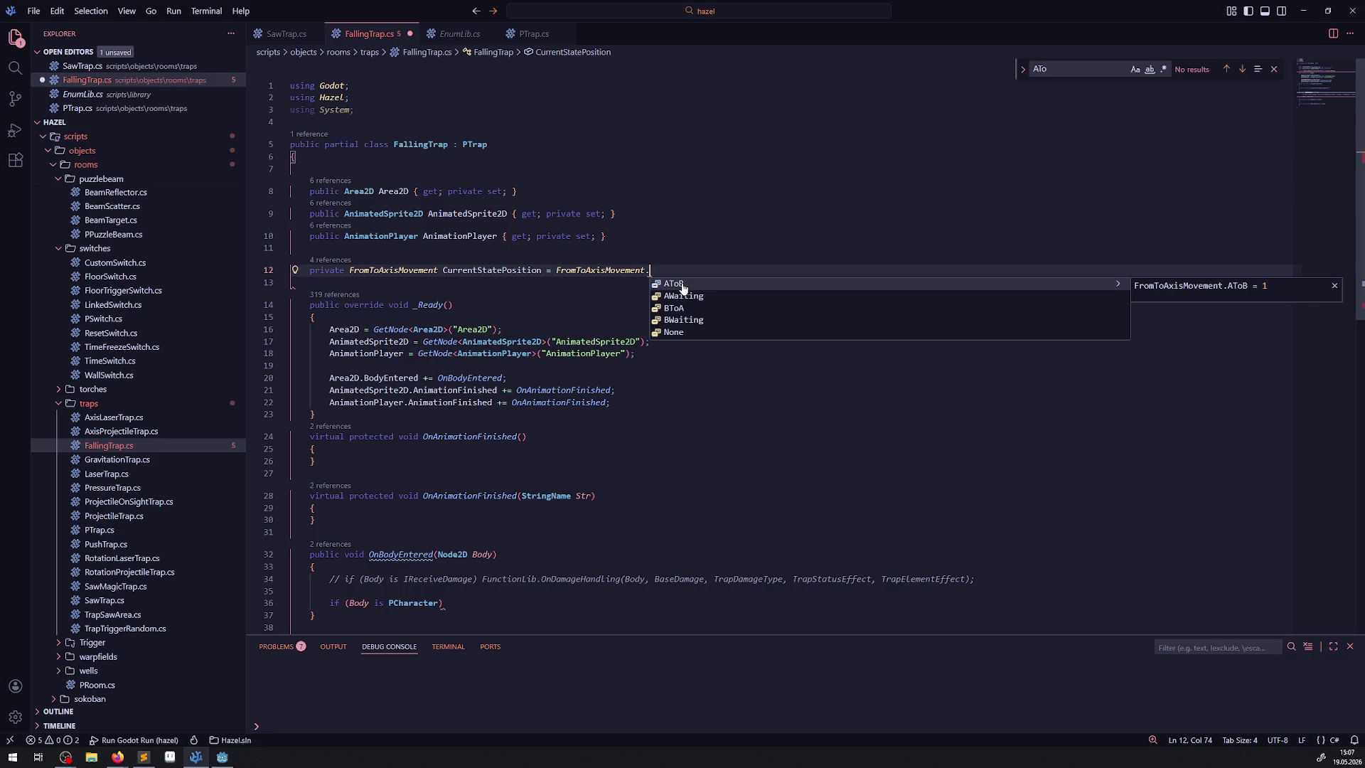
Initialize CurrentStatePosition to FromToAxisMovement.AWaiting and end the declaration with a semicolon
click(693, 295)
text(;)
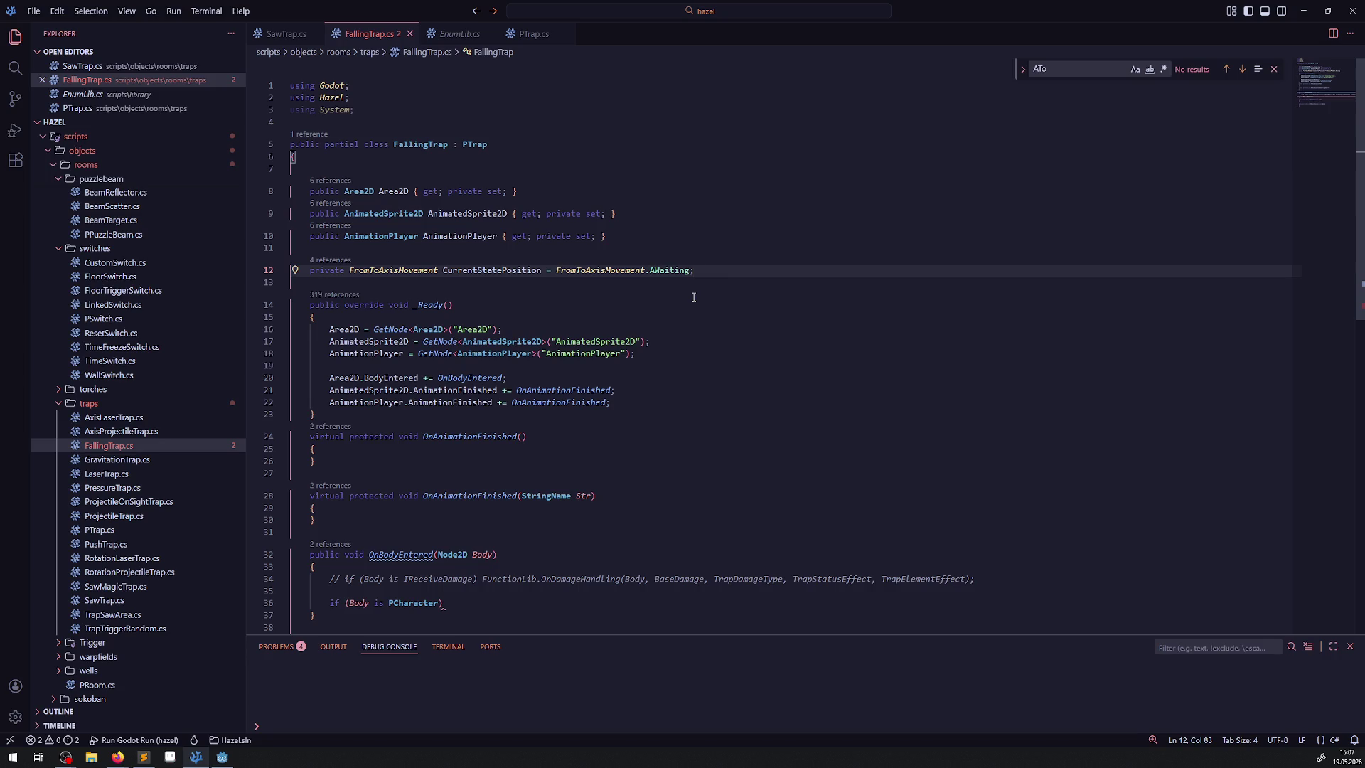
click(507, 247)
Add the comment '// A == versteckt in der Luft; B == auf dem boden sichtbar' above the field and save
key(Return)
text(// A ==)
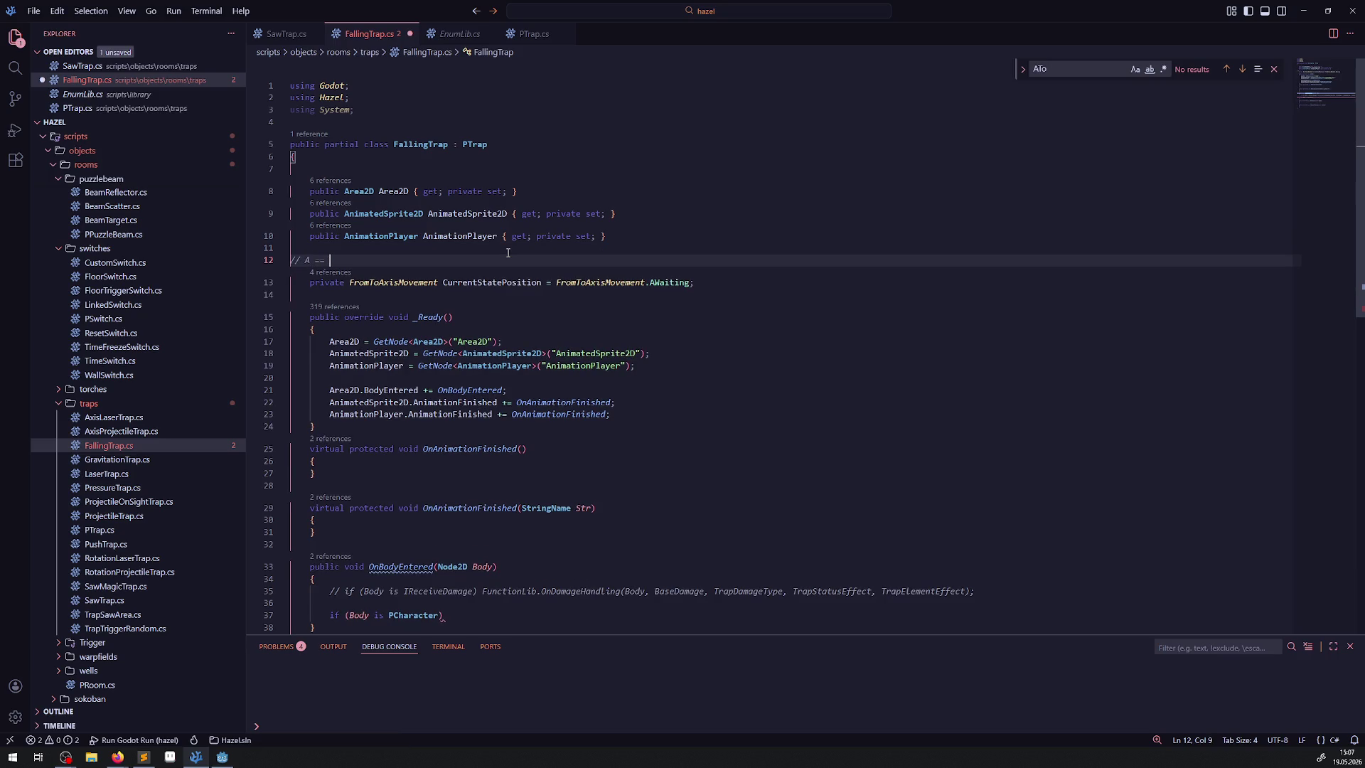
text(versteckt )
text(i)
text(n der Luft)
text(; B == )
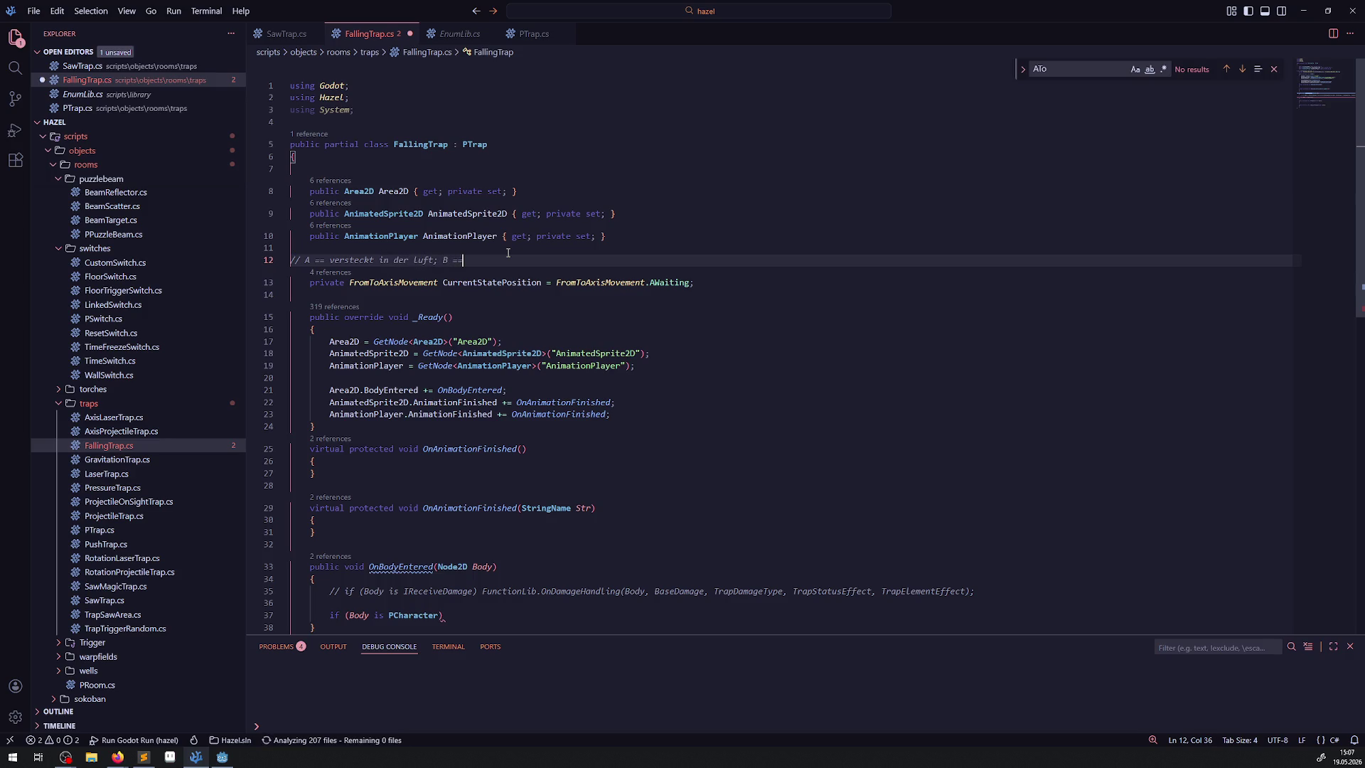
text(auf d)
text(uf dem bo)
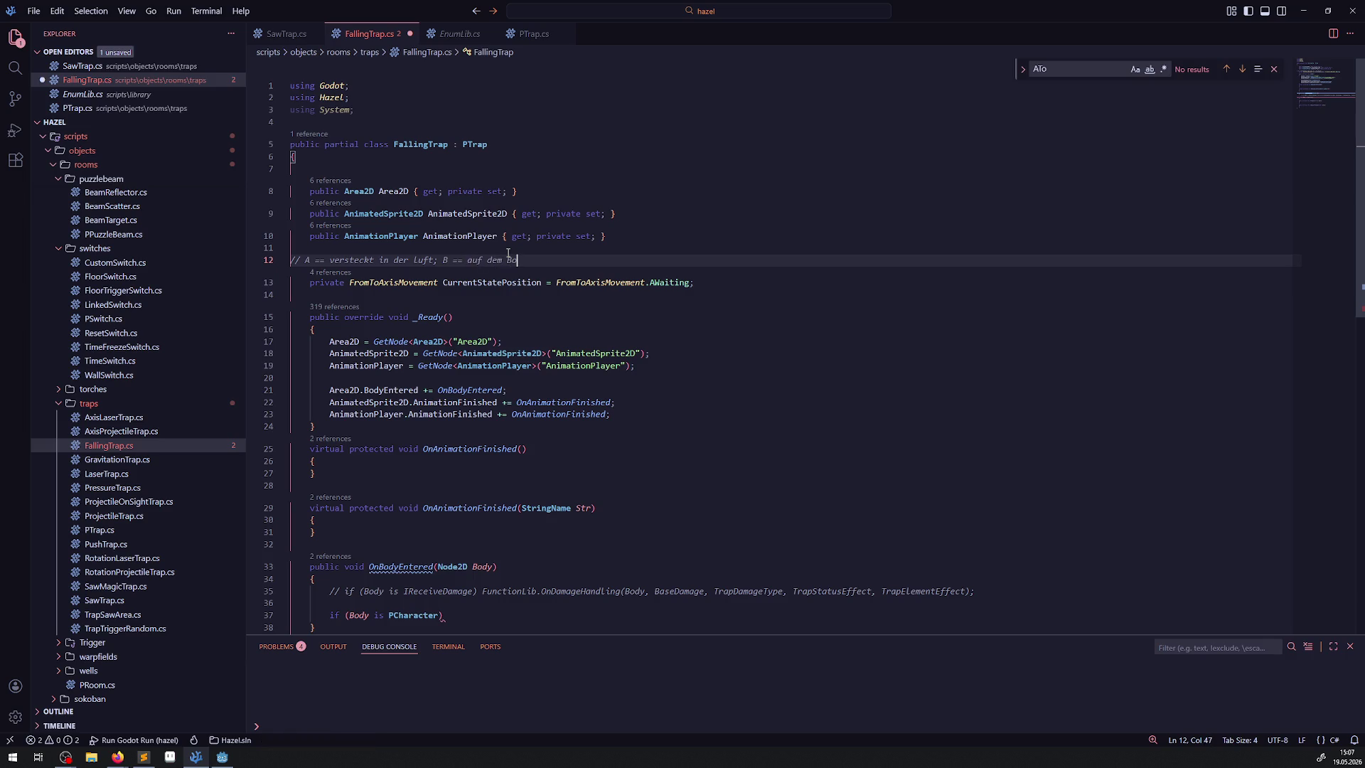
text(den sichtbar)
key(ctrl+s)
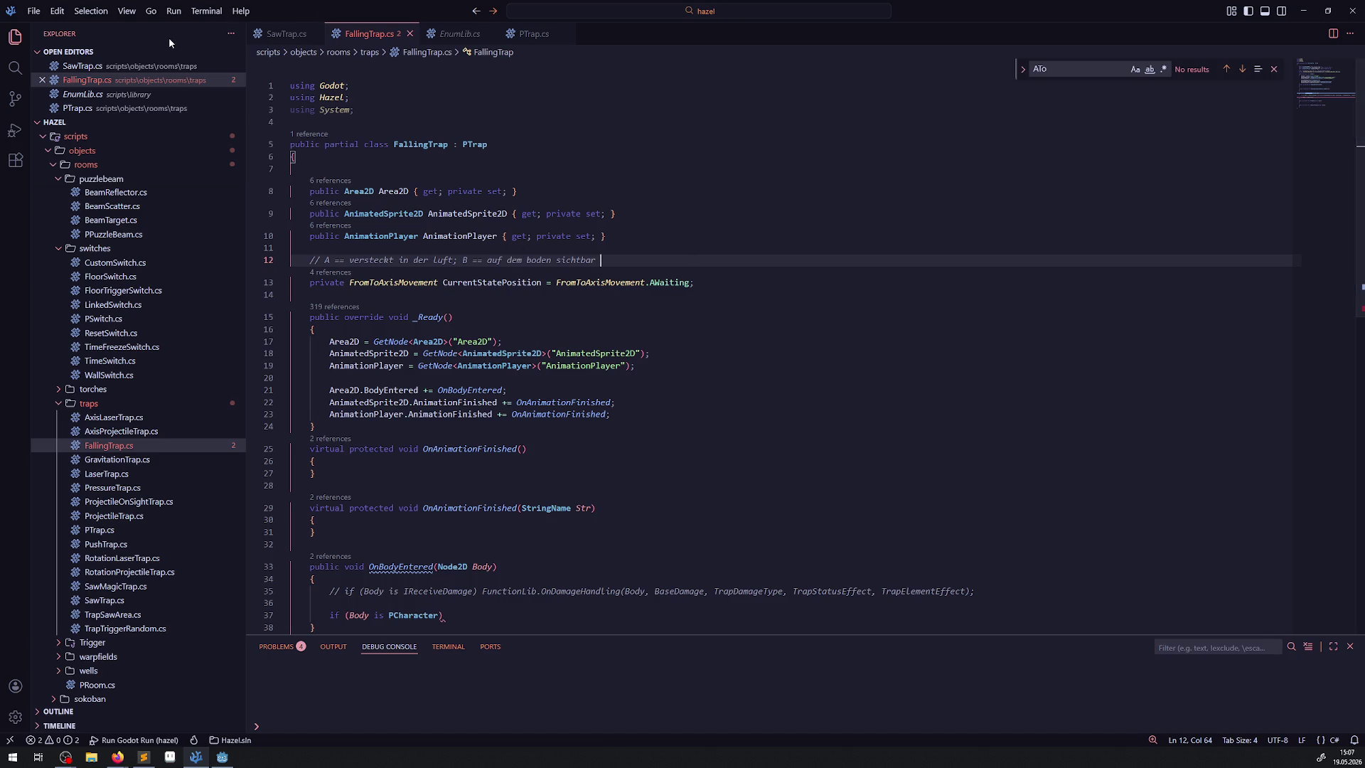
click(249, 42)
In SawTrap.cs, unfold InitRoomExtra and copy its if (ActivationState == ActivationState.Off) check
scroll(283, 213, up, 5)
scroll(284, 338, down, 5)
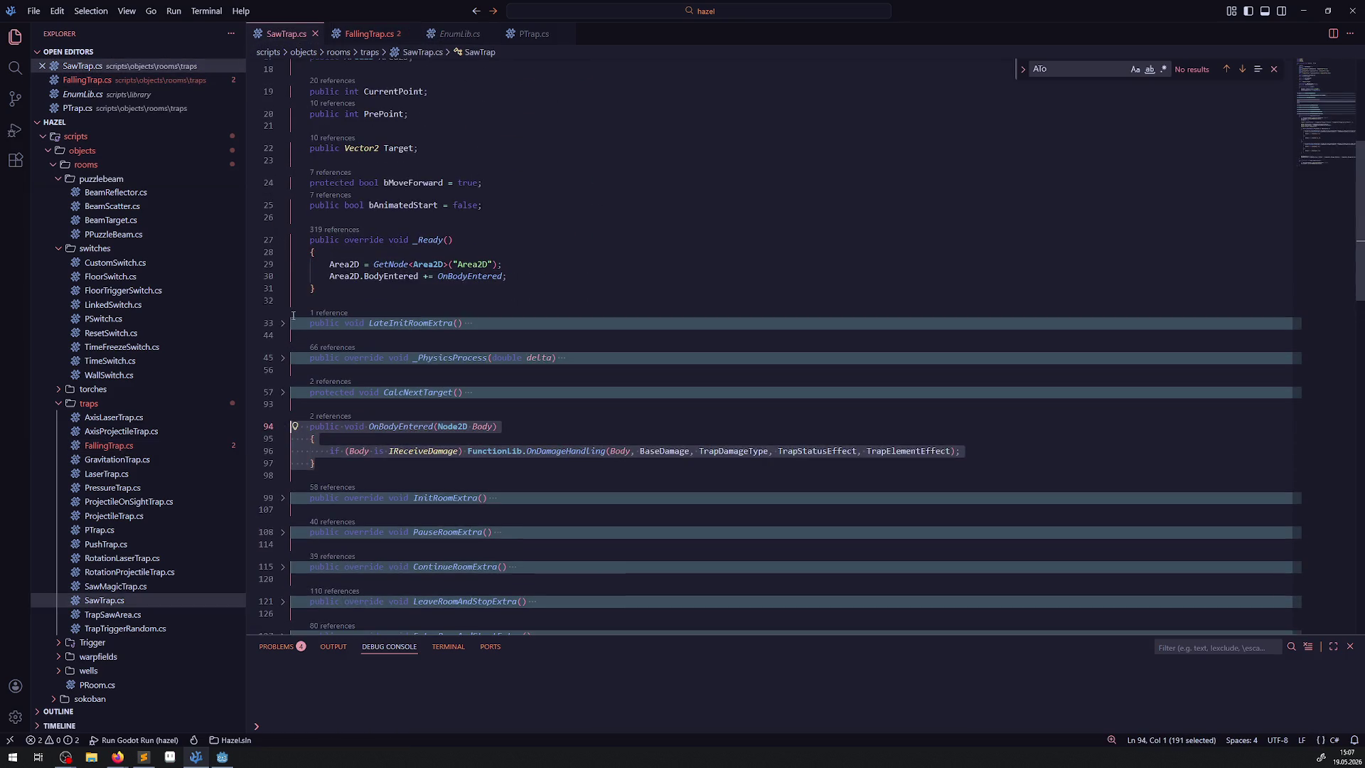
mouse_move(470, 276)
click(416, 288)
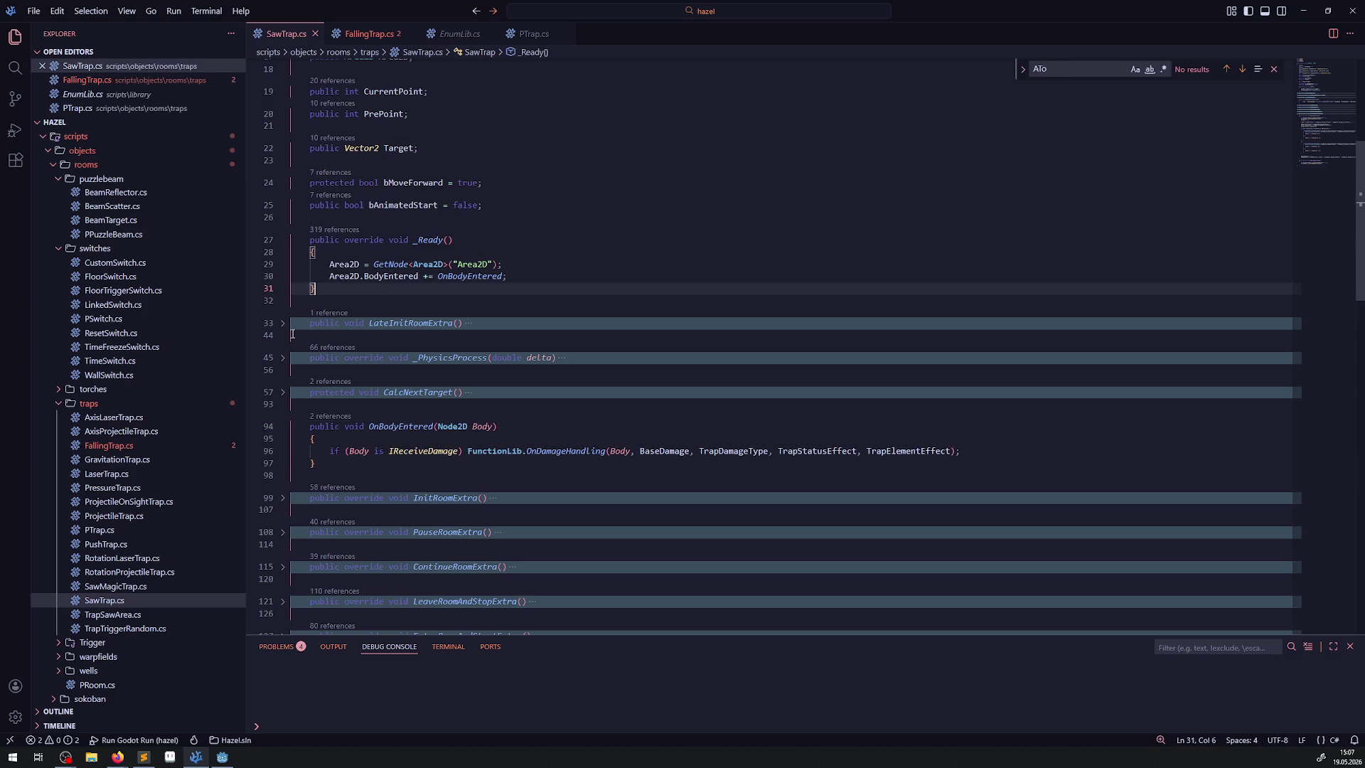
click(281, 324)
mouse_move(361, 398)
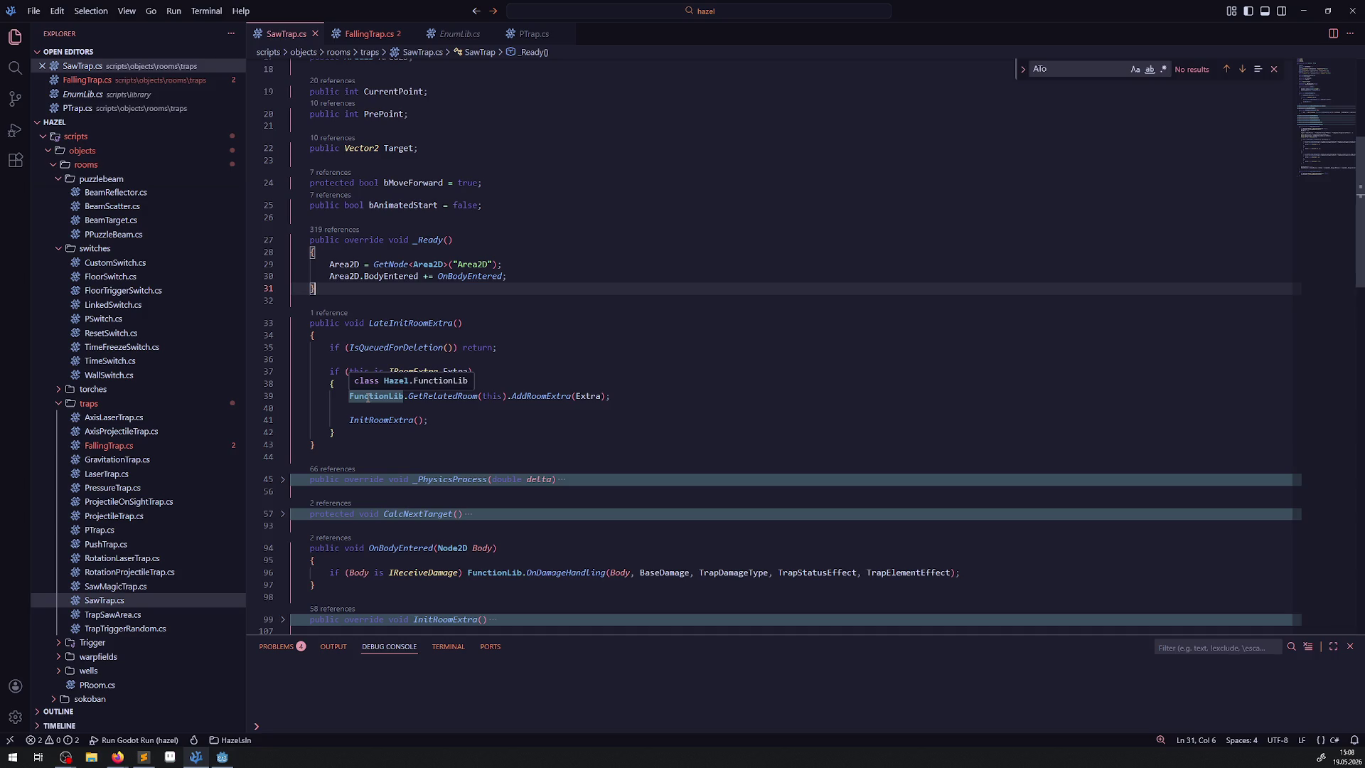
click(632, 321)
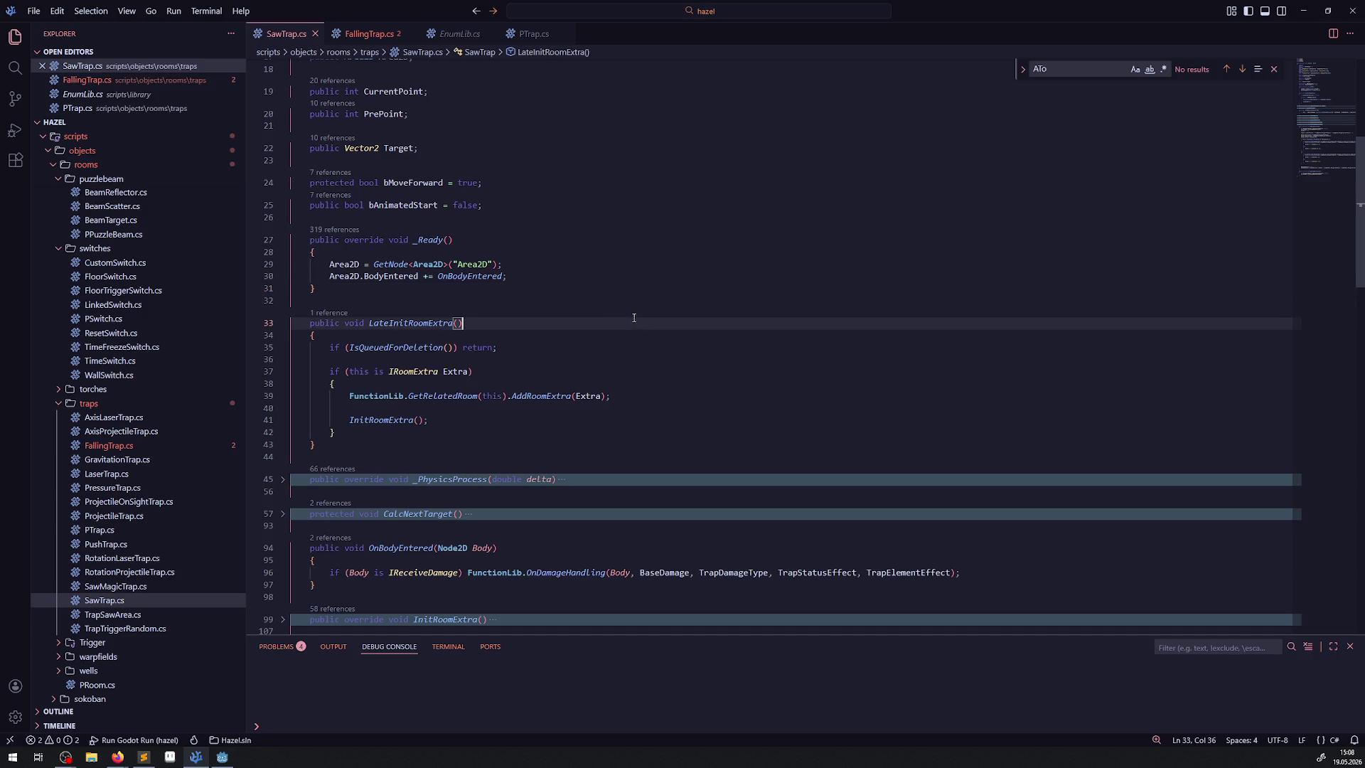
scroll(572, 378, down, 8)
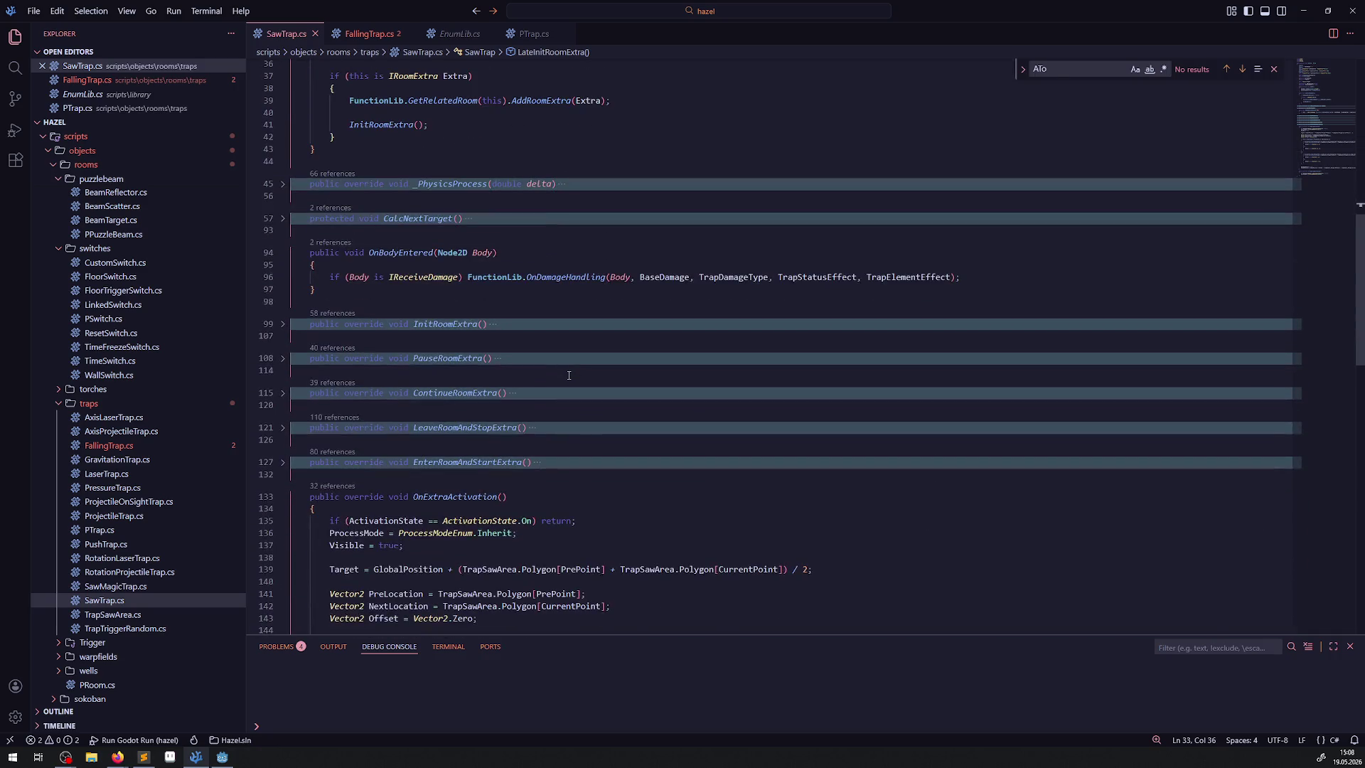
click(282, 324)
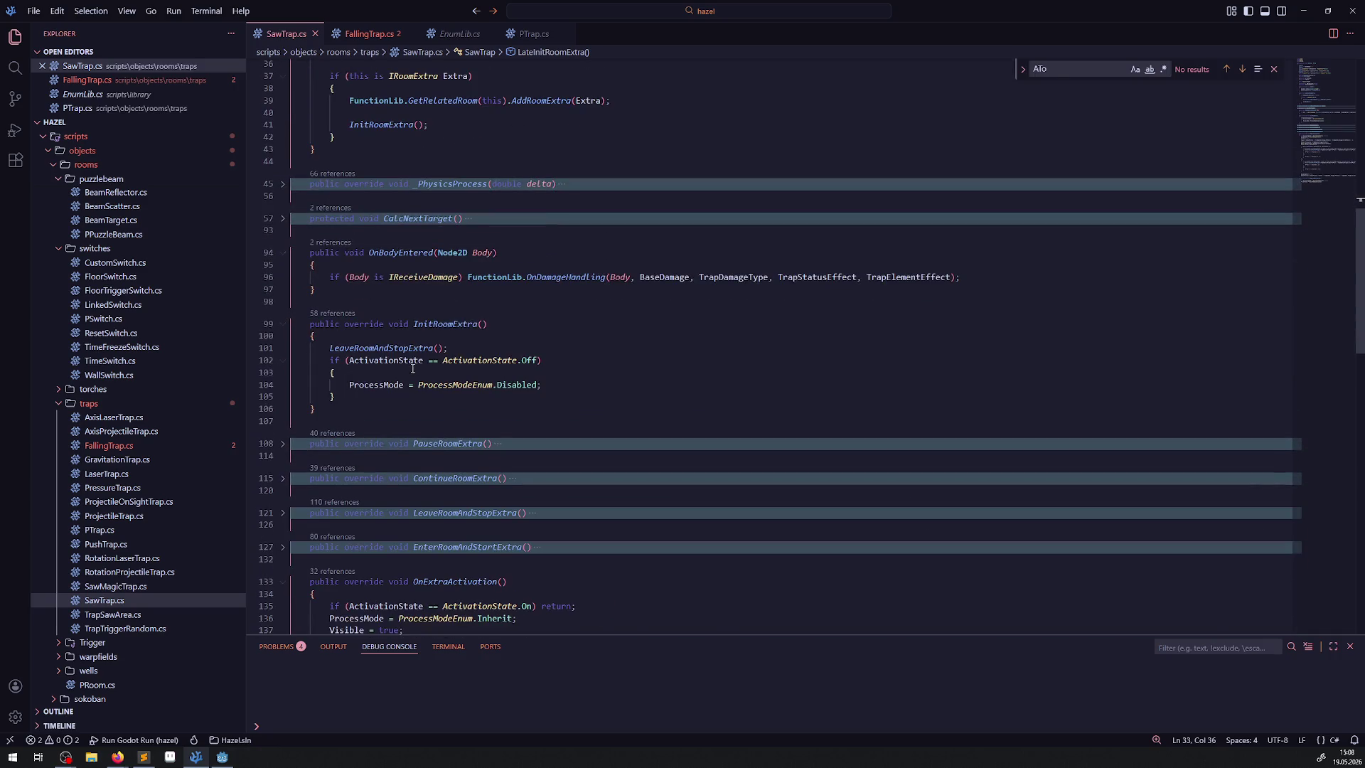
drag(340, 398, 320, 360)
key(ctrl+c)
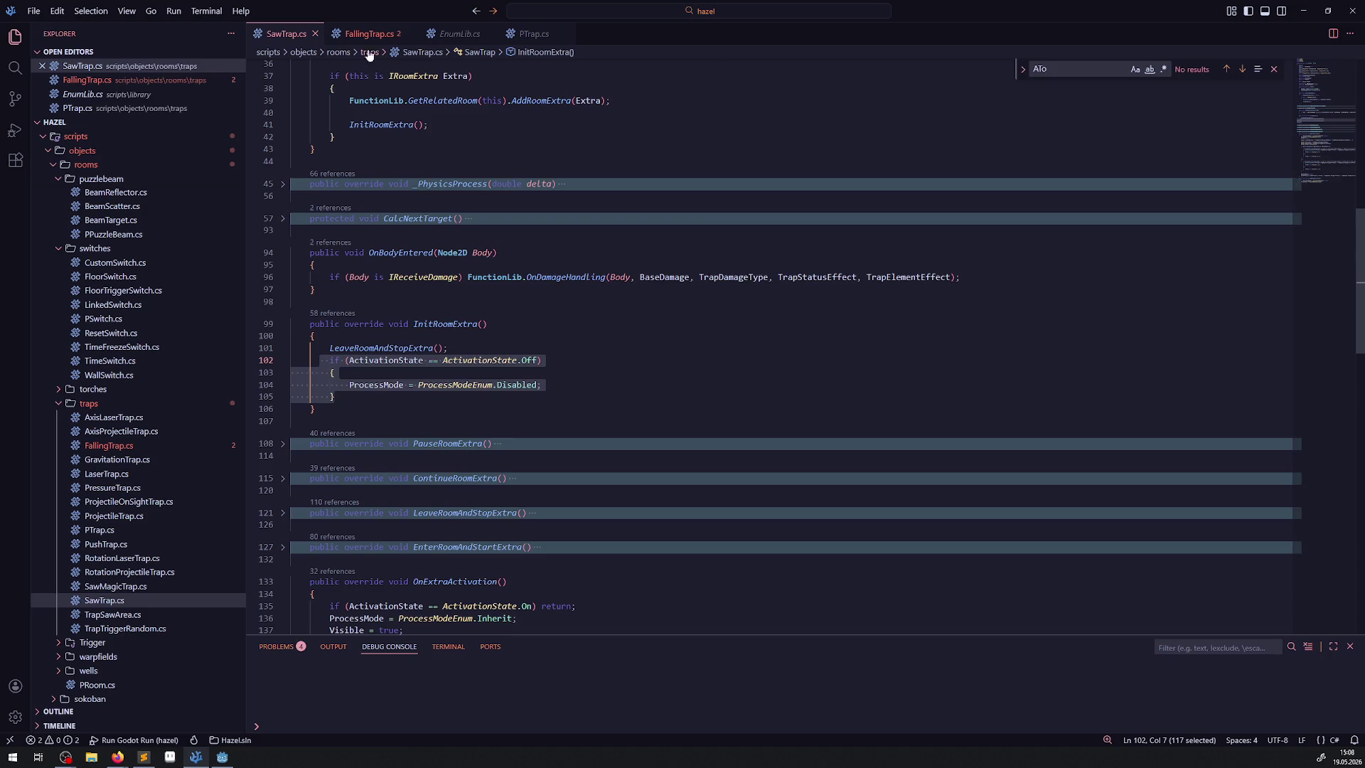
click(369, 34)
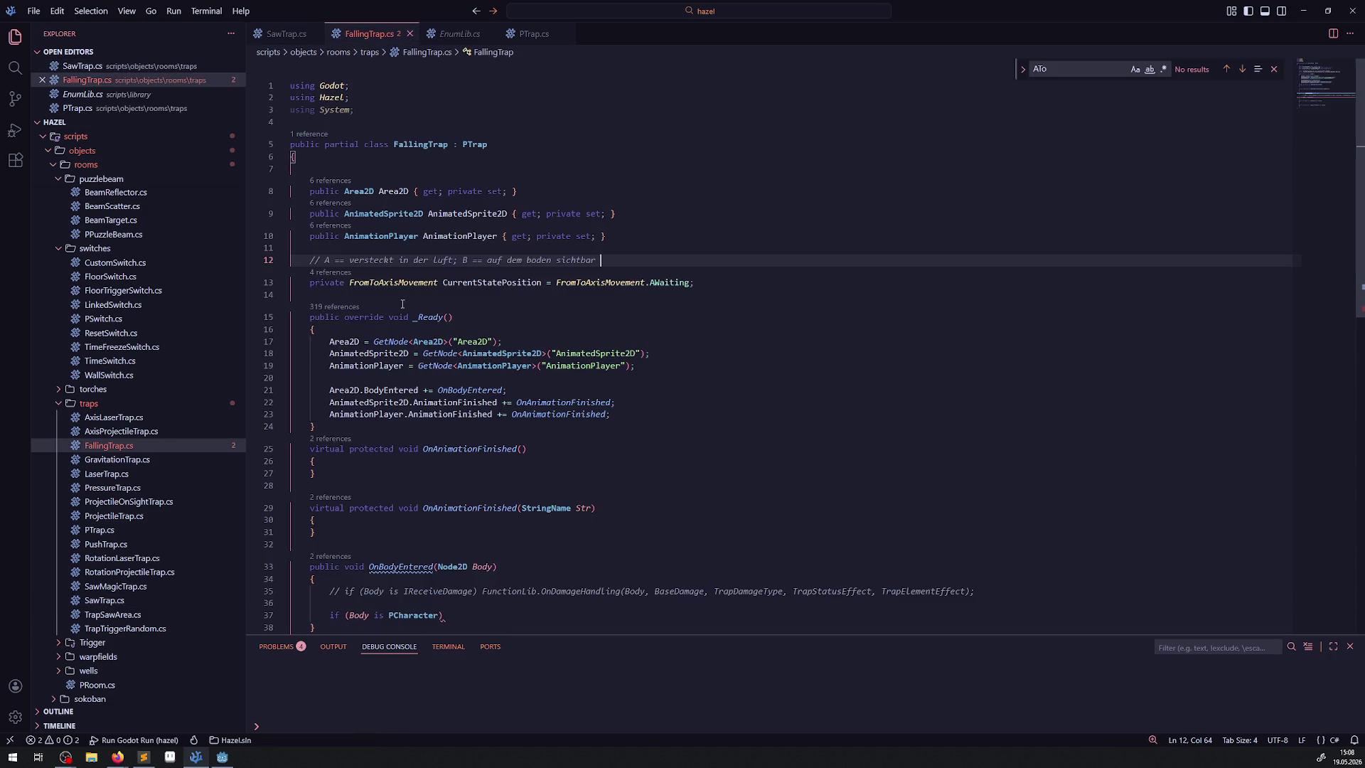
Paste the ActivationState.Off check at the end of _Ready with a blank line before it, and save
click(639, 411)
key(ctrl+v)
click(638, 410)
key(Return)
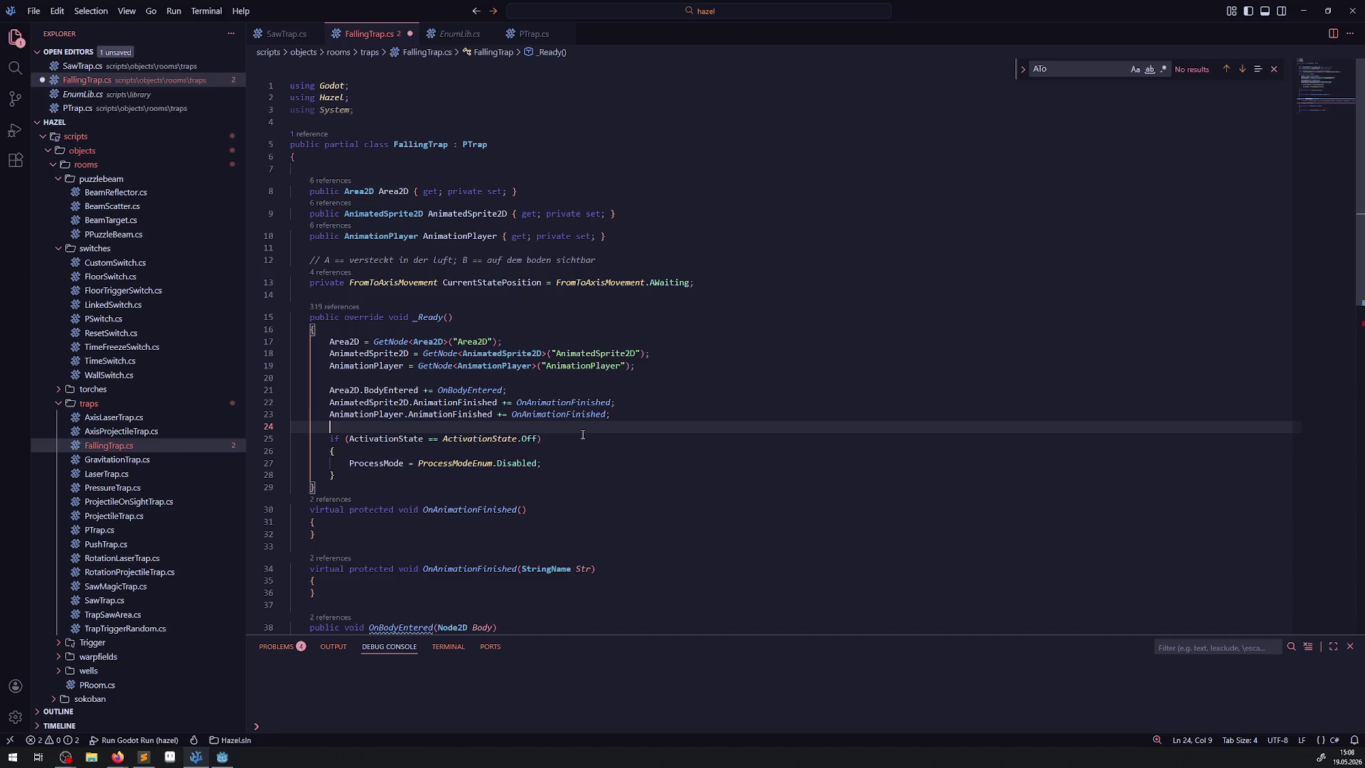
drag(547, 462, 349, 463)
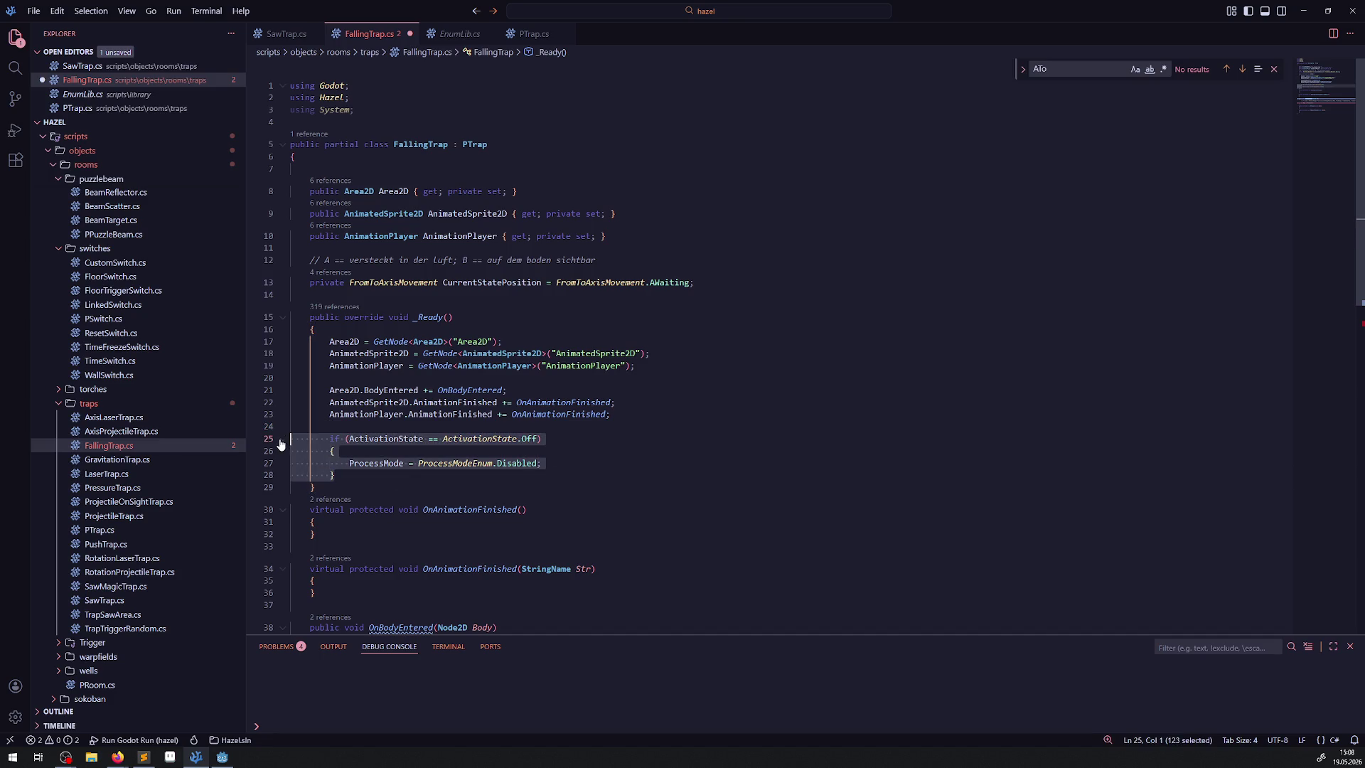
click(566, 455)
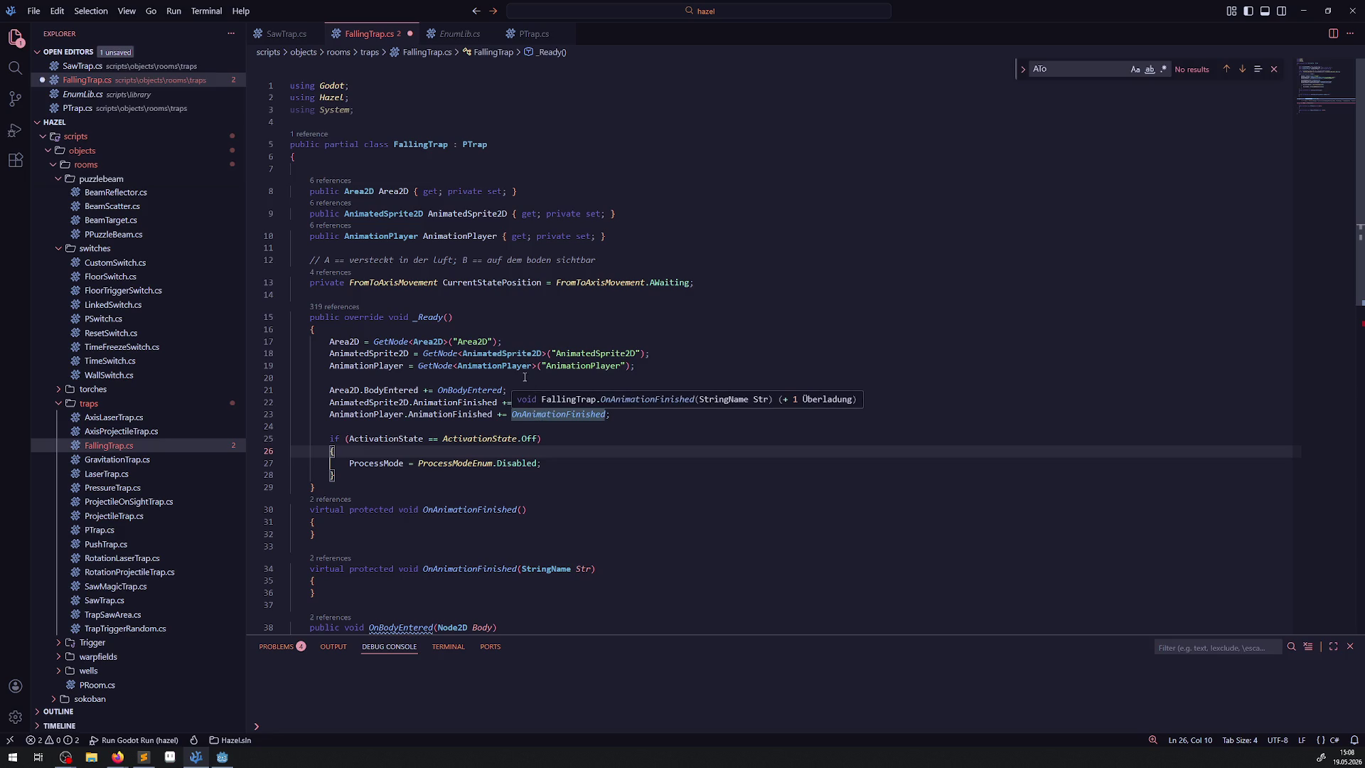
click(526, 332)
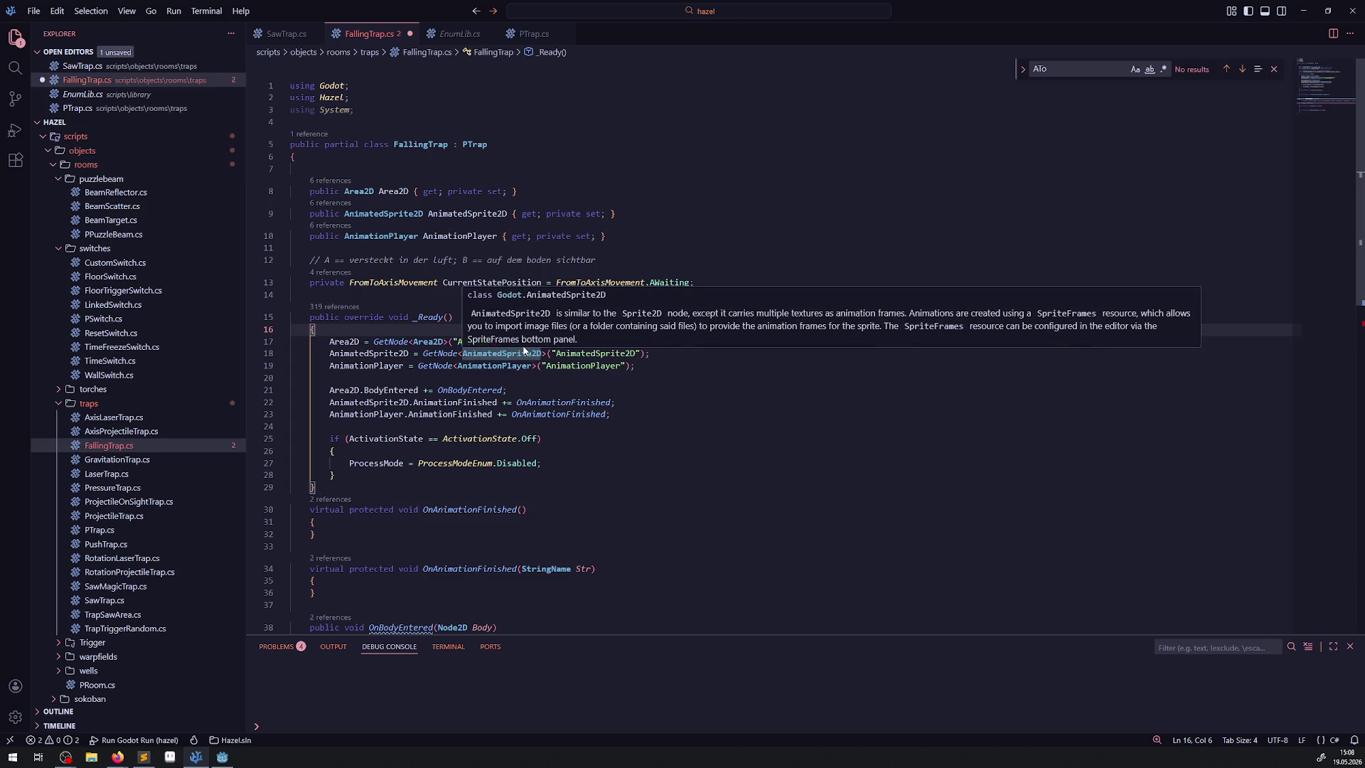
scroll(573, 367, down, 1)
click(573, 370)
key(ctrl+s)
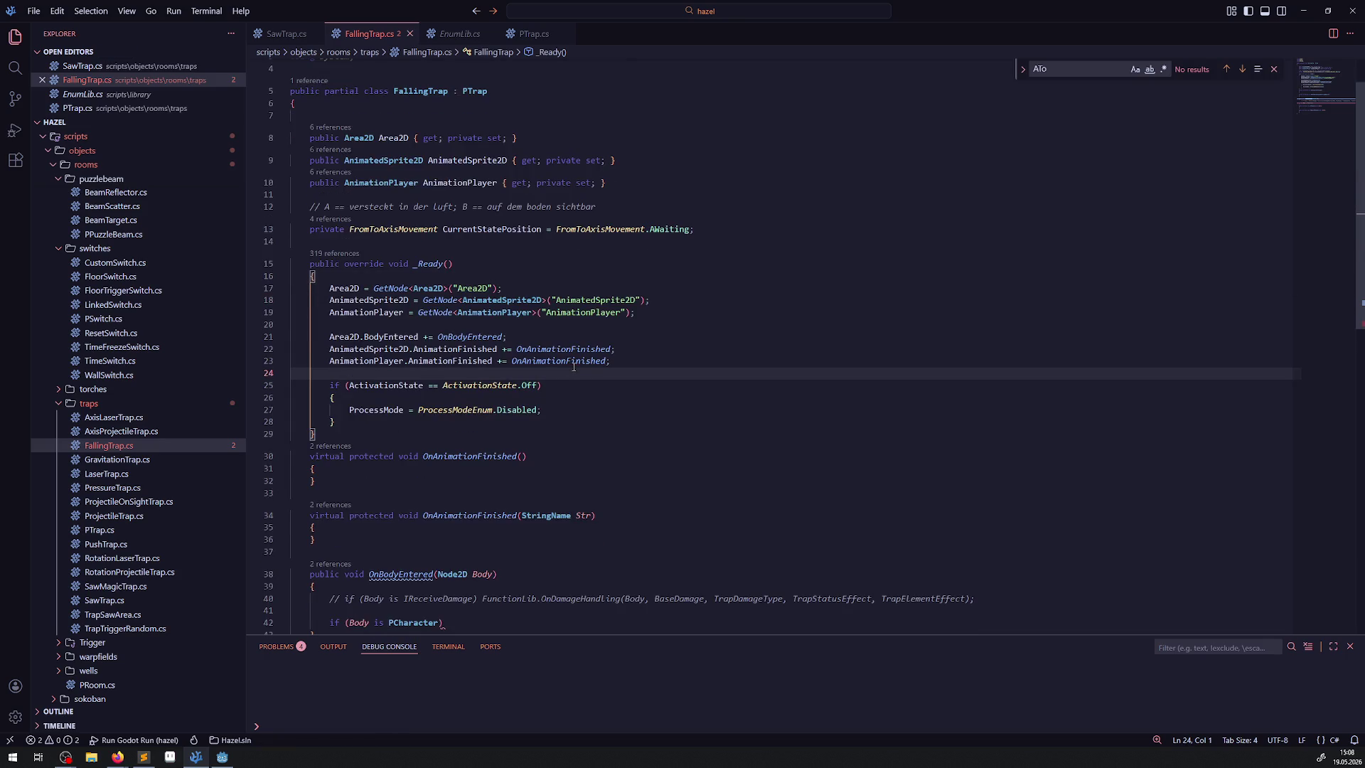
Add a blank line after the _Ready method's closing brace
mouse_move(568, 345)
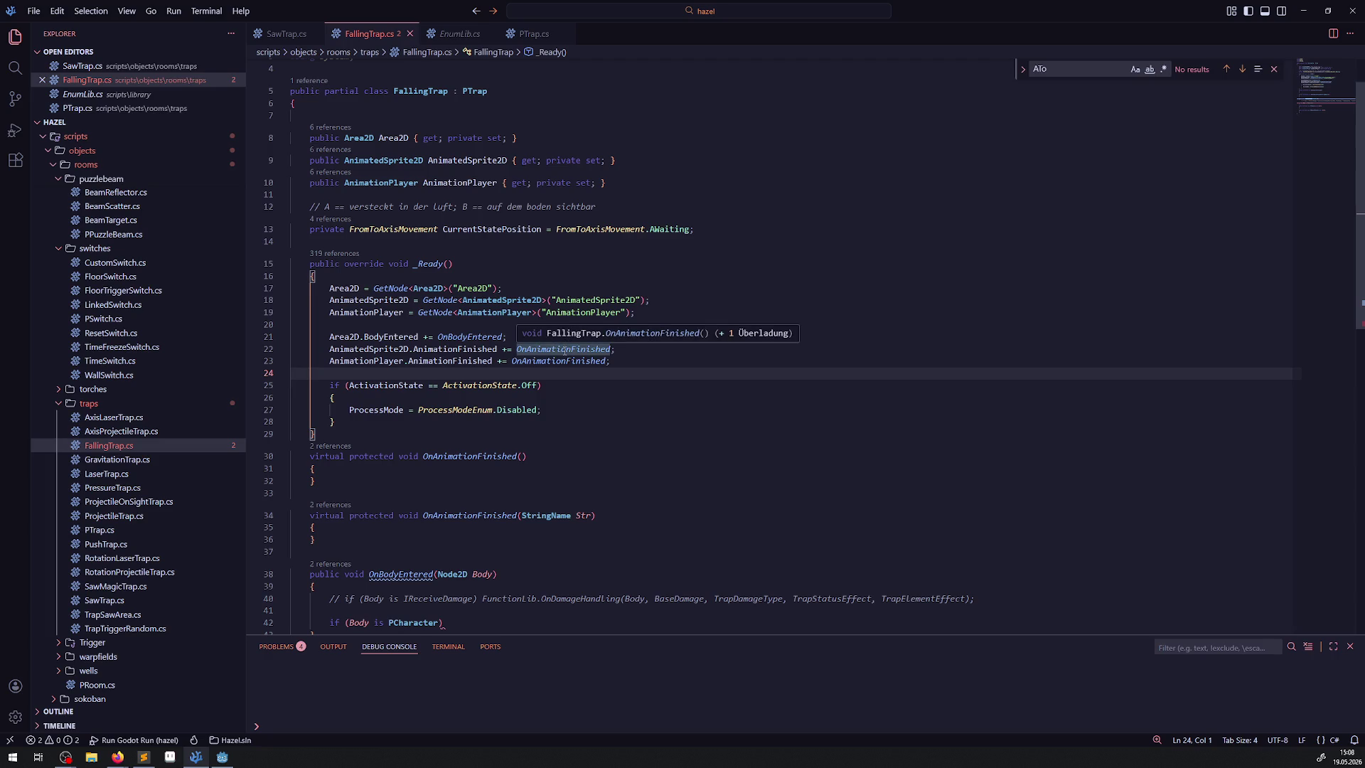
scroll(415, 362, down, 2)
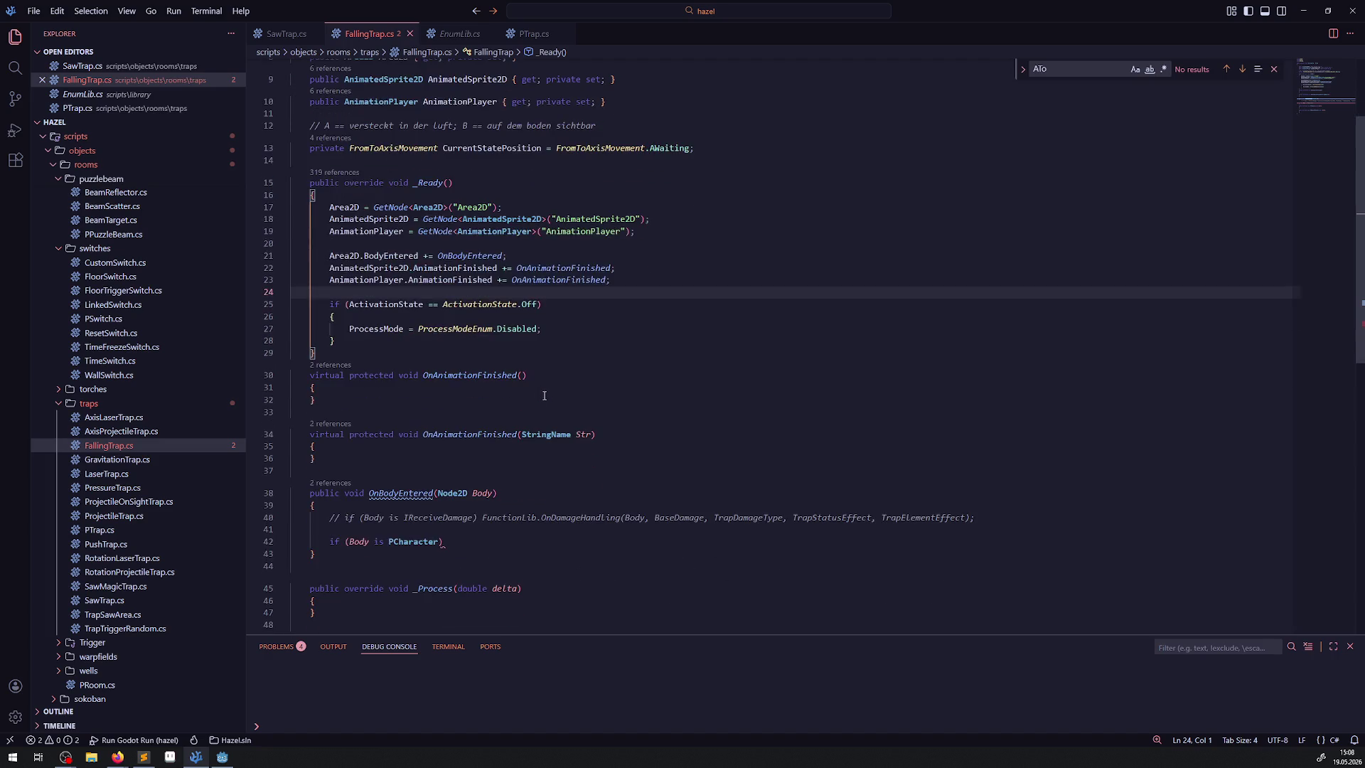
click(416, 357)
key(Return)
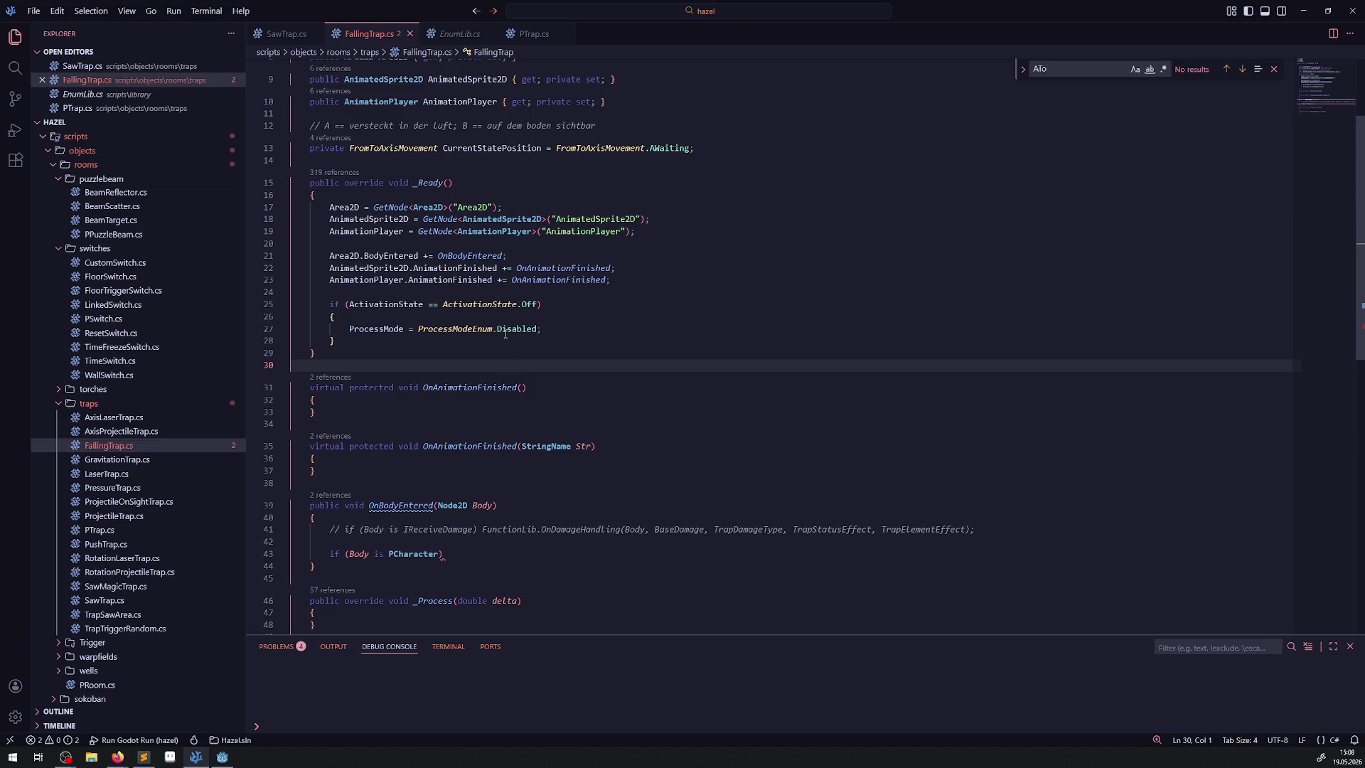
scroll(447, 334, down, 3)
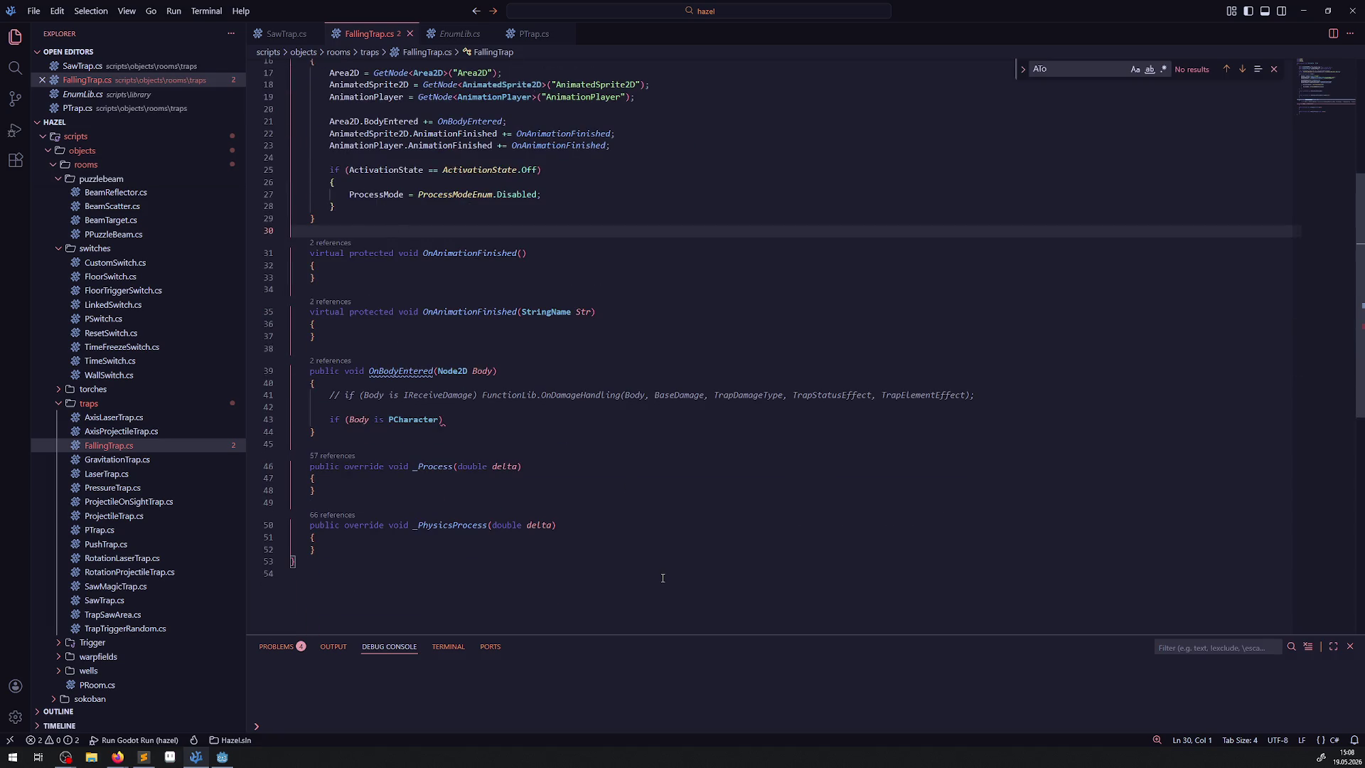
Select the CurrentStatePosition field name to reuse it in OnBodyEntered
click(466, 419)
scroll(472, 445, up, 4)
scroll(471, 445, up, 3)
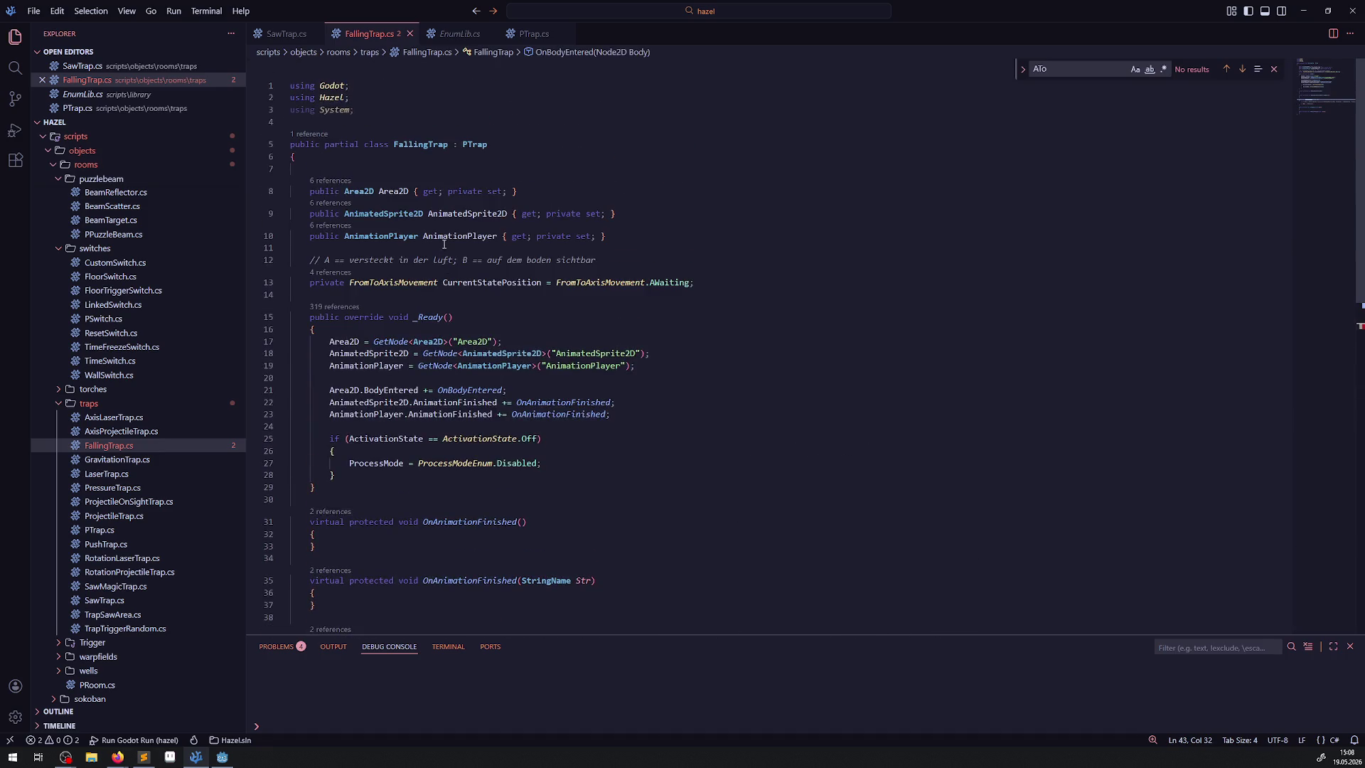
click(479, 282)
double_click(479, 283)
key(ctrl+c)
scroll(460, 391, down, 5)
Insert an empty if (CurrentStatePosition == FromToAxisMovement.AWaiting) block above the character check and save
click(381, 384)
key(Return)
text(if()
key(ctrl+v)
text(==)
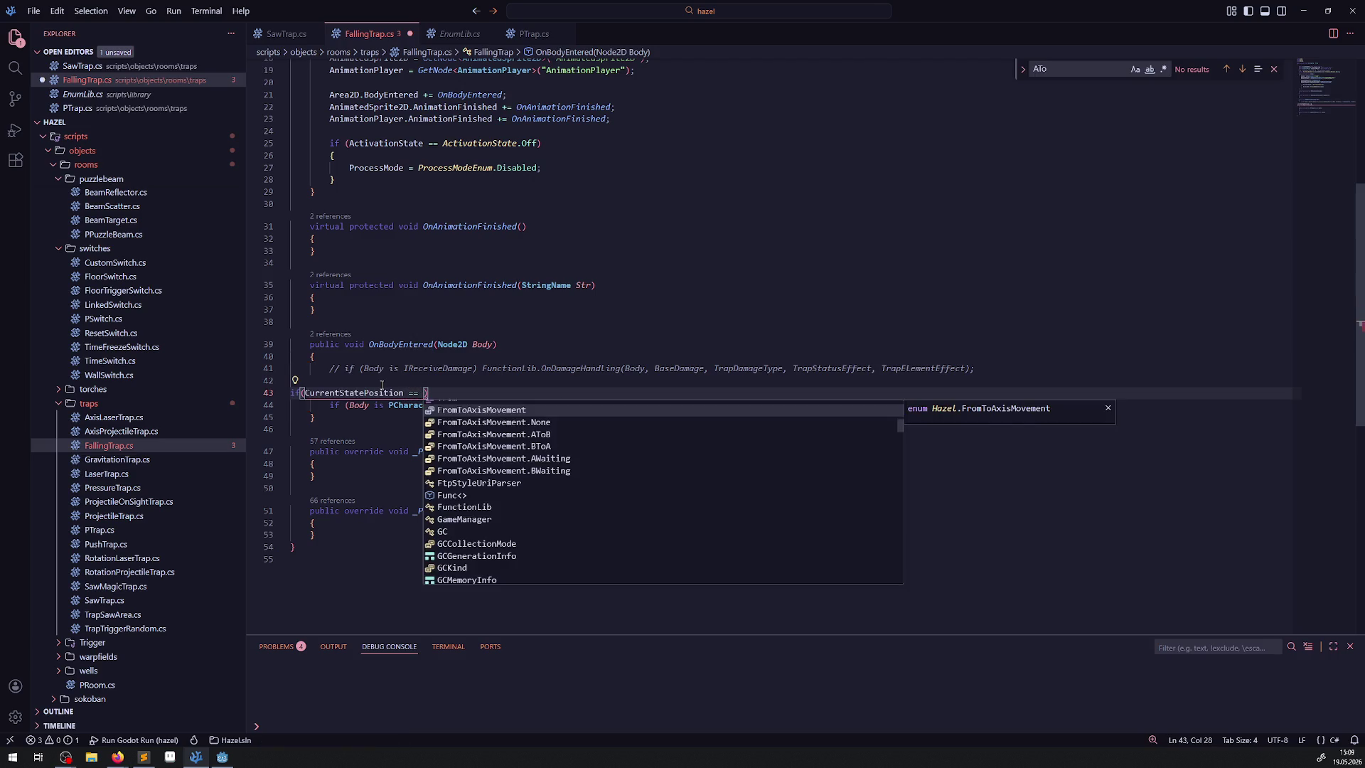
key(Down)
key(Down)
key(Down)
key(Down)
key(Return)
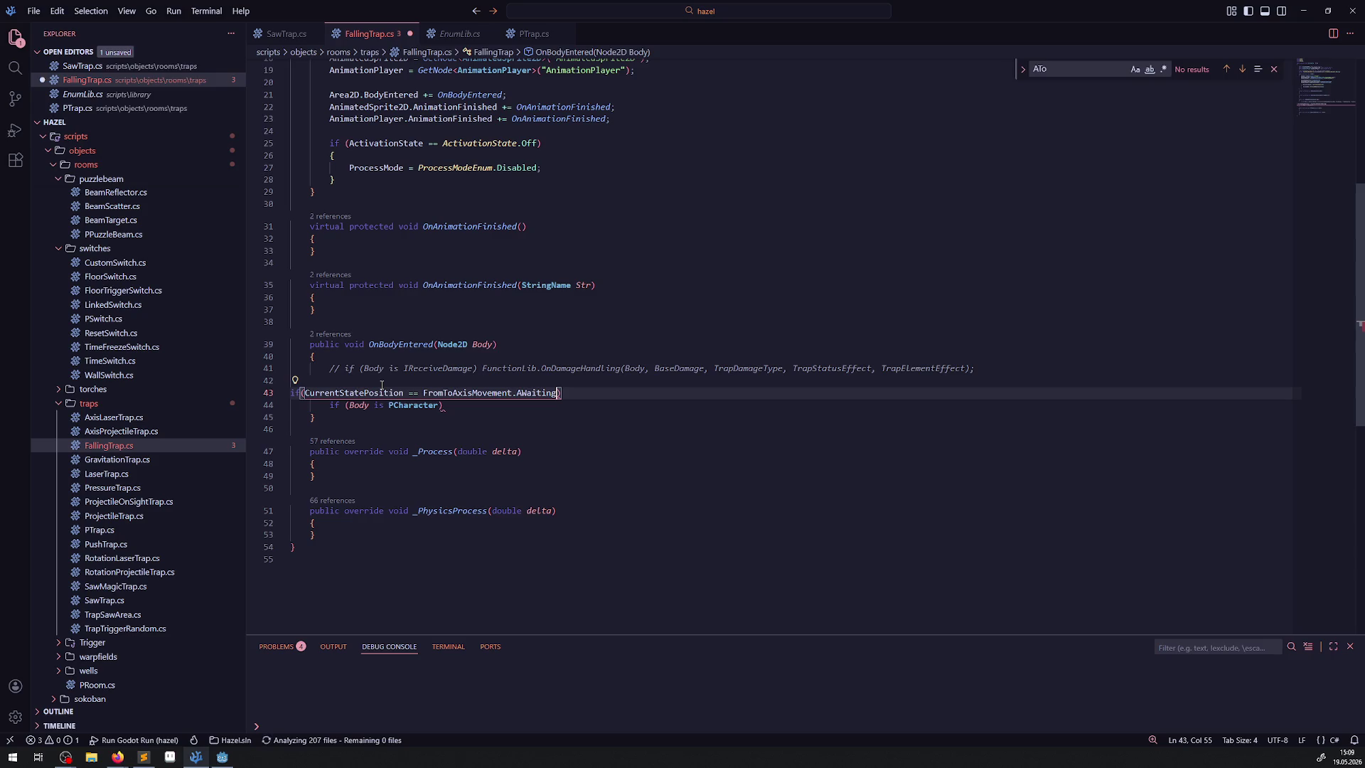
key(Return)
text({)
key(Return)
key(ctrl+s)
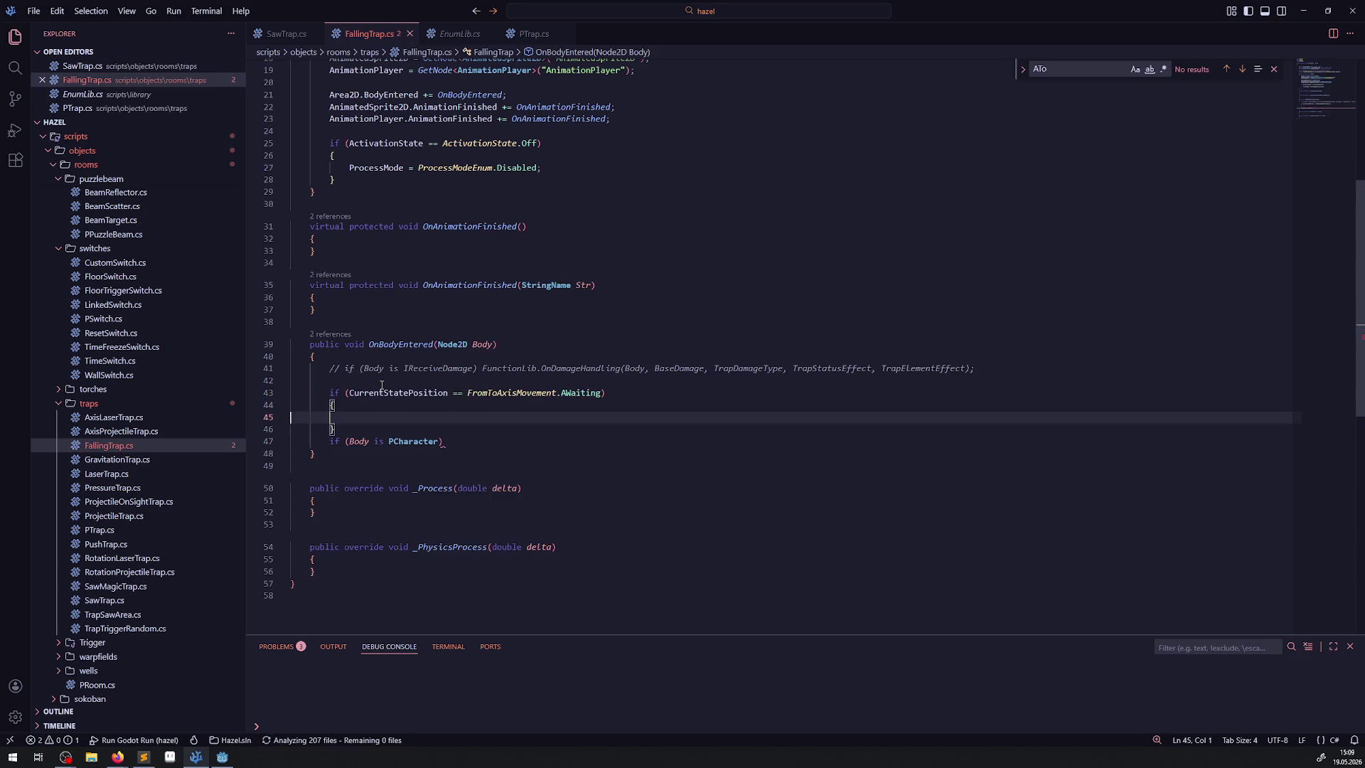
Move the if (Body is PCharacter) line to the start of OnBodyEntered on line 42
drag(463, 444, 314, 442)
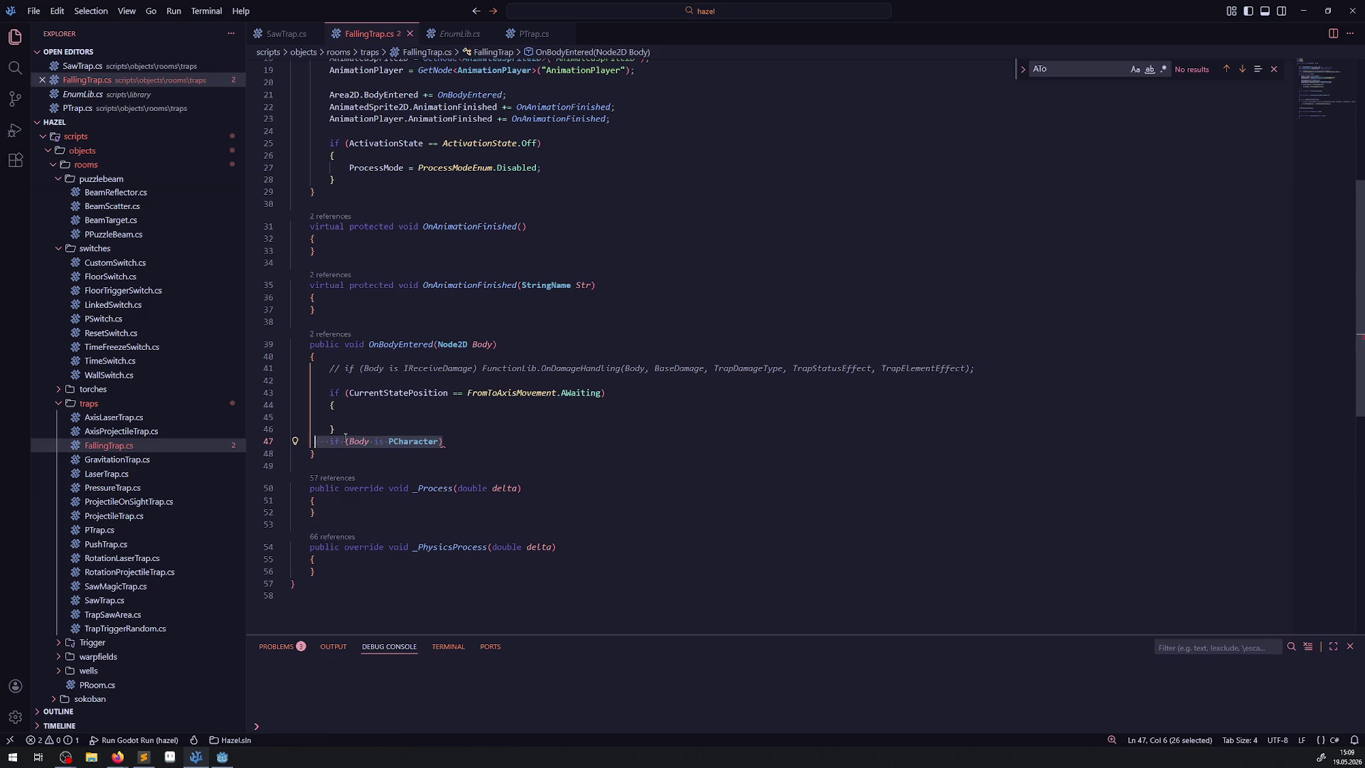
key(ctrl+x)
click(443, 380)
key(ctrl+v)
key(ctrl+s)
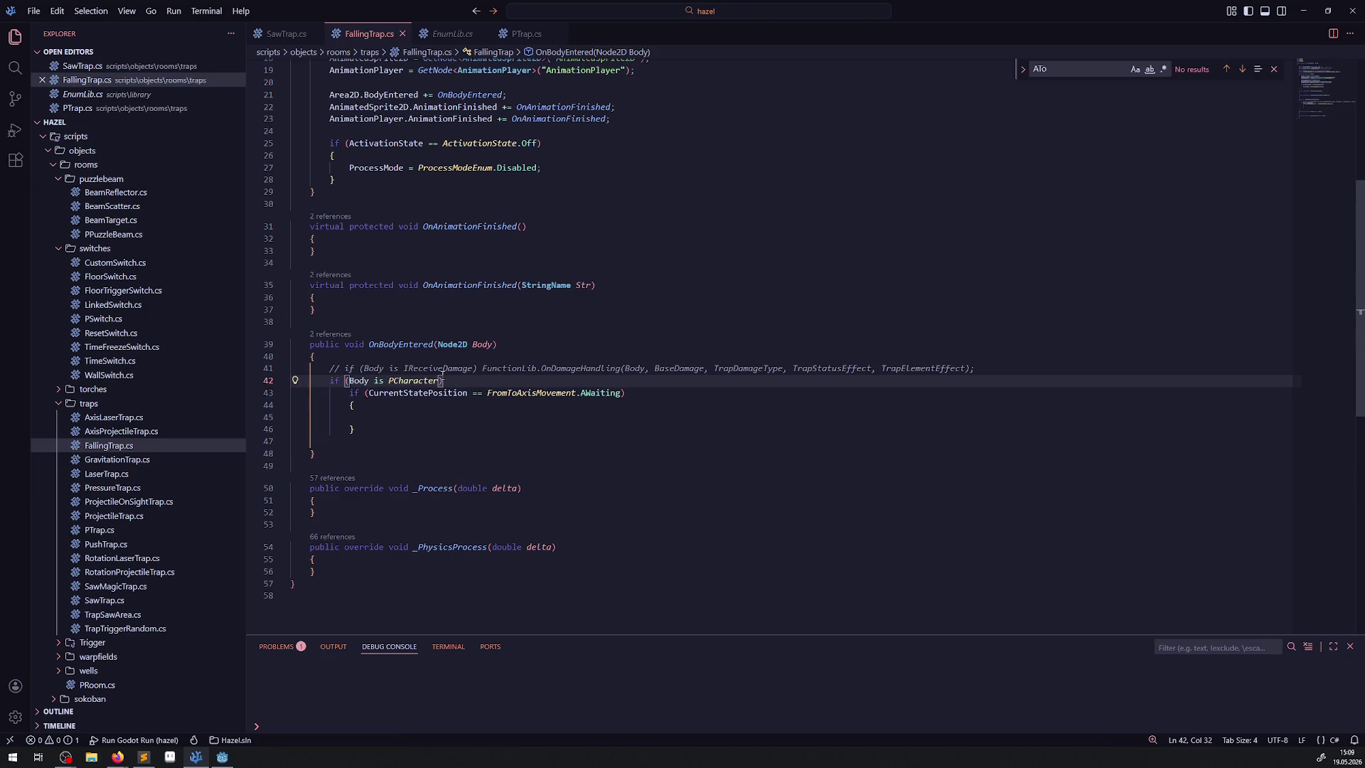
Turn the check into if (Body is not PCharacter) return; and save
key(Return)
click(385, 381)
text(not)
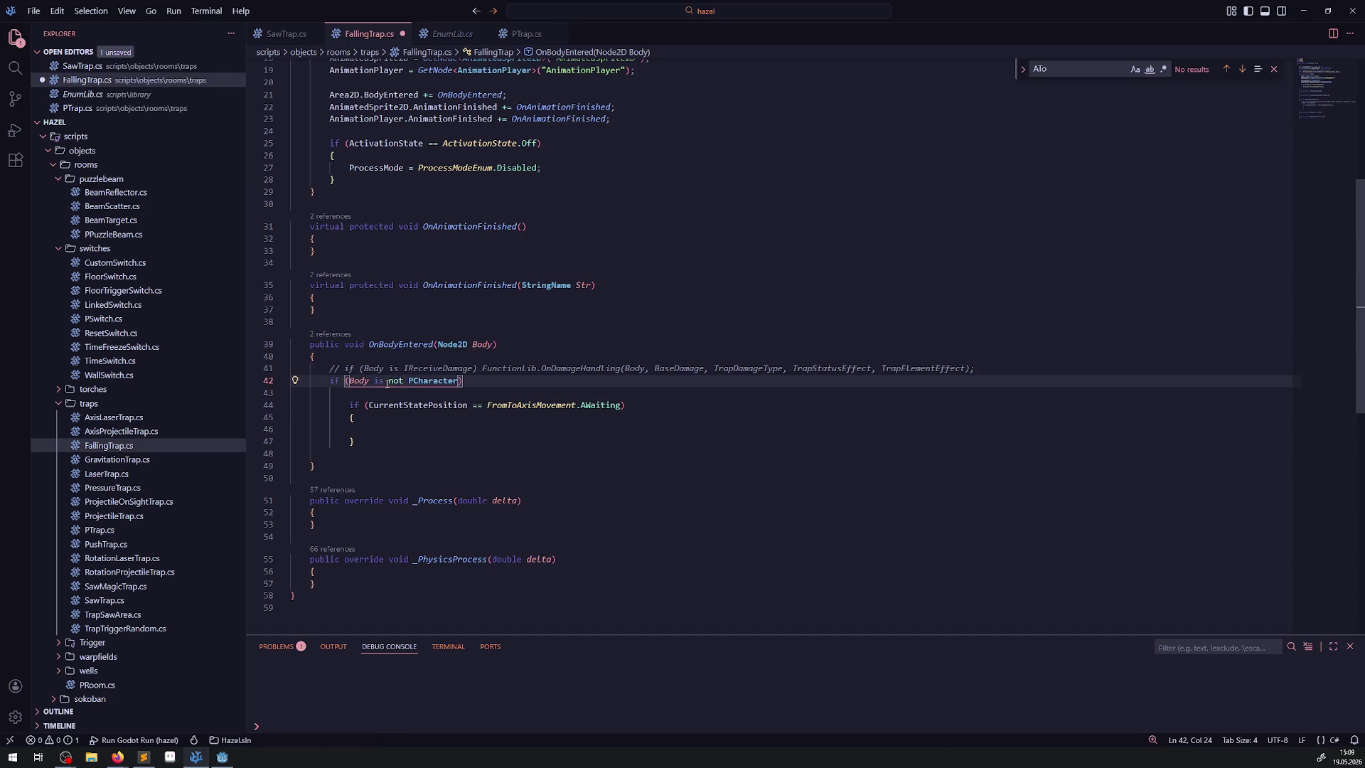
key(Right)
key(ctrl+s)
key(End)
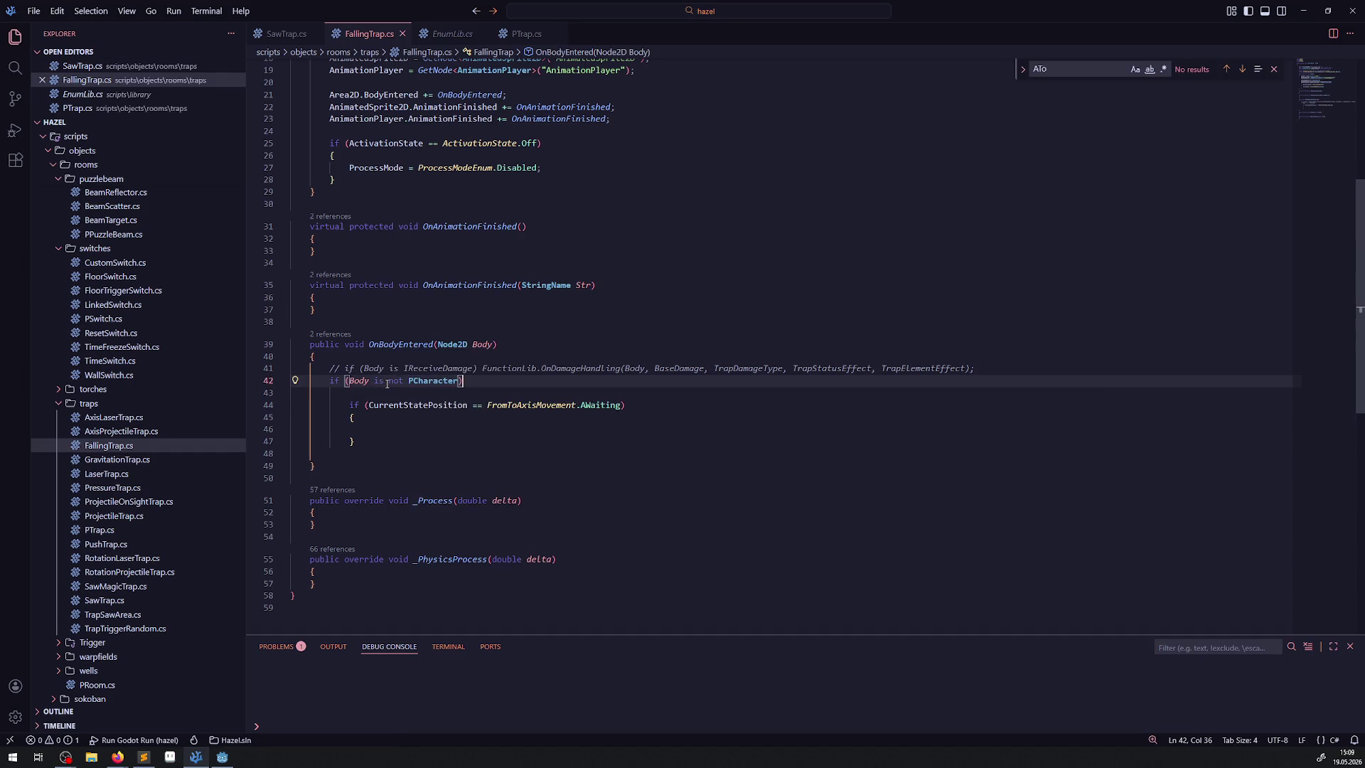
text( return;)
key(ctrl+s)
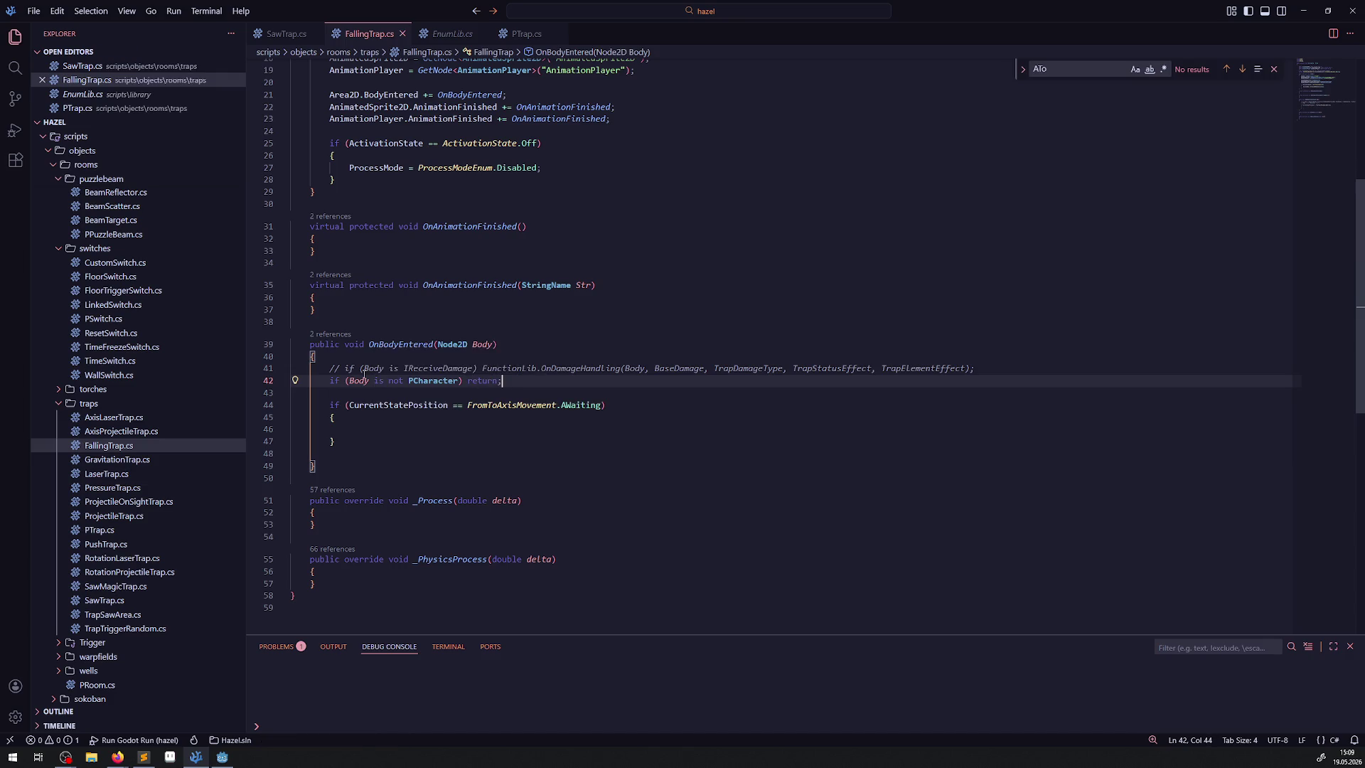
Add an else-if block below the AWaiting check, switching its state from A to B, and save
key(Down)
key(Down)
key(Down)
drag(337, 442, 329, 410)
click(351, 439)
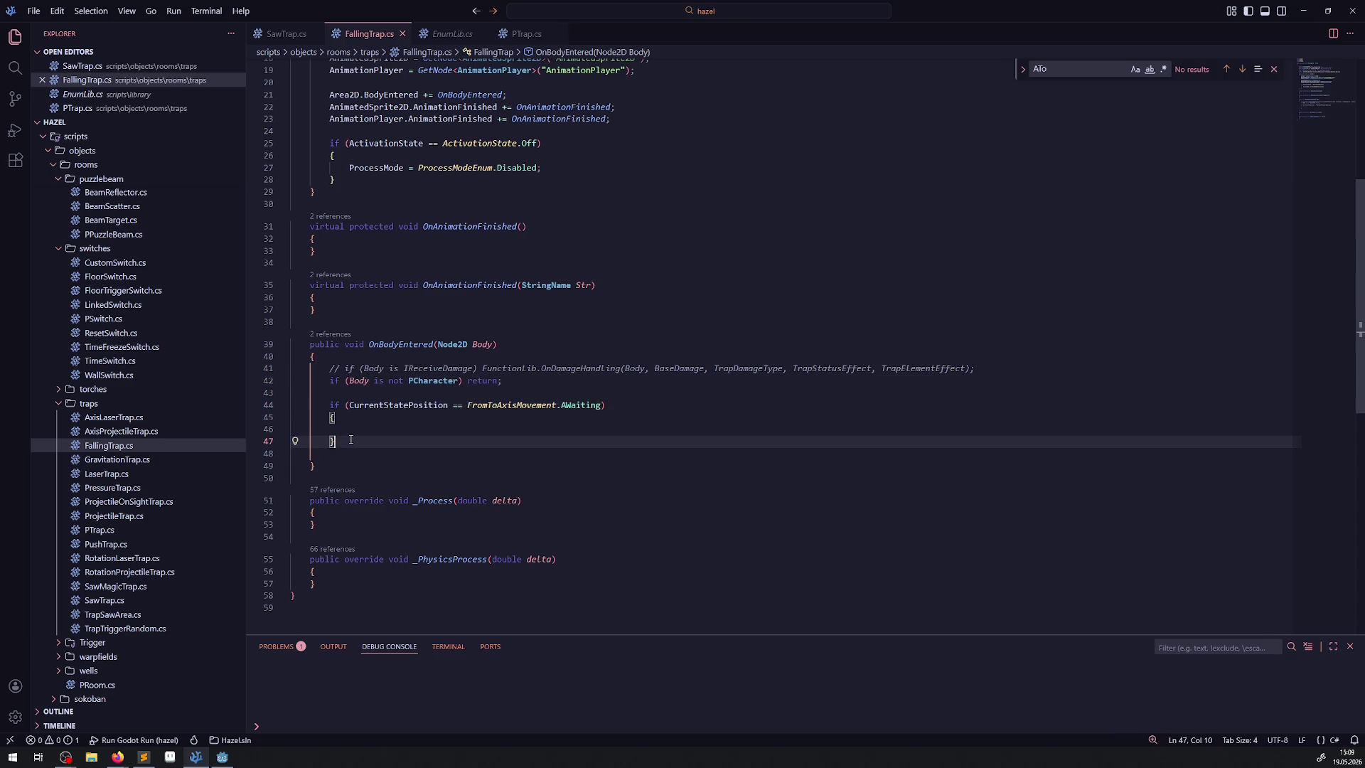
key(Return)
text(else)
key(Tab)
key(ctrl+s)
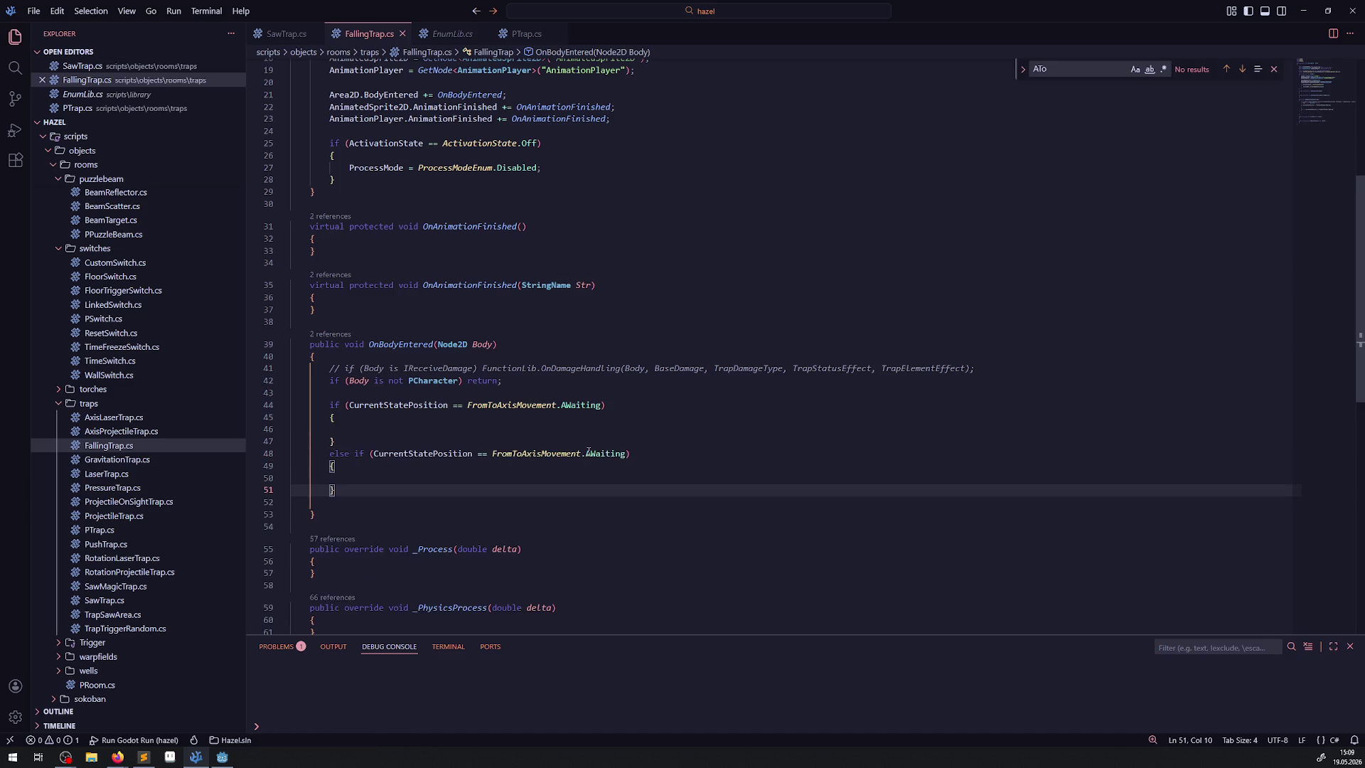
click(588, 452)
key(BackSpace)
text(F)
key(BackSpace)
text(B)
click(431, 489)
key(ctrl+s)
Delete the else-if block again, leaving the empty AWaiting check, and save
click(375, 464)
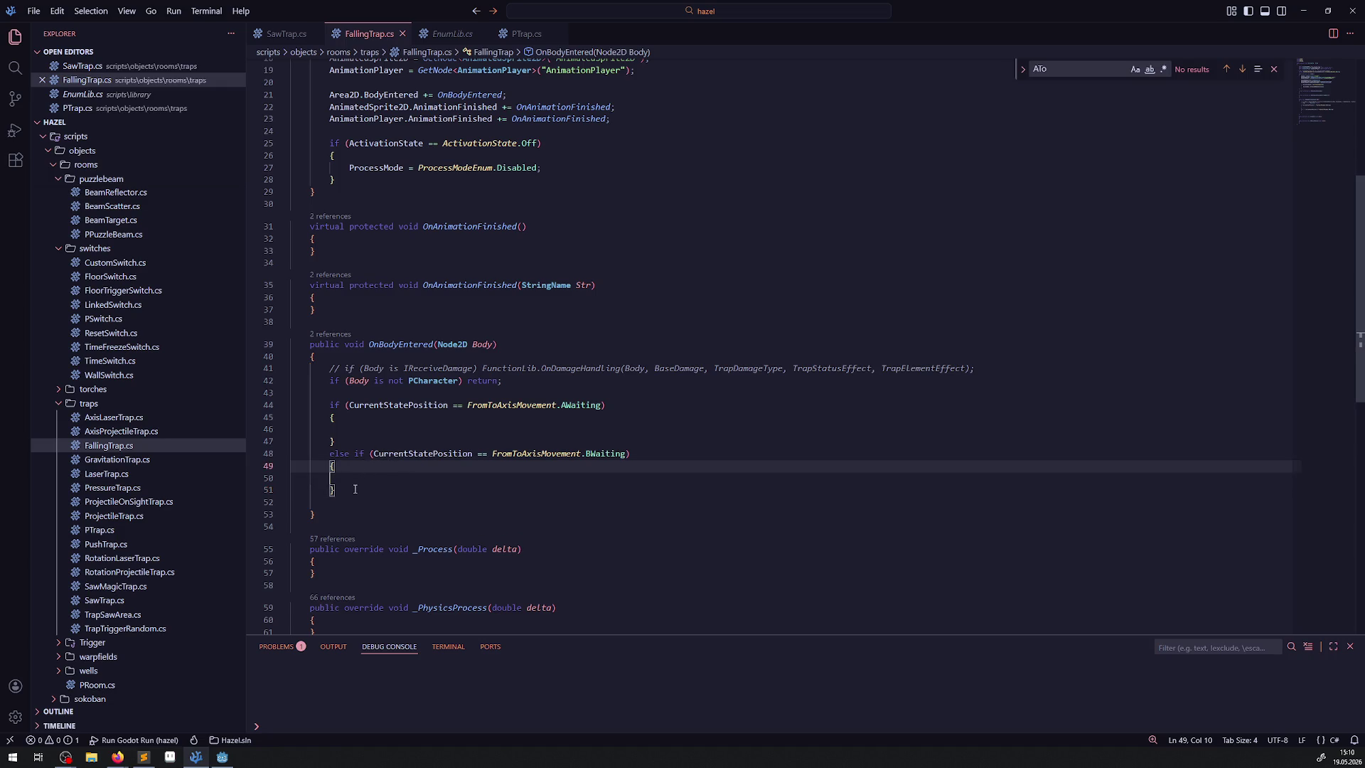
click(576, 409)
click(336, 490)
drag(335, 490, 294, 456)
key(BackSpace)
key(Delete)
key(Delete)
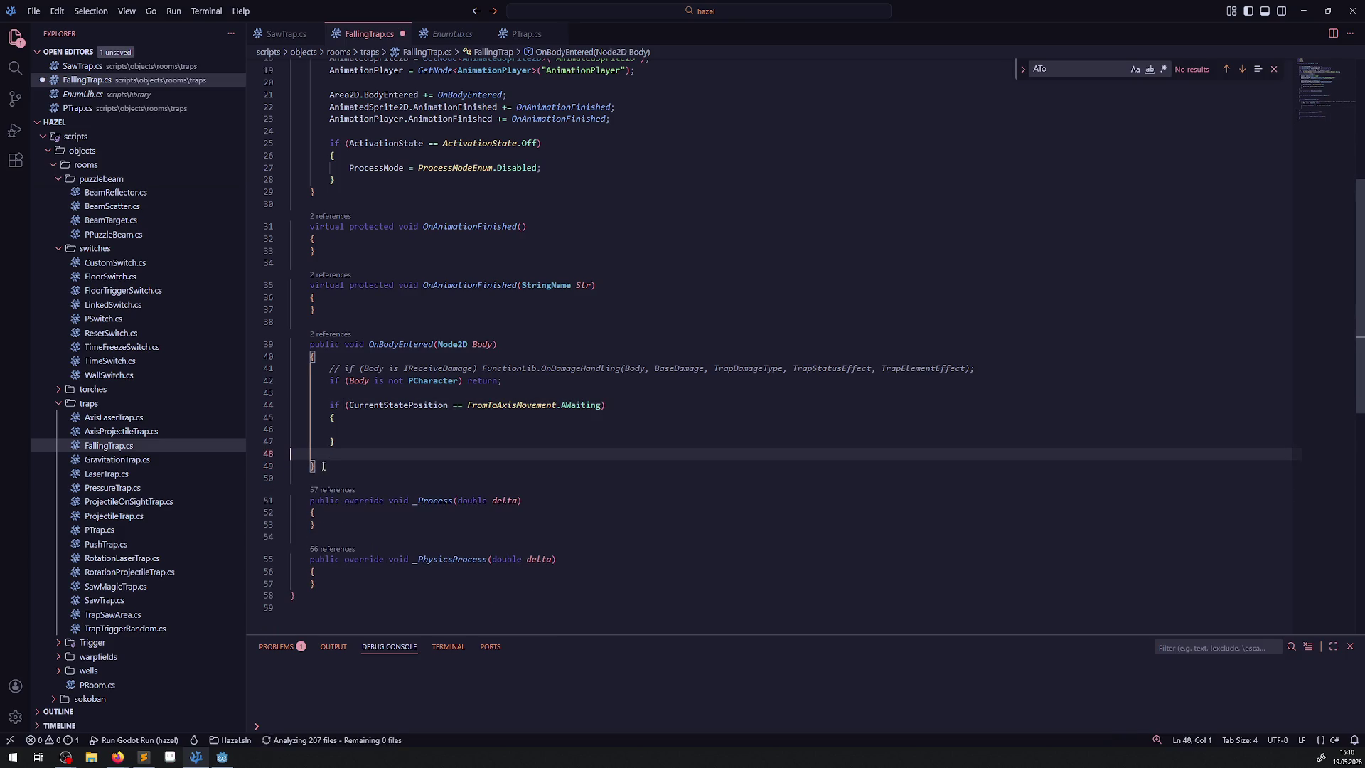
click(421, 425)
key(ctrl+s)
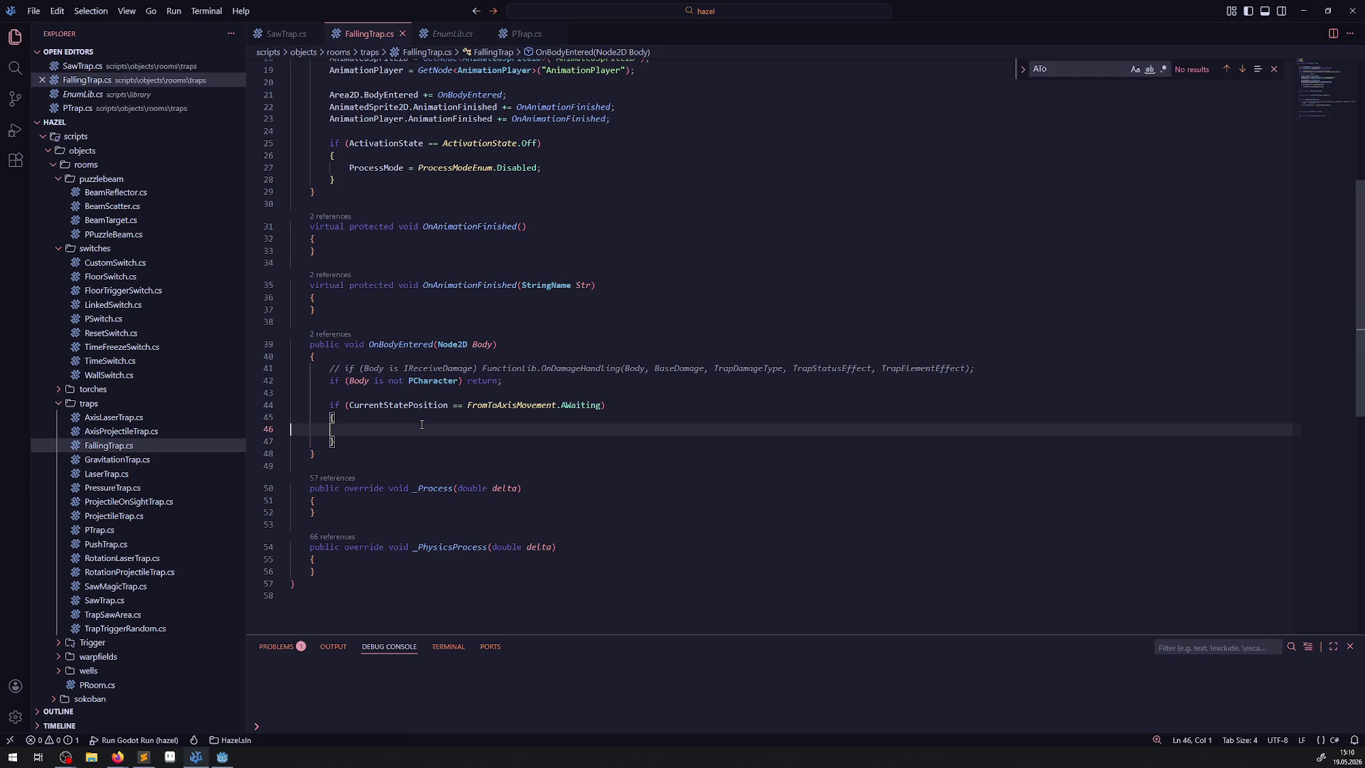
Bring Godot to the front on the FallingTrap scene
scroll(369, 427, up, 2)
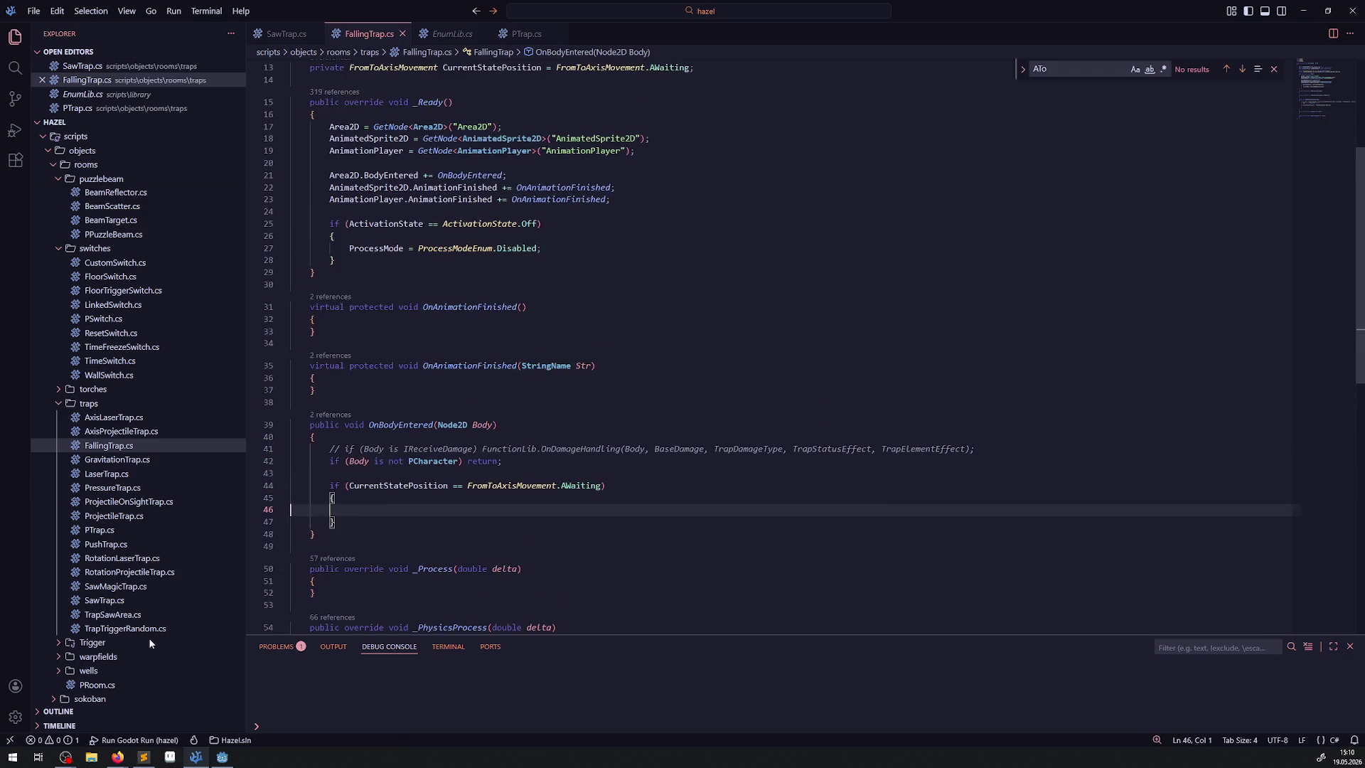
click(221, 757)
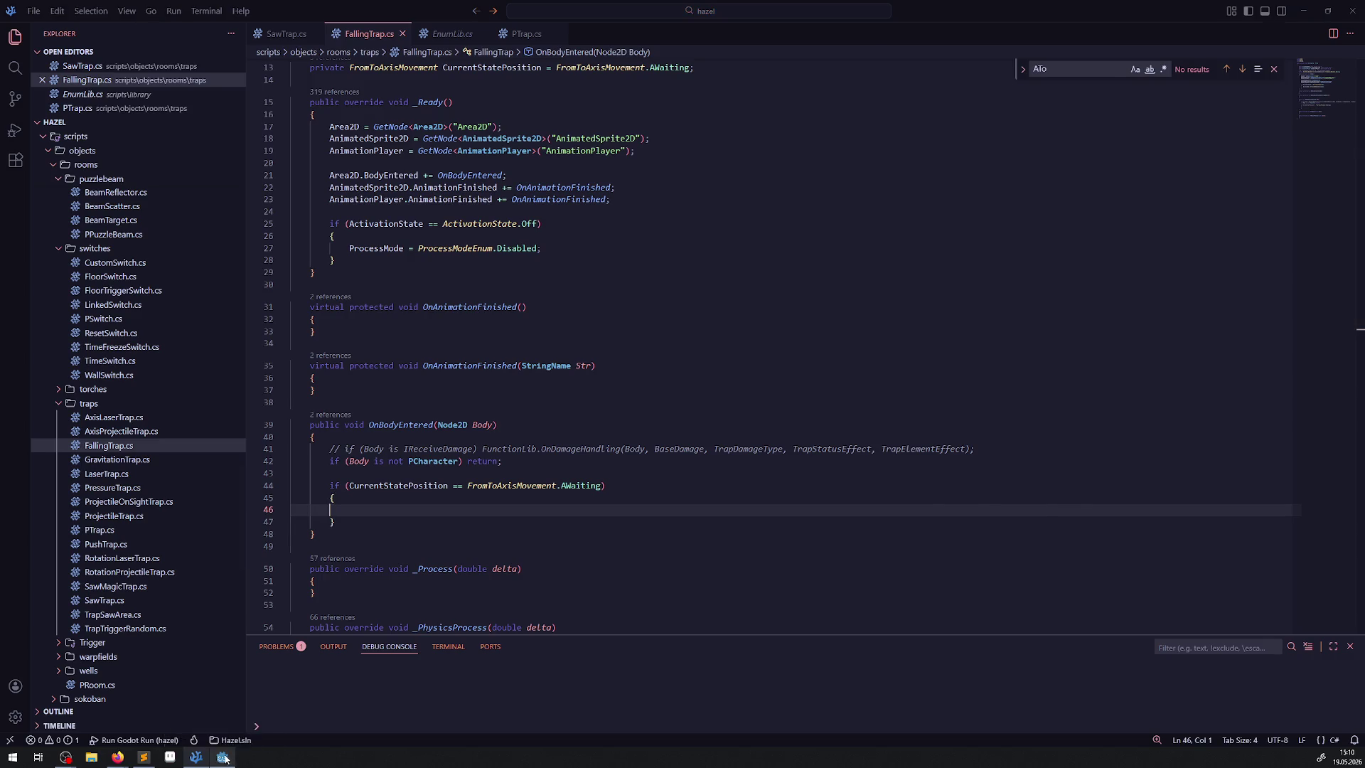
click(857, 44)
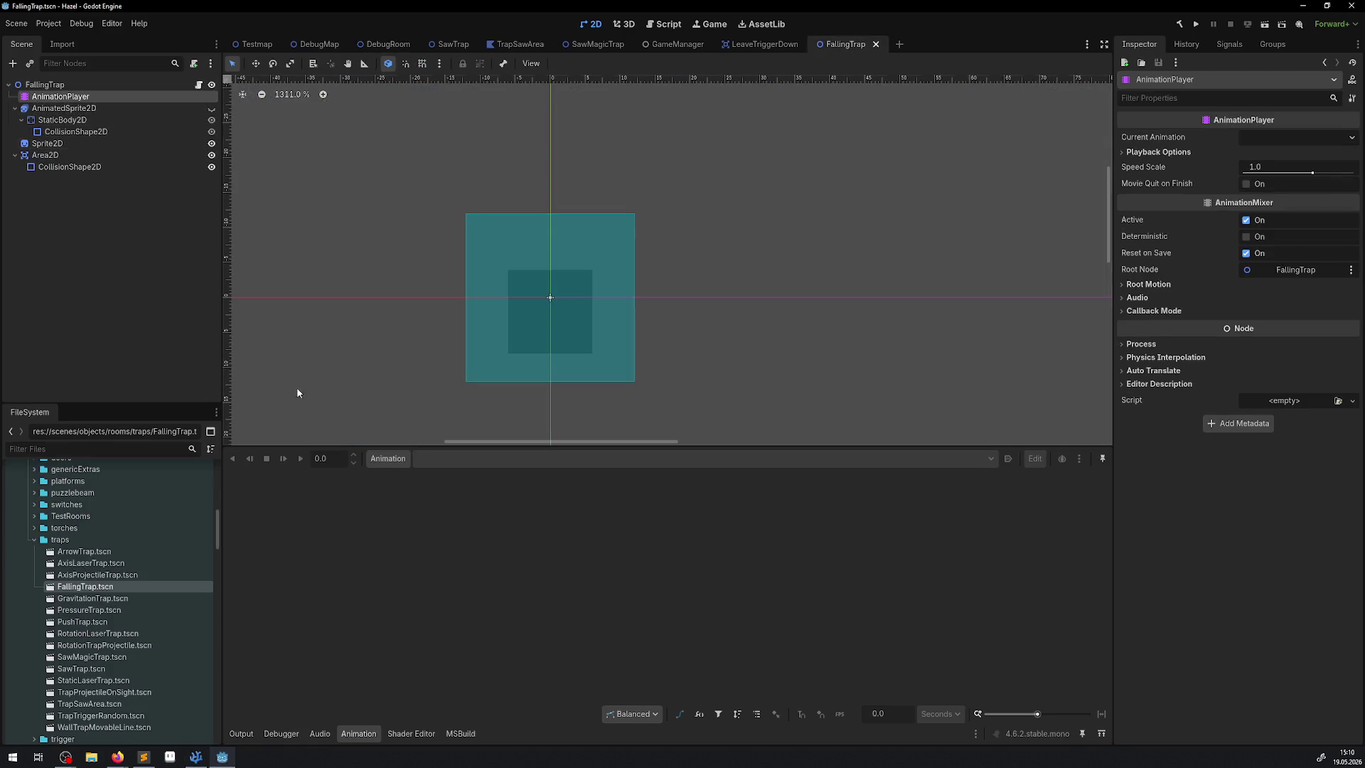
Create a new empty animation named AStartFalling in the FallingTrap AnimationPlayer
click(387, 459)
click(396, 478)
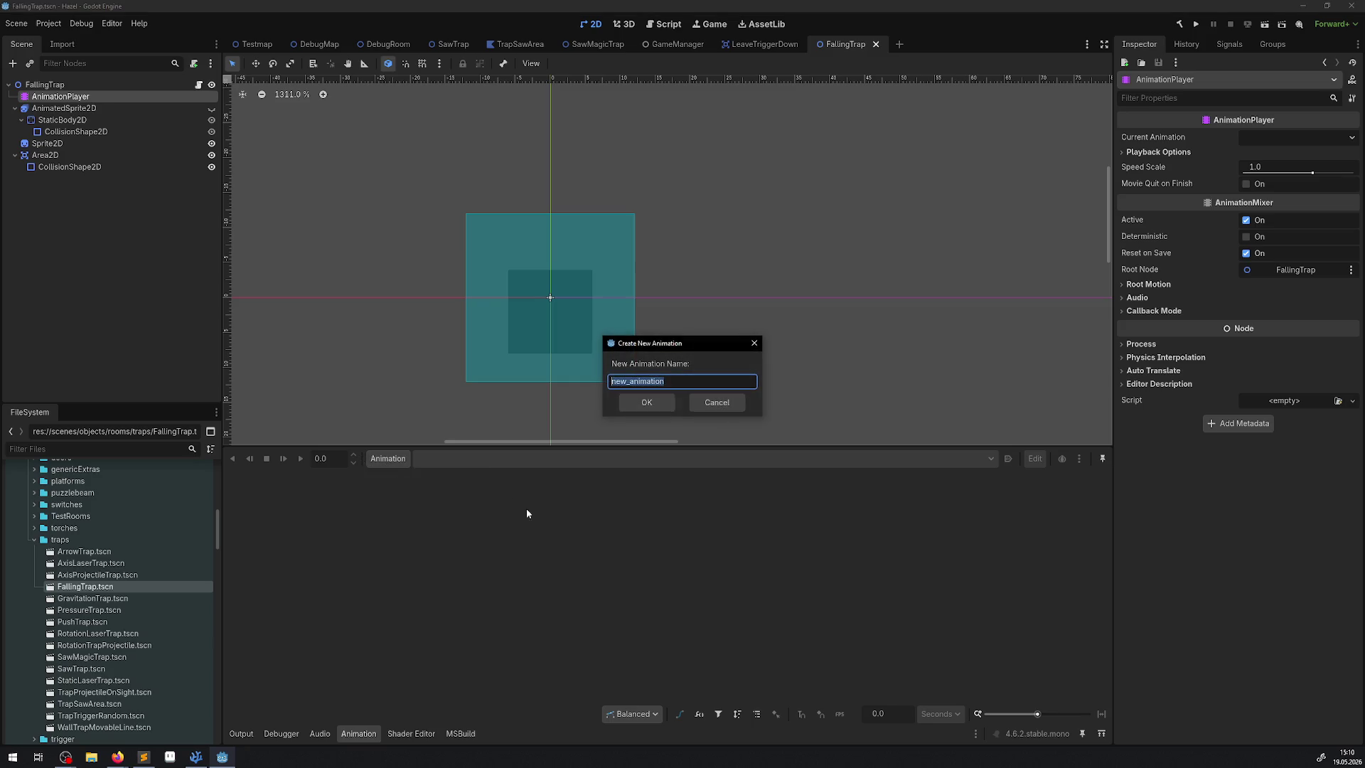
text(AStartF)
text(alling)
click(659, 401)
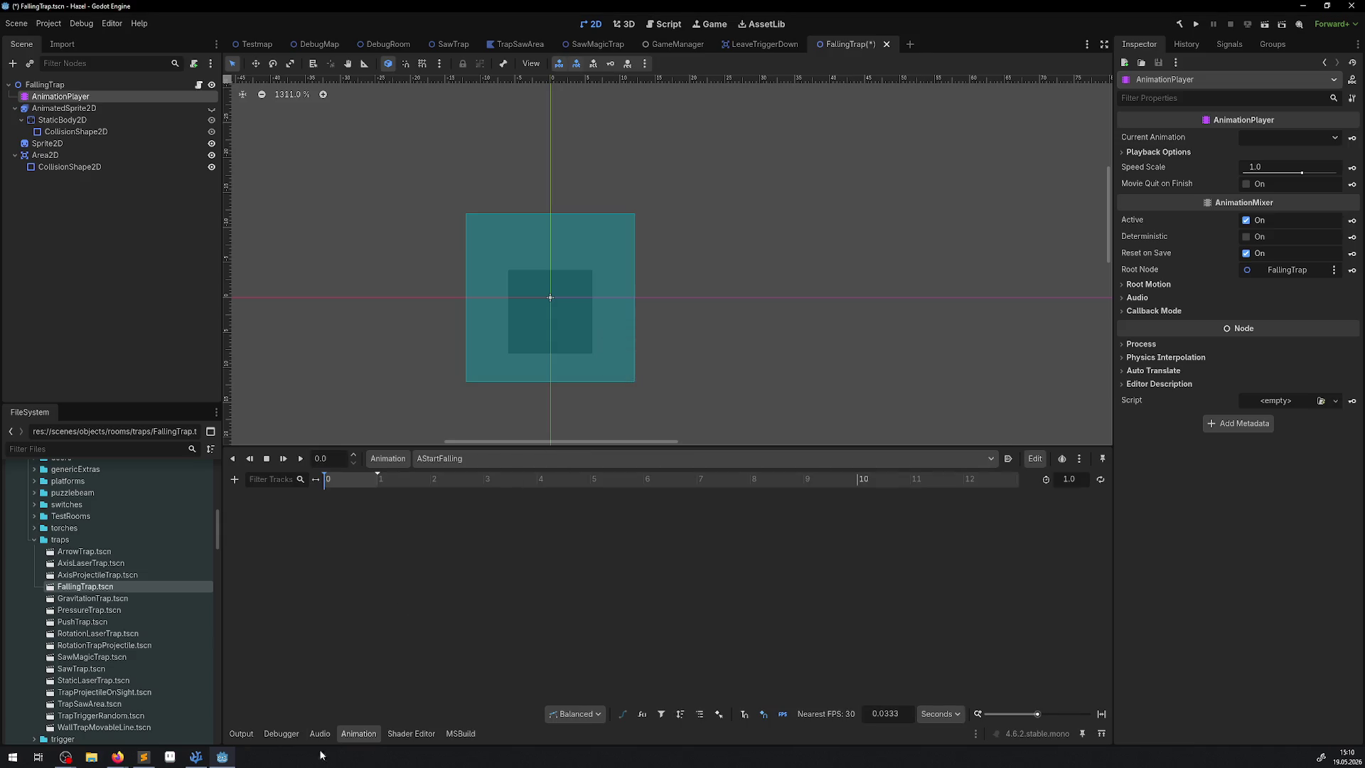
click(196, 757)
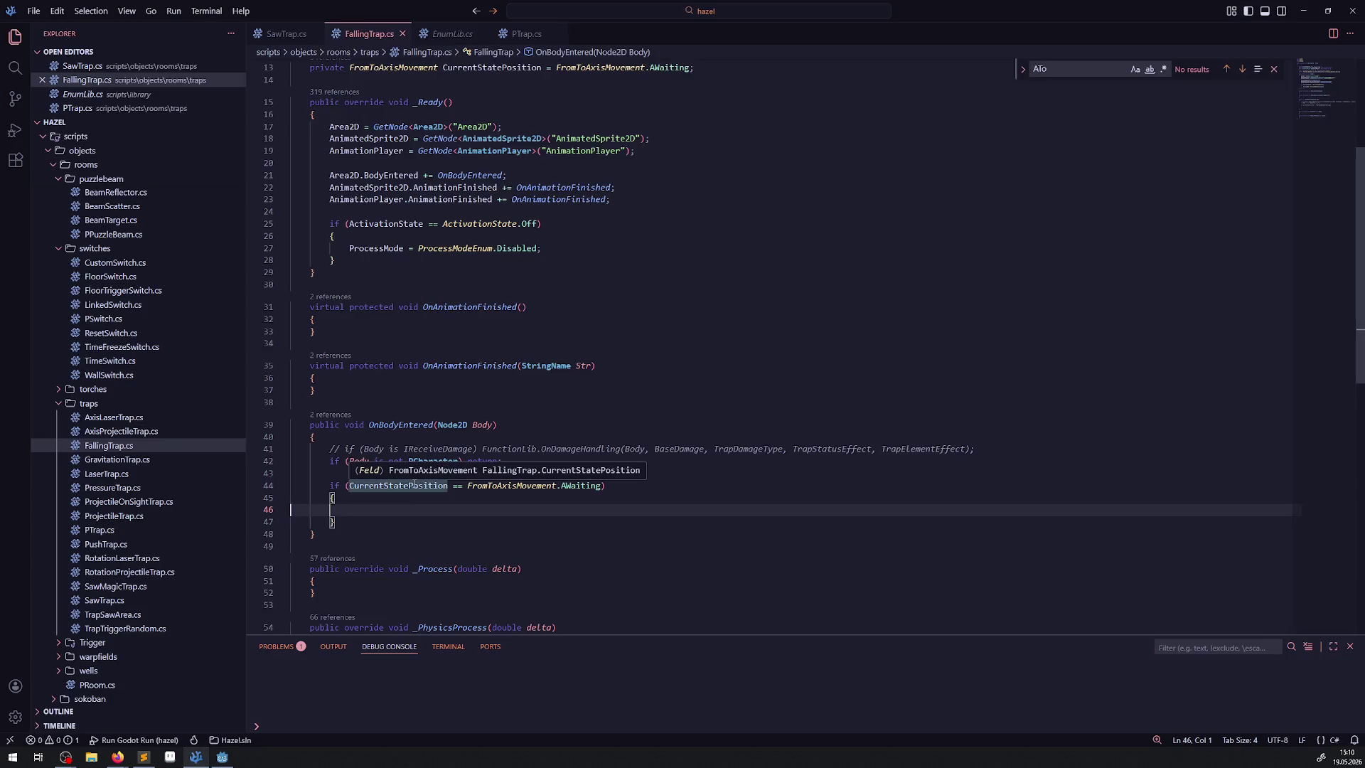
Paste the AnimationPlayer field name into the AWaiting block, ahead of ("AStartFalling");
text(()"AStartFalling")
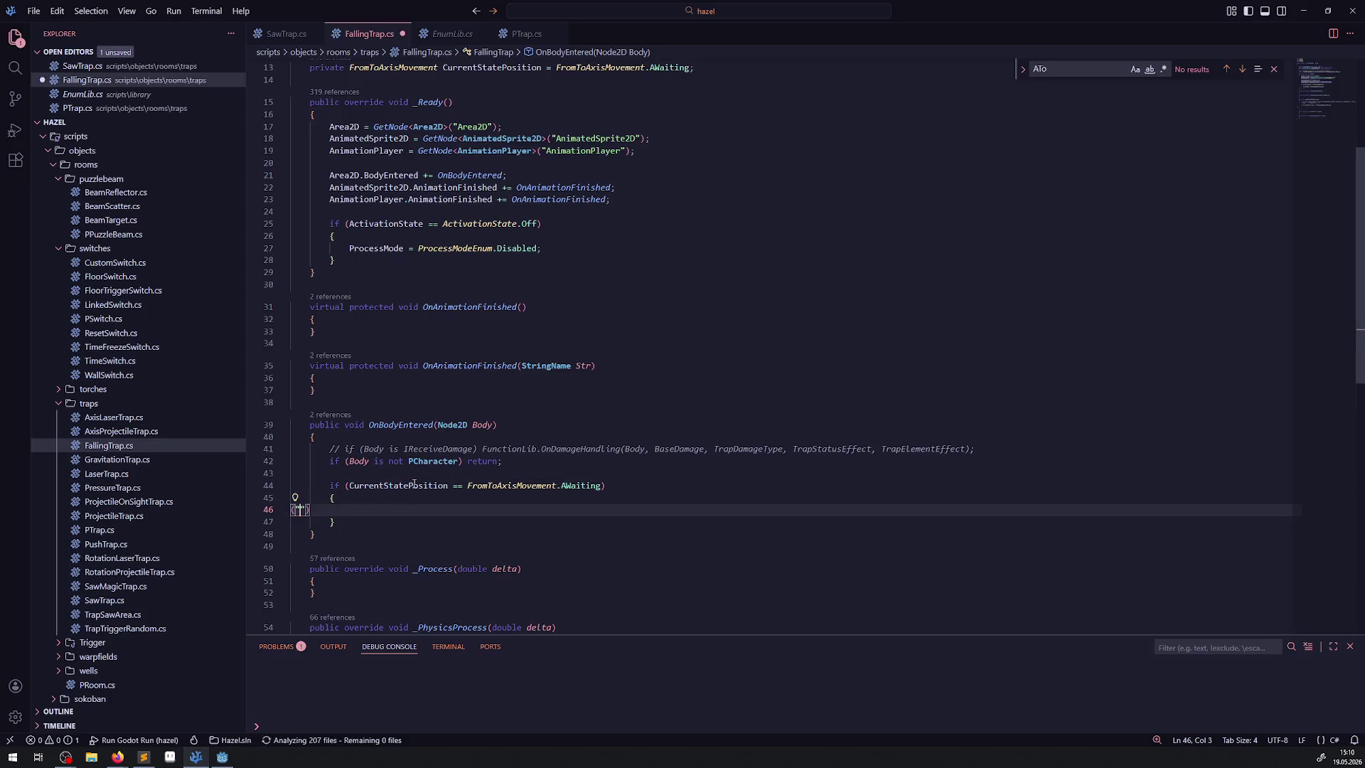
text();)
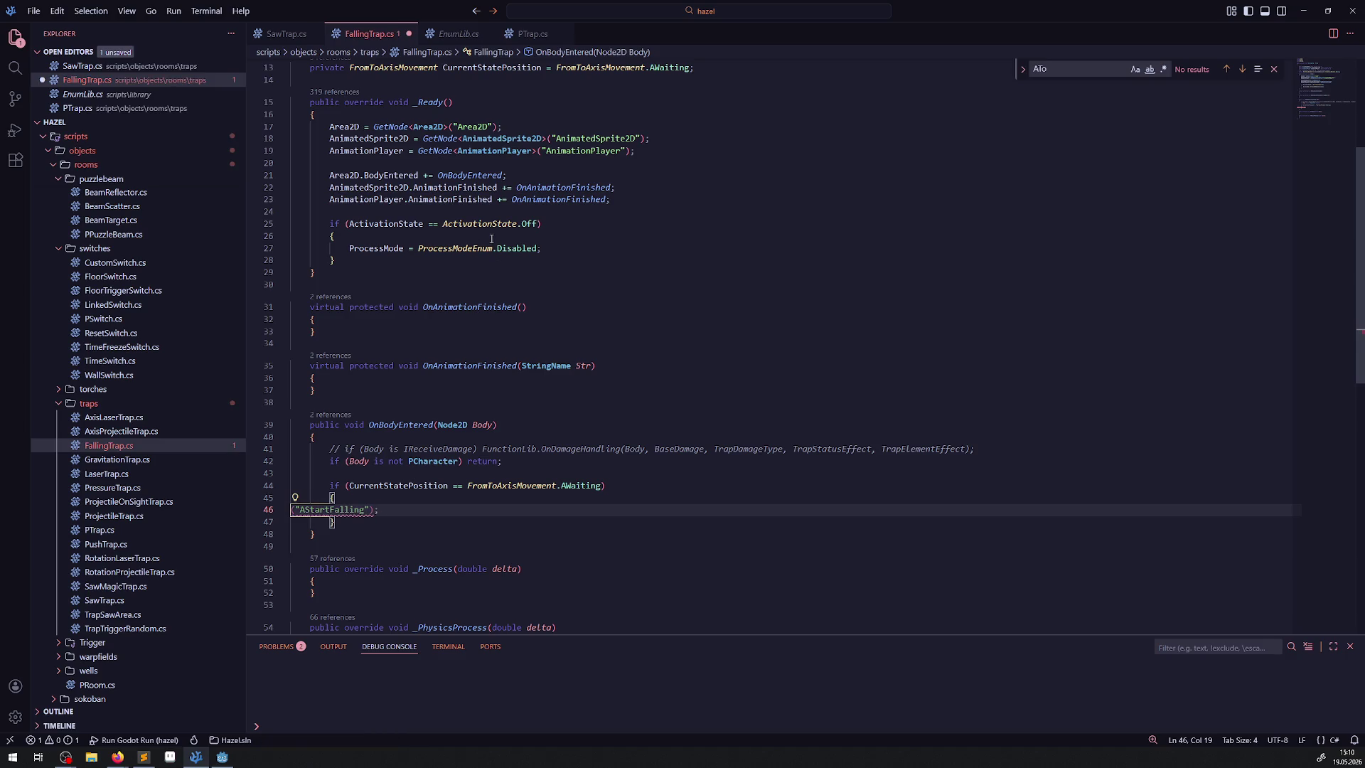
double_click(366, 151)
key(ctrl+c)
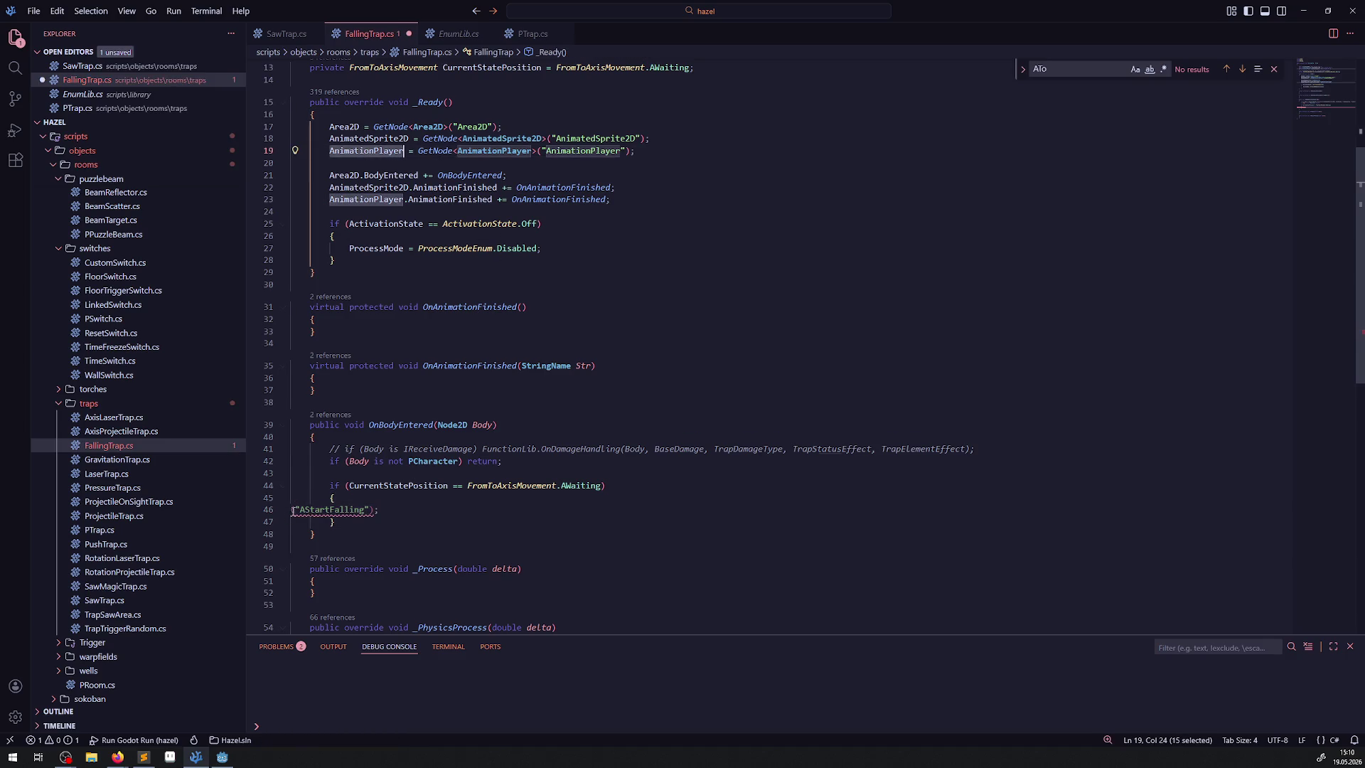
click(288, 513)
key(Left)
key(ctrl+v)
Complete the line as AnimationPlayer.Play("AStartFalling"); and save FallingTrap.cs
text(.Play)
key(ctrl+s)
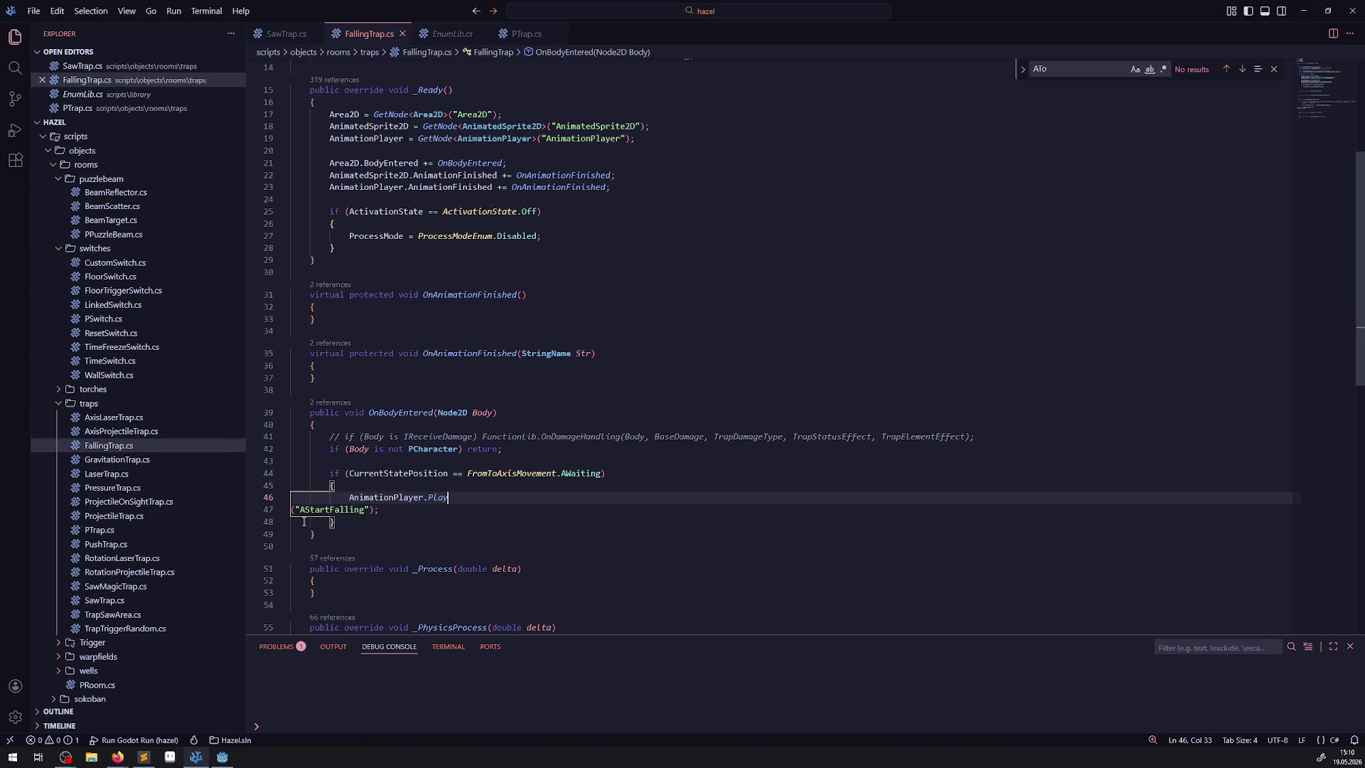
key(Delete)
key(ctrl+s)
click(377, 511)
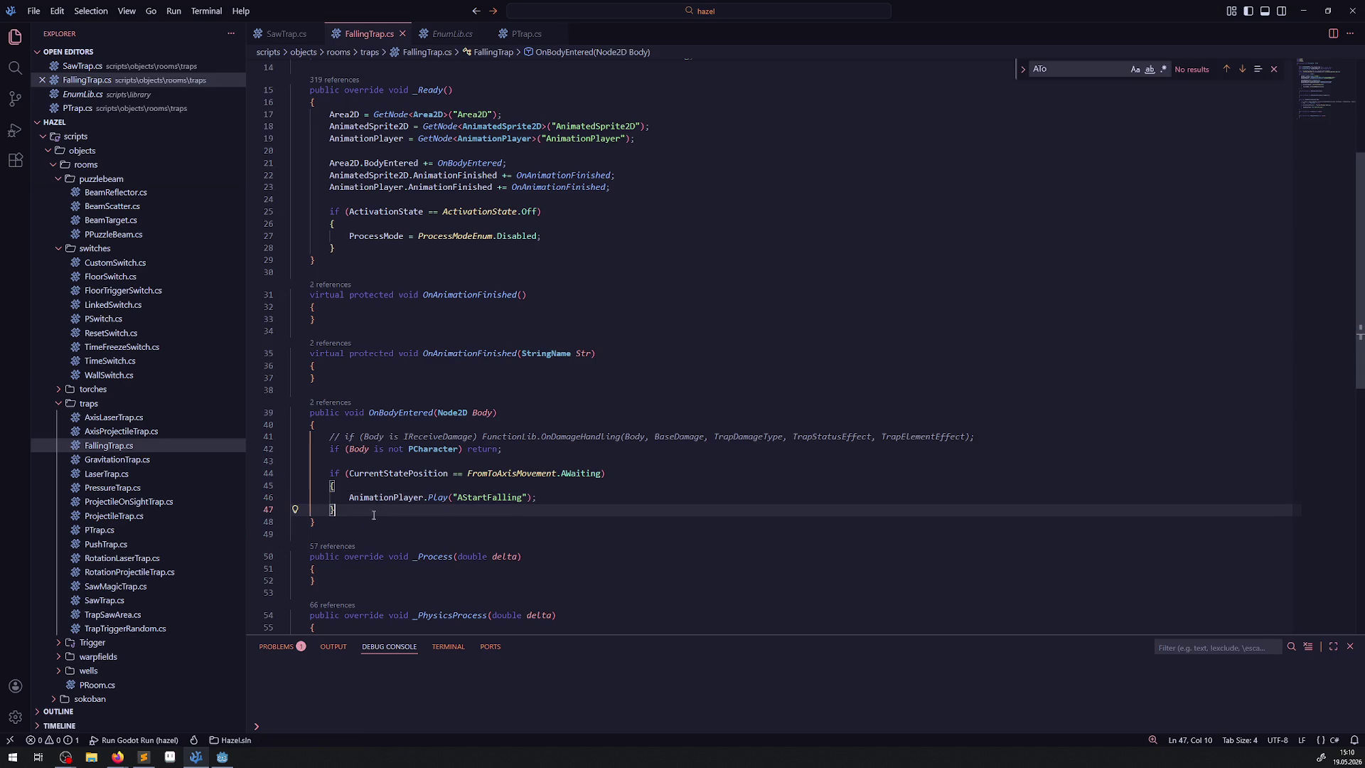
double_click(510, 493)
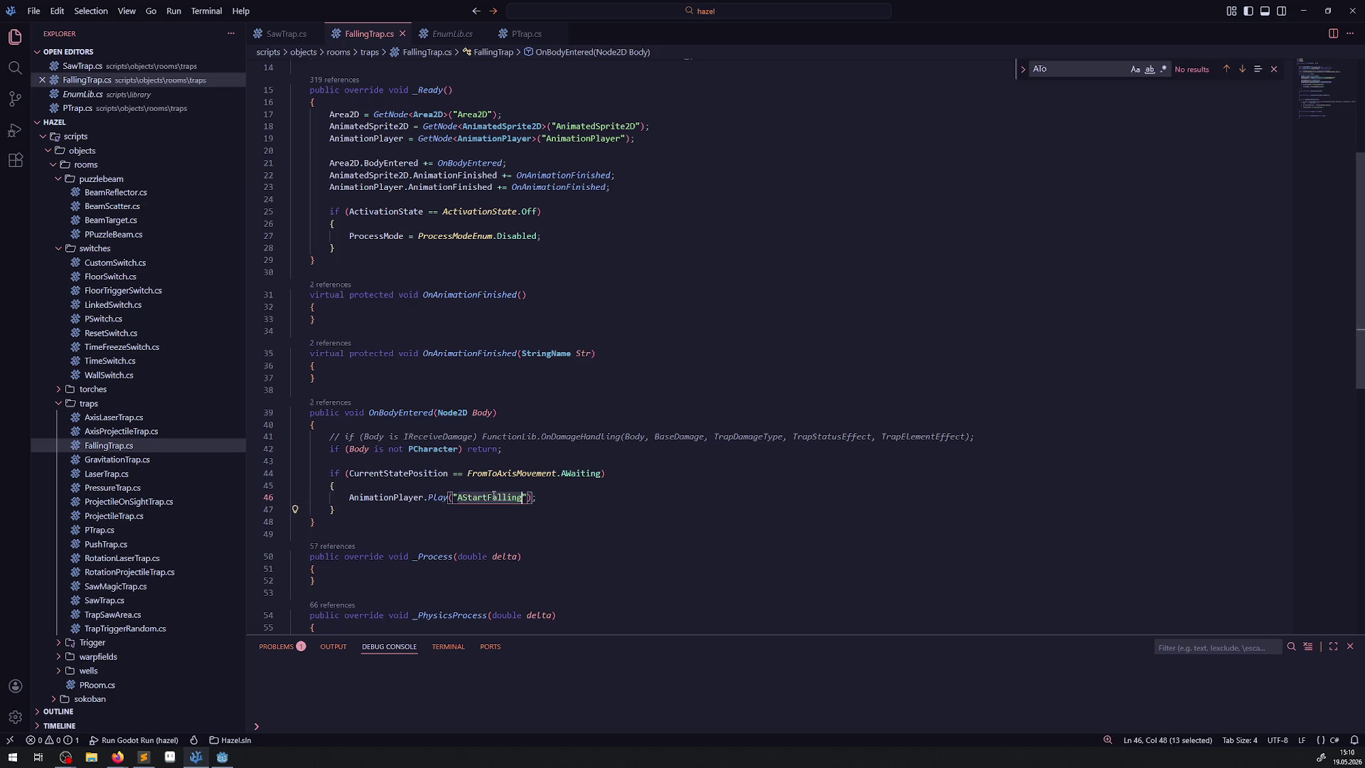
click(382, 369)
Add if (Str == "AStartFalling") at the top of OnAnimationFinished and save
key(Return)
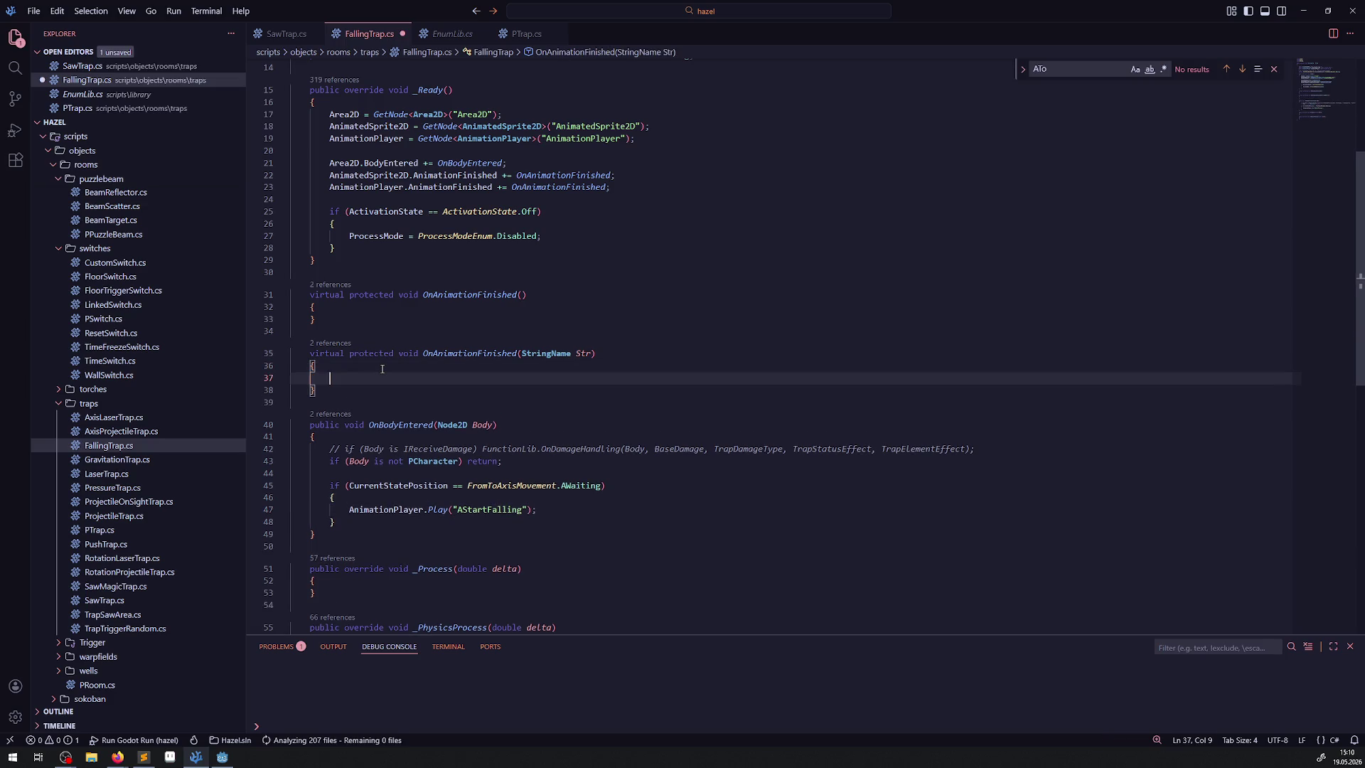
text(if(Str ==)
key(ctrl+v)
text(")
key(ctrl+Left)
key(ctrl+Left)
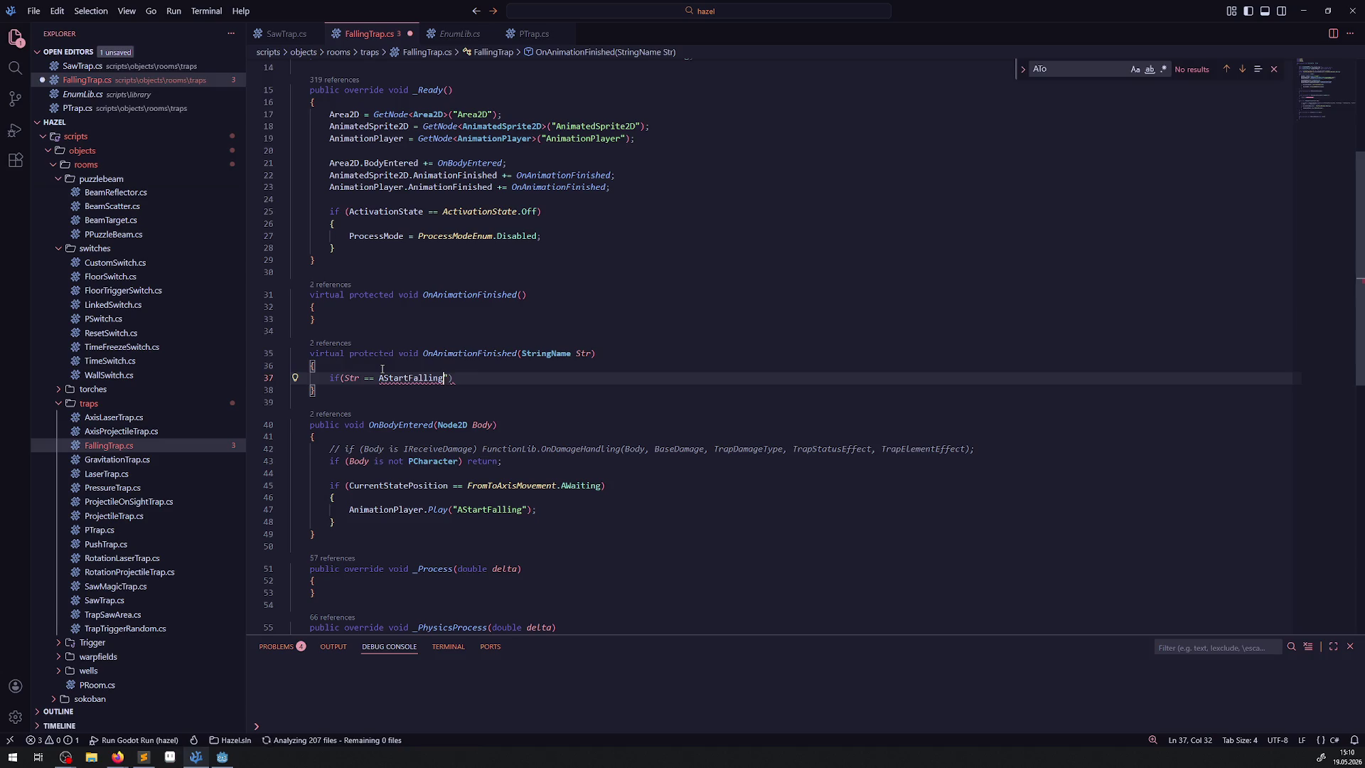
text(")
key(ctrl+s)
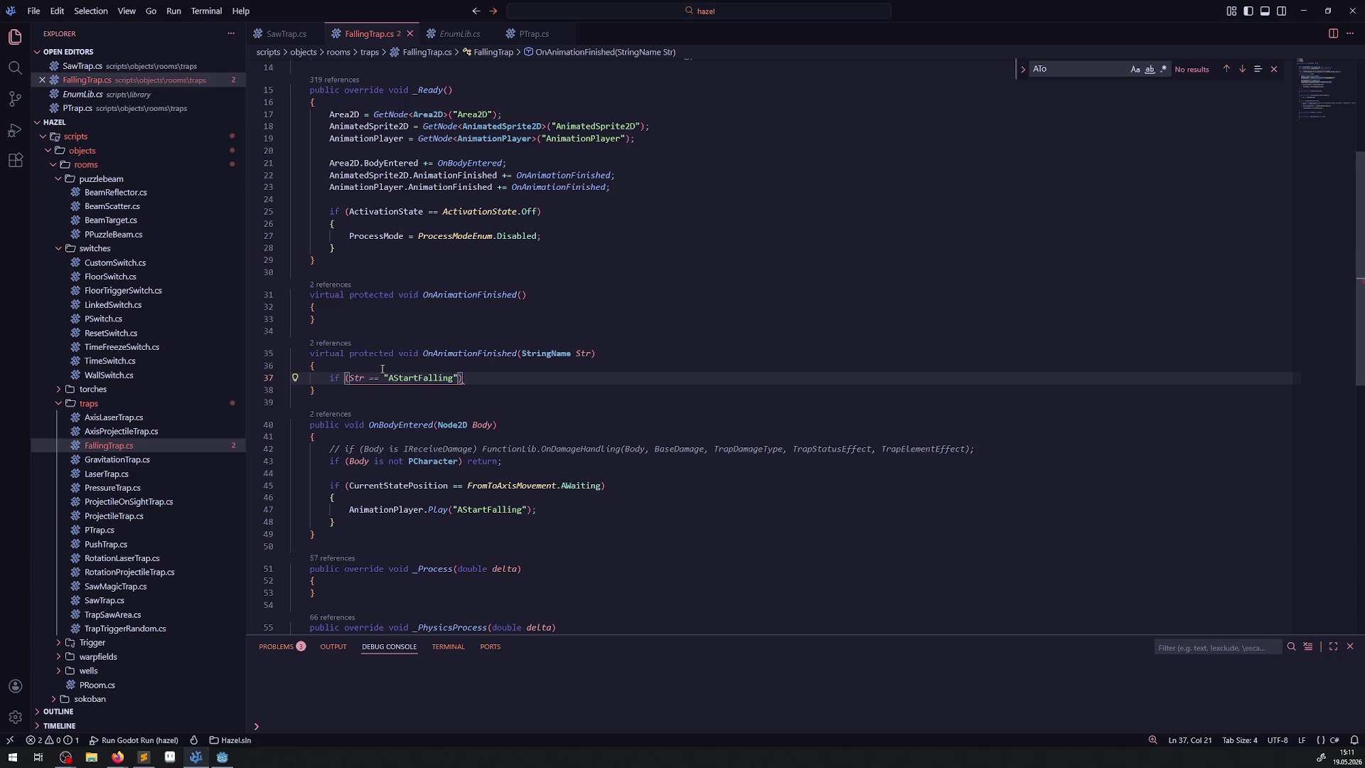
double_click(561, 353)
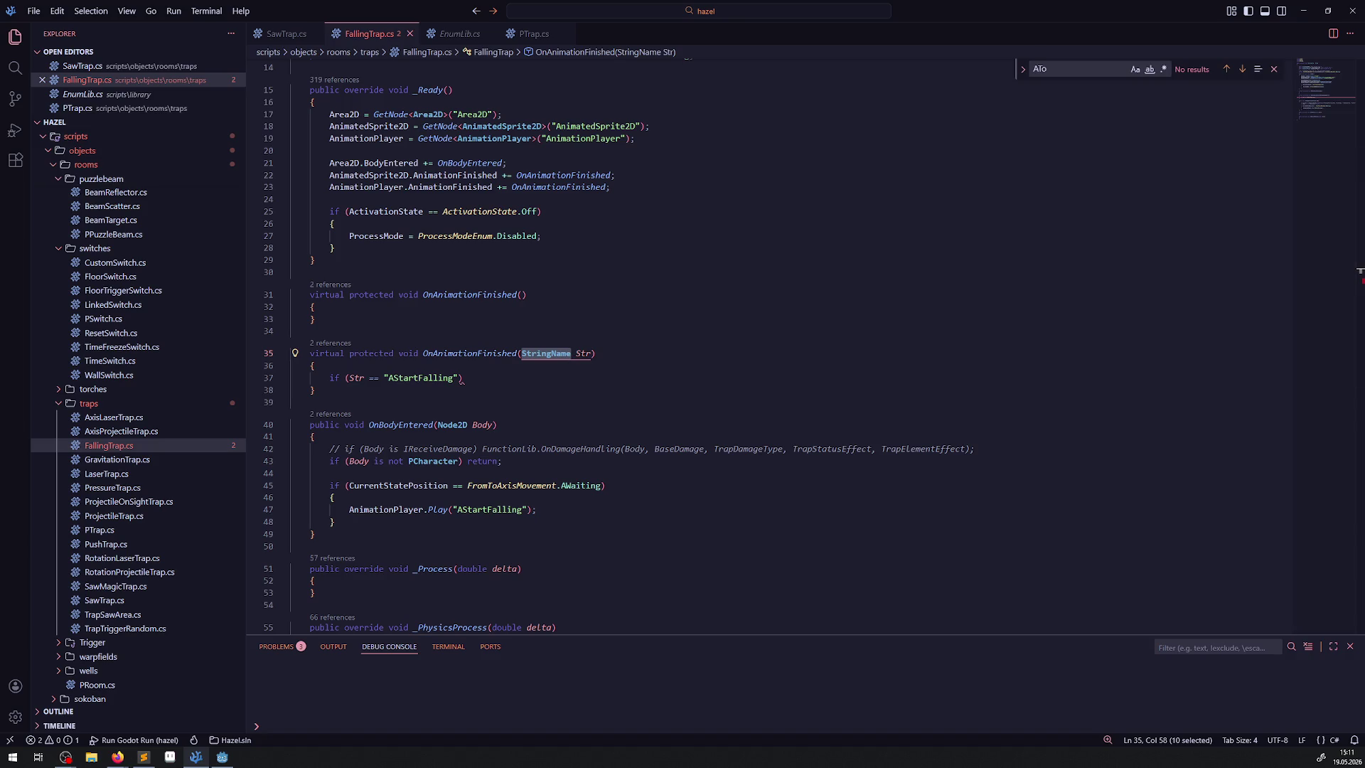
key(alt+Tab)
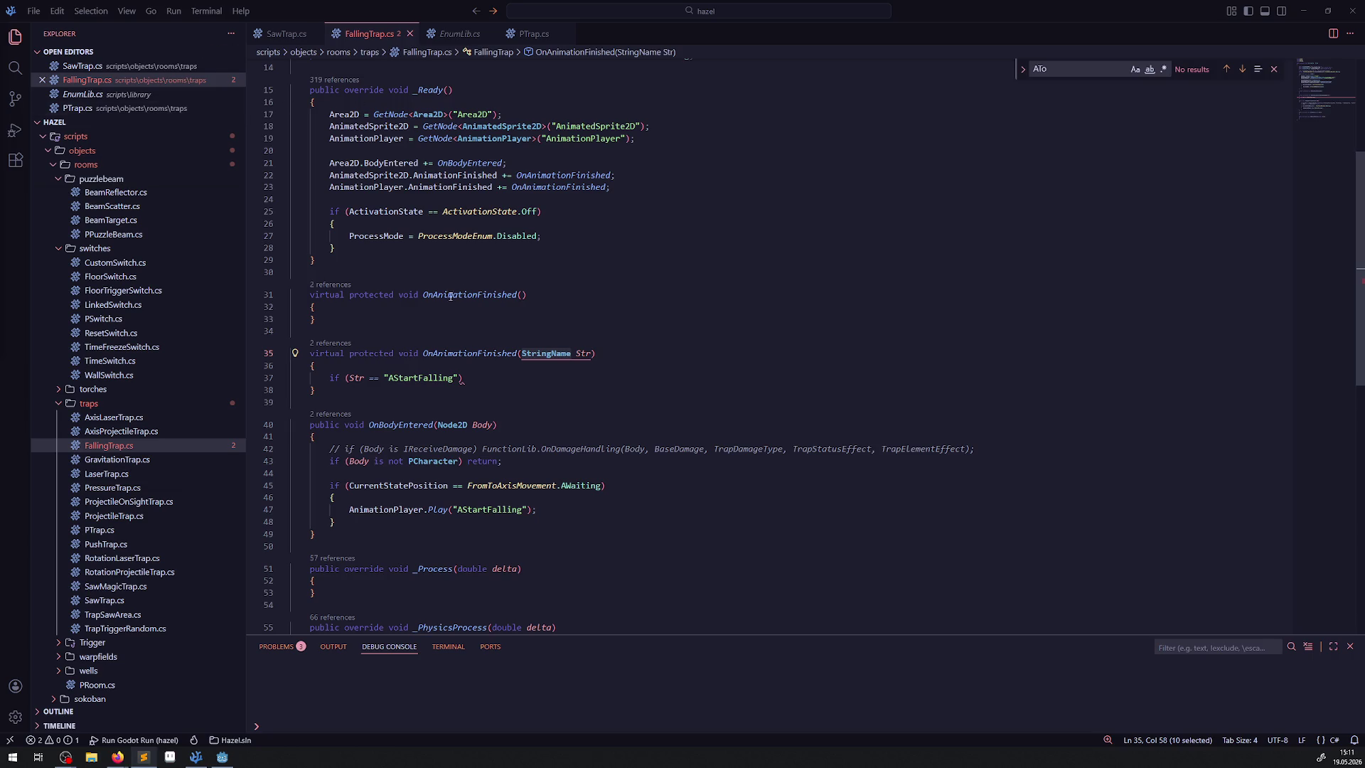
double_click(417, 377)
Declare StringName A = "AStartFalling"; and compare Str against A instead of the literal
click(377, 363)
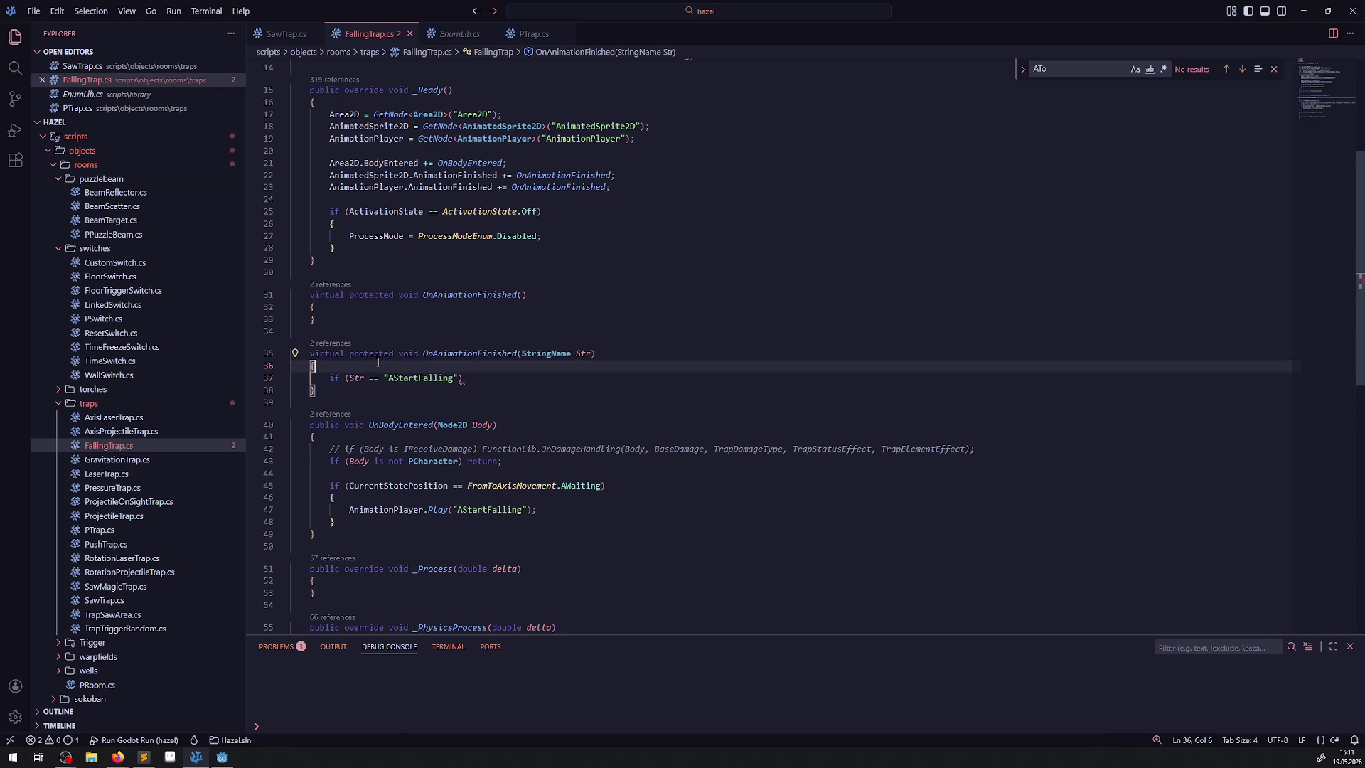
key(Return)
text(StringName A )
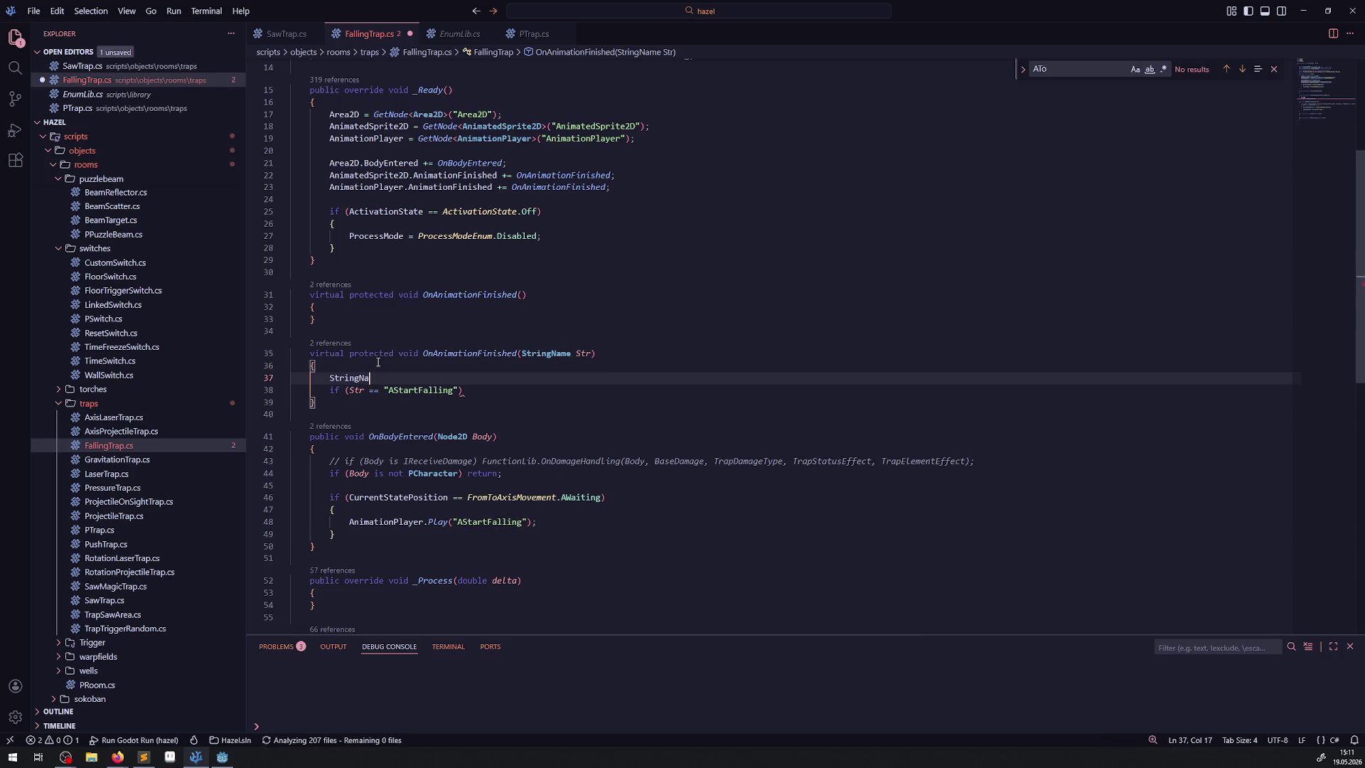
text(= "AStartFalling")
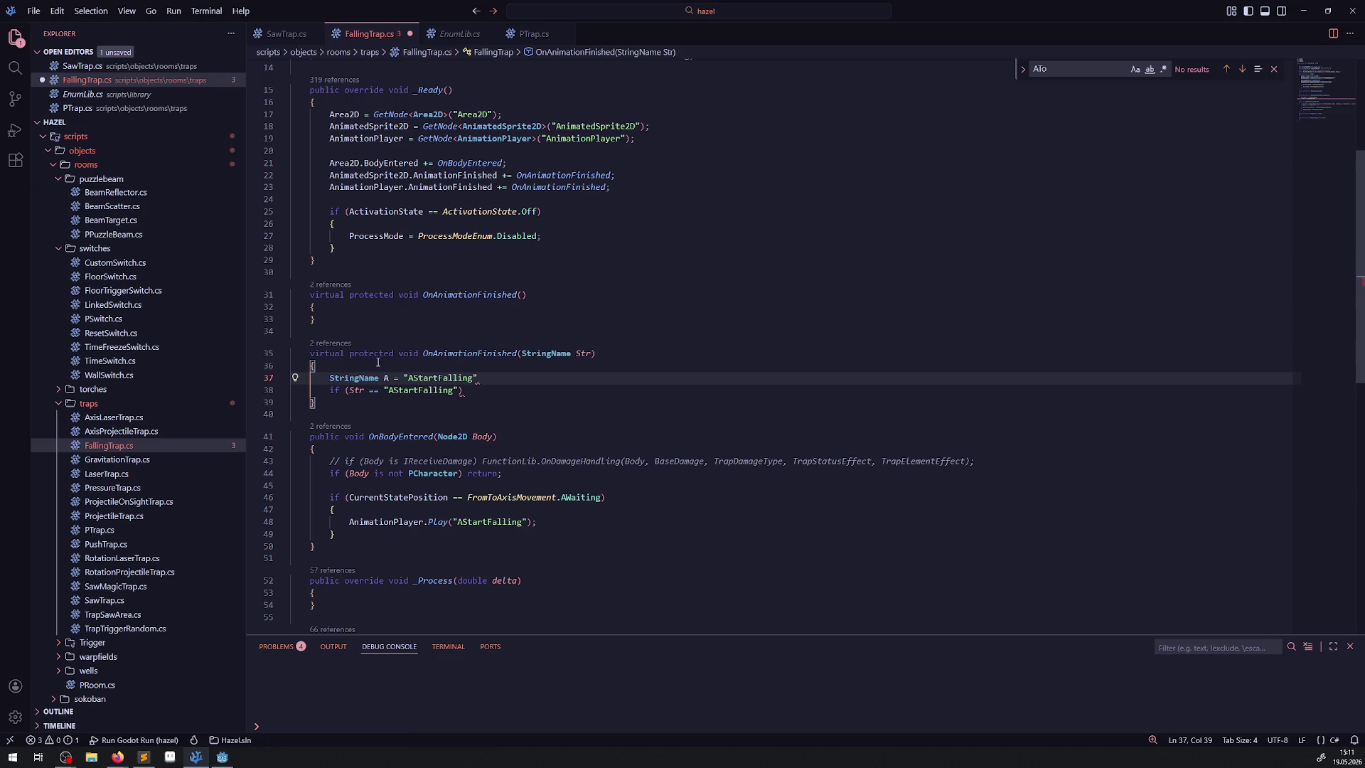
text(;)
key(ctrl+s)
drag(383, 391, 462, 393)
key(ctrl+c)
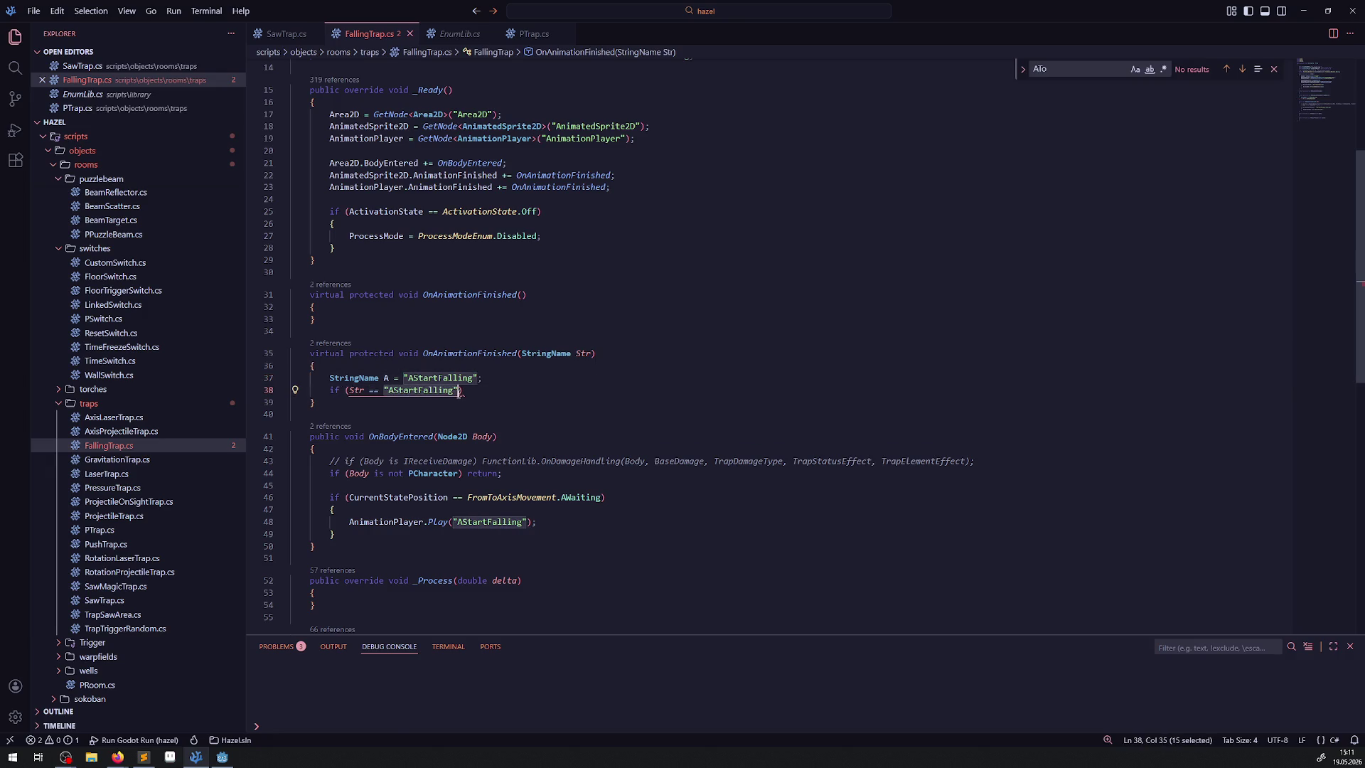
key(BackSpace)
text(A)
key(Right)
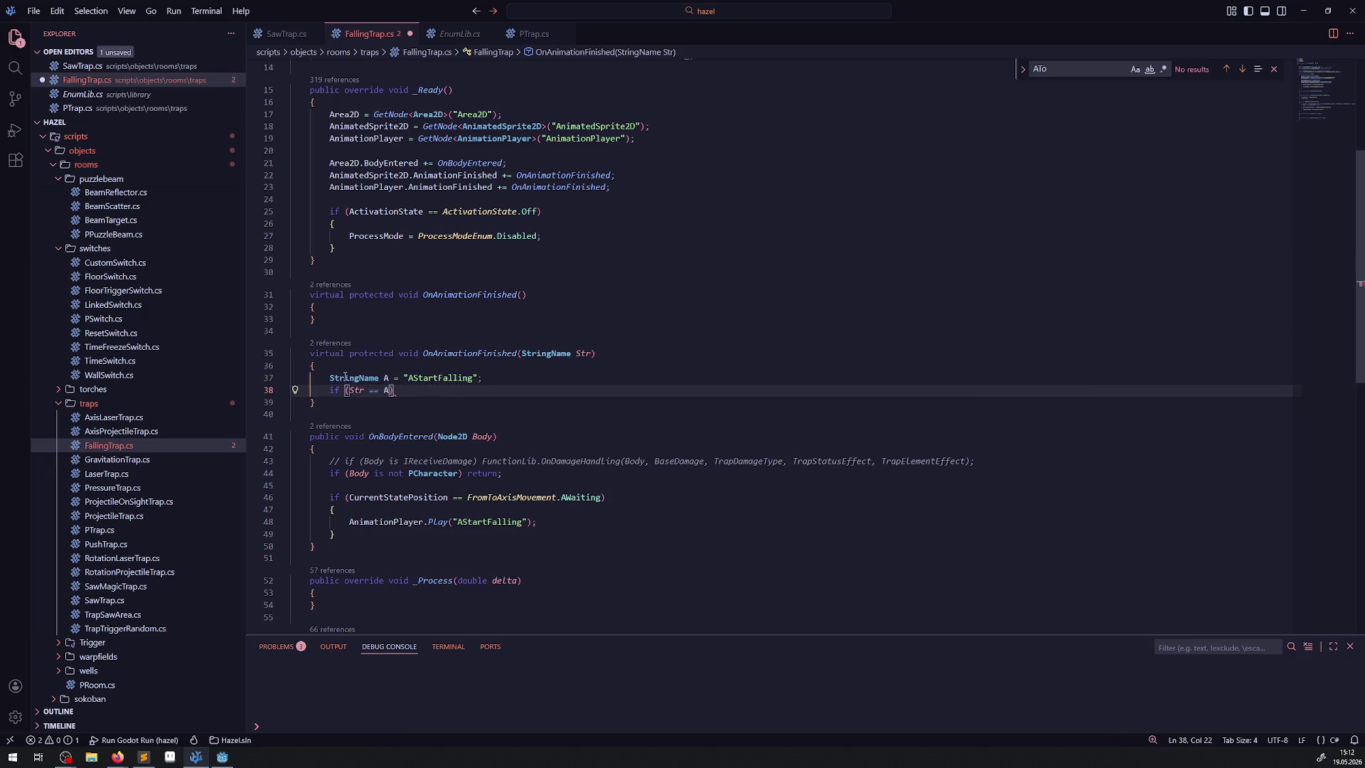
mouse_move(348, 378)
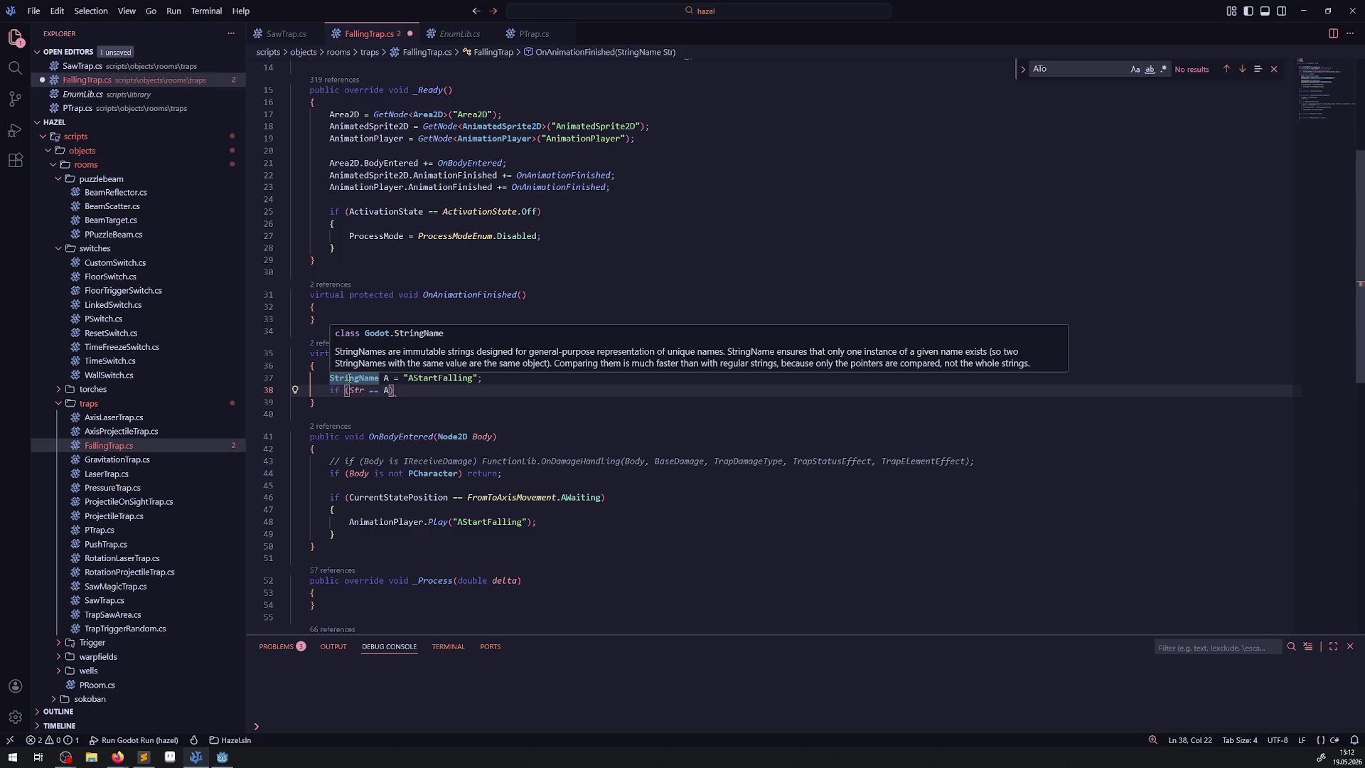
Put the "AStartFalling" literal back in the condition and delete the StringName A line
click(513, 378)
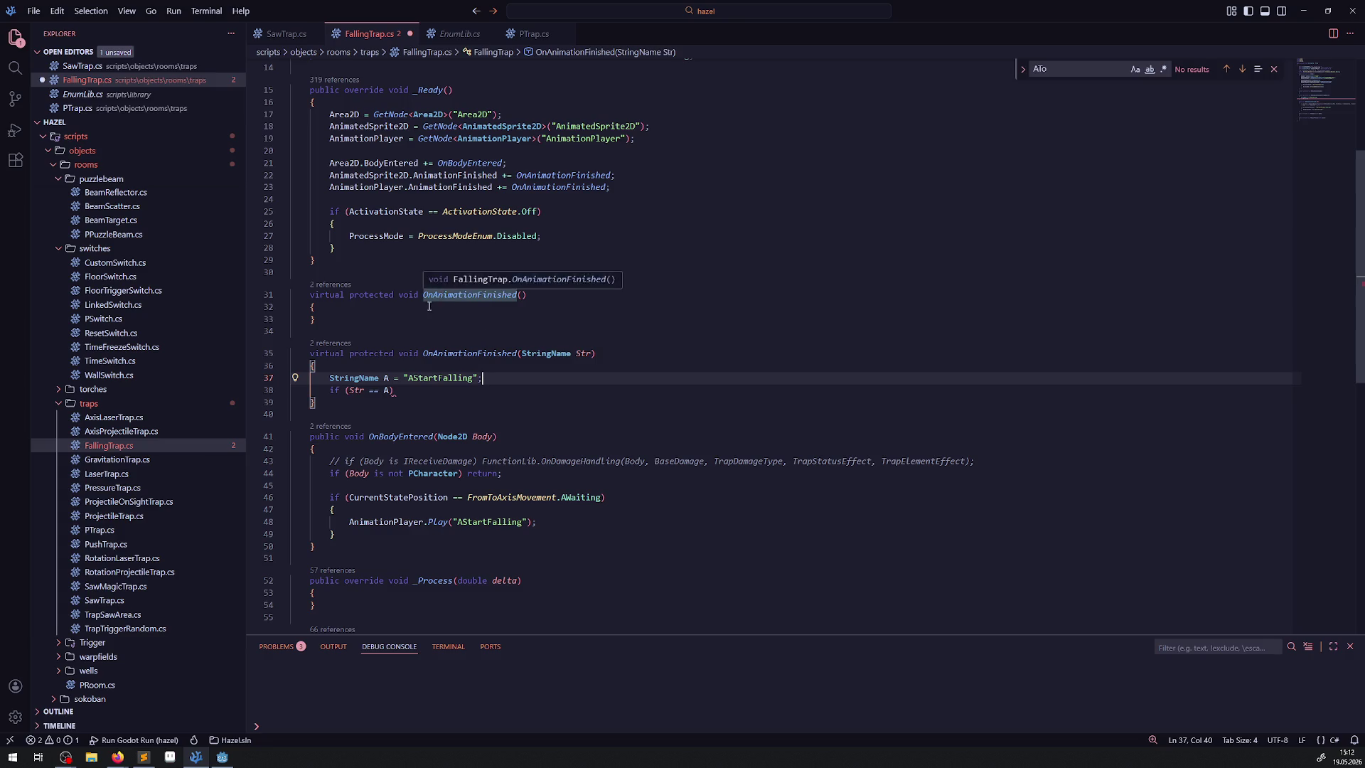
mouse_move(404, 377)
mouse_down()
mouse_move(478, 379)
mouse_move(292, 377)
mouse_up()
double_click(386, 390)
key(ctrl+v)
key(BackSpace)
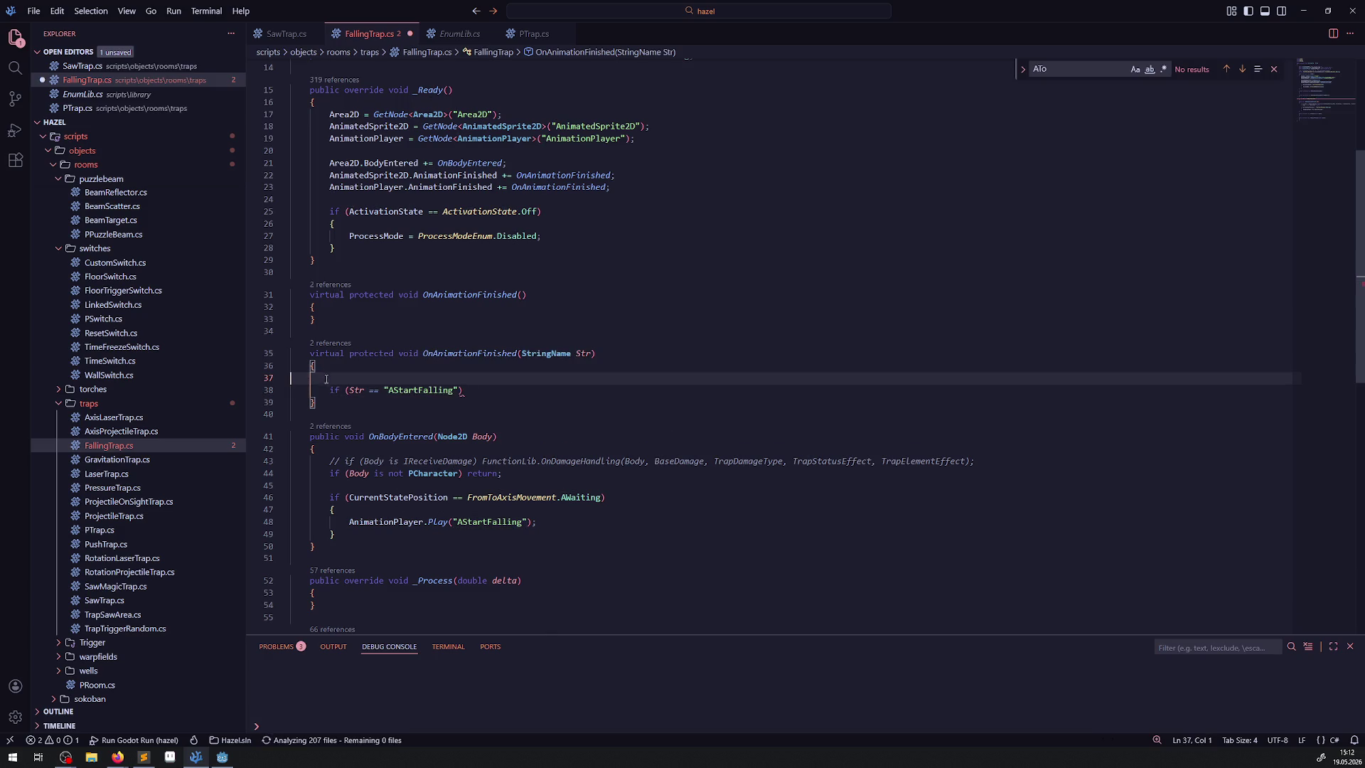
key(BackSpace)
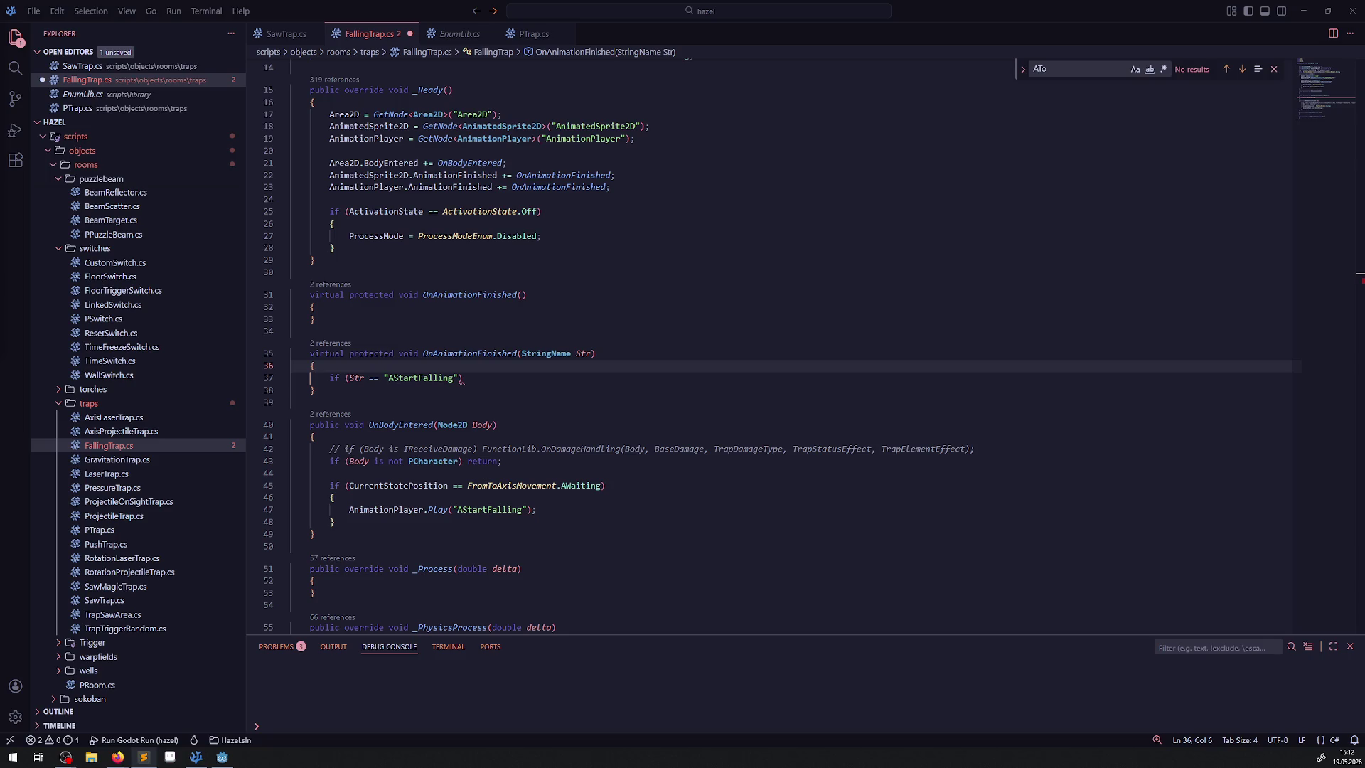
Open a brace block as the body of the AStartFalling if and save
click(500, 379)
key(Return)
text({)
key(Return)
key(ctrl+s)
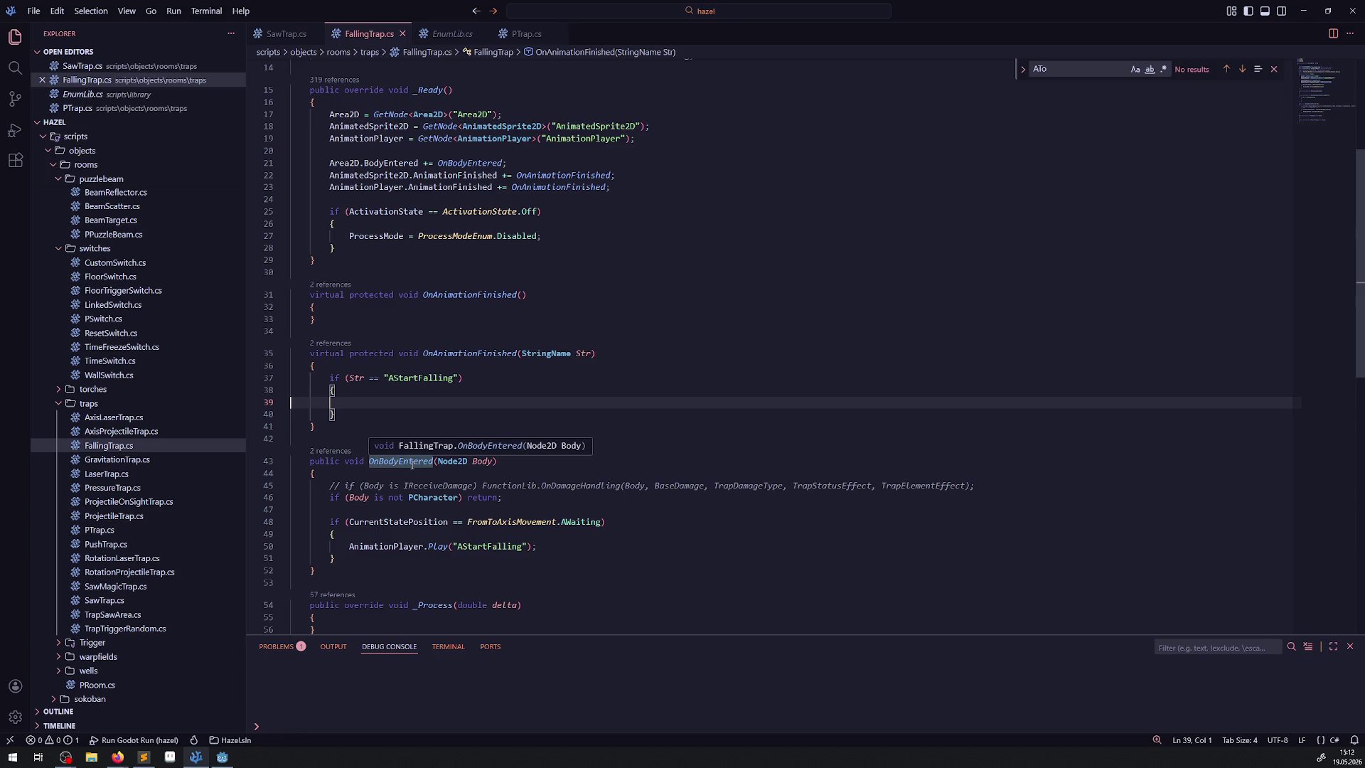
Set CurrentStatePosition = FromToAxisMovement.BWaiting; inside the AStartFalling if body
double_click(382, 523)
key(ctrl+c)
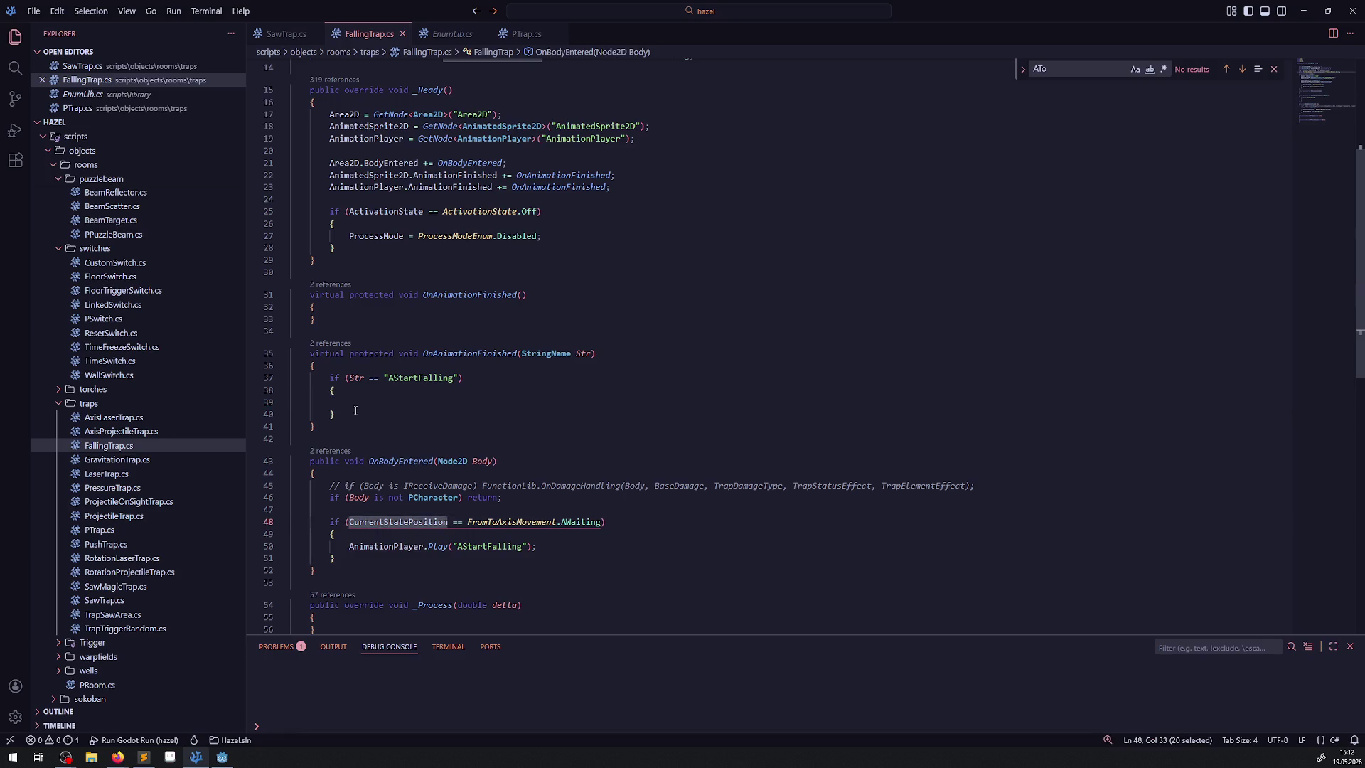
click(408, 402)
key(ctrl+v)
text(=)
key(Down)
key(Down)
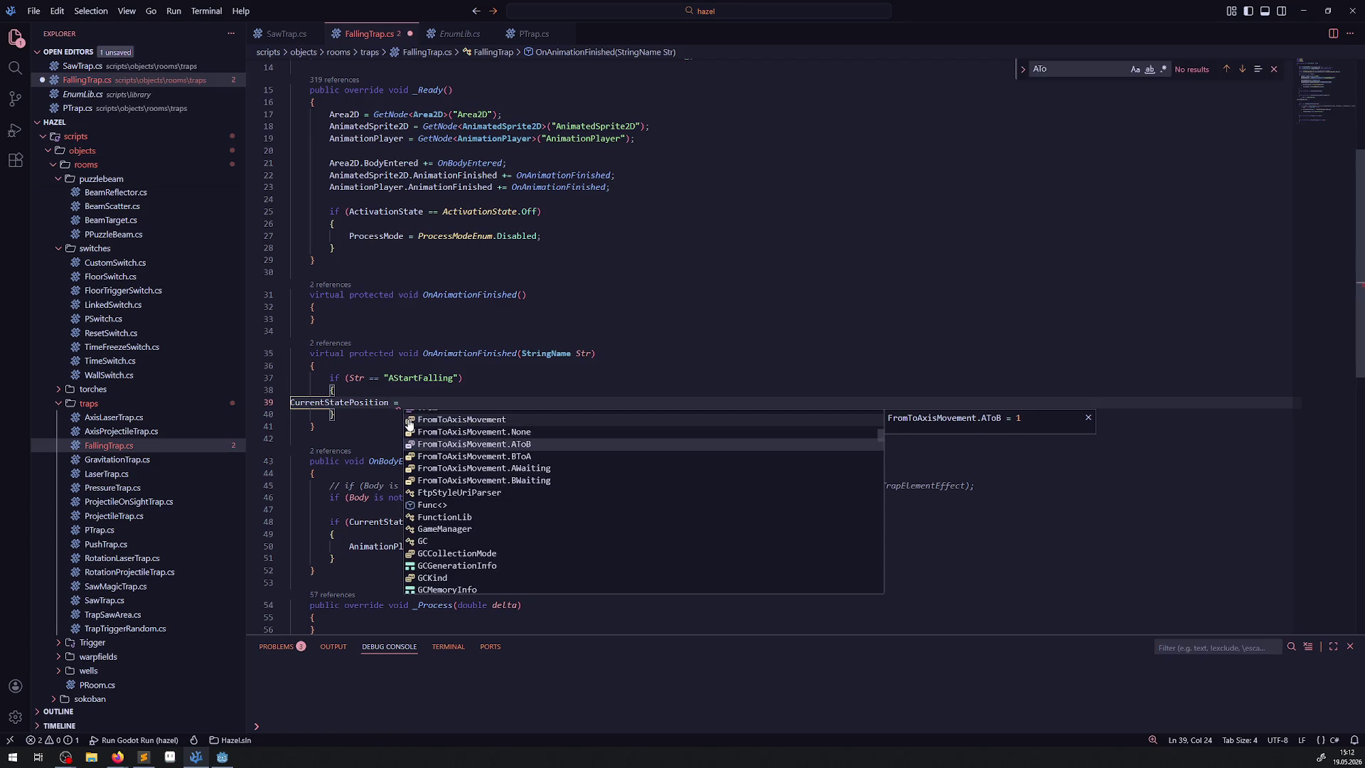
key(Down)
key(Down)
key(Down)
key(Return)
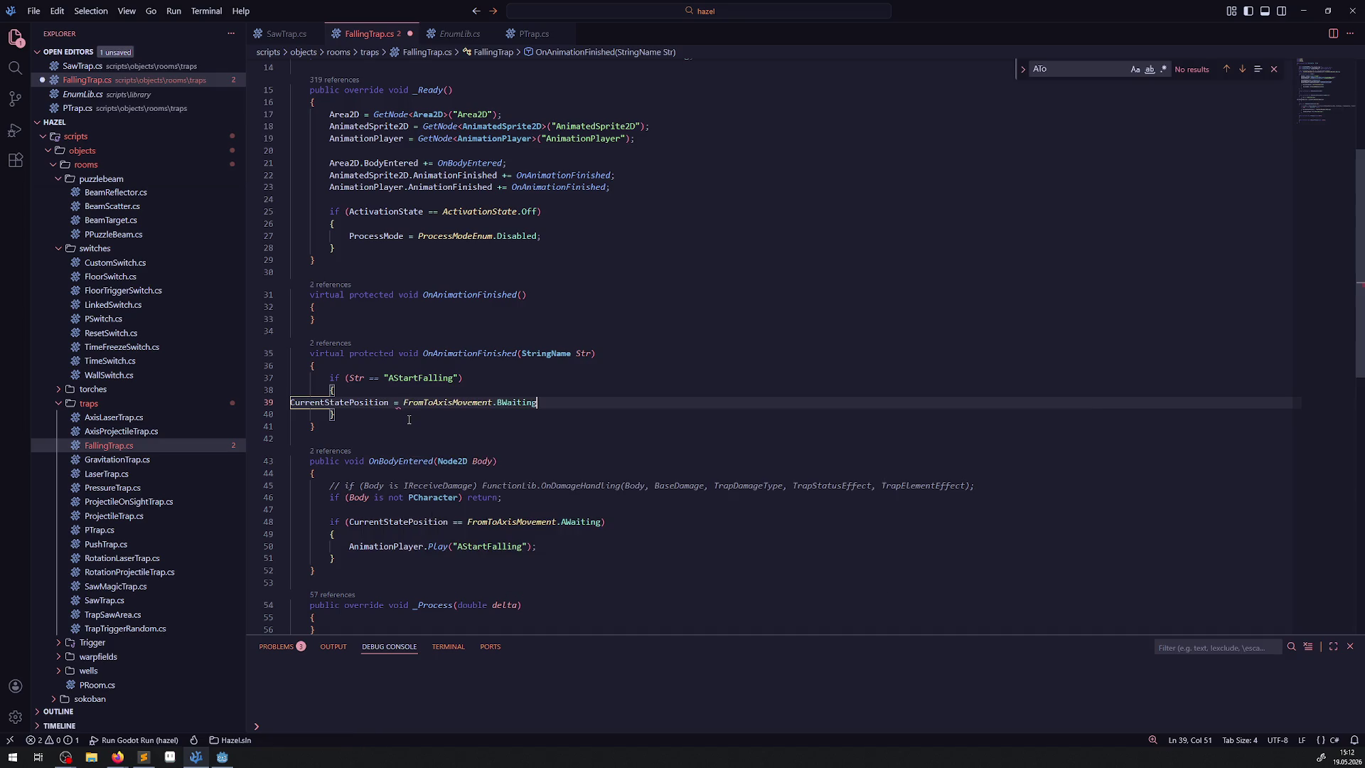
text(;)
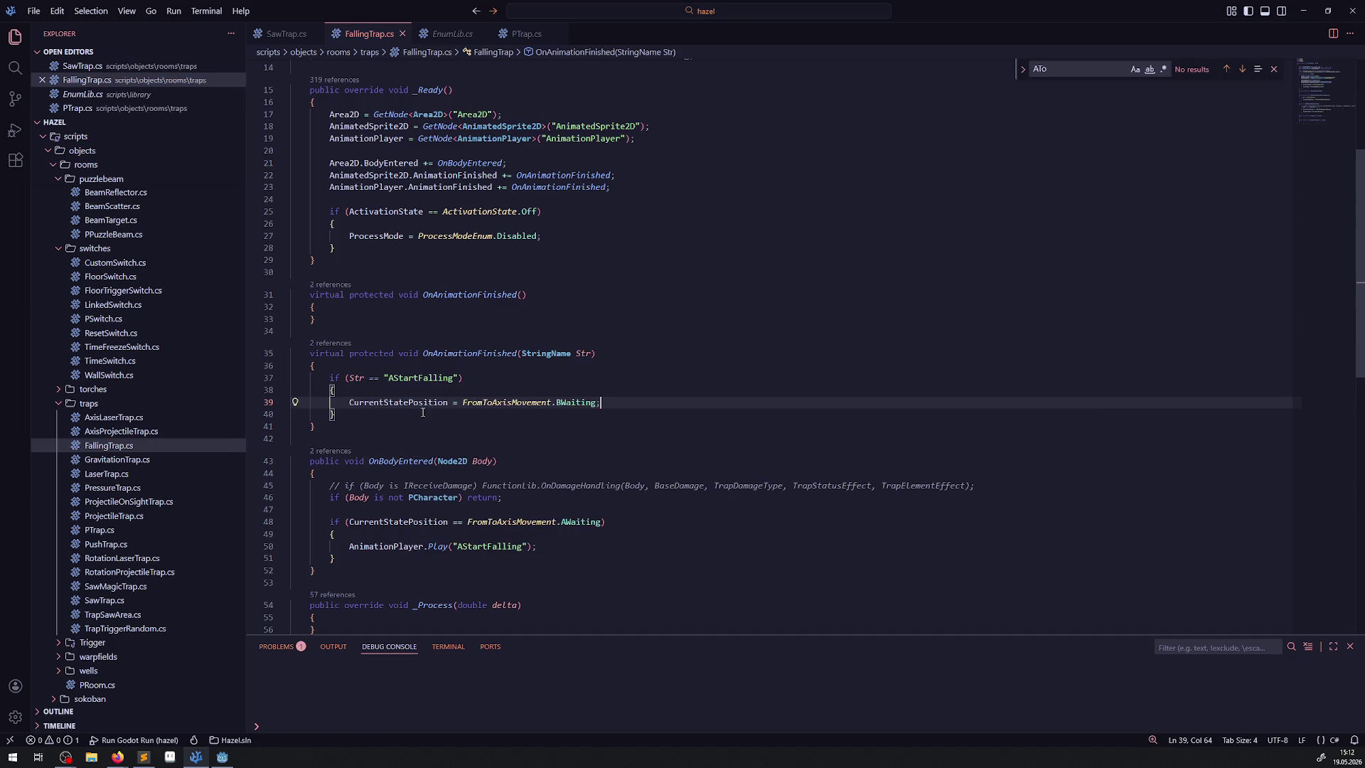
Add CurrentStatePosition = FromToAxisMovement.AToB; after the AStartFalling Play call and save
click(564, 543)
key(Return)
text(CurrentStatePosition )
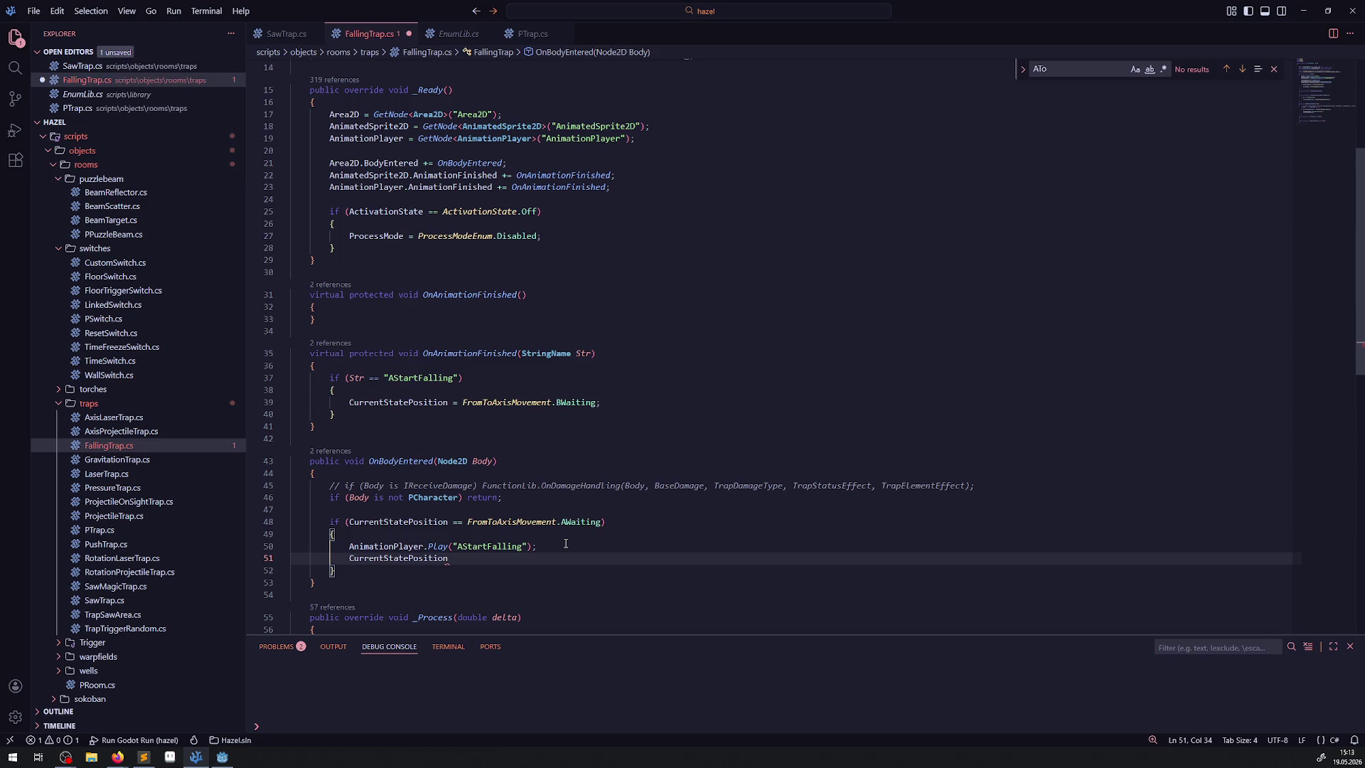
text(=)
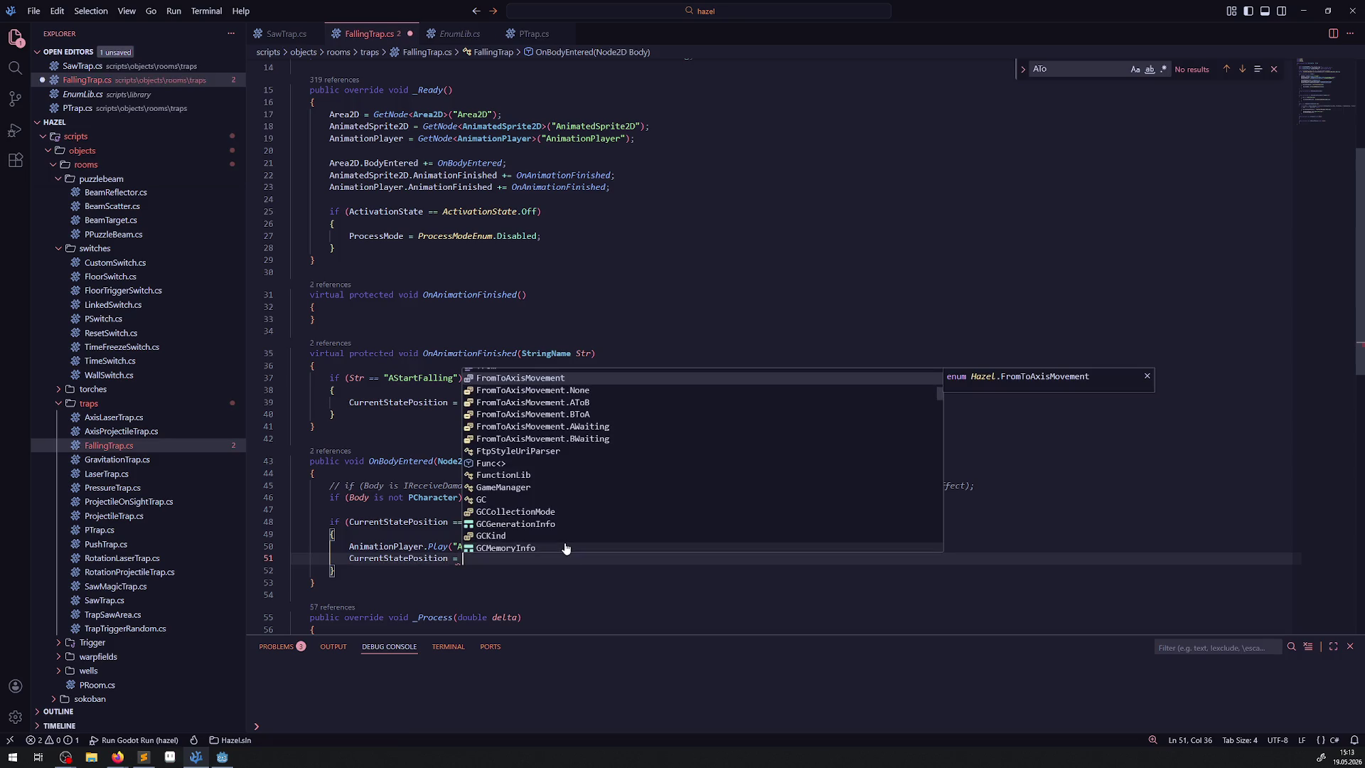
click(568, 404)
text(;)
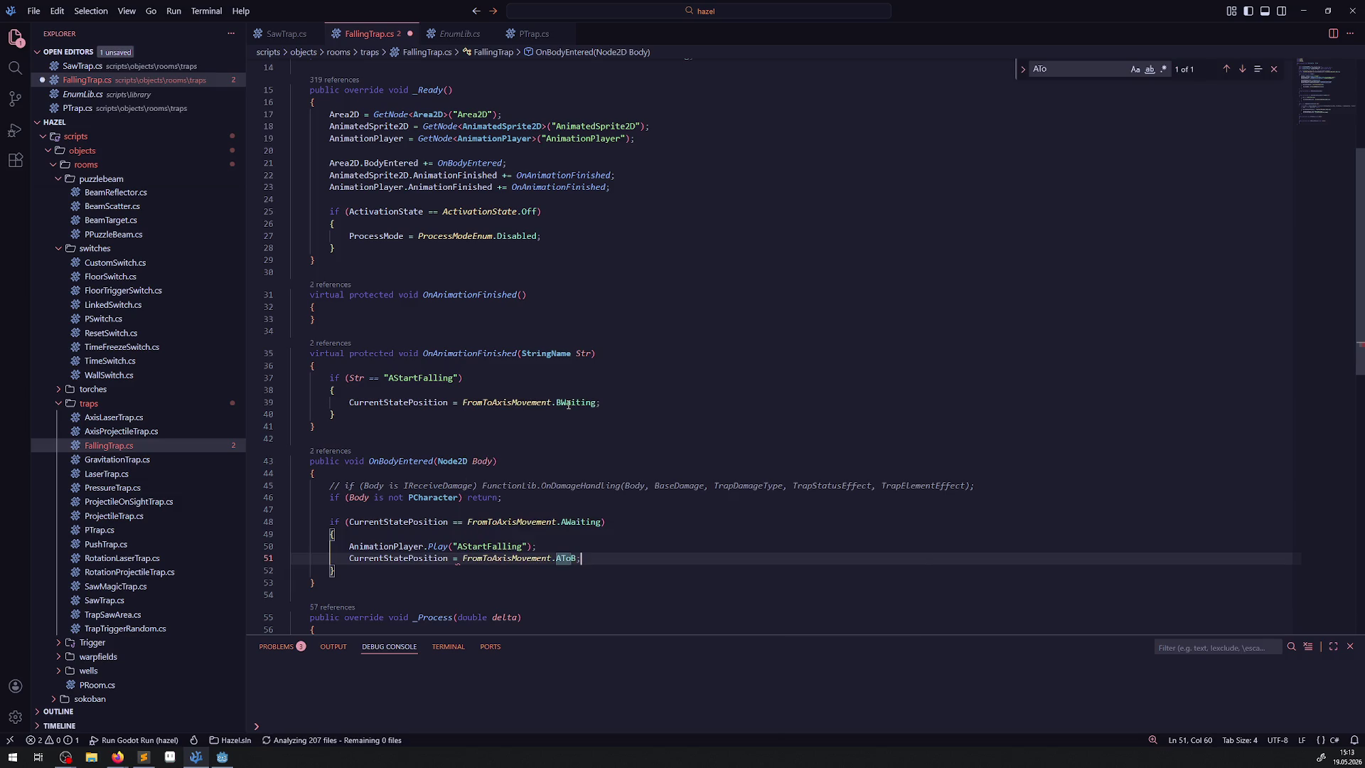
key(ctrl+s)
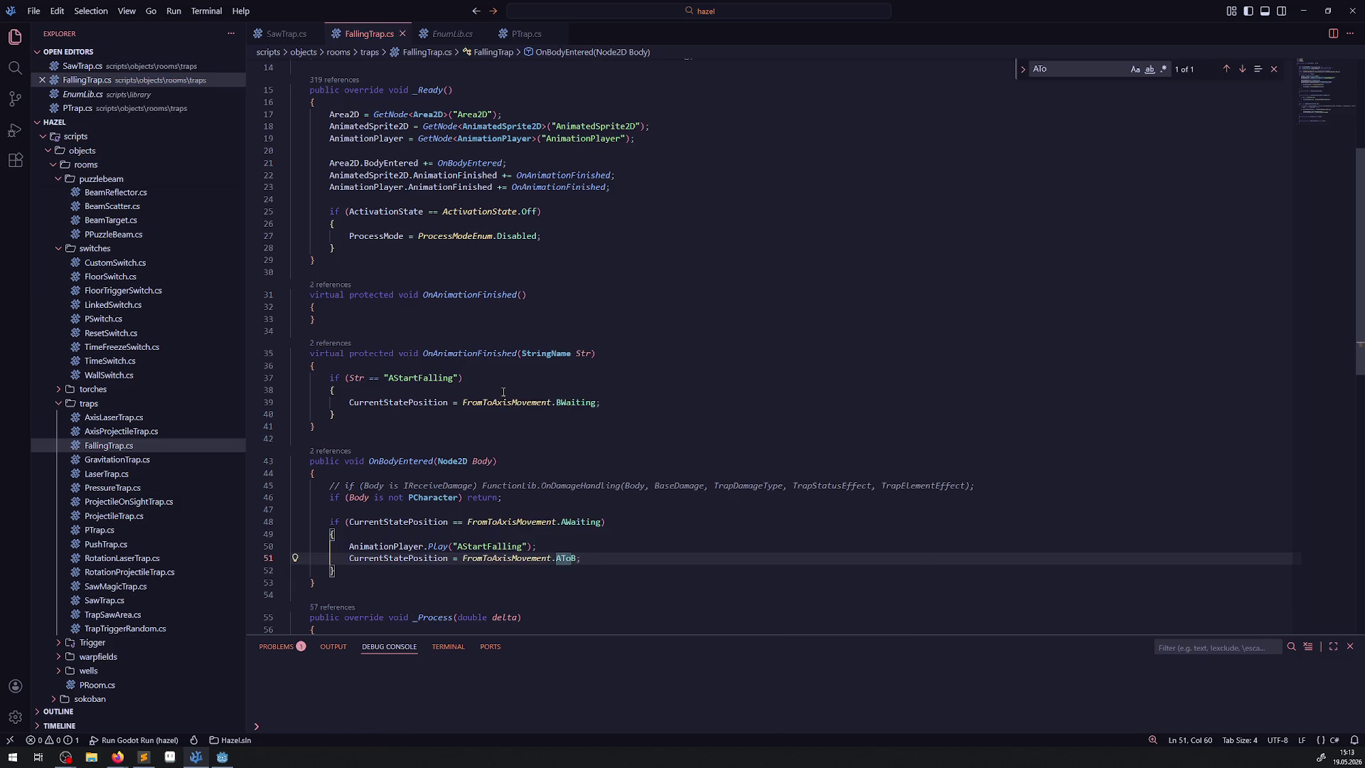
Add the comment // todo nächste animation below the BWaiting assignment, save, and return to Godot
click(618, 402)
key(Return)
text(// todo nächs)
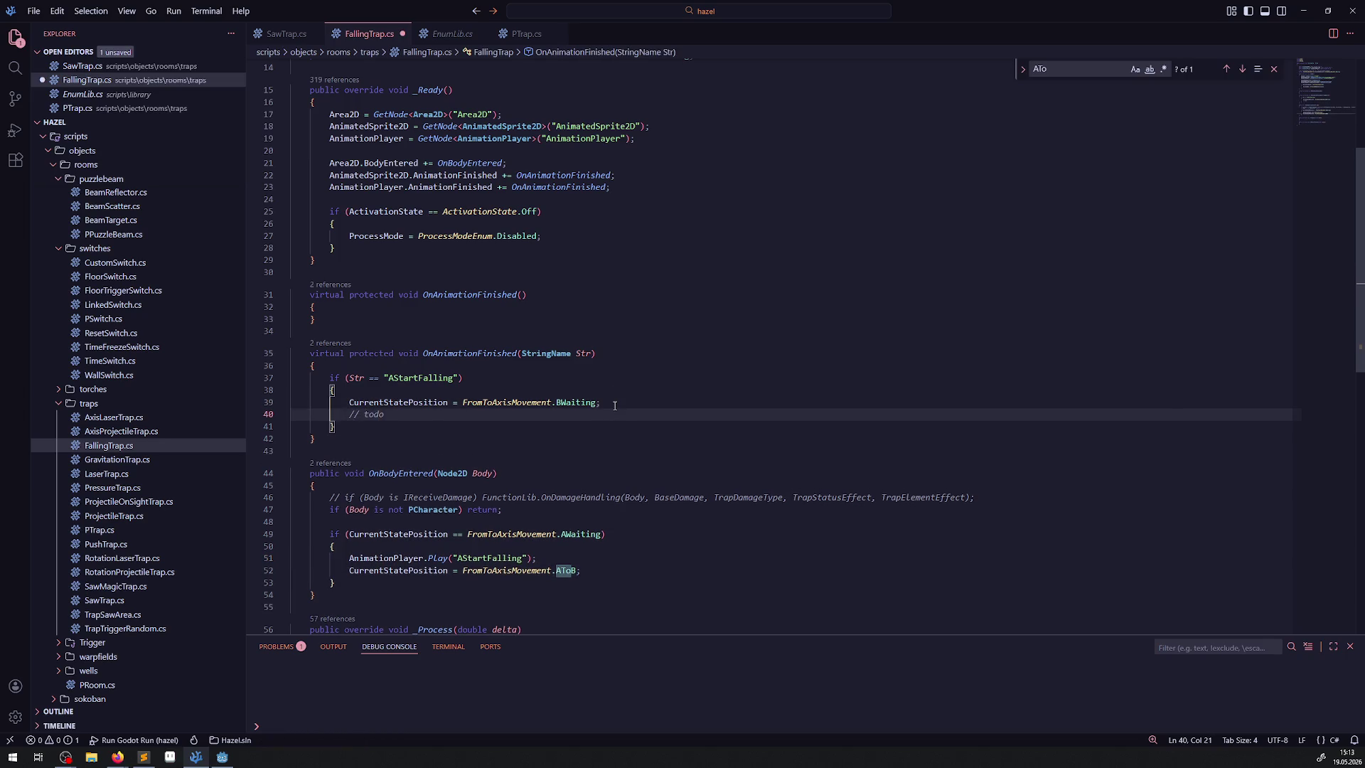
text(te animation)
key(ctrl+s)
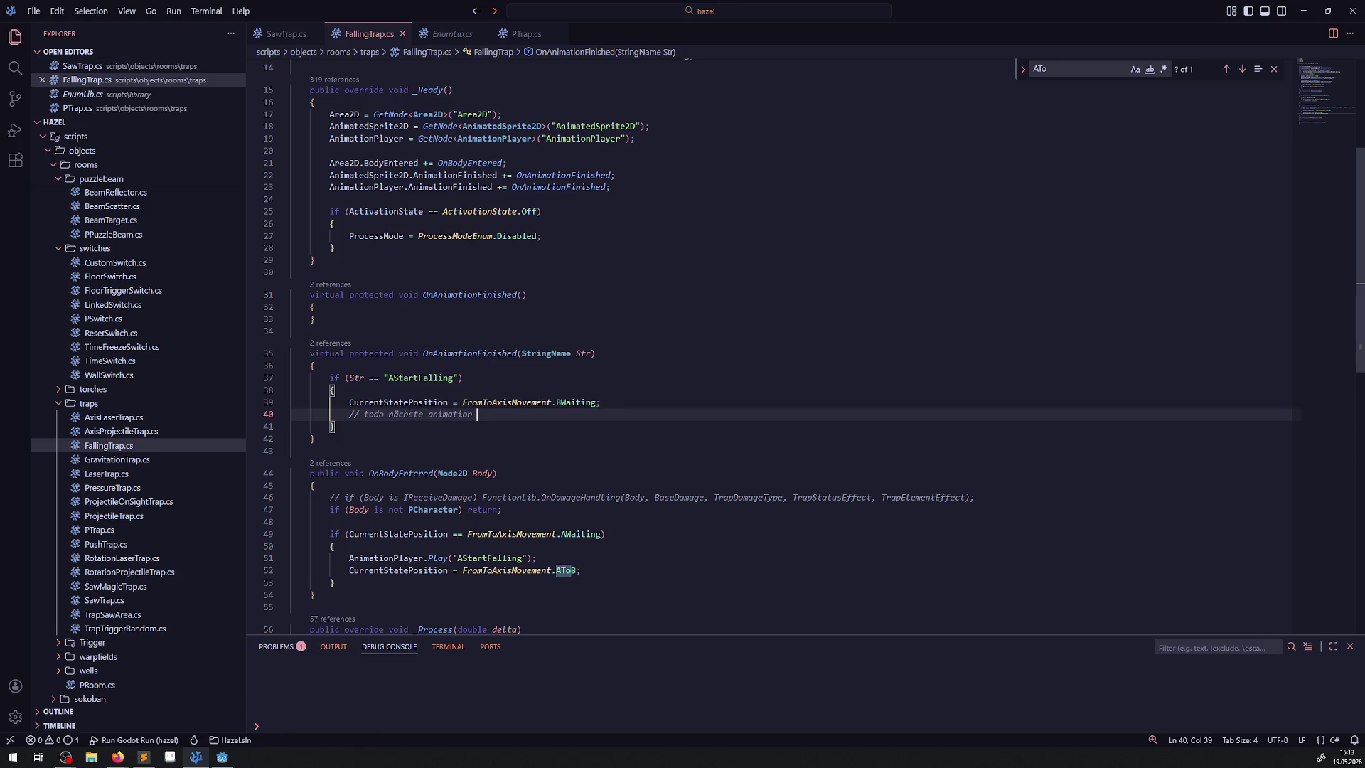
key(alt+Tab)
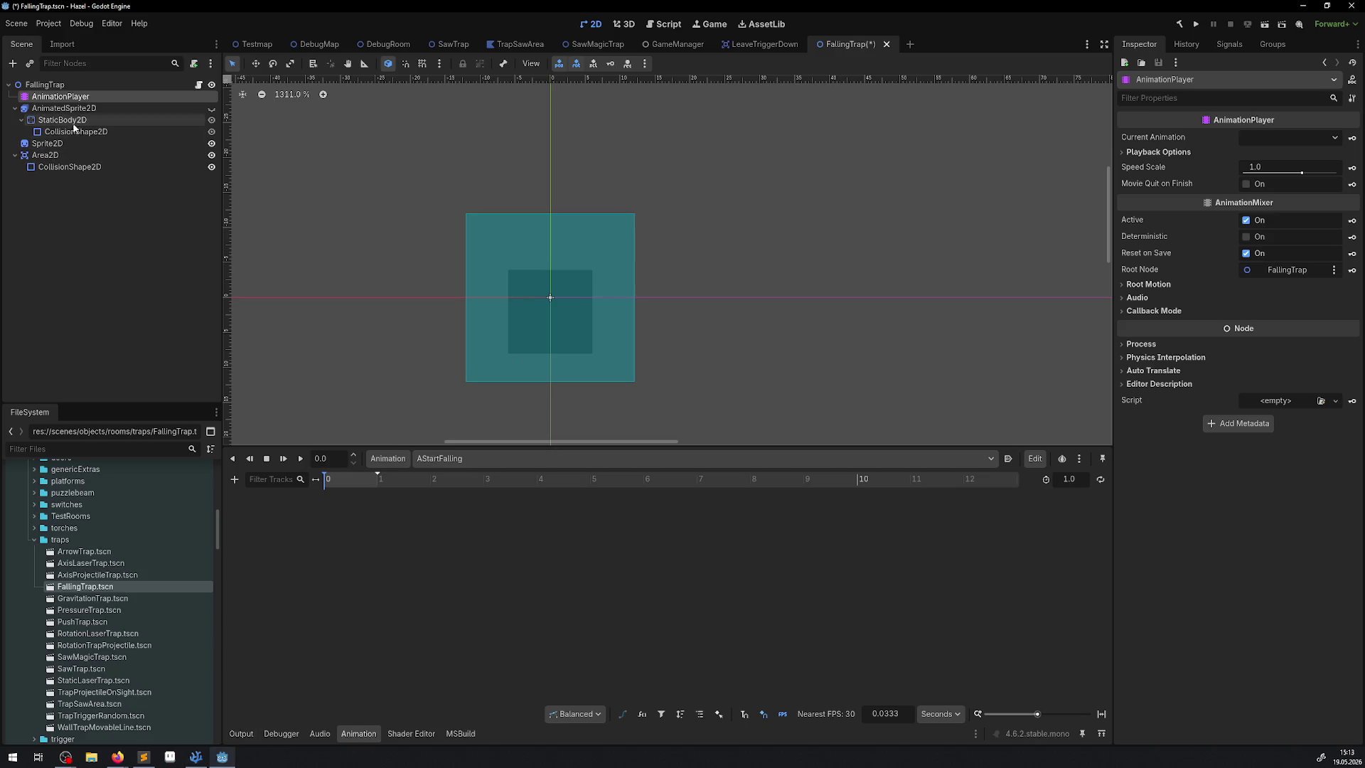
Show the AnimatedSprite2D, drag it above the teal collision area, and hide StaticBody2D
click(64, 107)
click(211, 108)
scroll(512, 235, down, 2)
scroll(553, 243, down, 2)
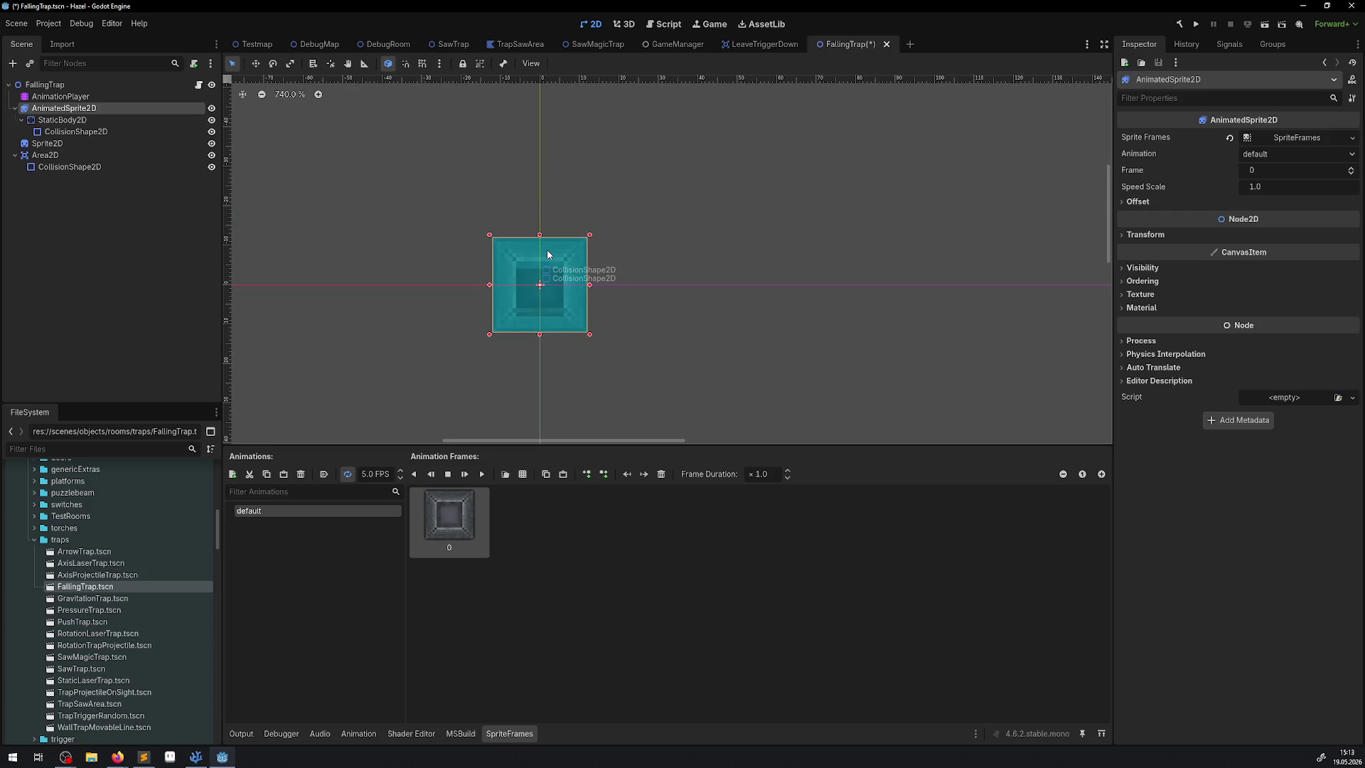
drag(547, 250, 543, 108)
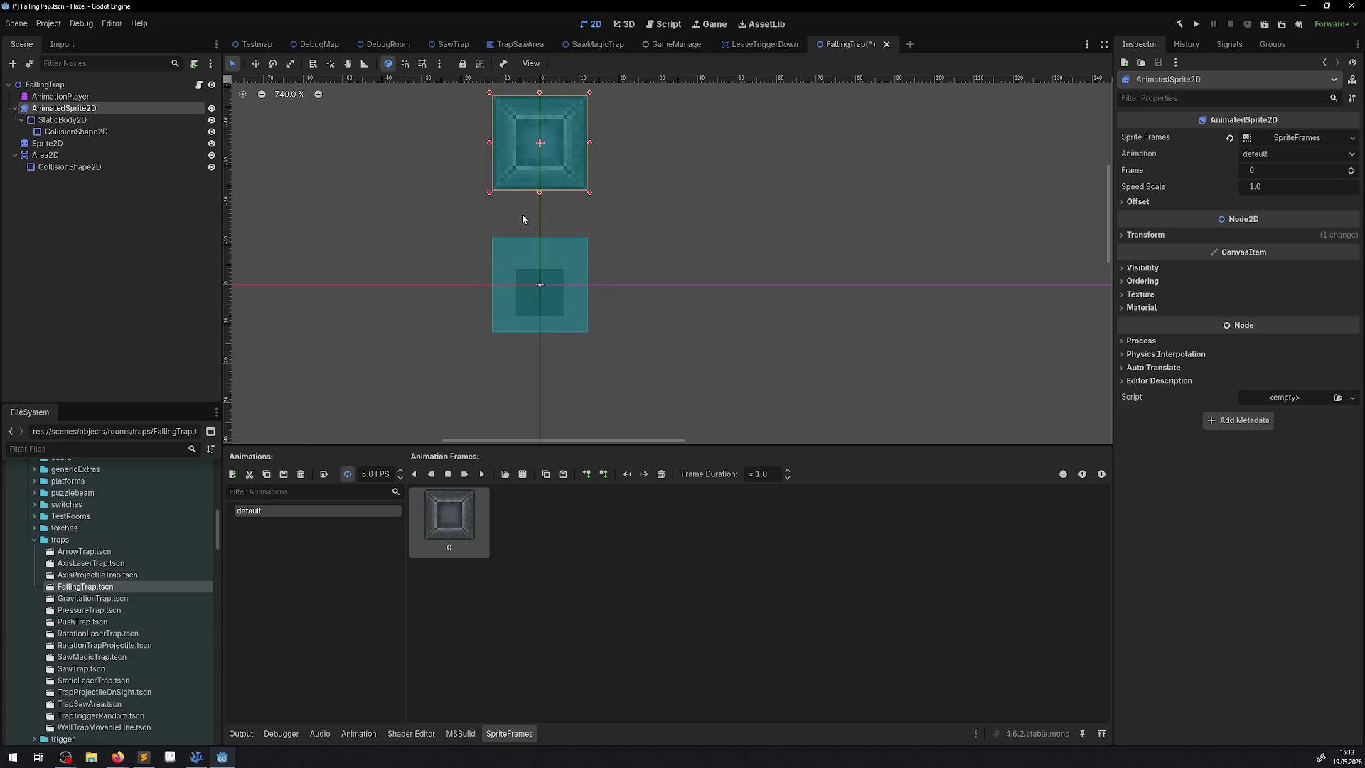
click(1136, 269)
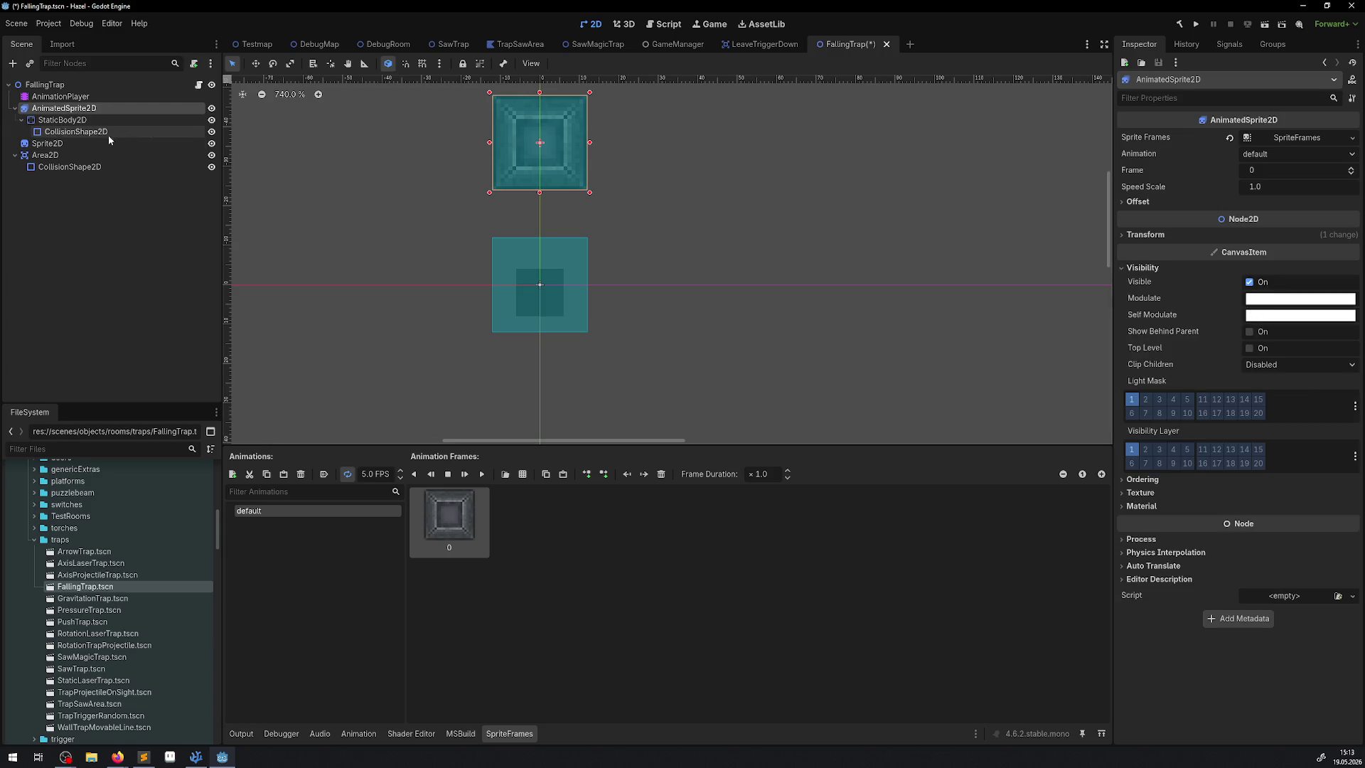
click(212, 120)
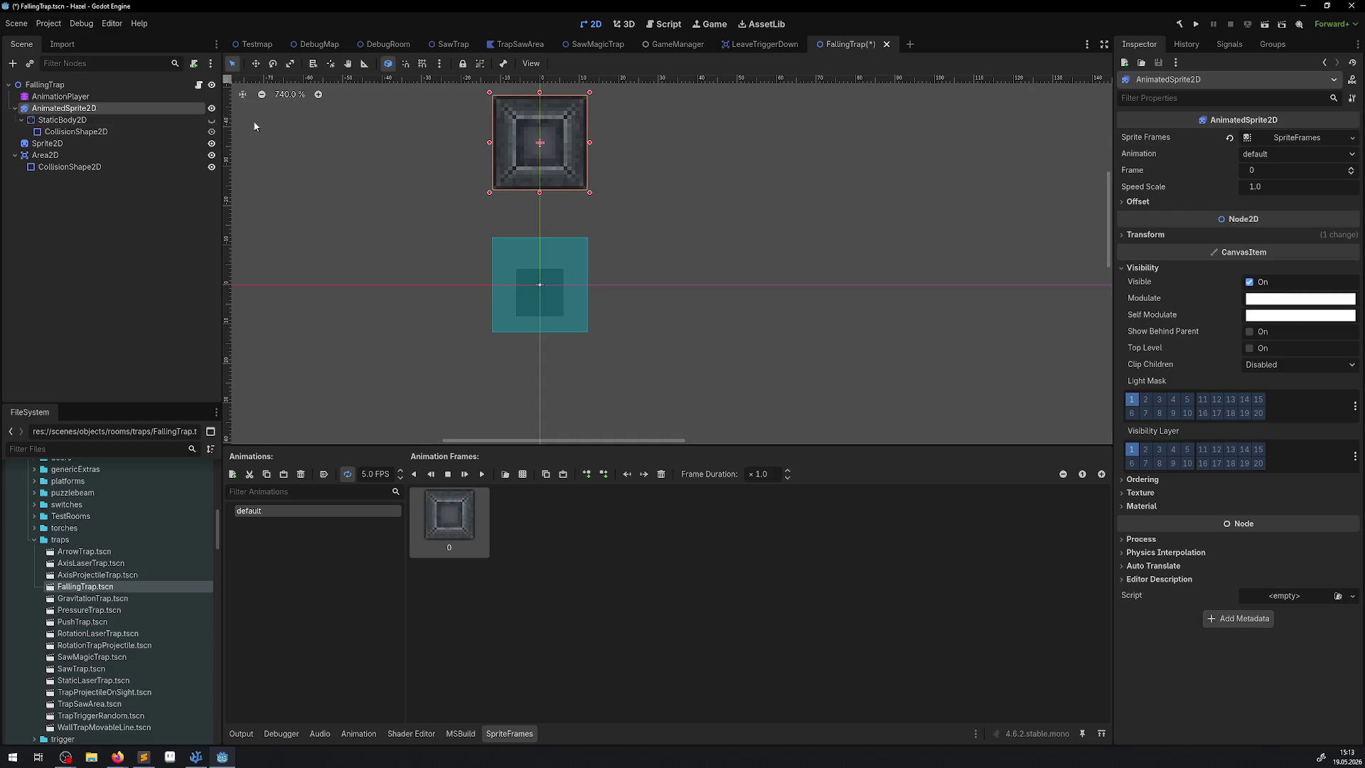
drag(622, 160, 611, 201)
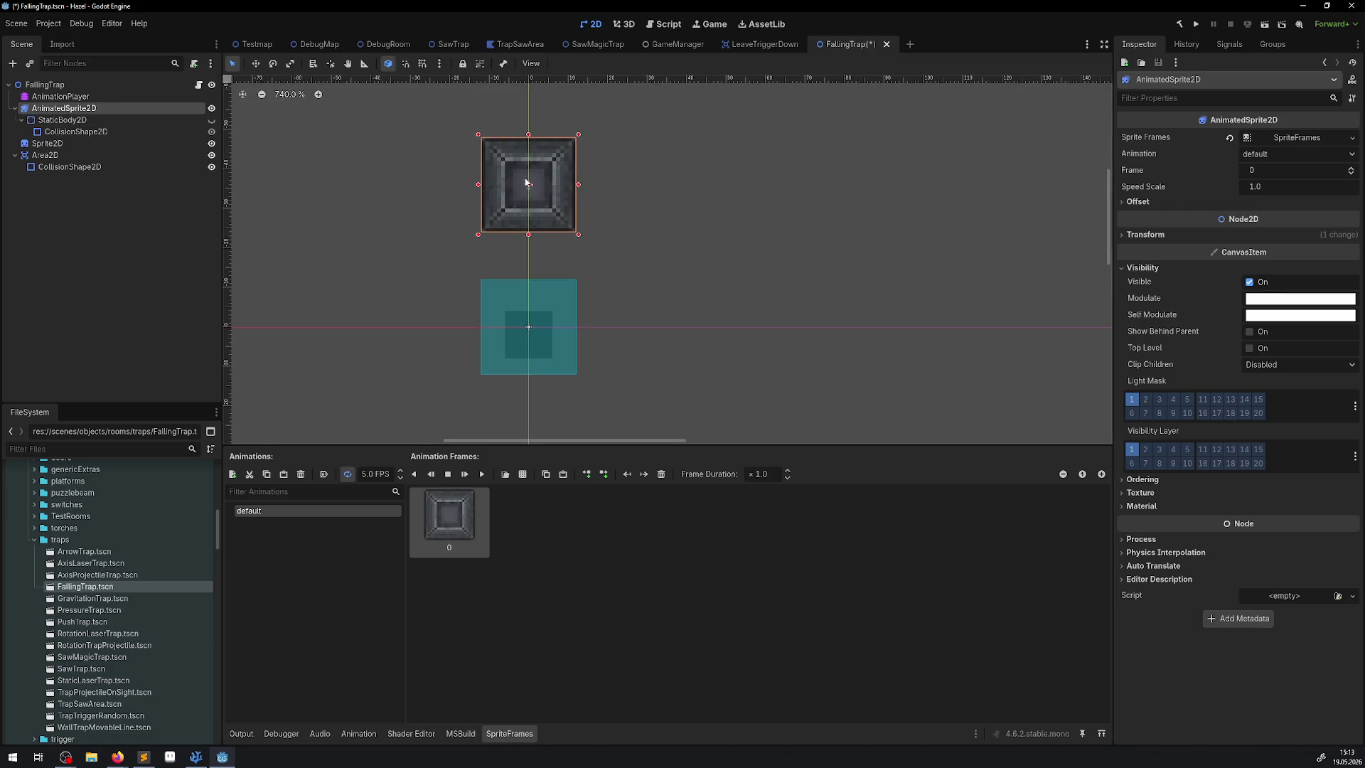
drag(529, 162, 528, 144)
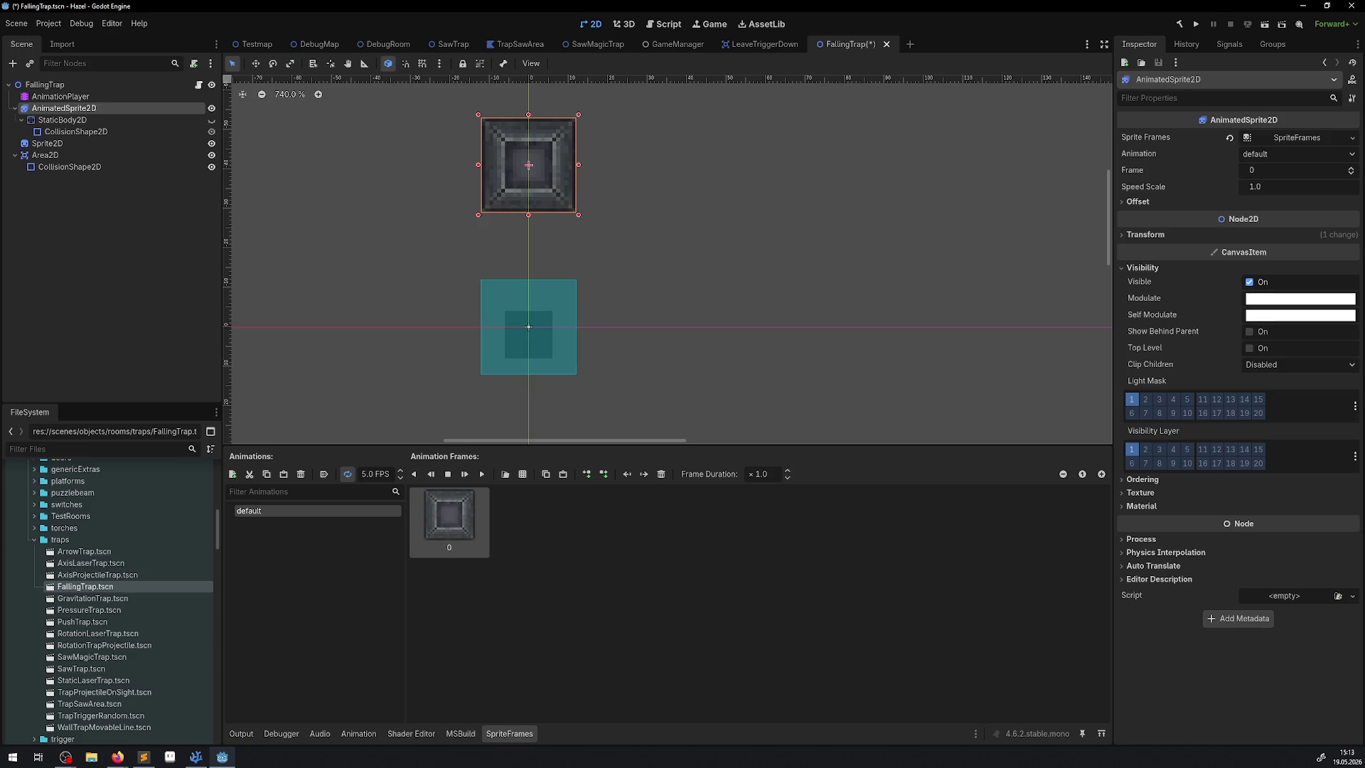
Set the AnimatedSprite2D Transform Position y to -48 and save the FallingTrap scene
key(alt+Tab)
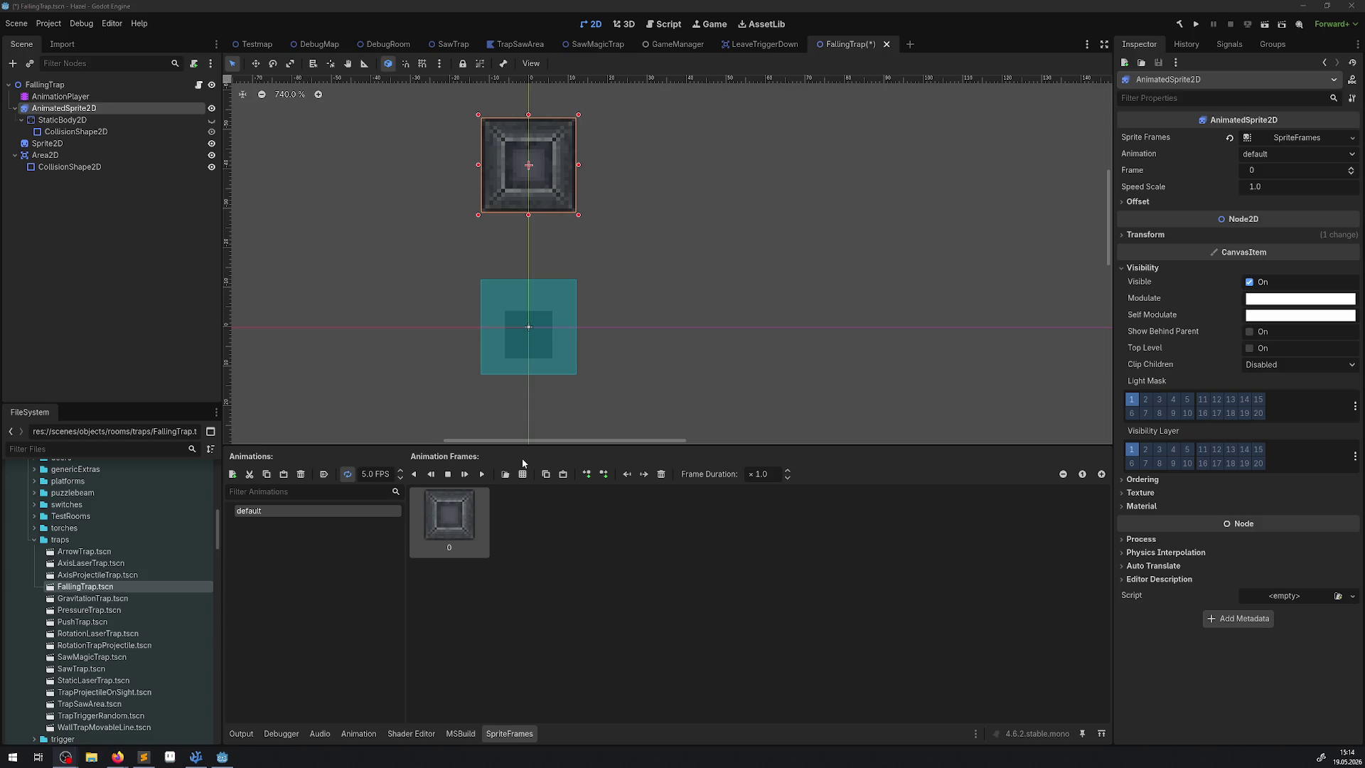
click(60, 96)
click(63, 108)
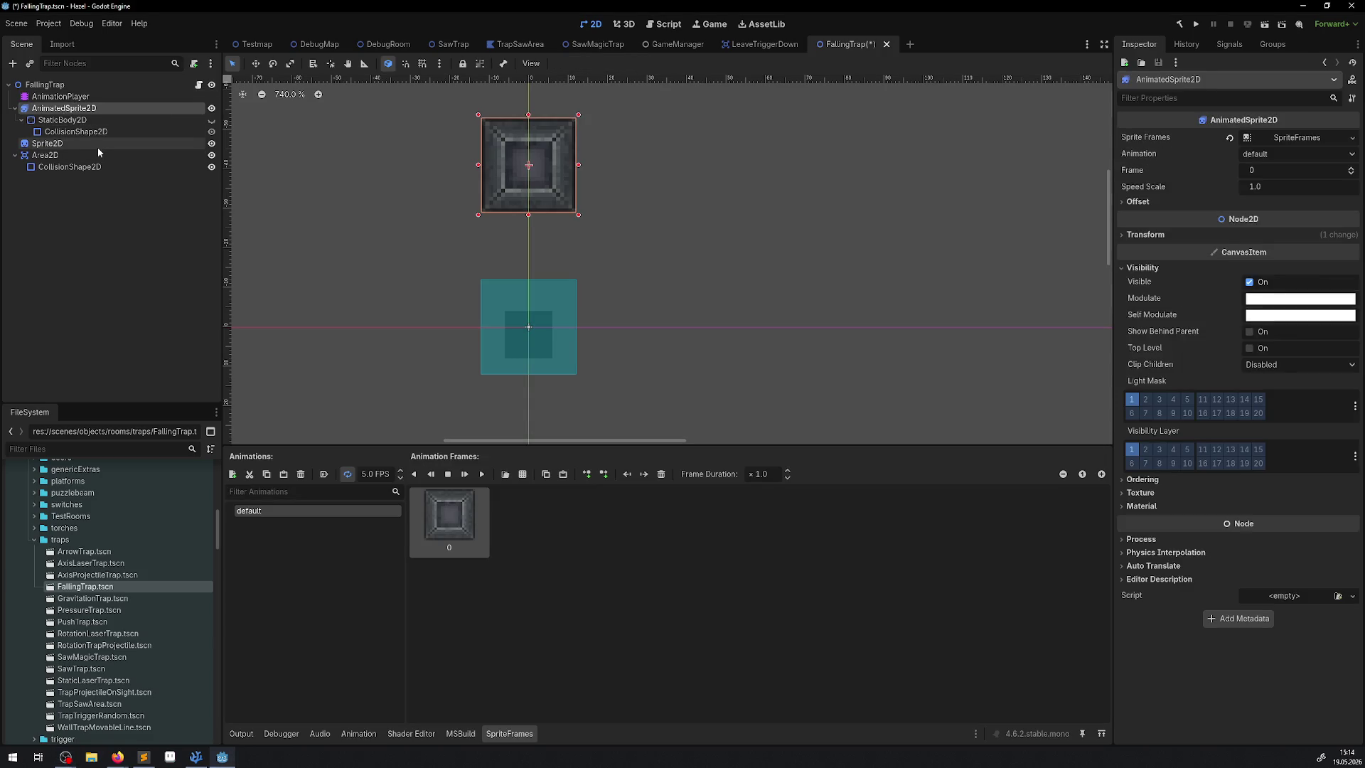
scroll(526, 196, down, 3)
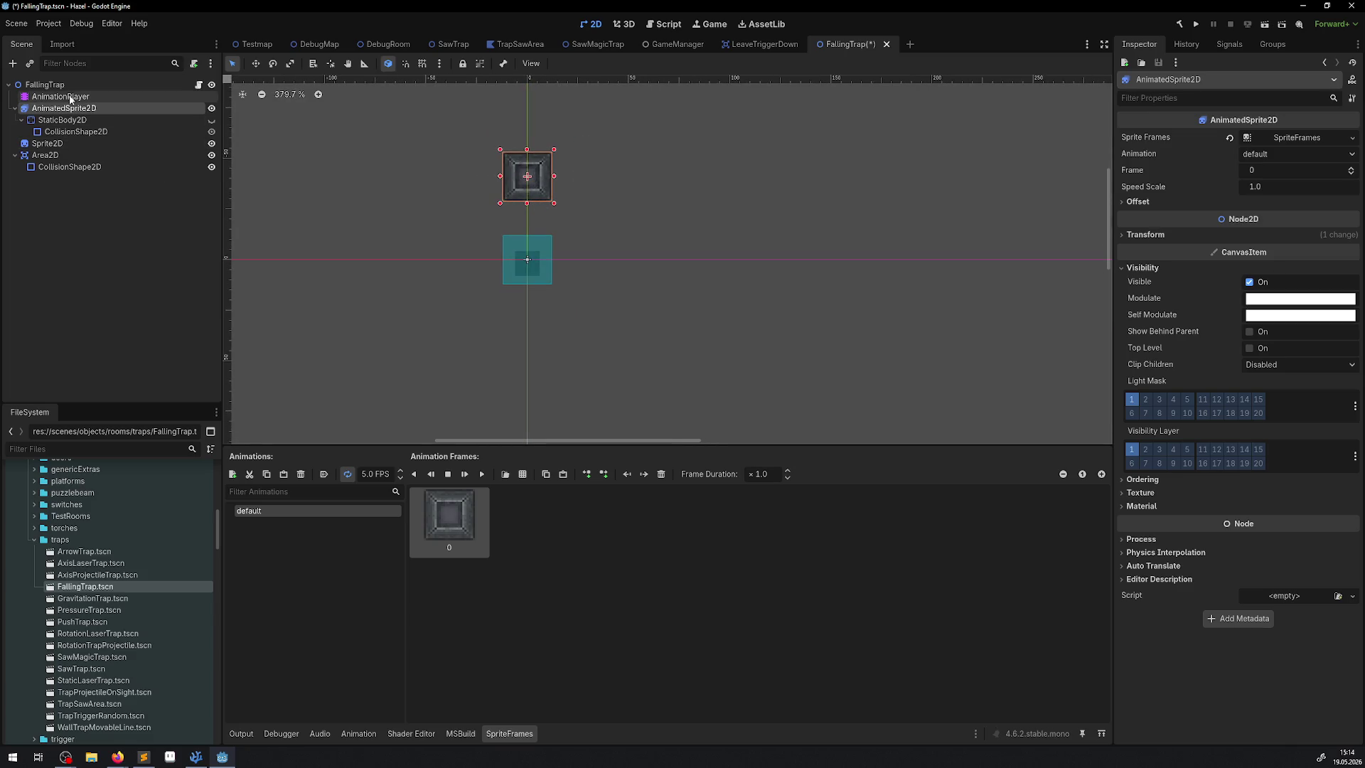
click(1159, 238)
click(1286, 270)
text(48)
key(Return)
key(ctrl+s)
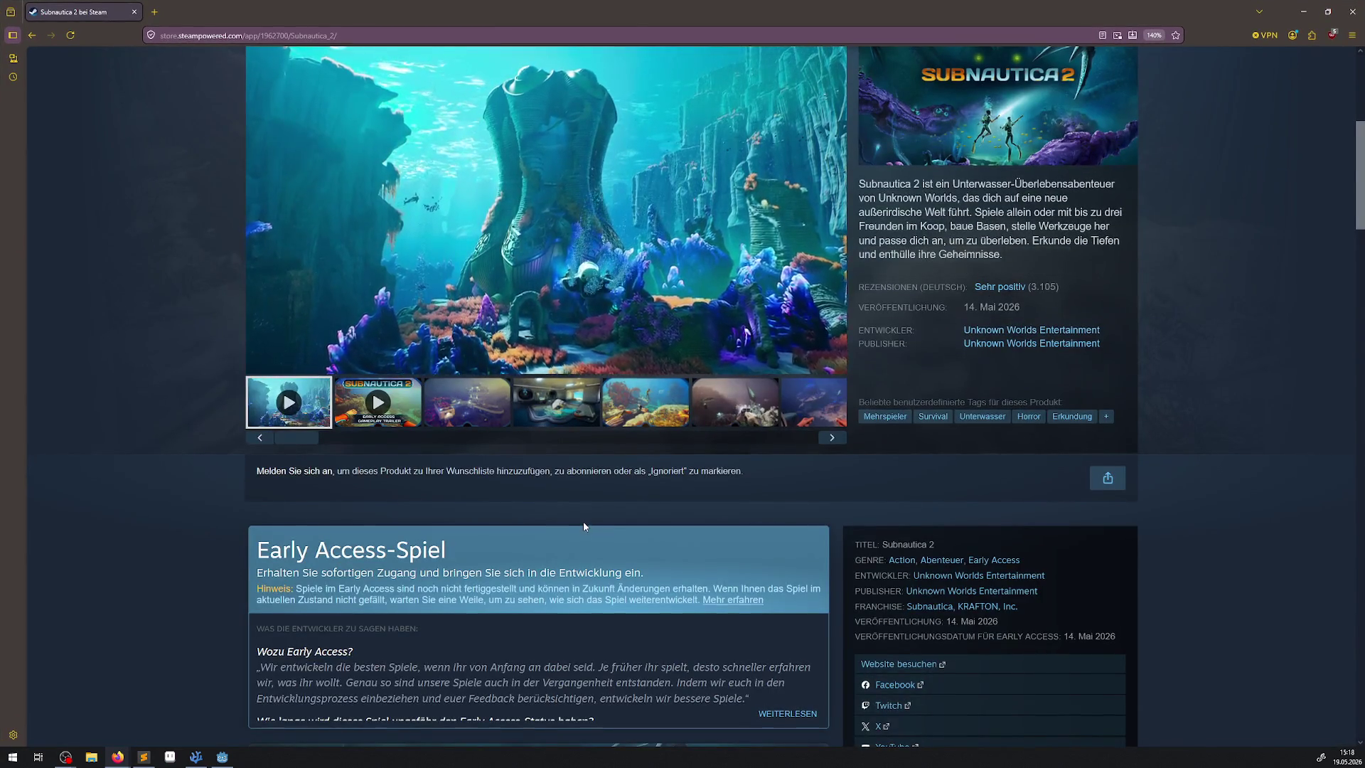
Remove the language filter on Subnautica 2 reviews and scroll through all 67.473 reviews
scroll(504, 477, down, 10)
scroll(504, 477, down, 15)
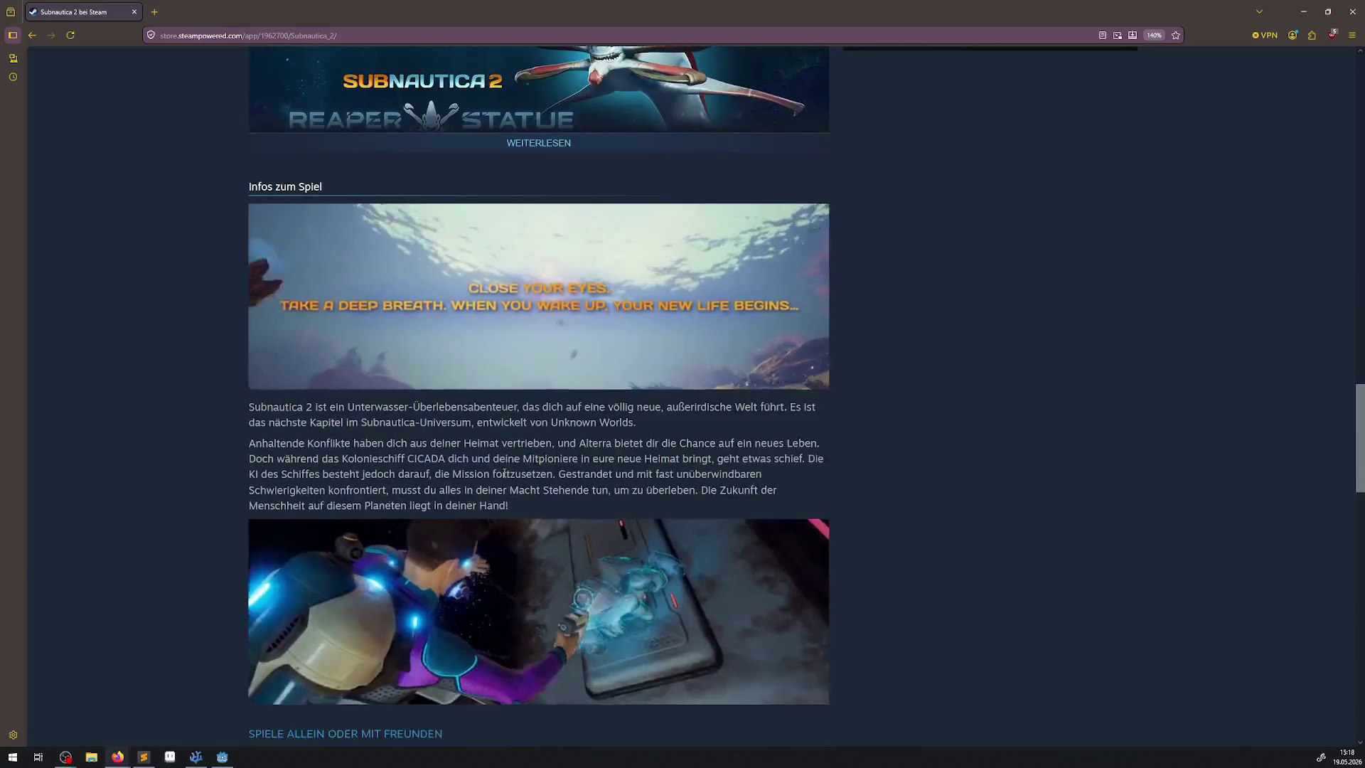
scroll(501, 469, down, 5)
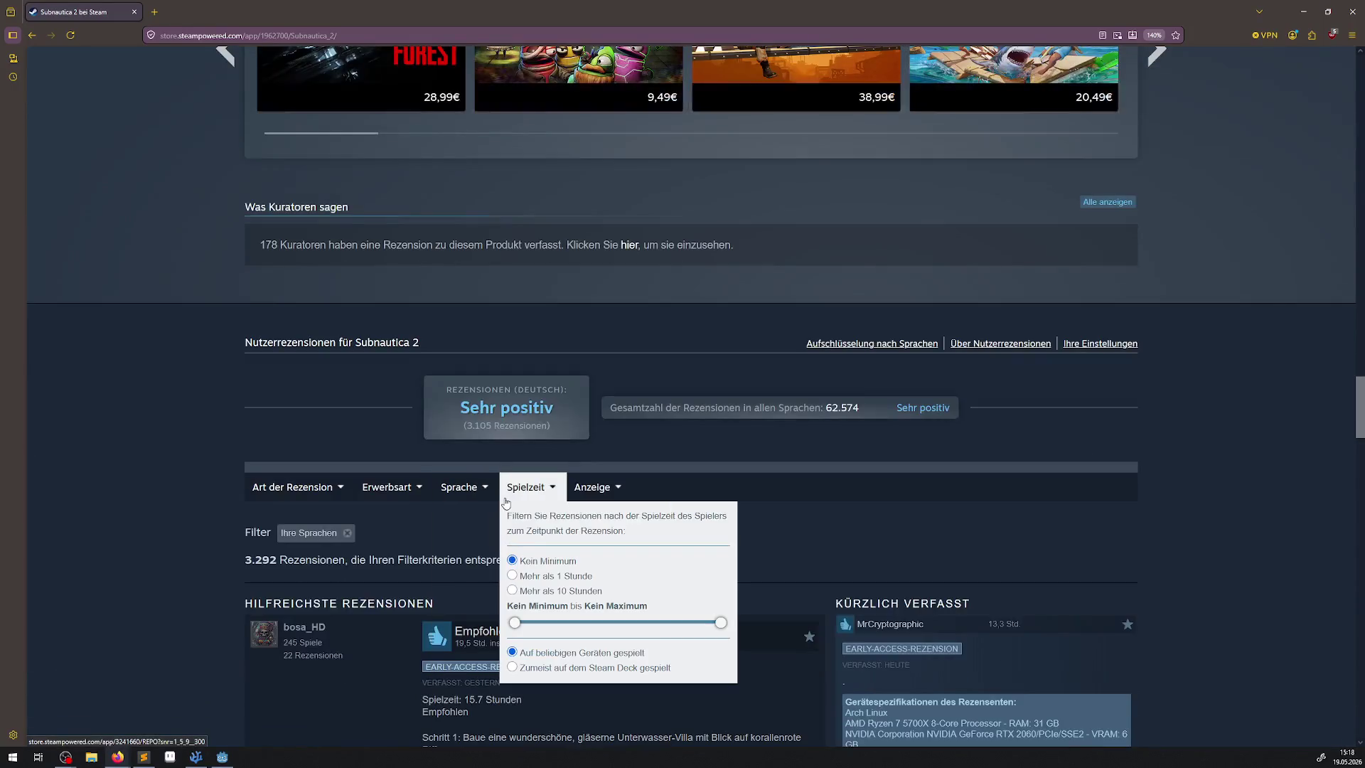
scroll(284, 427, down, 3)
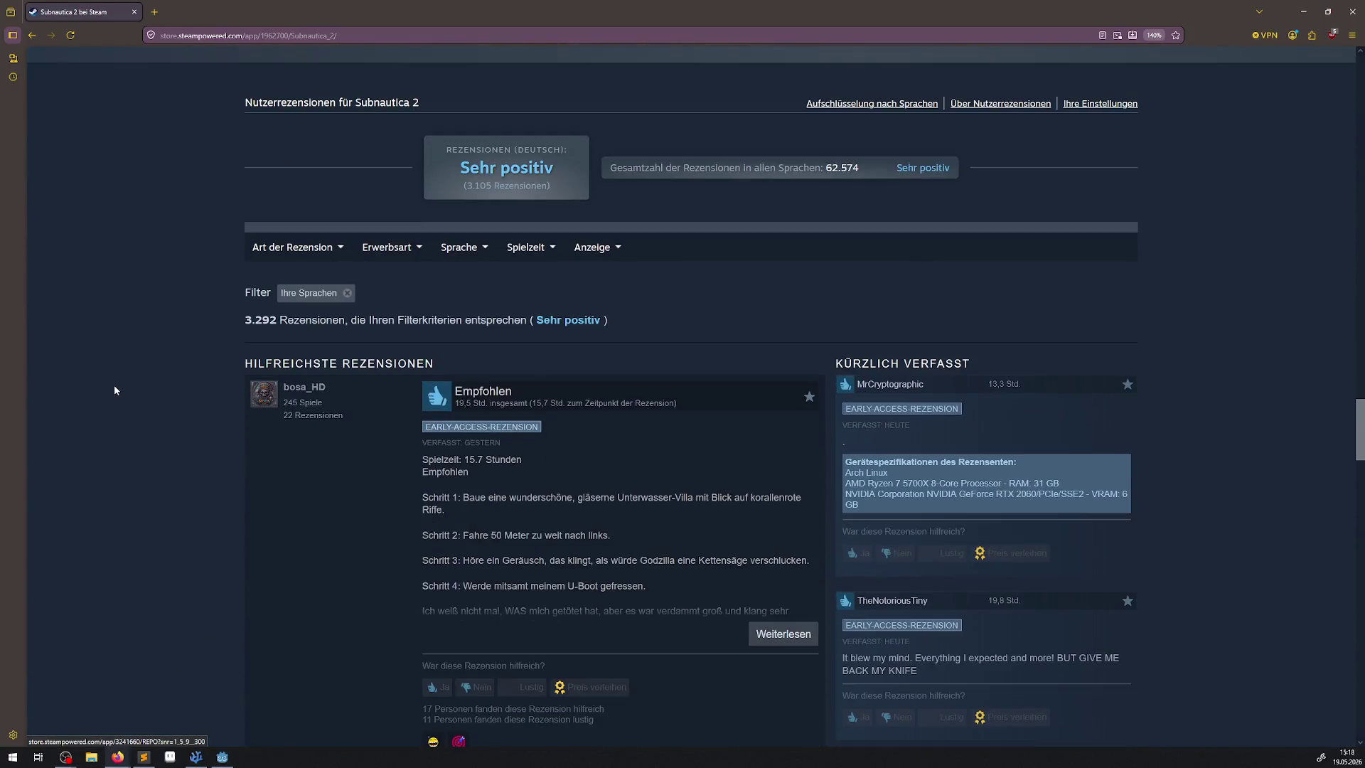
click(347, 292)
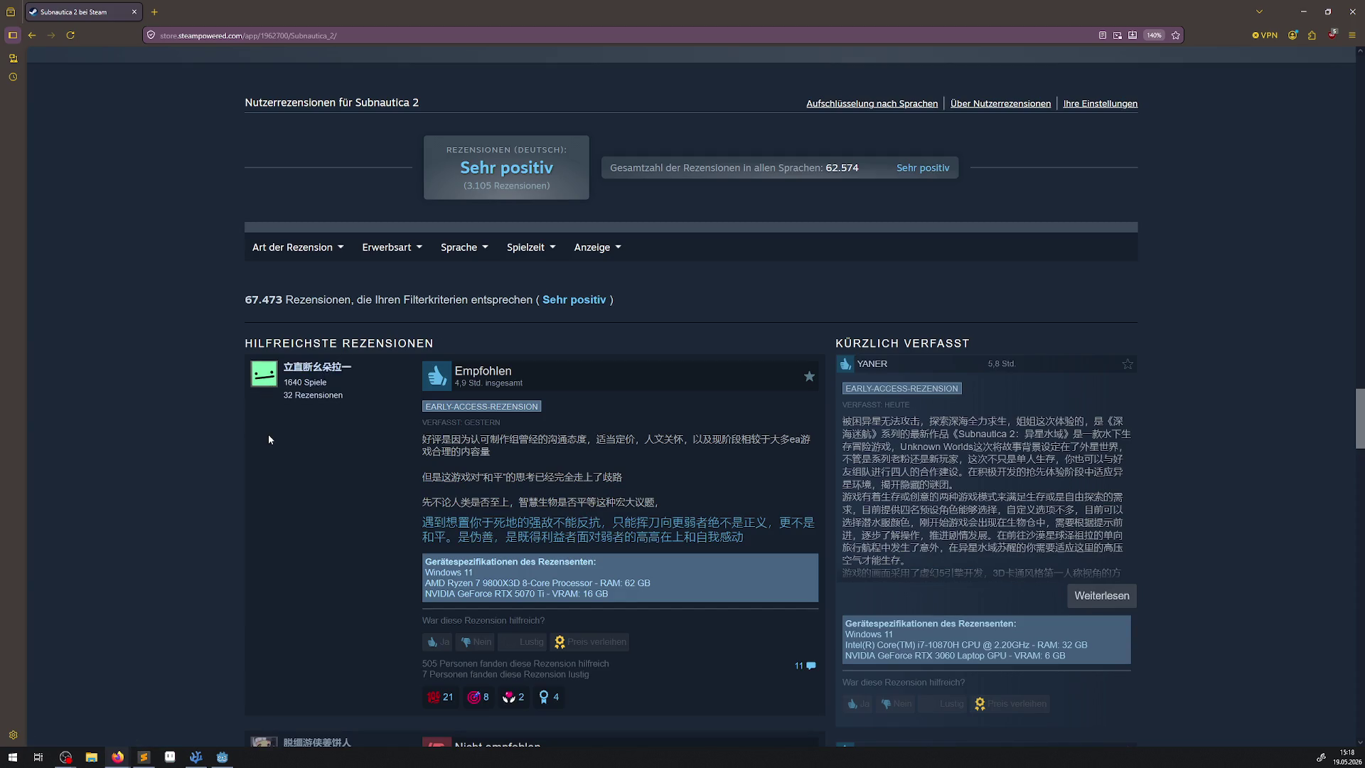
scroll(269, 439, down, 2)
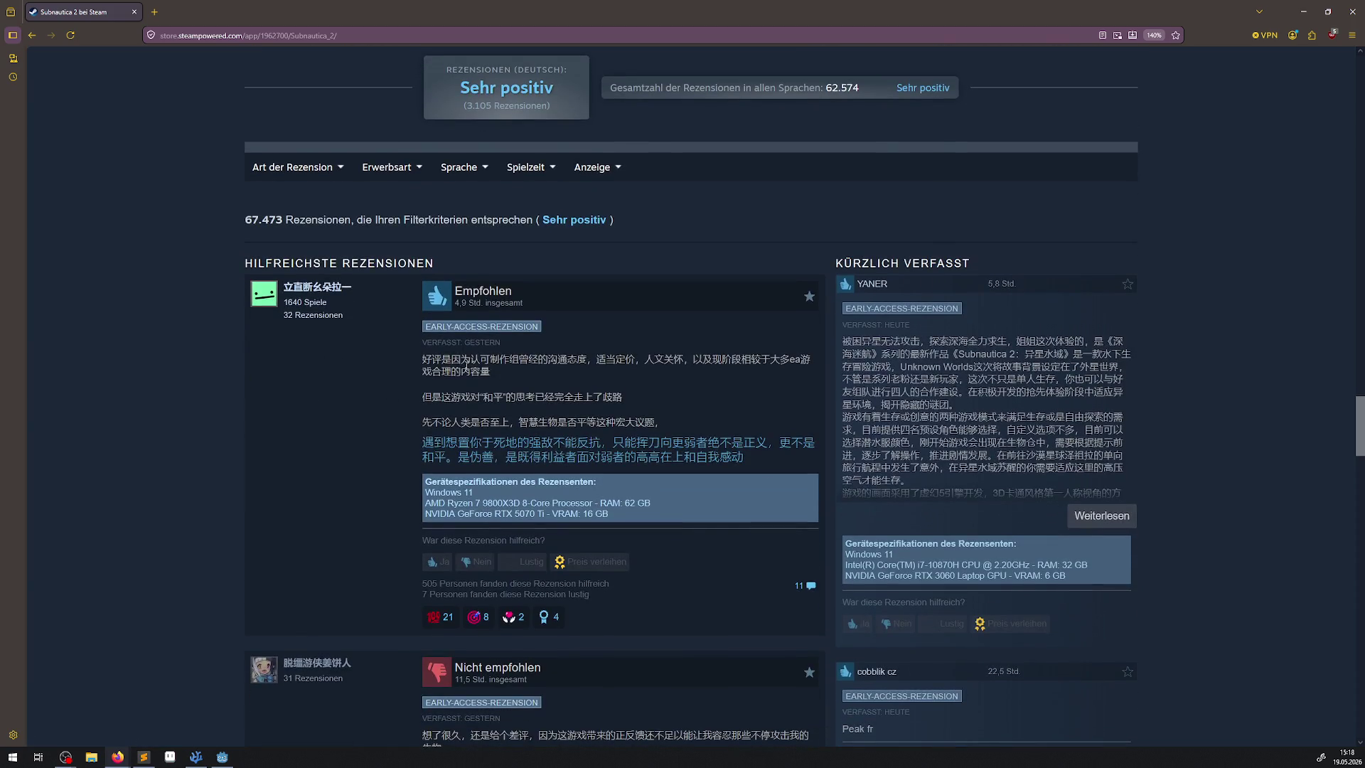
scroll(422, 487, down, 4)
scroll(553, 450, down, 5)
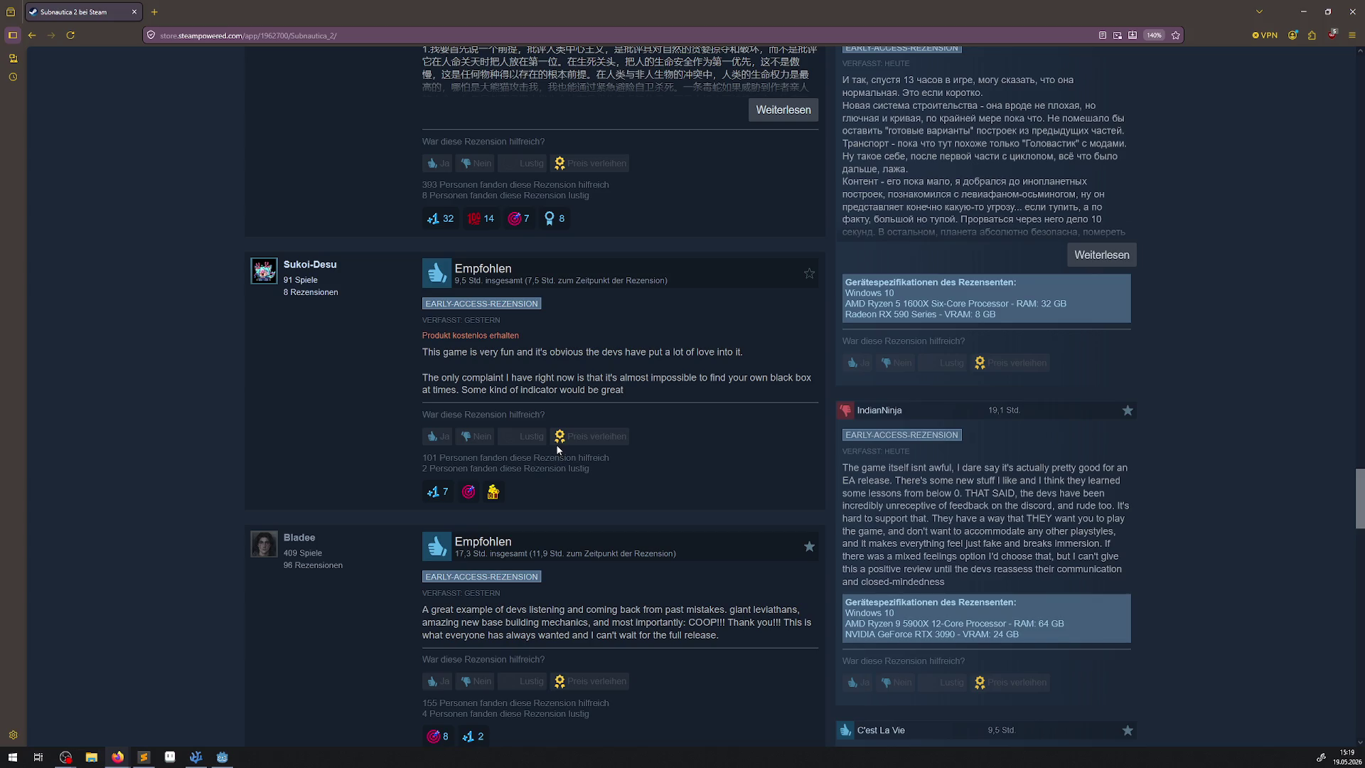
key(alt+Tab)
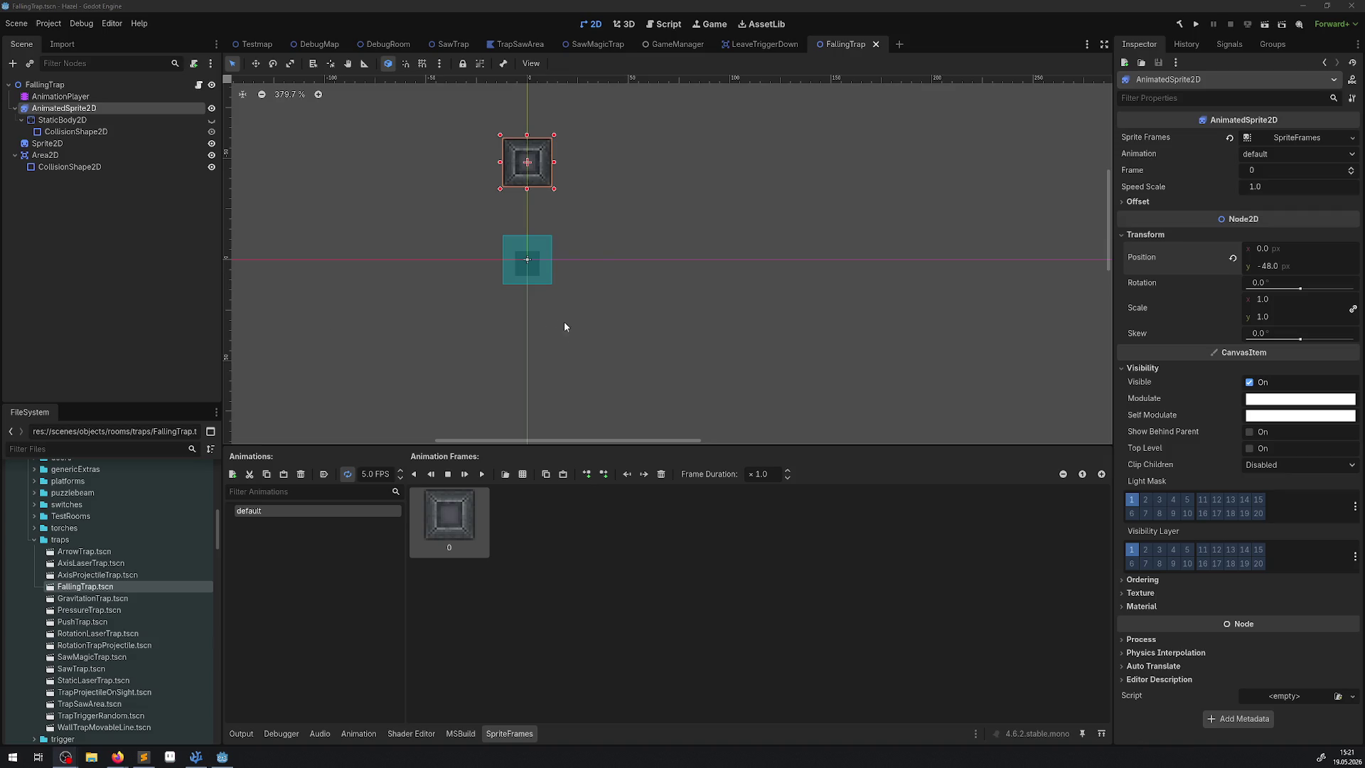
Key the AnimatedSprite2D position at the start of AStartFalling and switch the timeline to 30 FPS frames
click(104, 95)
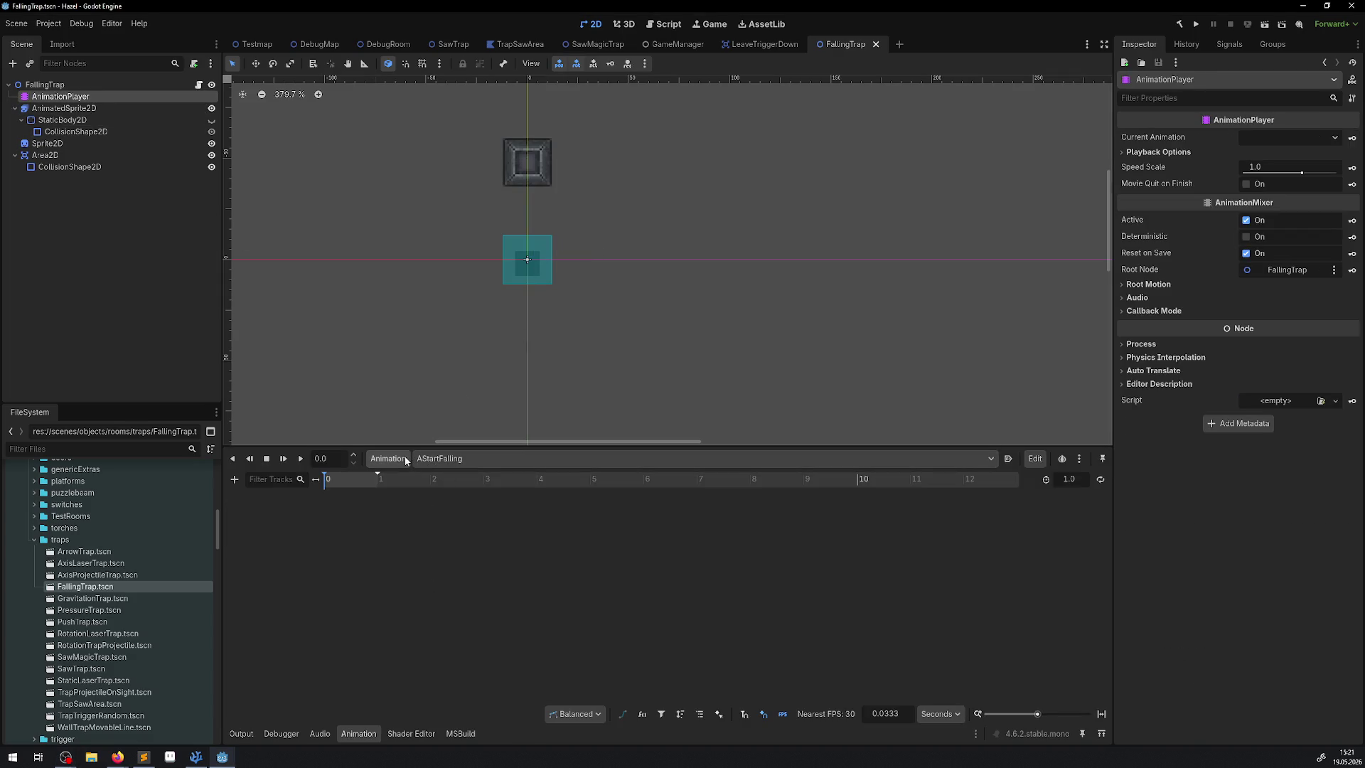
click(521, 160)
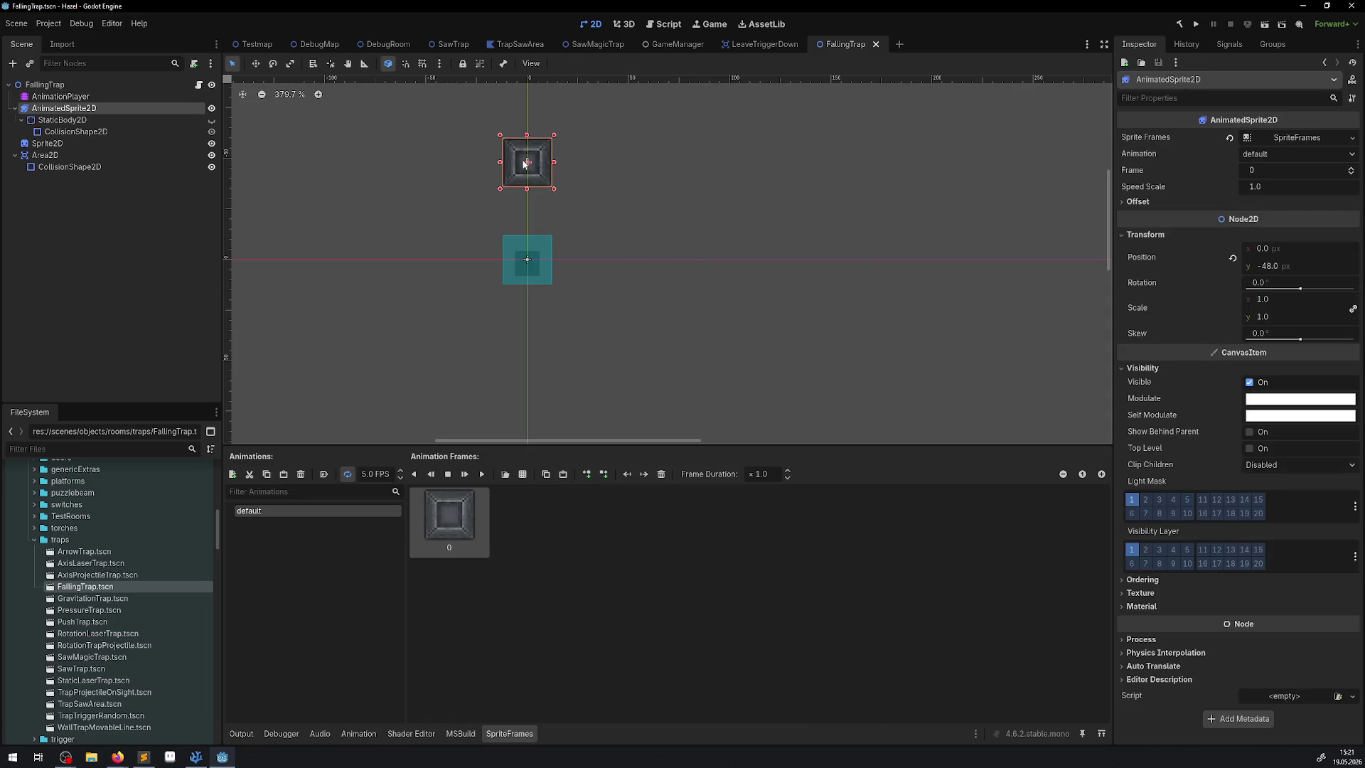
click(351, 738)
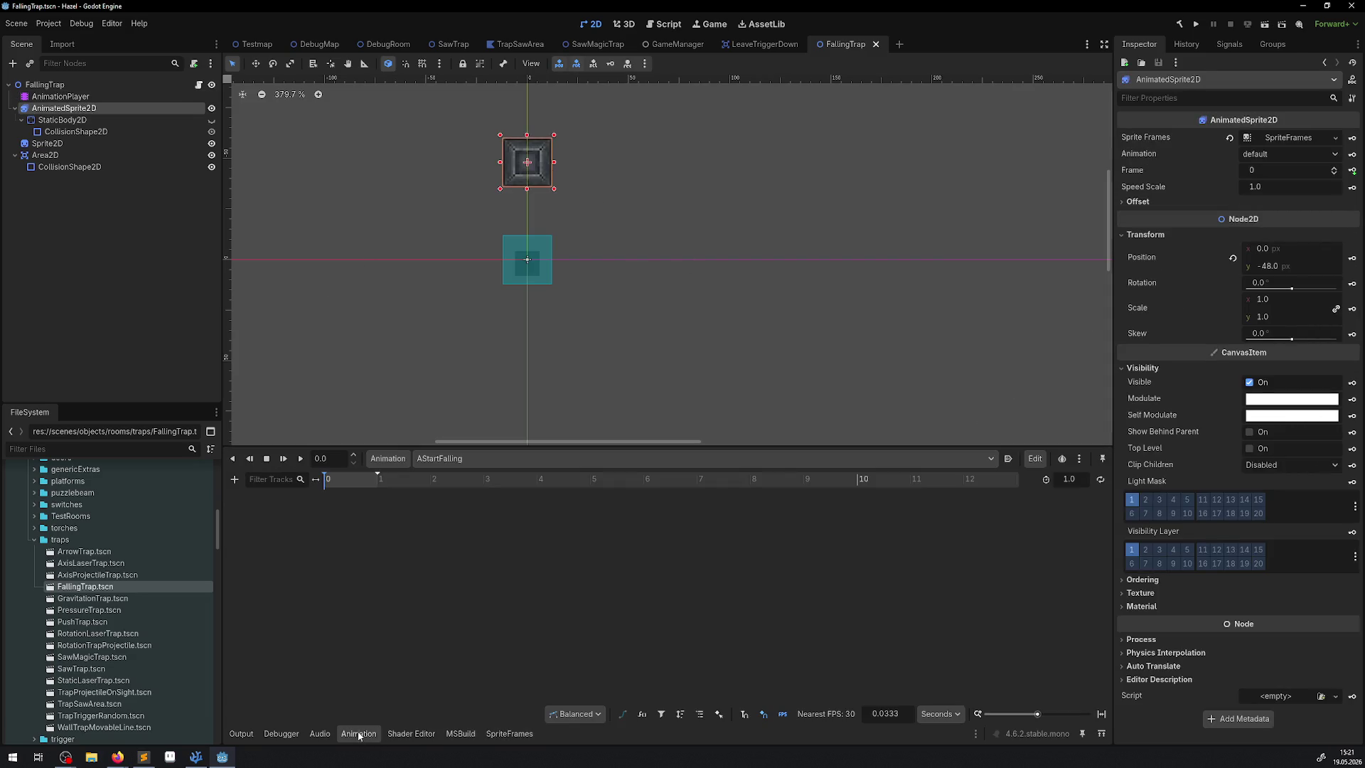
click(1351, 257)
click(638, 414)
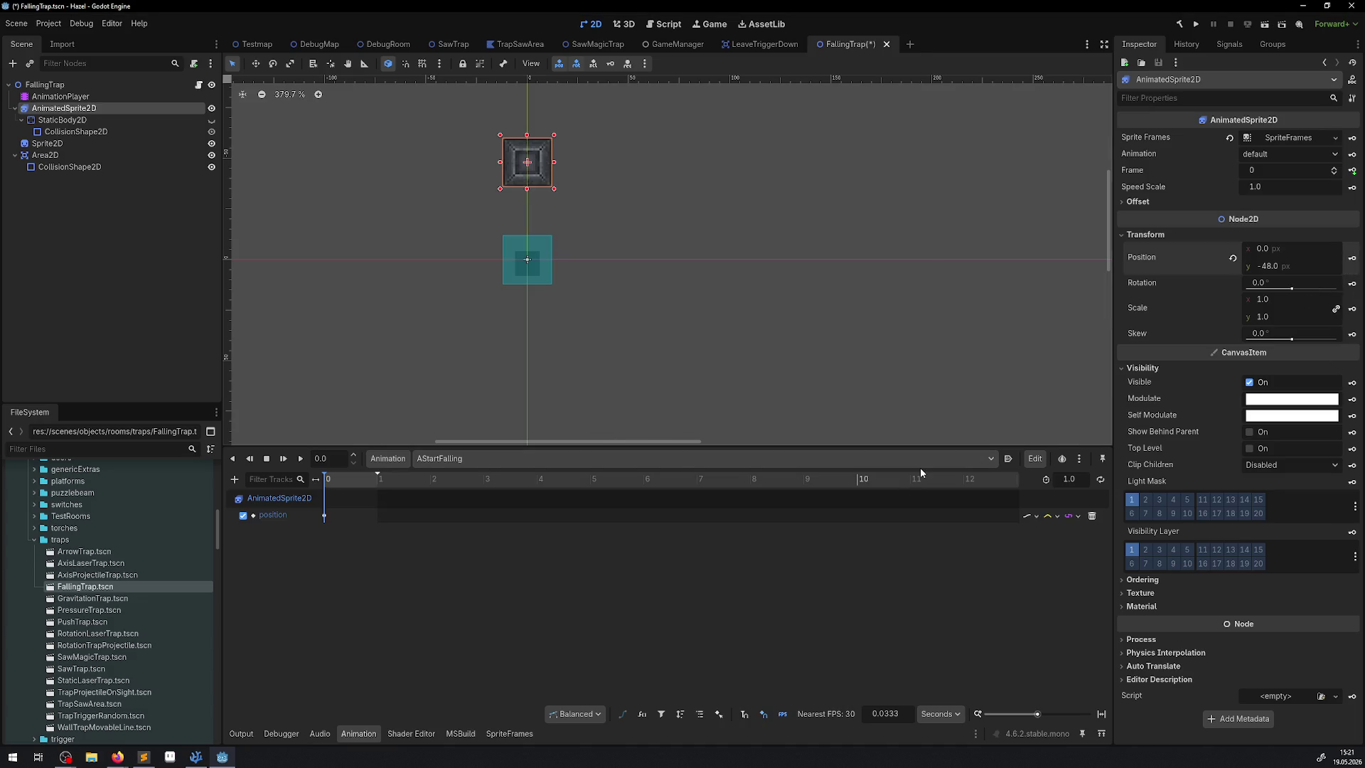
click(941, 717)
click(959, 736)
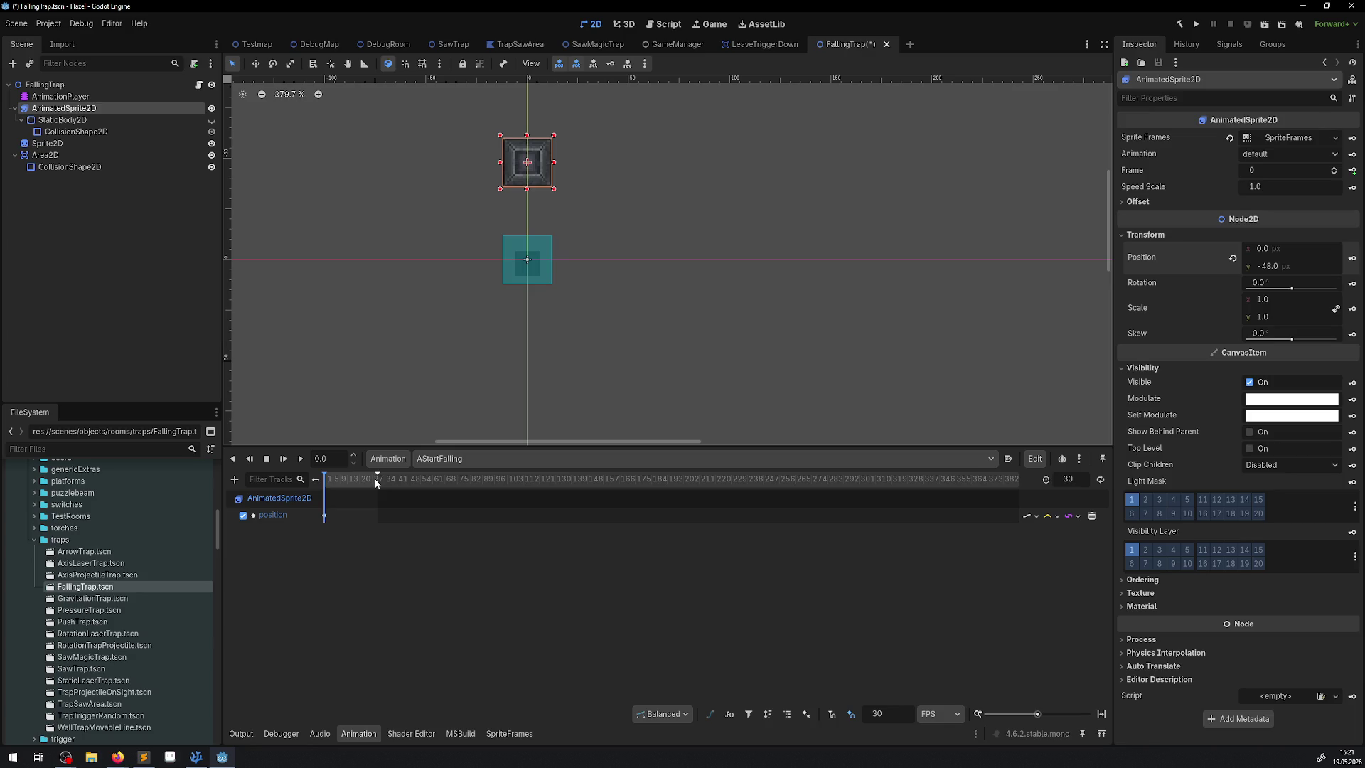
Set AStartFalling length to 16 and key the sprite at Position y 0 at the end
click(1076, 479)
text(16)
key(Return)
click(1282, 267)
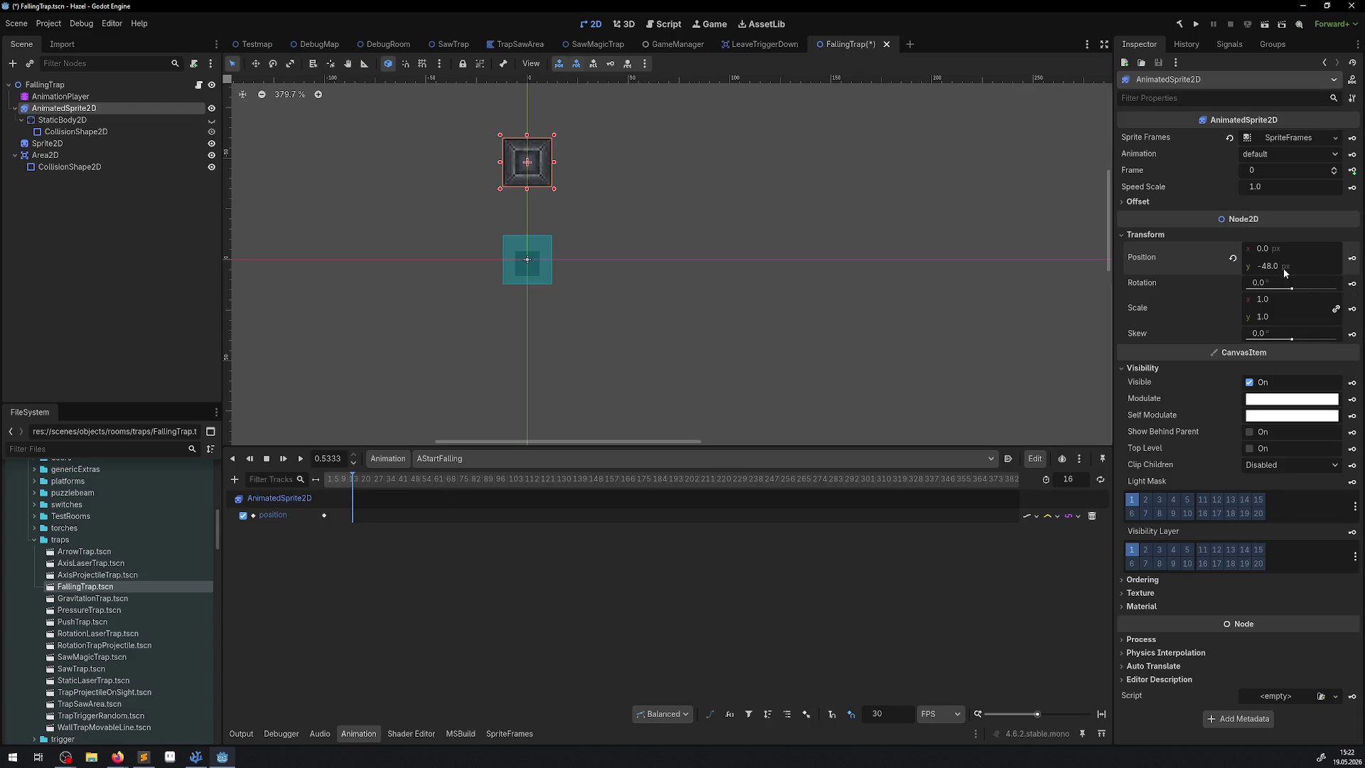
text(0)
key(Return)
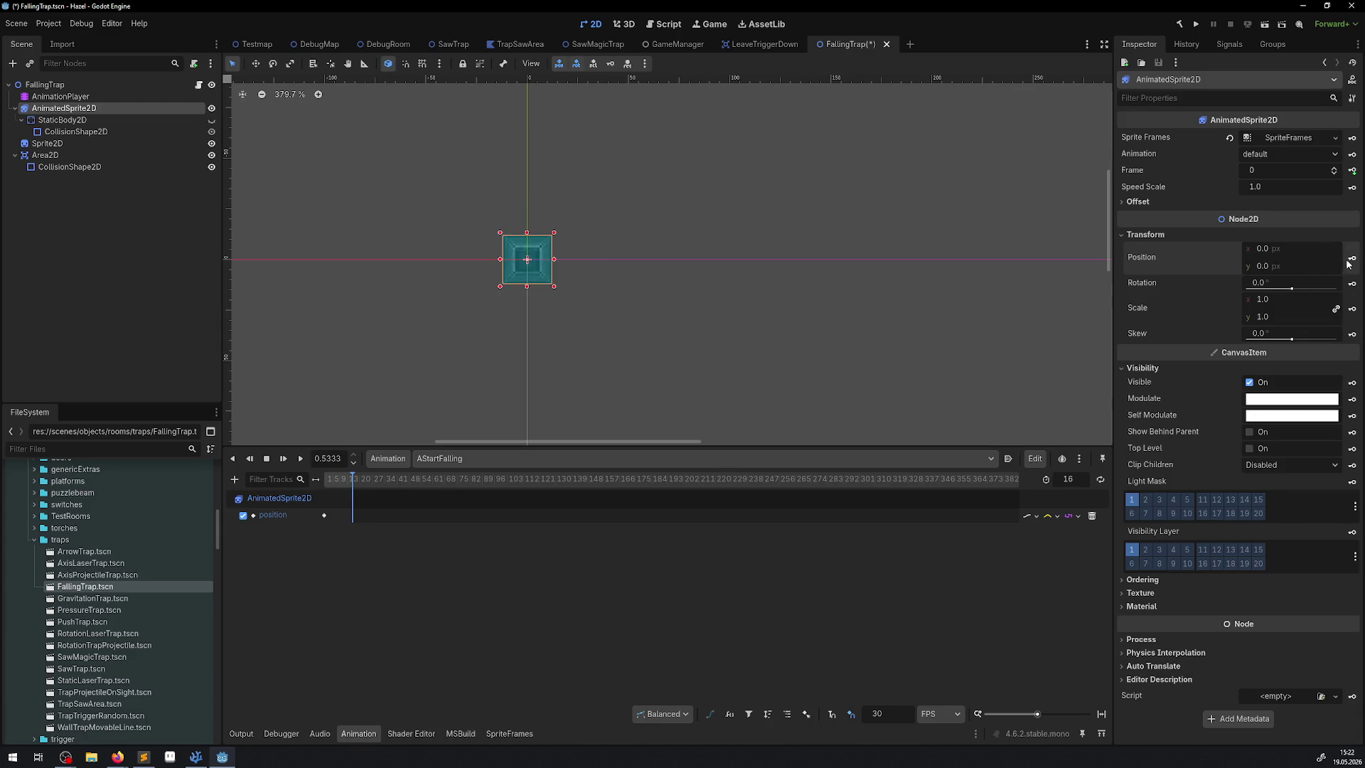
scroll(489, 313, up, 2)
click(302, 458)
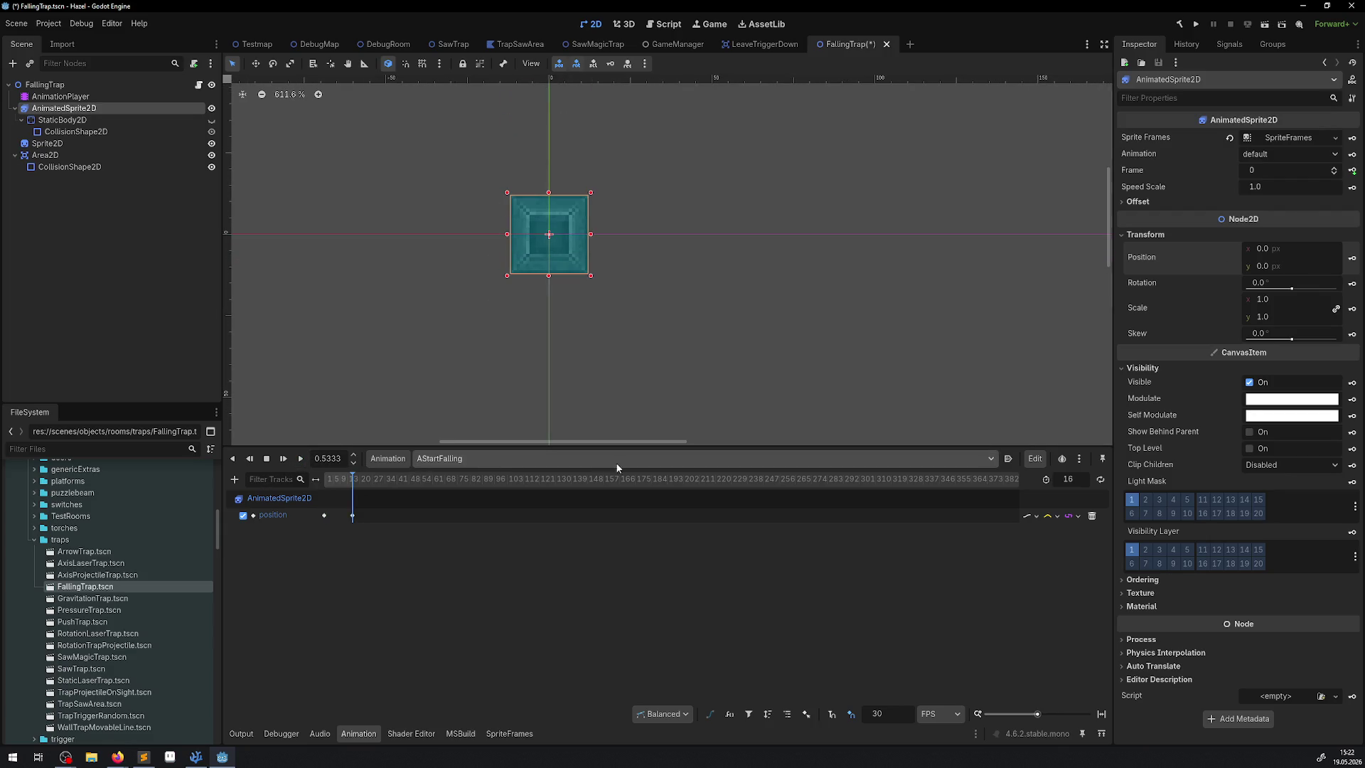
click(1030, 516)
Try Nearest interpolation on the AStartFalling position track, then switch it to Cubic
click(1064, 546)
click(1051, 516)
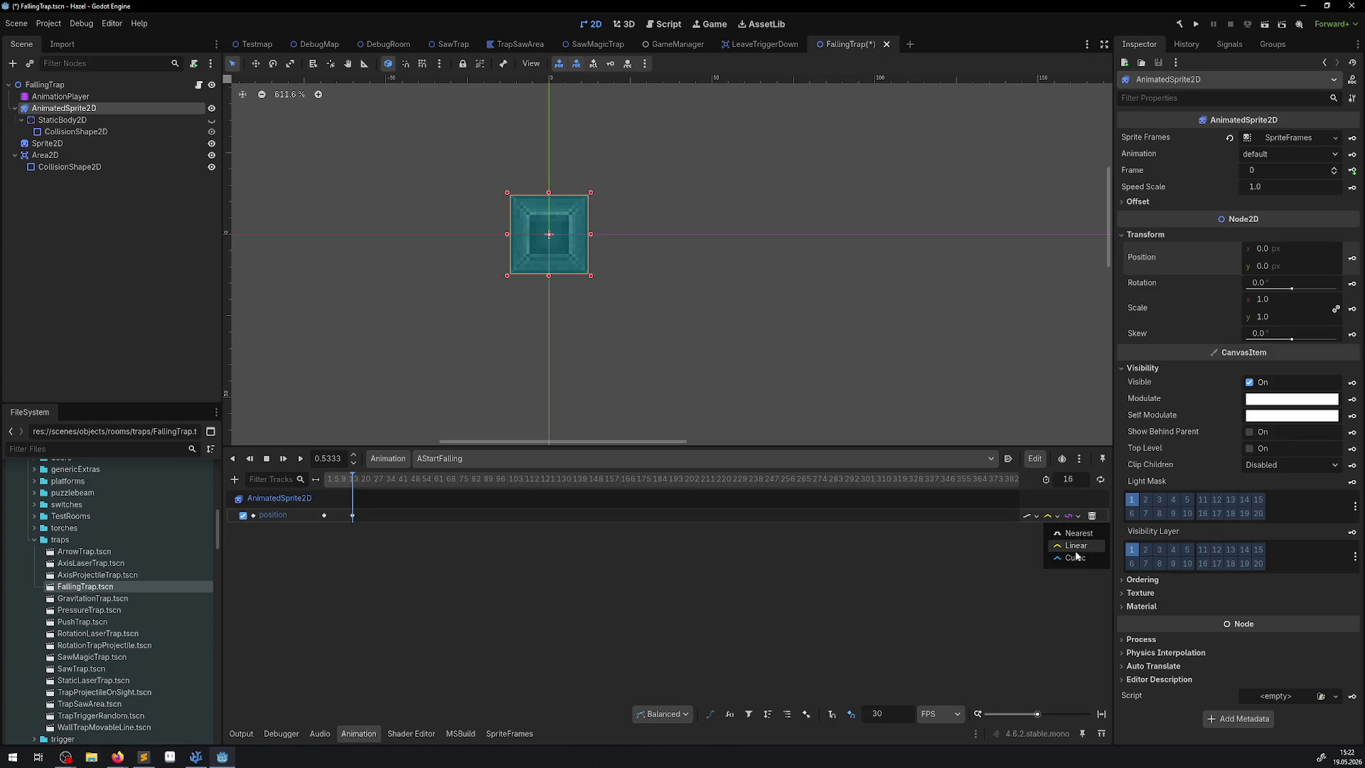
click(1073, 537)
click(1032, 518)
click(1052, 533)
click(1057, 518)
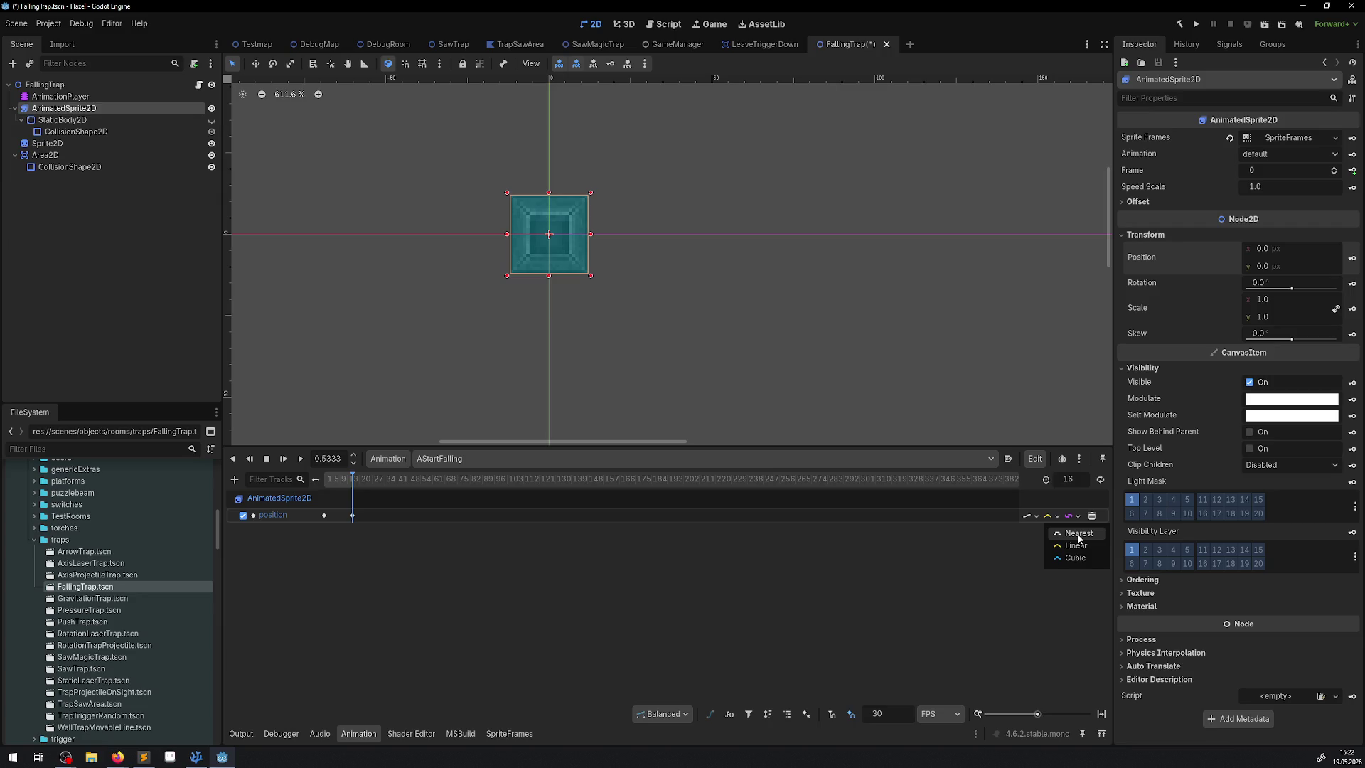
click(1076, 558)
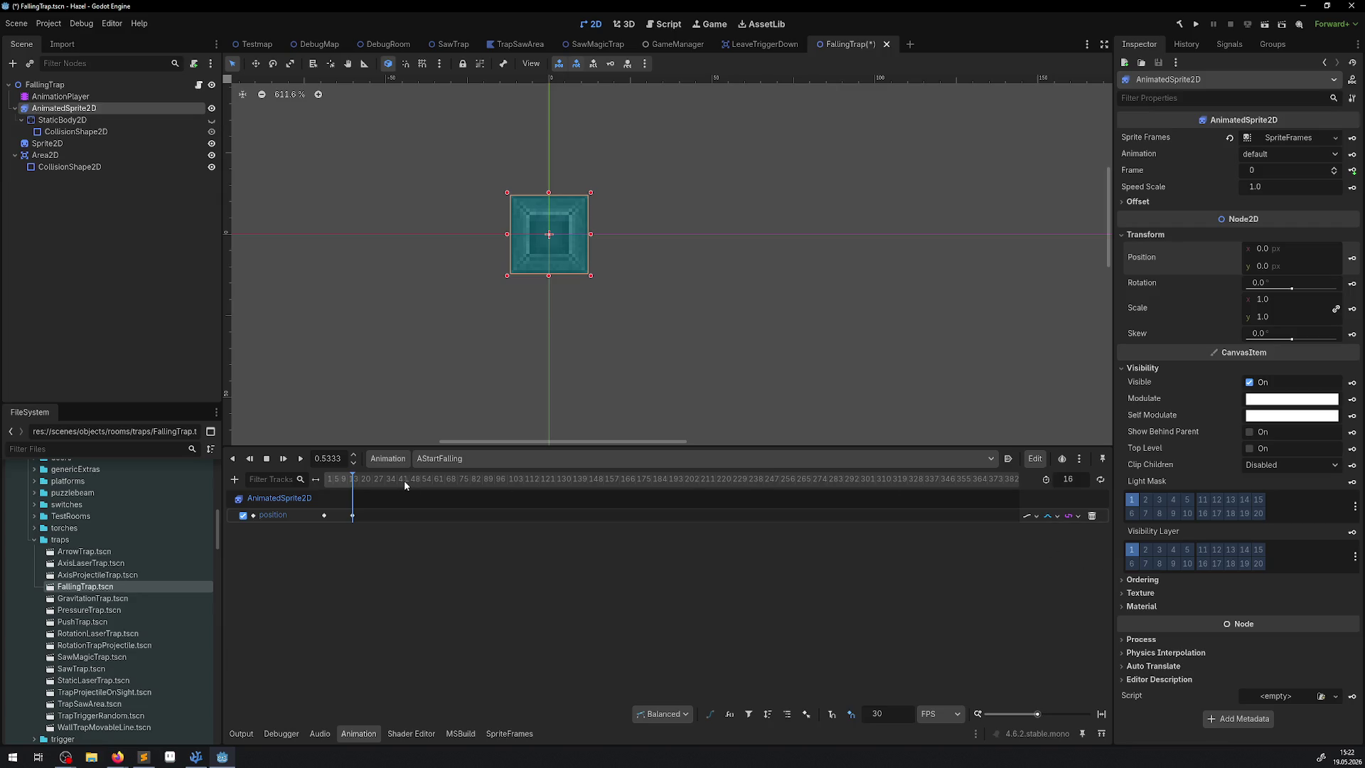
Scrub and replay the sprite's fall, then confirm Cubic interpolation on the position track
drag(350, 482, 325, 481)
click(300, 459)
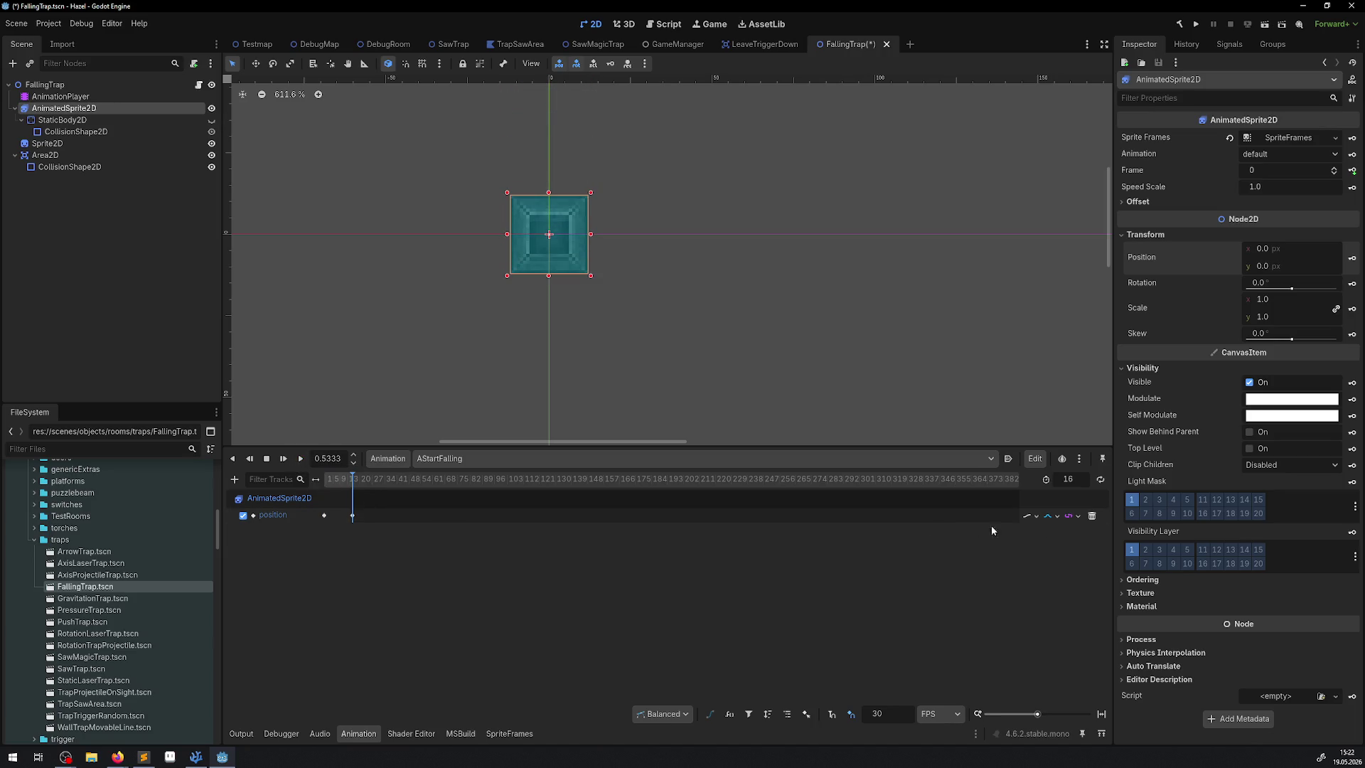
click(1053, 516)
click(1066, 533)
click(1076, 521)
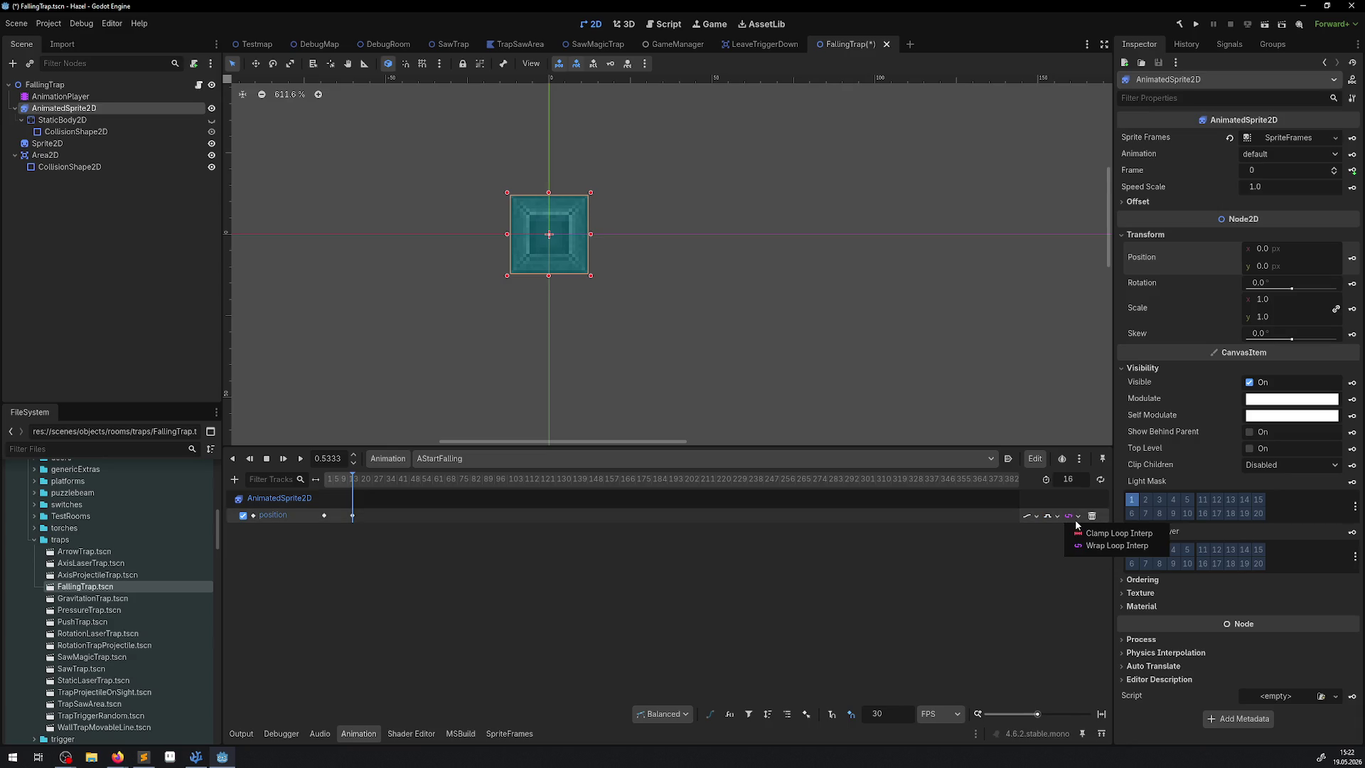
click(1076, 521)
click(1056, 518)
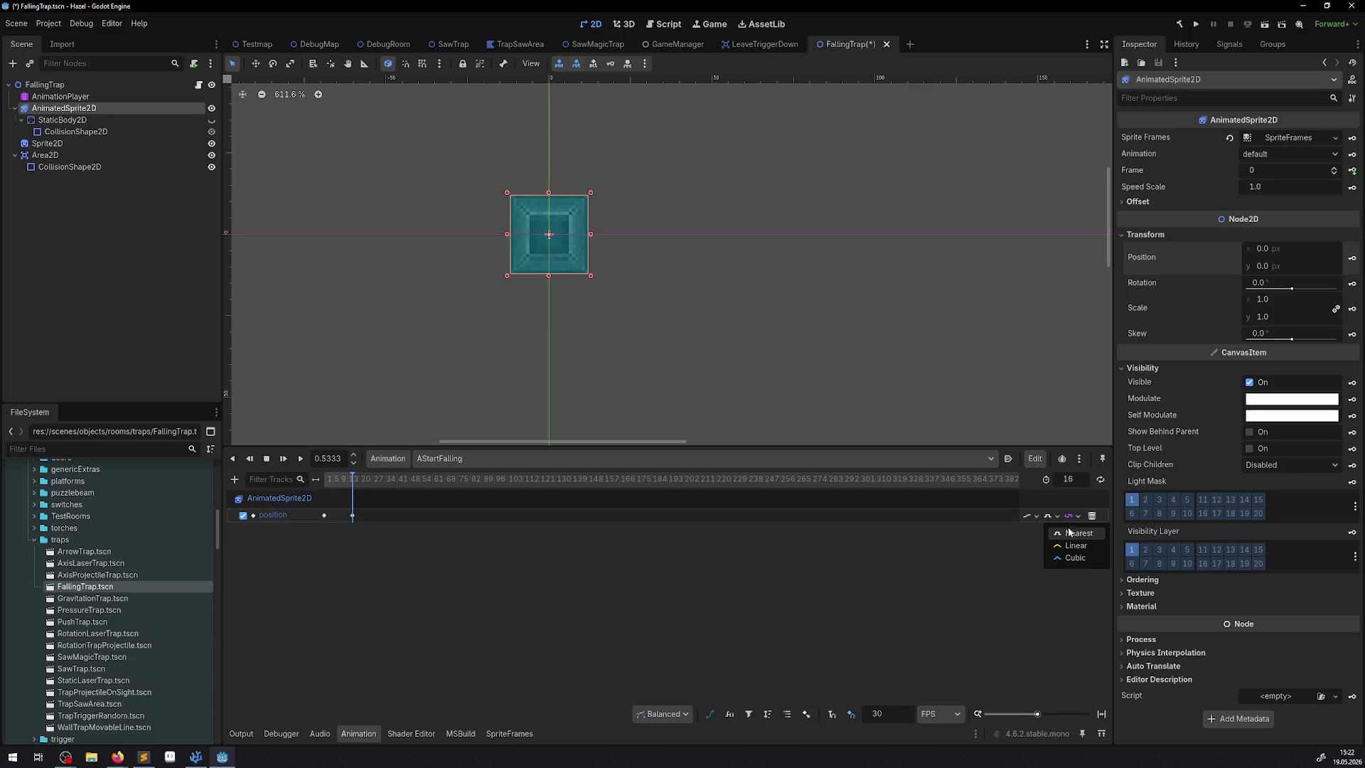
click(1075, 554)
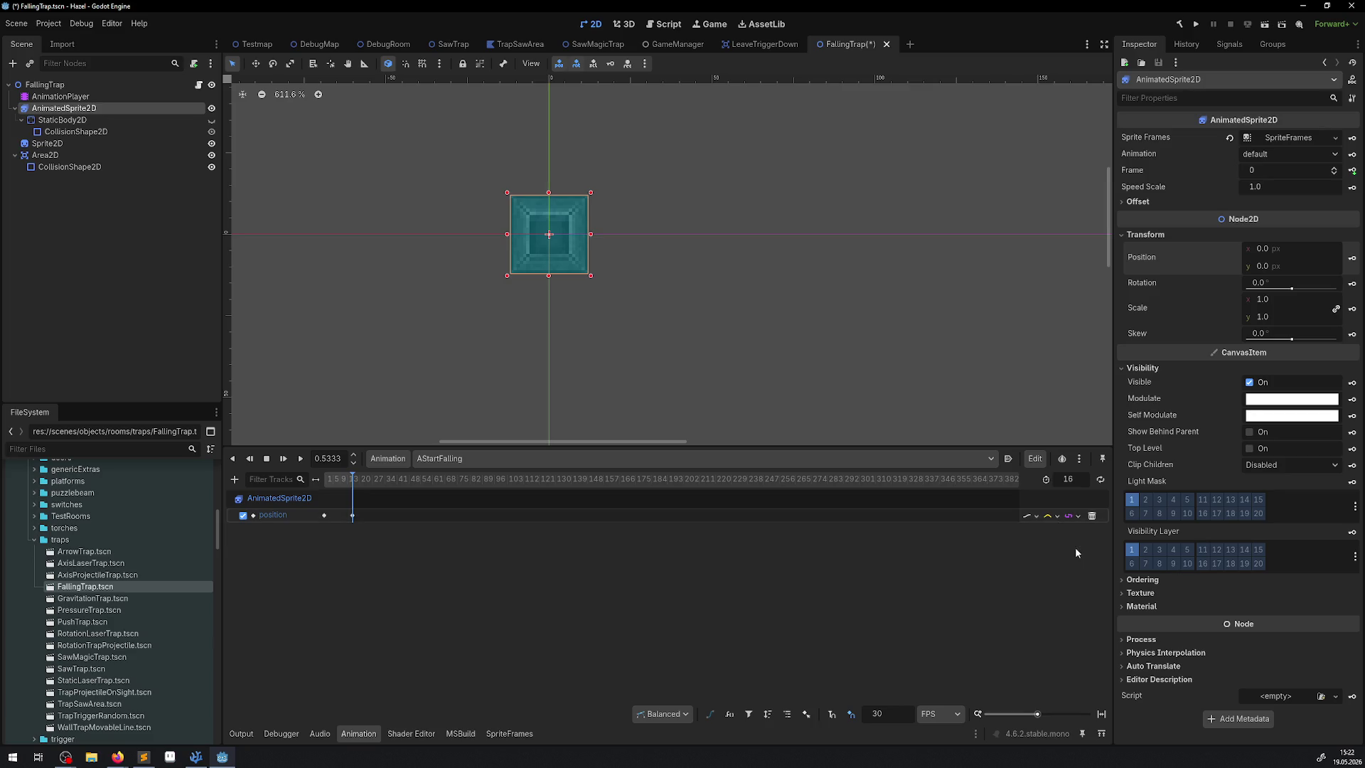
click(1032, 516)
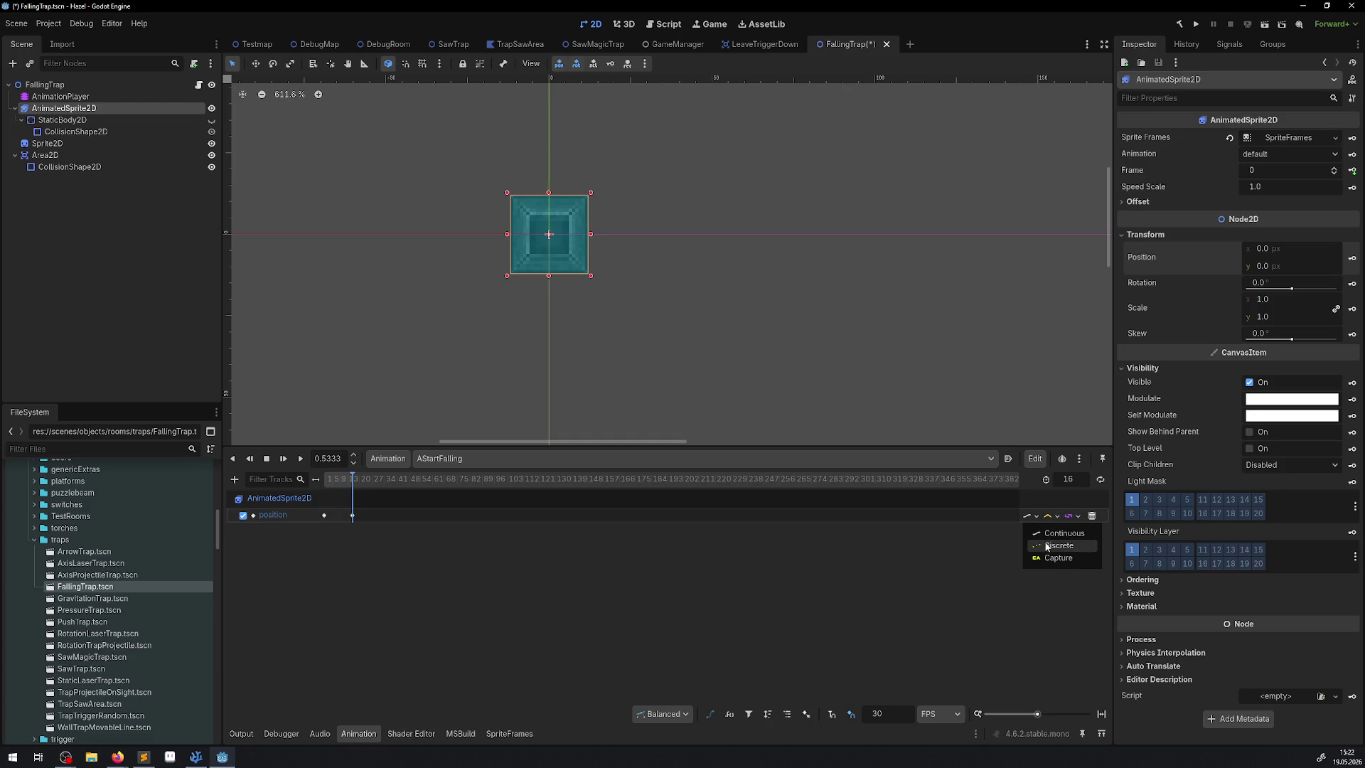
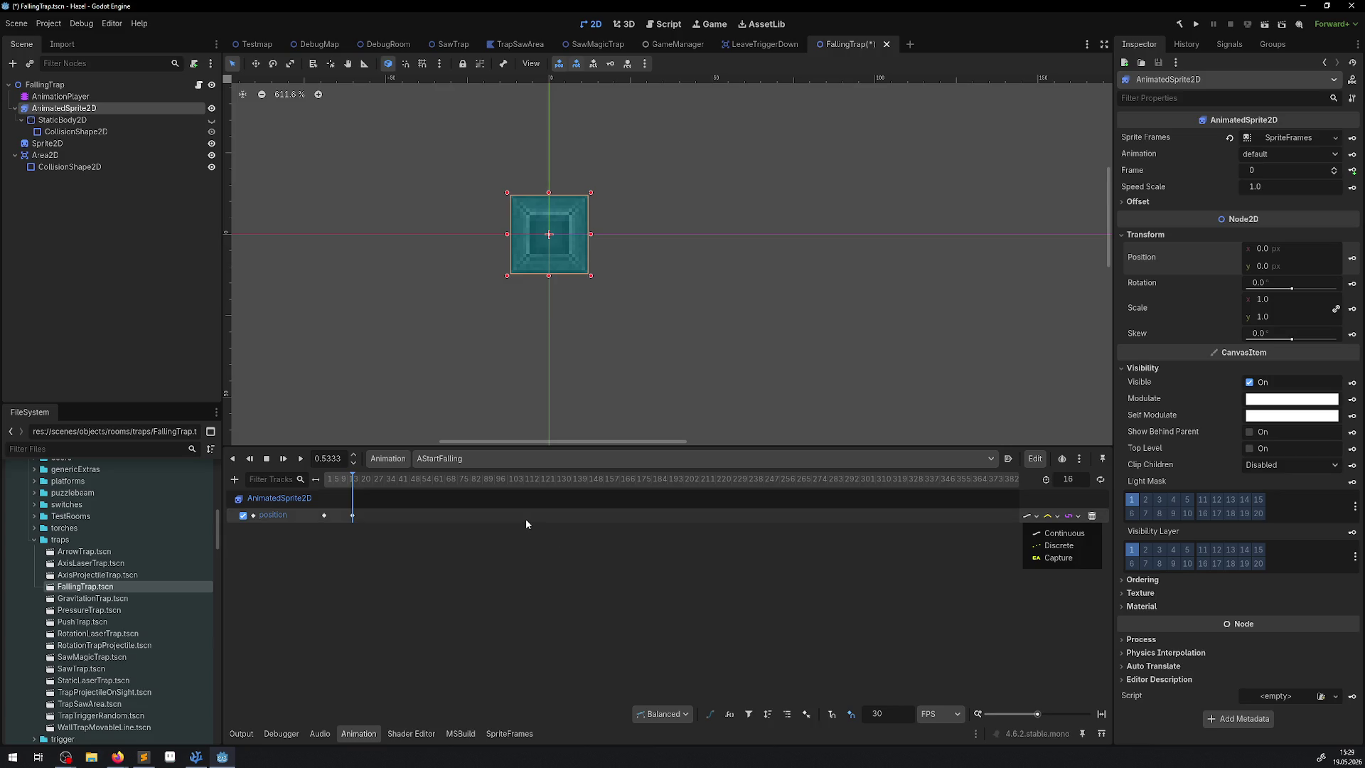
Save the scene, switch the position track to Discrete updates, and play AStartFalling
click(766, 580)
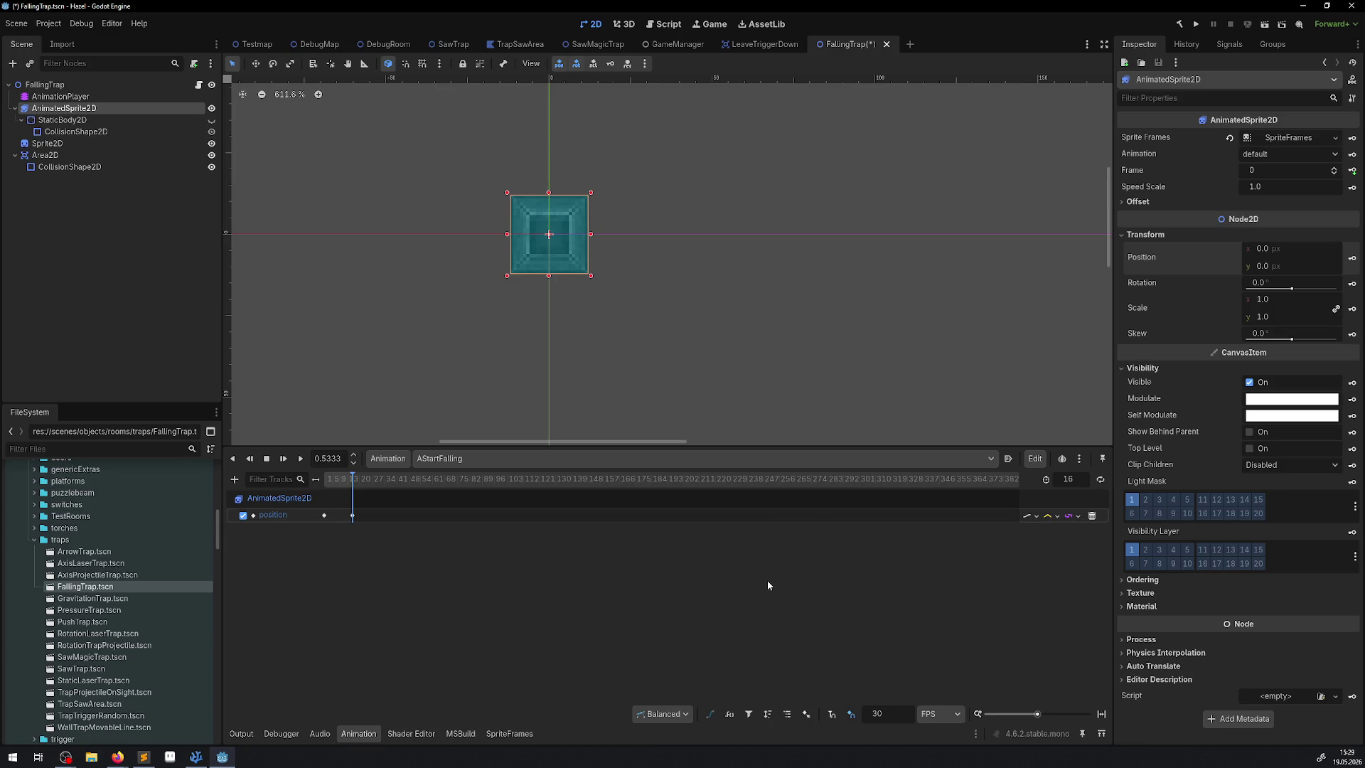
key(ctrl+s)
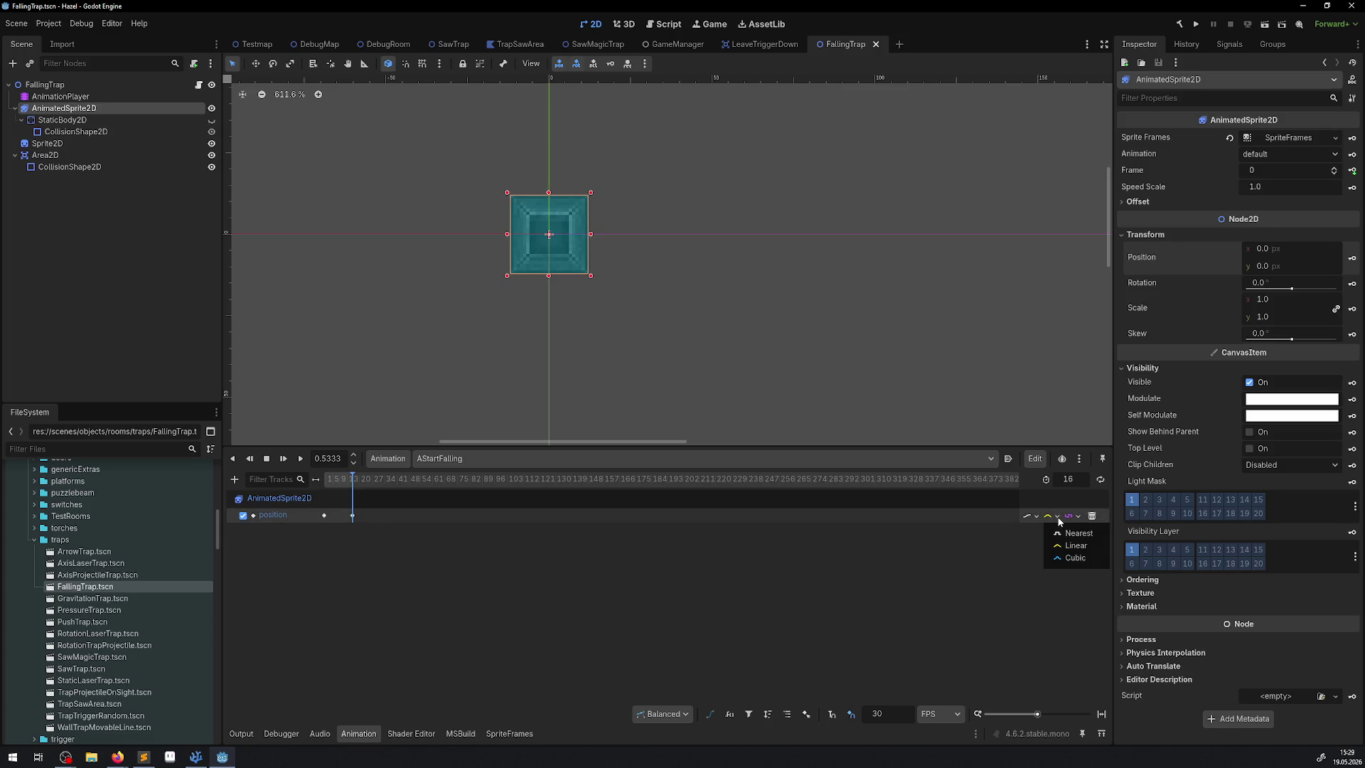
click(1036, 518)
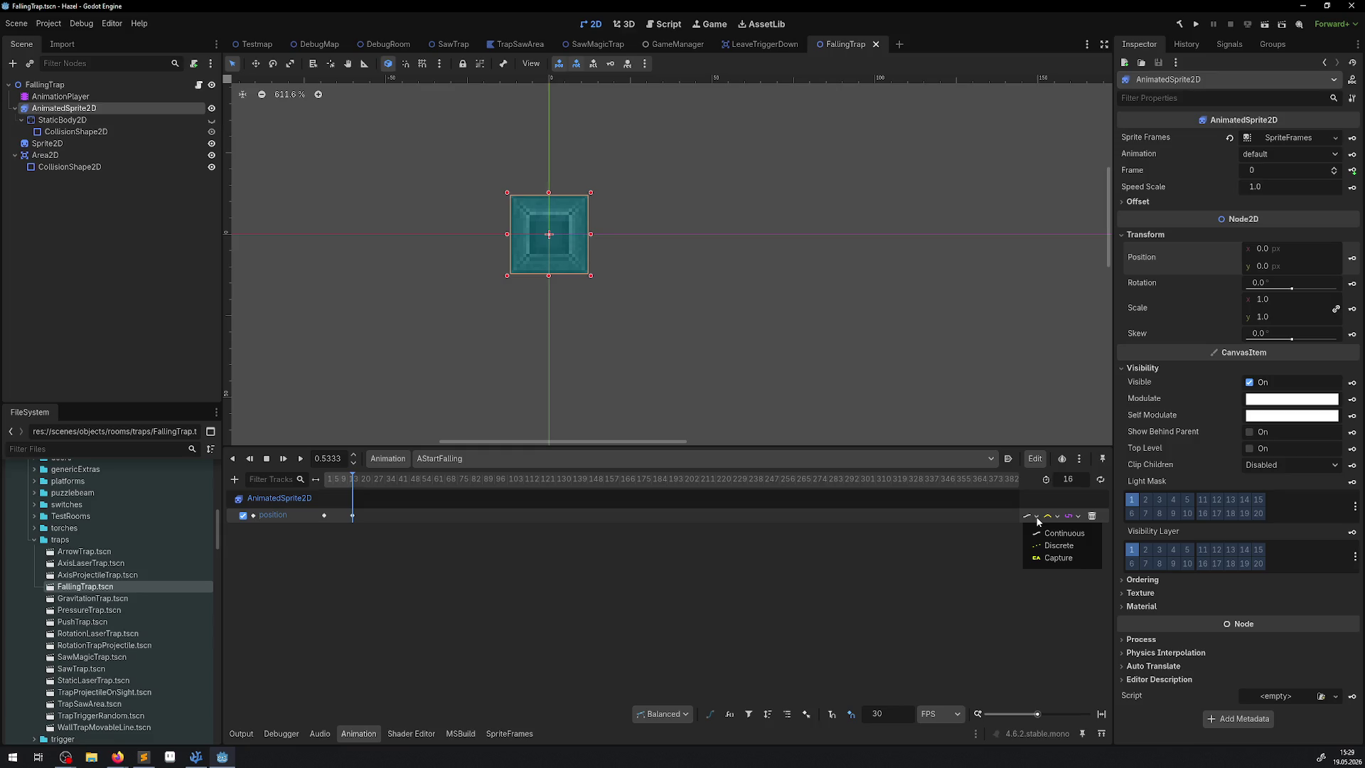
click(1058, 545)
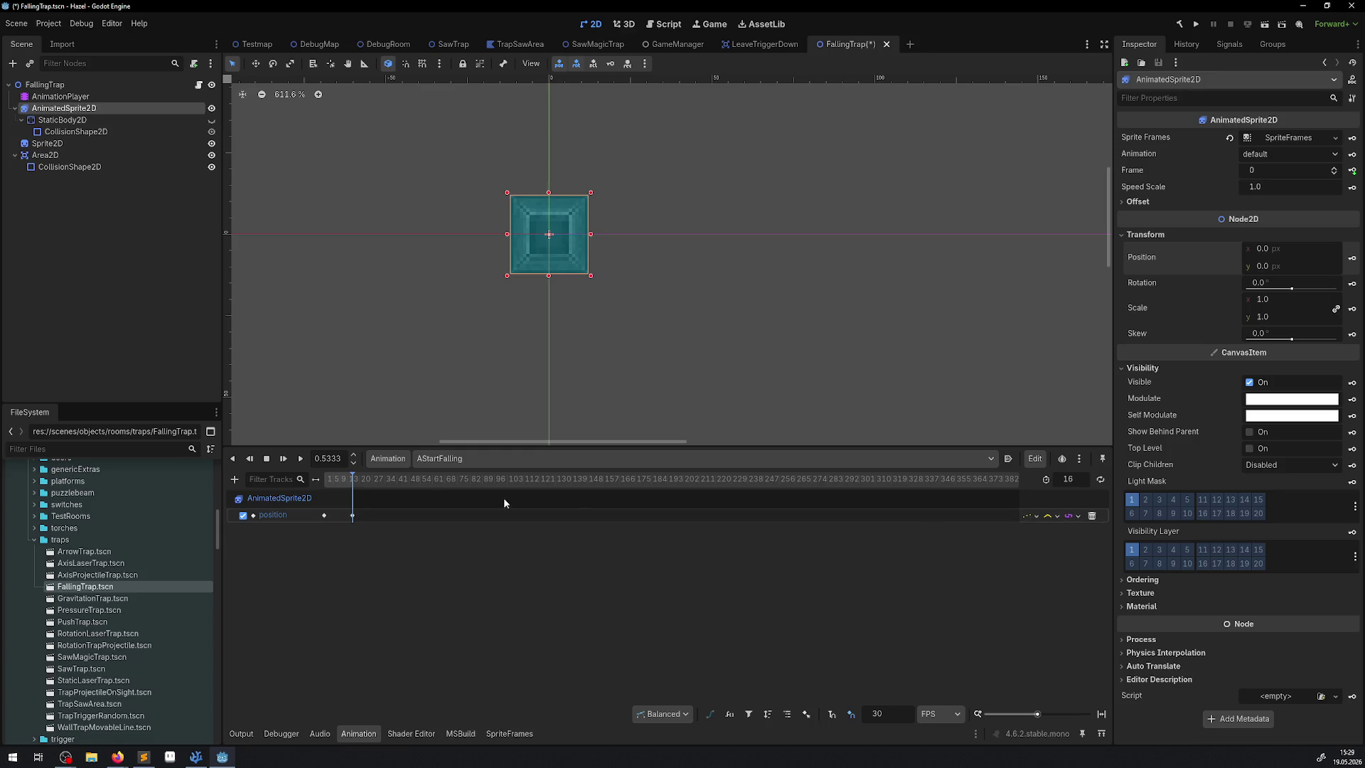
click(299, 458)
Try Capture mode on the position track at 0.0 and 0.5333, then restore Continuous
click(1032, 516)
click(1056, 558)
drag(353, 478, 312, 482)
click(351, 478)
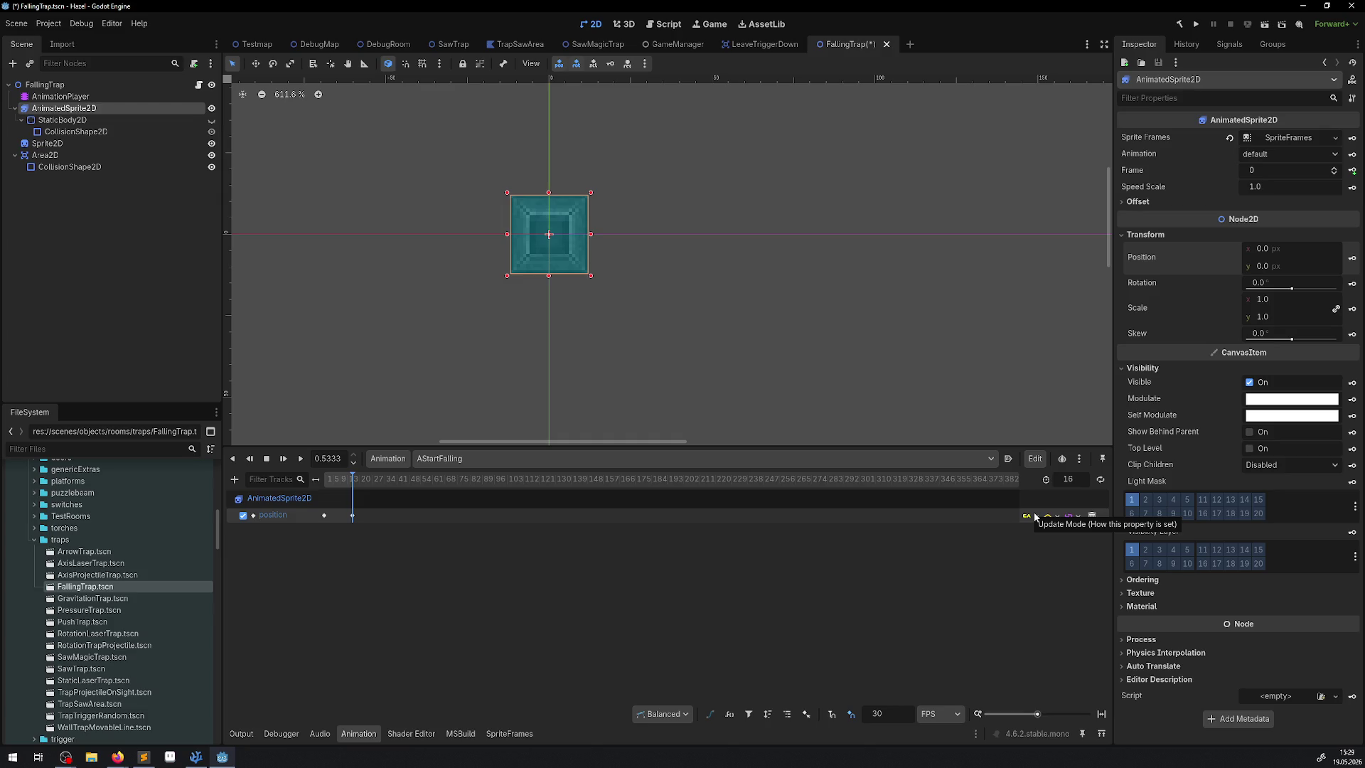
click(1035, 517)
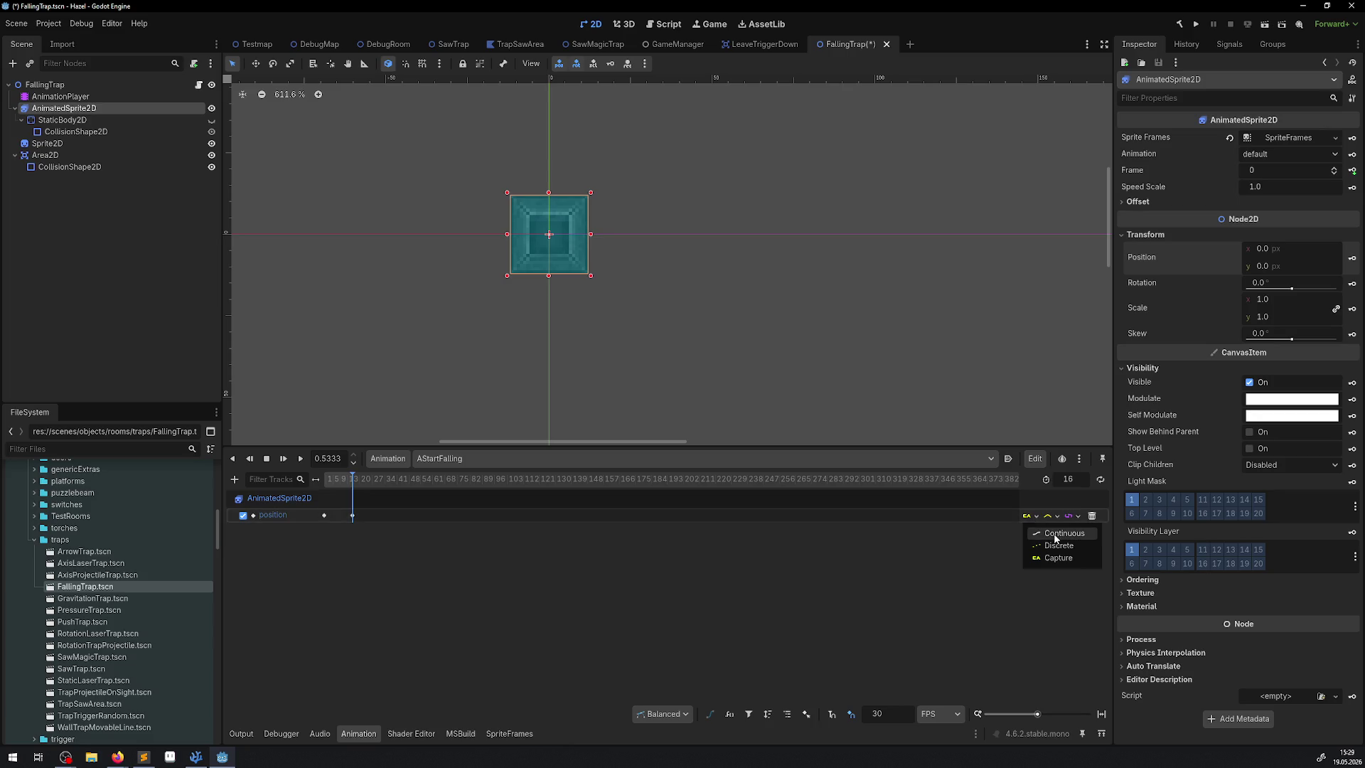
click(1056, 537)
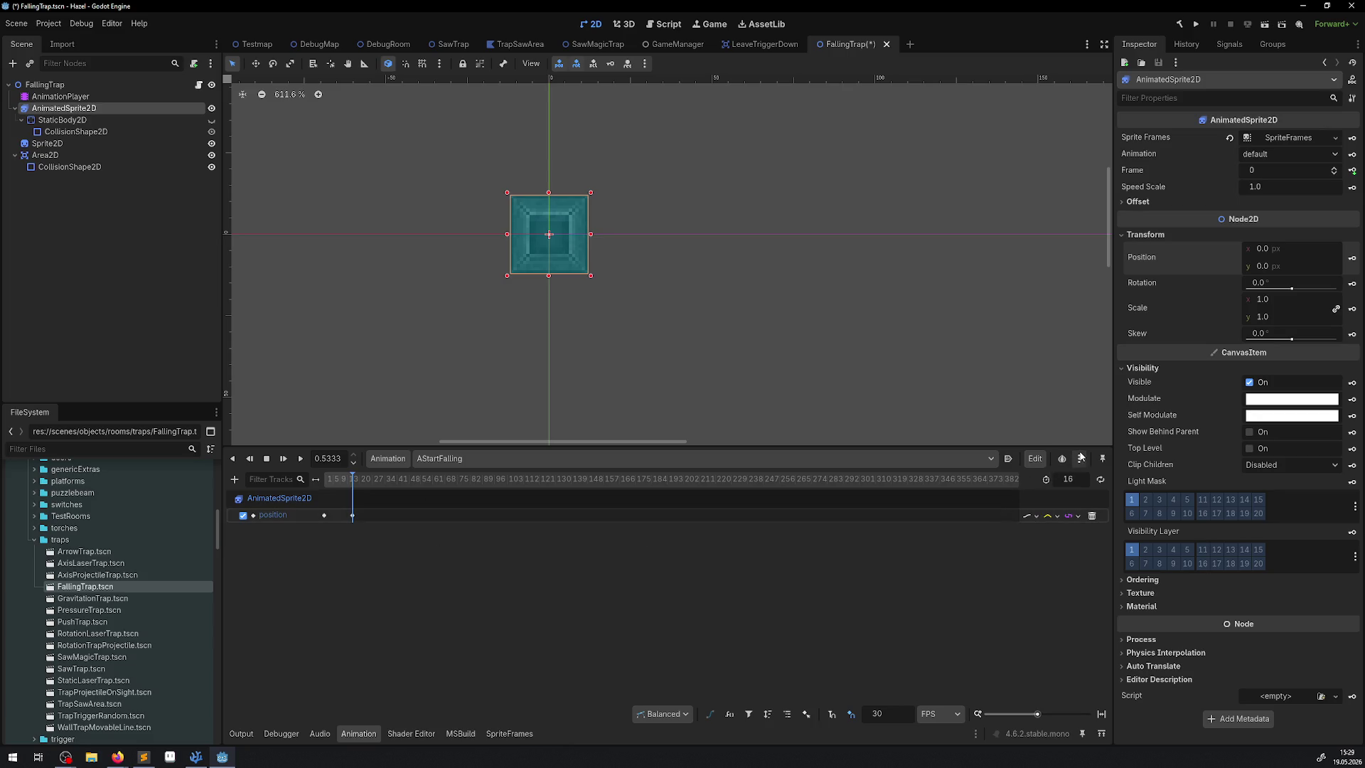
Check onion skinning, try Mirrored and Free handle modes, settle on Balanced, and save
click(1080, 459)
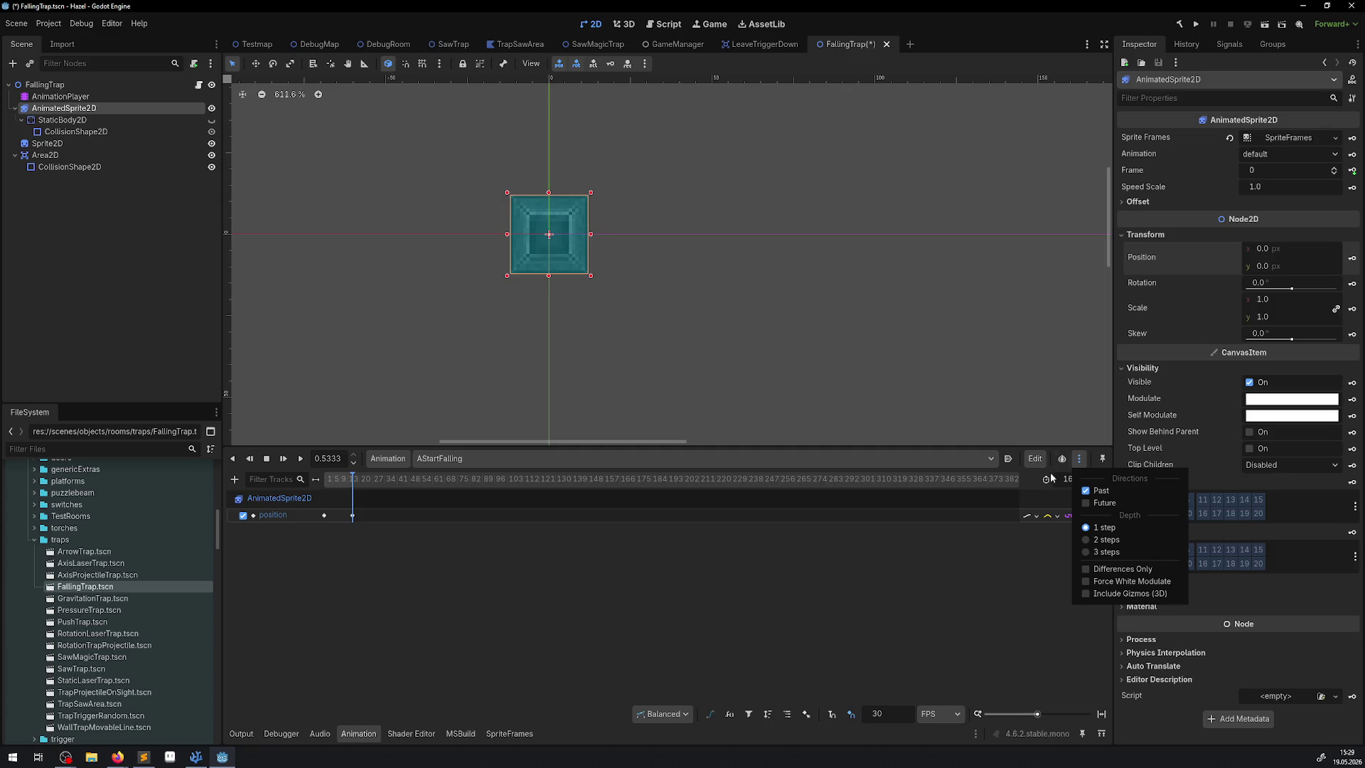
click(975, 534)
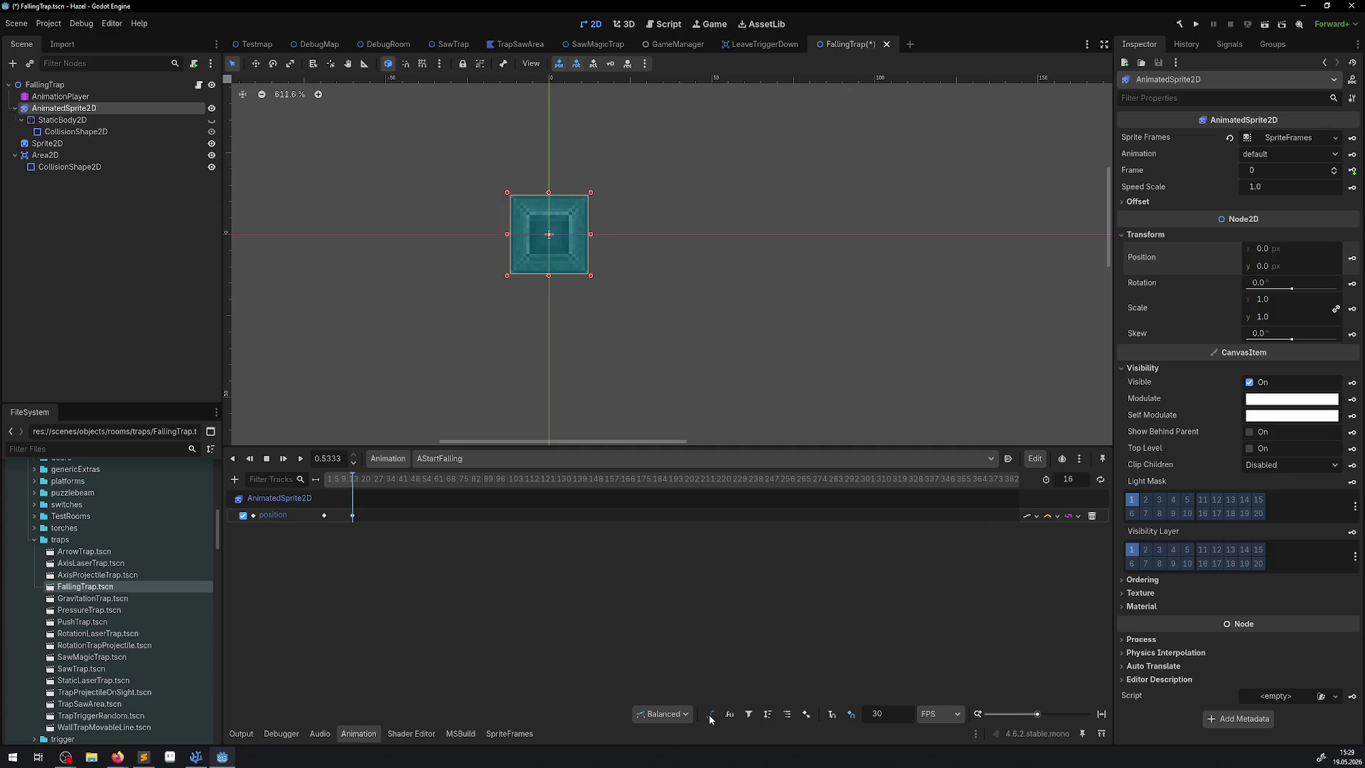
click(662, 713)
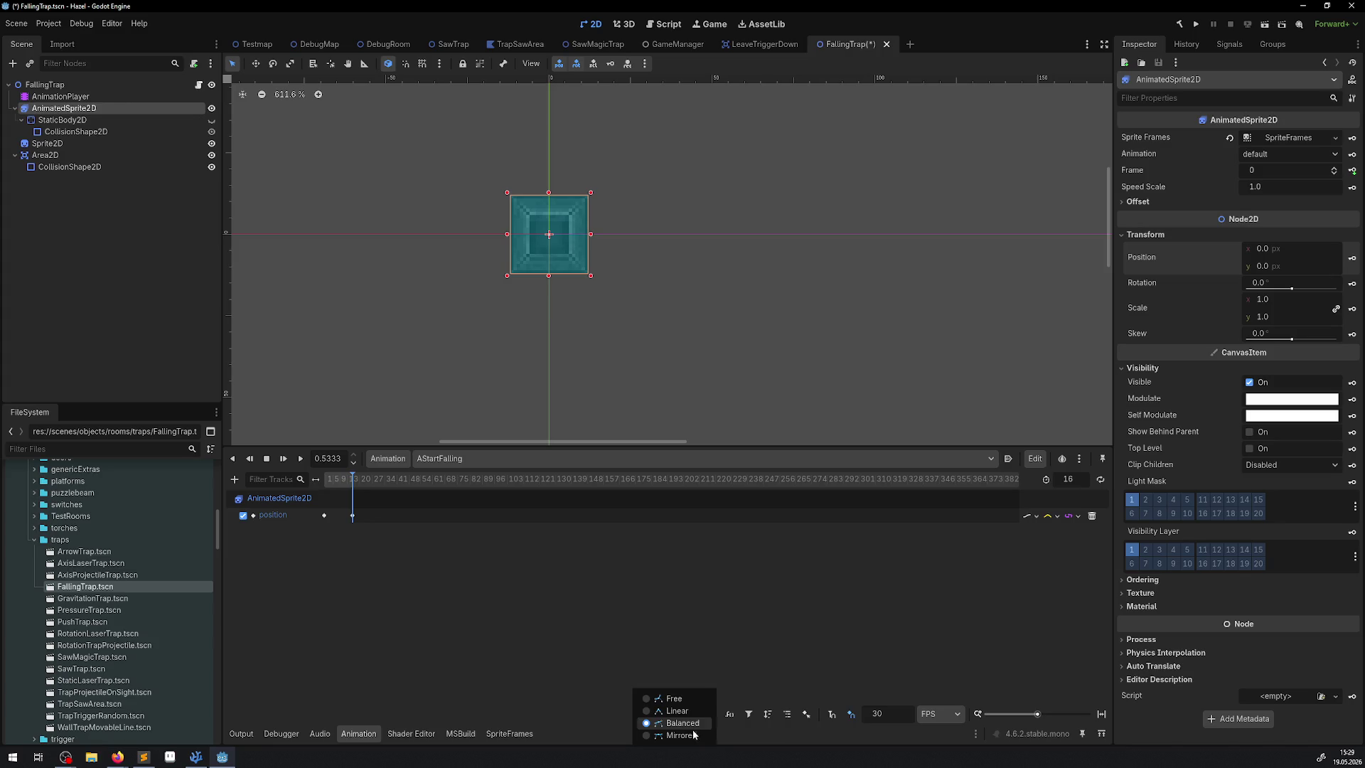
click(684, 734)
click(686, 713)
click(683, 700)
click(683, 708)
click(686, 725)
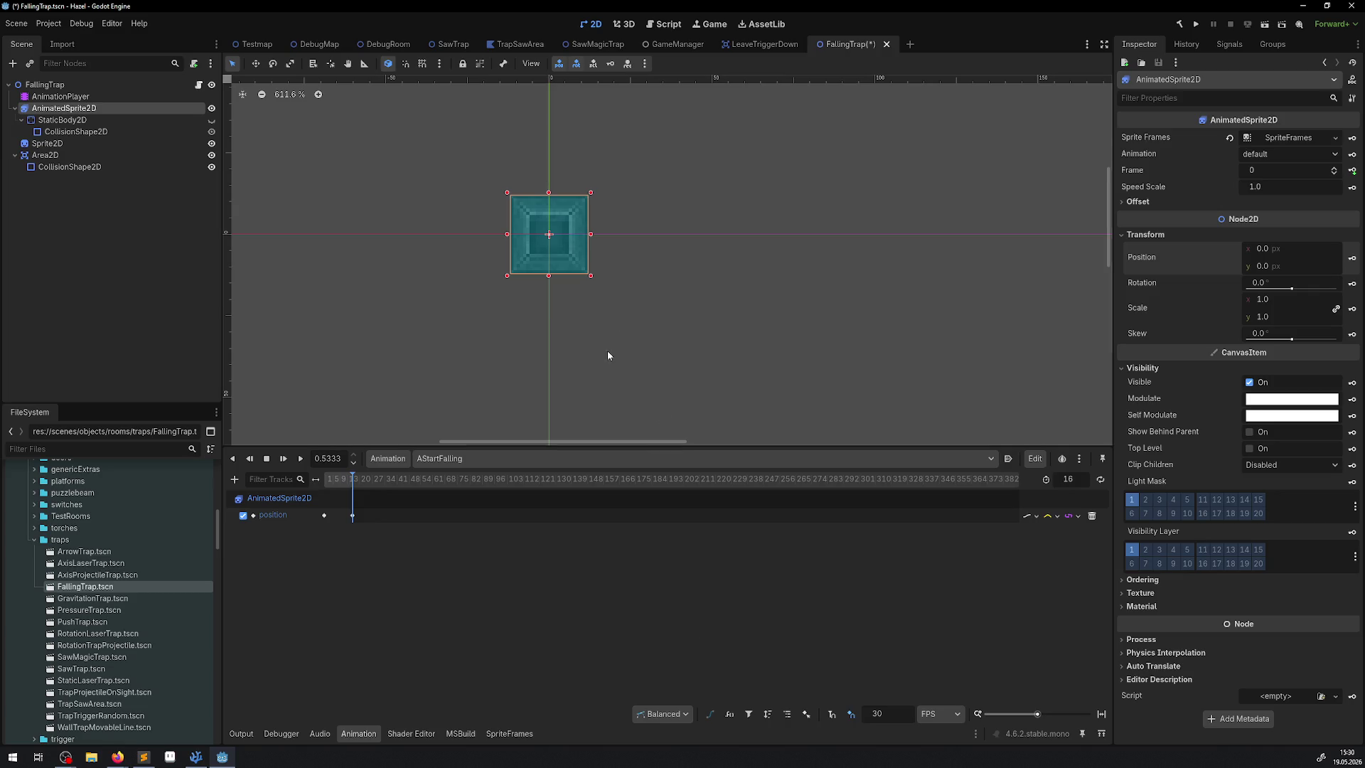
key(ctrl+s)
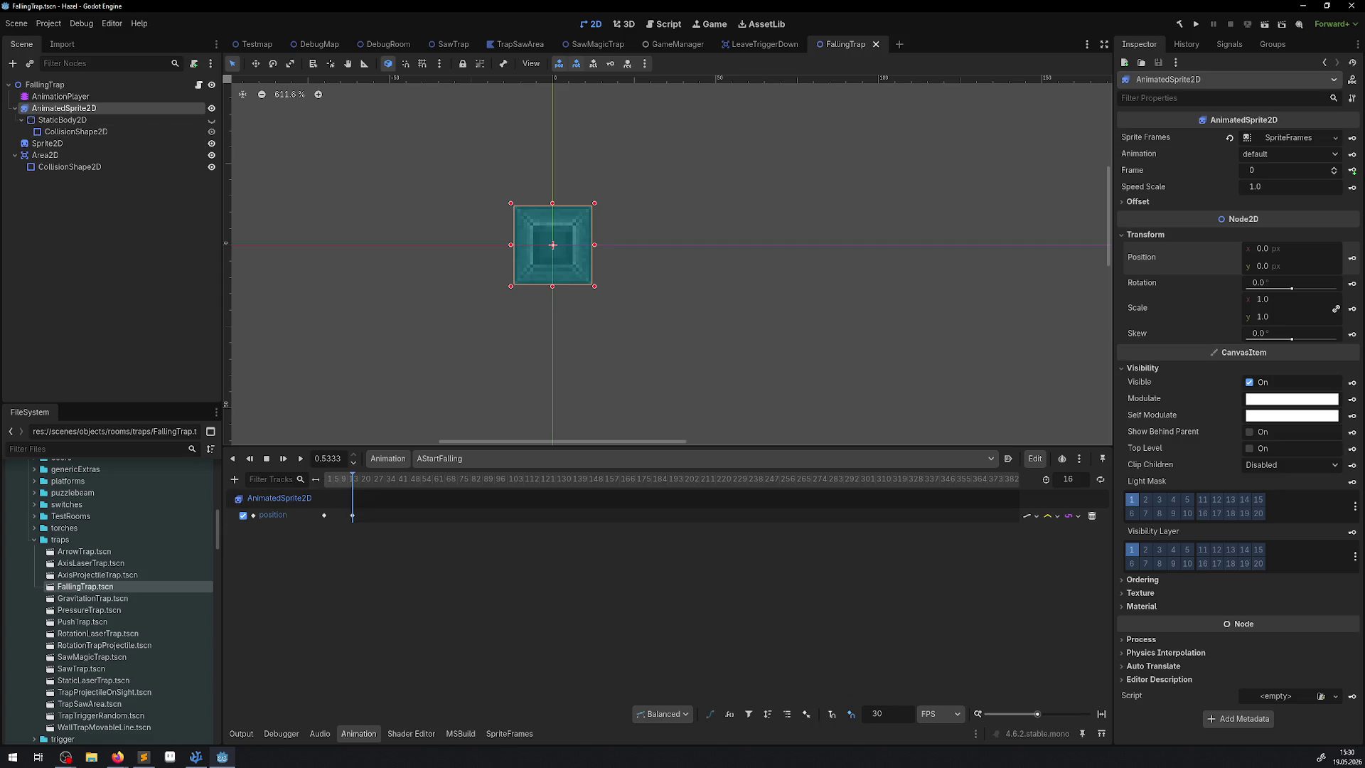
click(324, 514)
Create a scale track for the sprite and key full scale 1 at 0.5333
click(1353, 310)
click(625, 413)
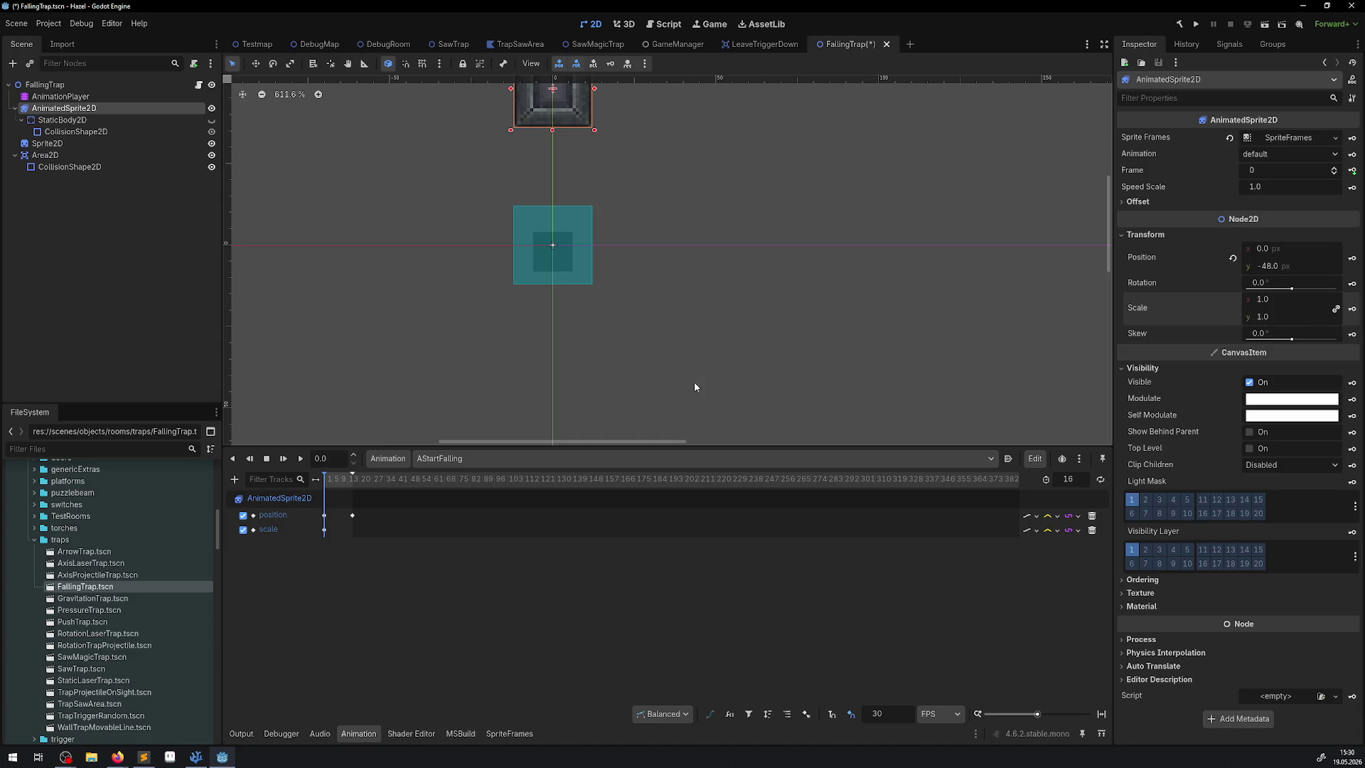
click(352, 478)
click(1277, 317)
text(0)
key(Return)
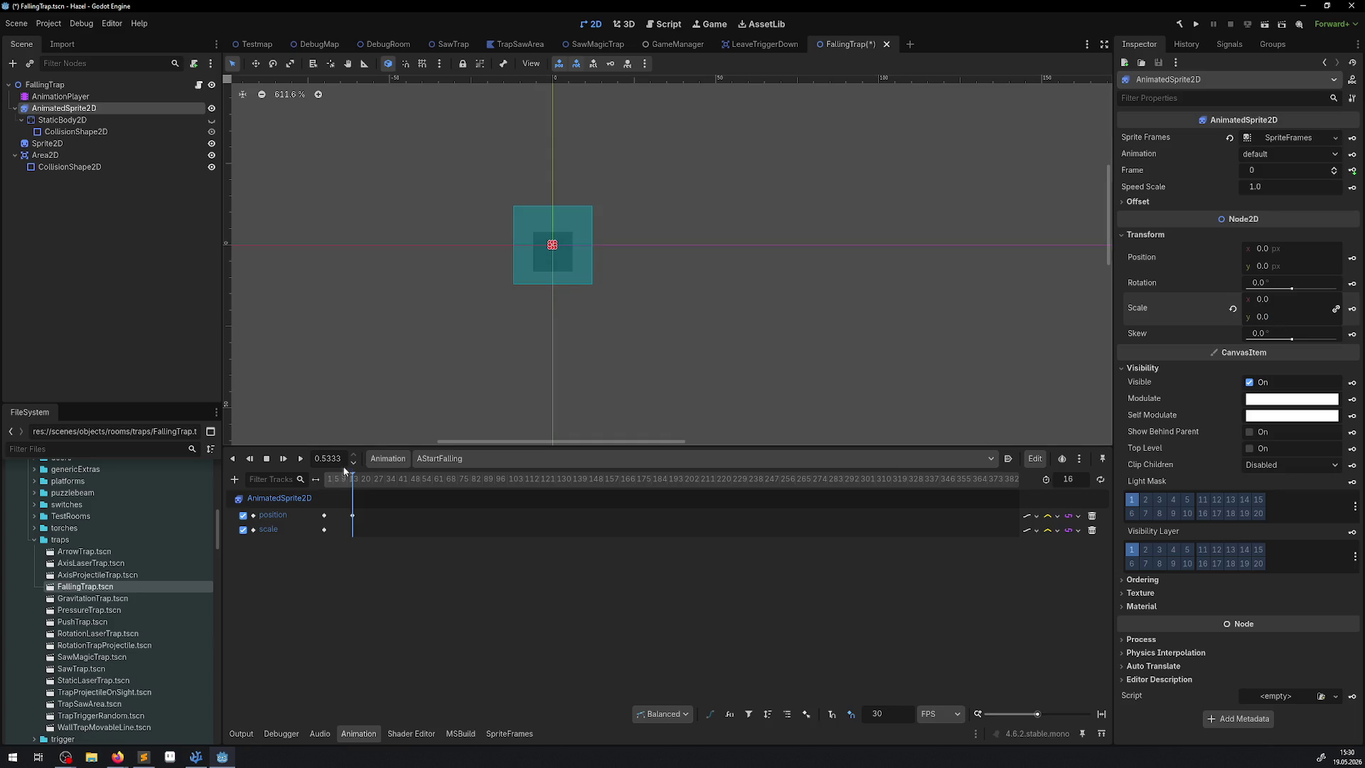
key(ctrl+z)
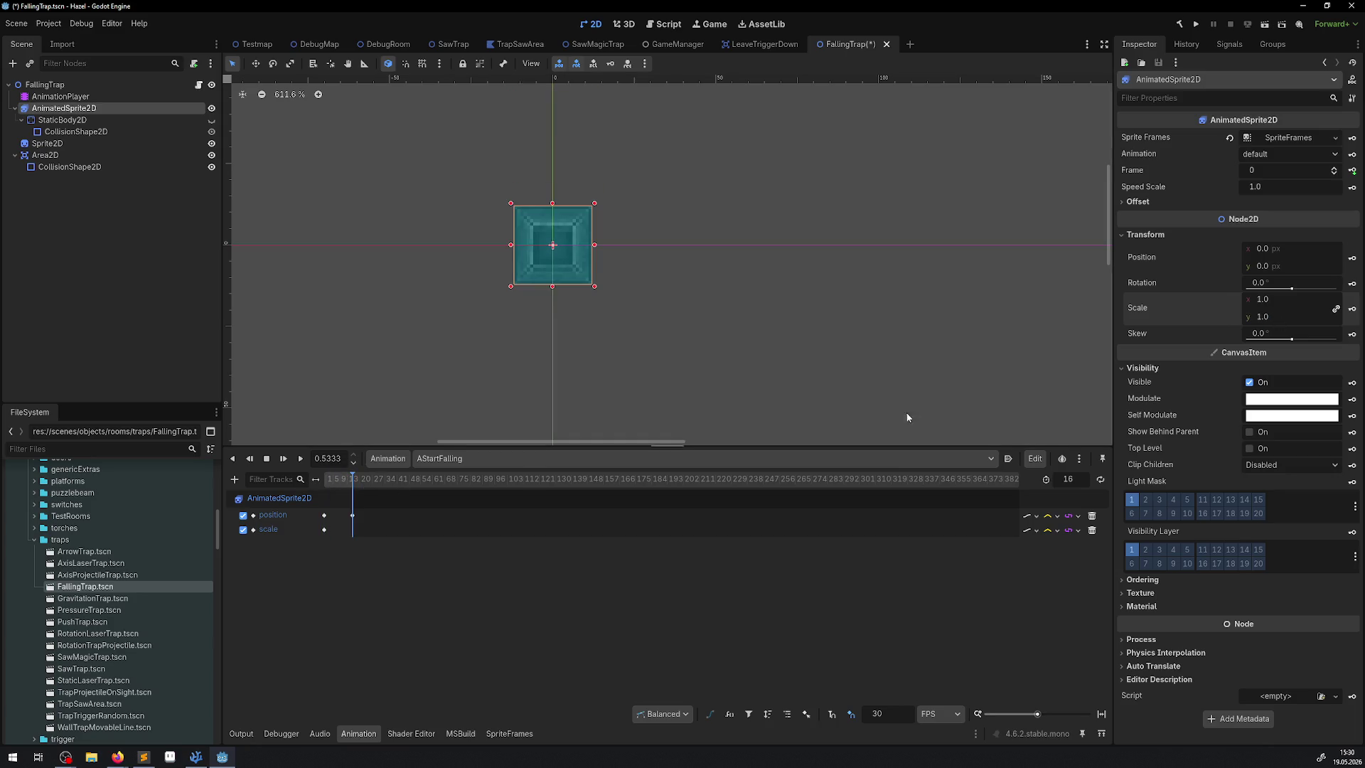
click(1352, 308)
Key scale 0 at time 0.0 and scrub to preview the sprite growing
click(342, 479)
drag(318, 481, 273, 480)
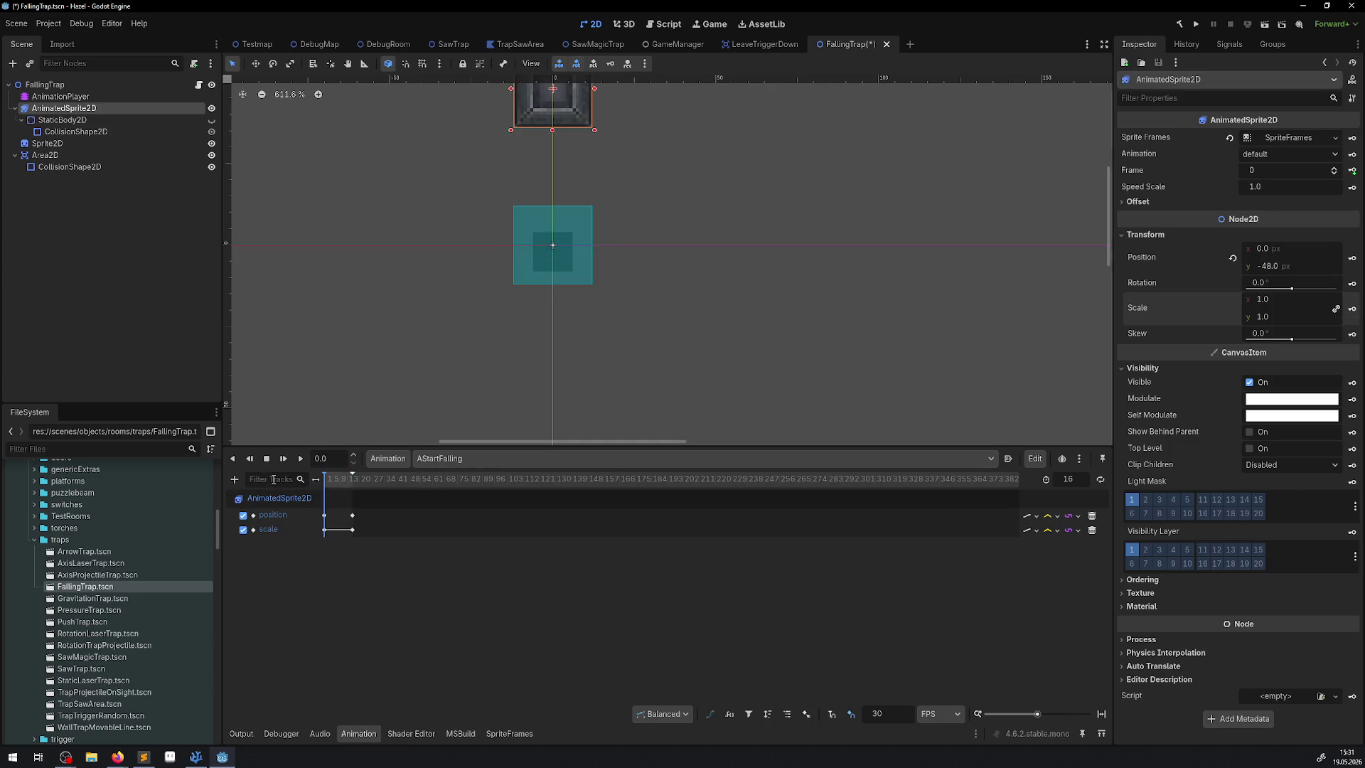
click(1272, 315)
text(0)
key(Return)
click(1351, 310)
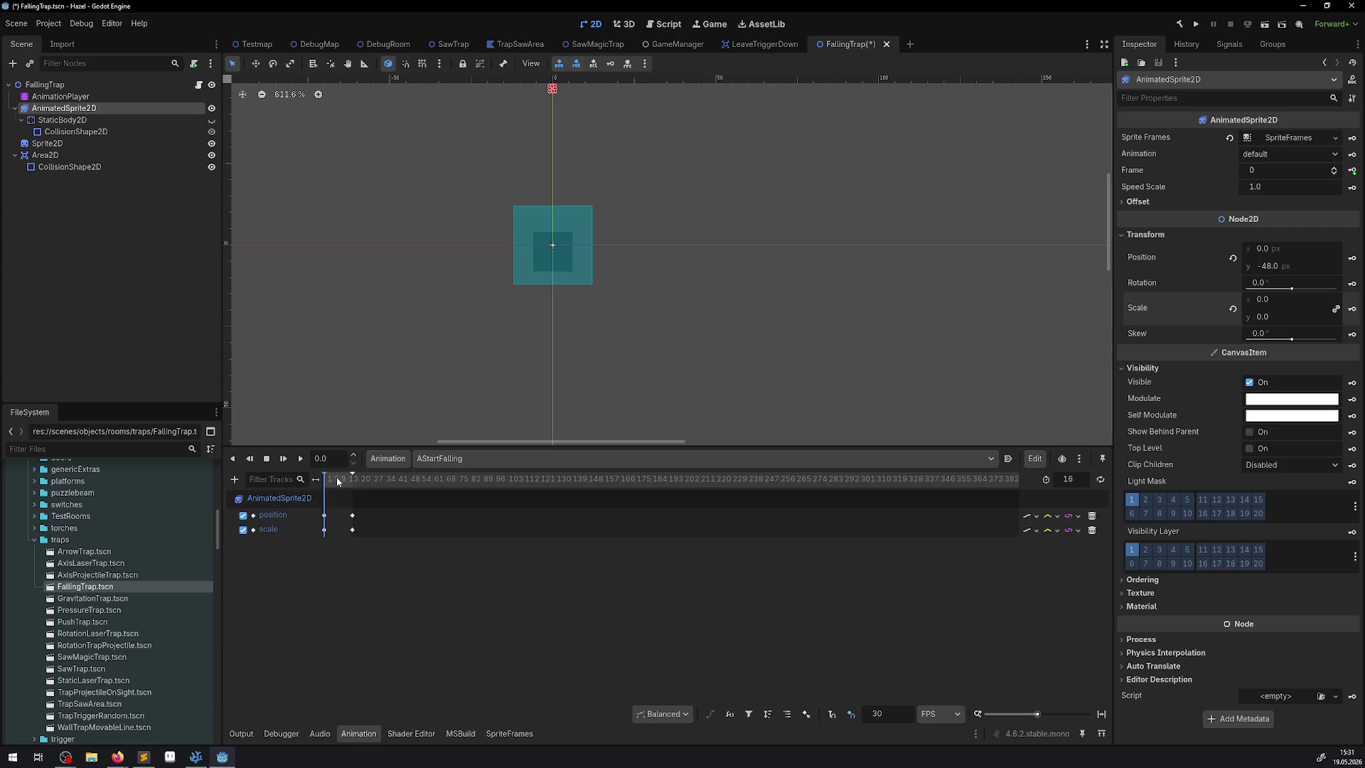
mouse_move(329, 479)
mouse_down()
mouse_move(399, 484)
mouse_move(318, 482)
mouse_move(385, 481)
mouse_up()
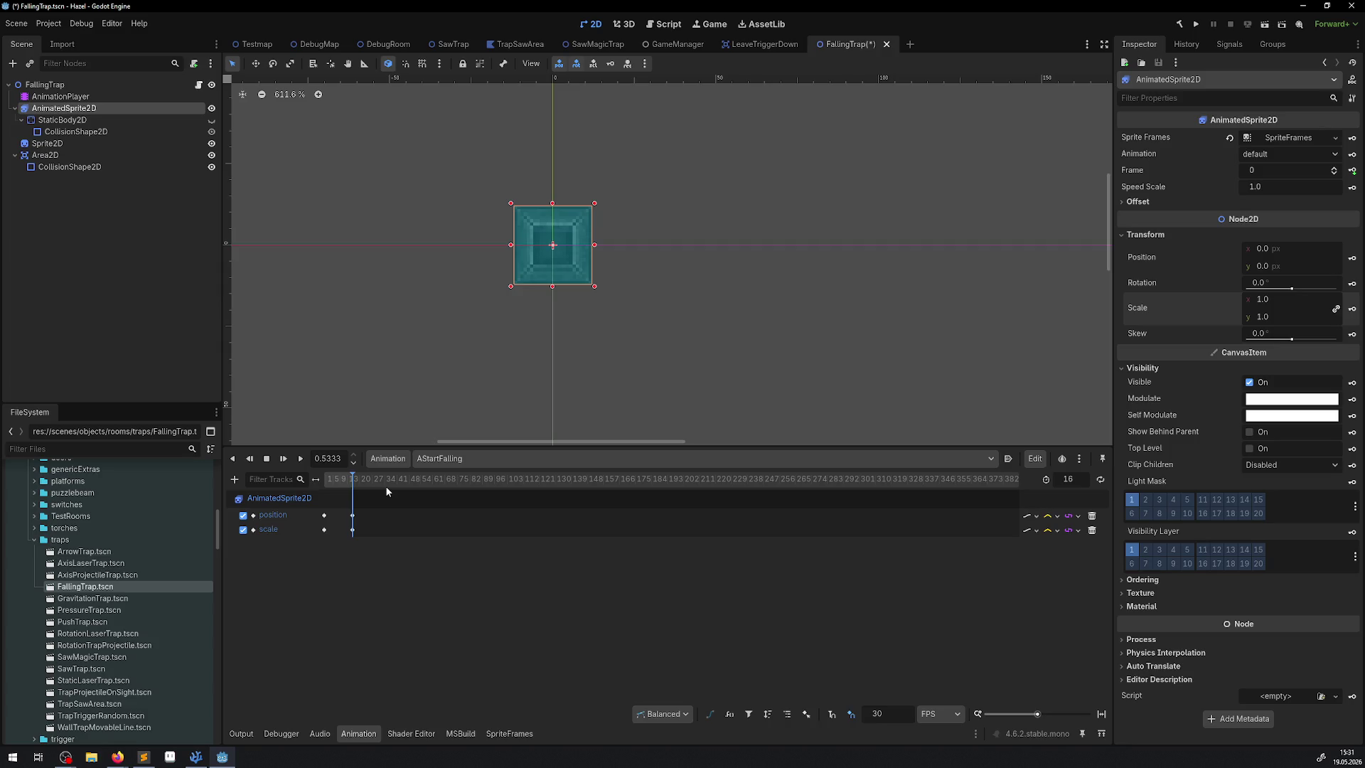
drag(386, 482, 296, 489)
Change the starting scale keyframe to 0.5
click(1265, 317)
key(Return)
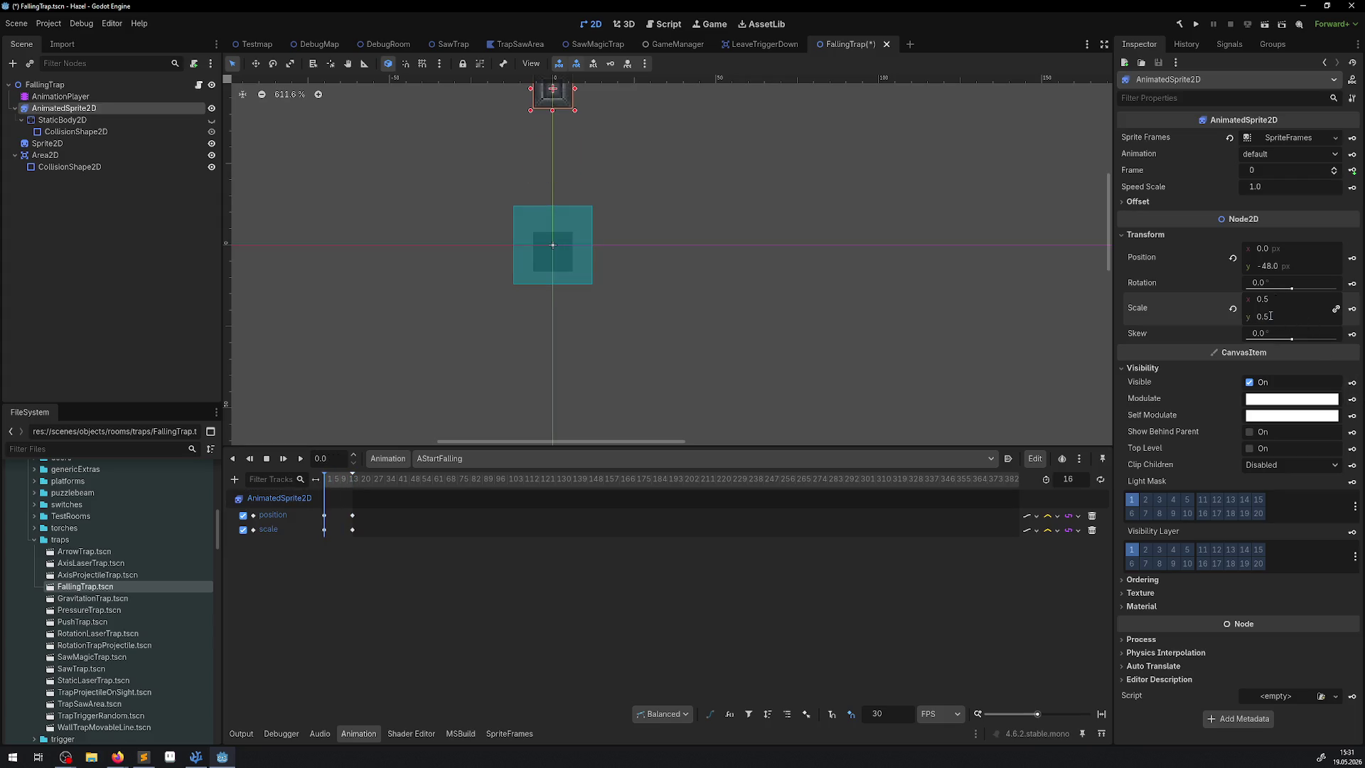
click(1352, 308)
Create a self_modulate track for the sprite in AStartFalling
mouse_move(1251, 425)
mouse_move(1328, 413)
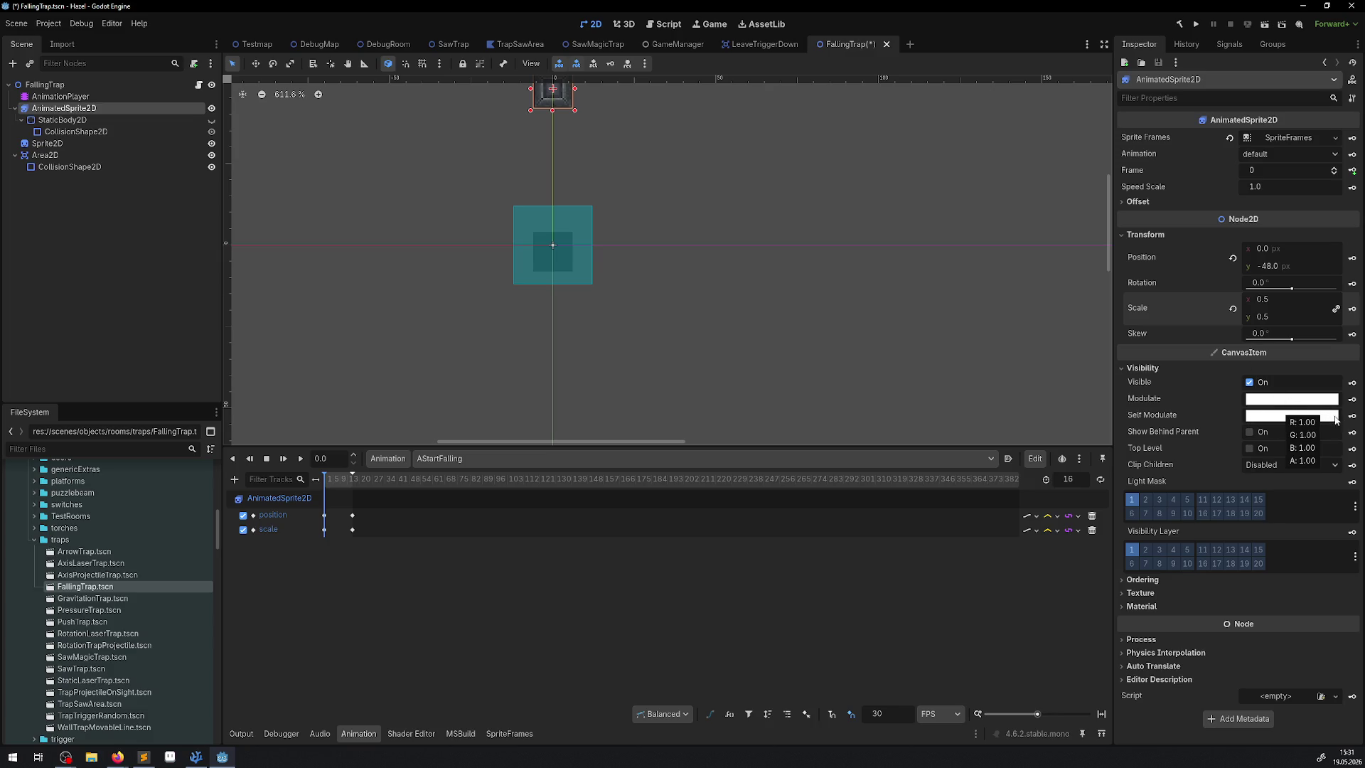
click(1352, 417)
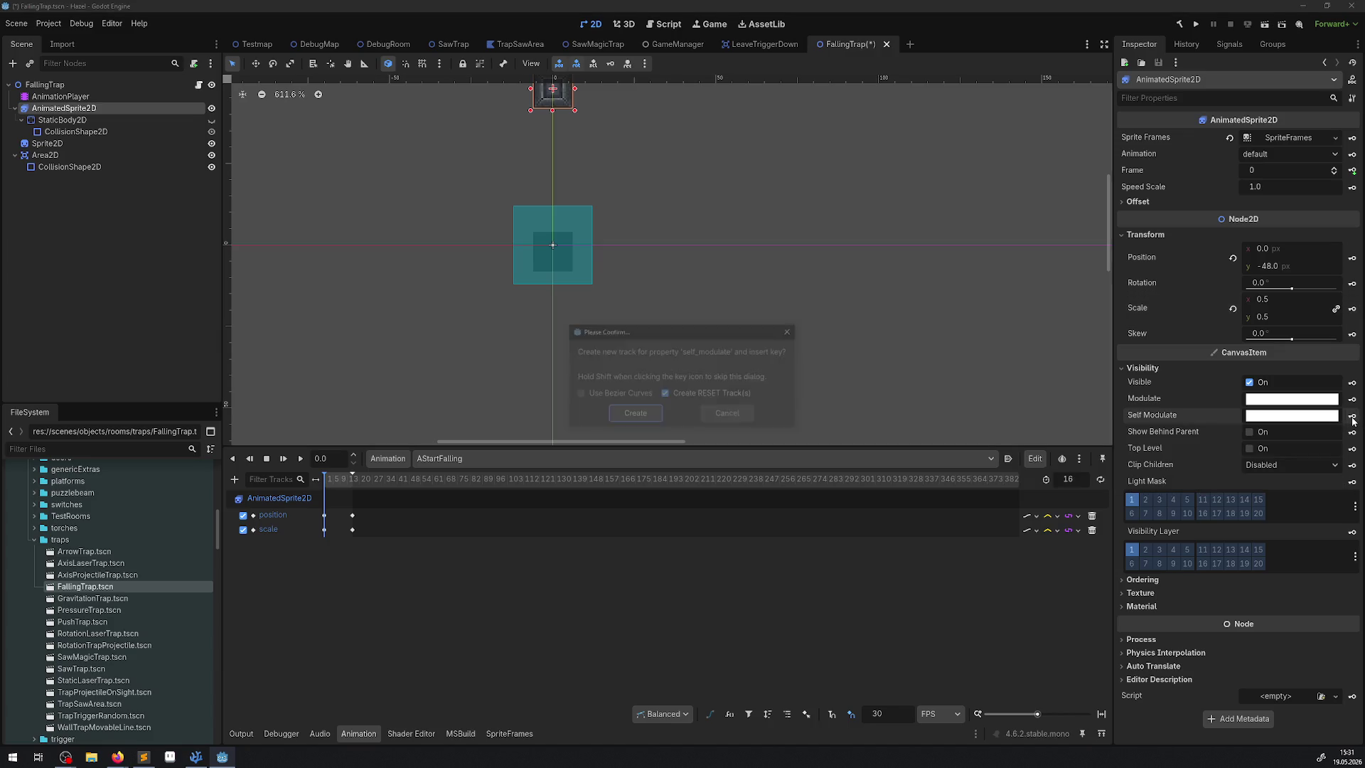
click(635, 413)
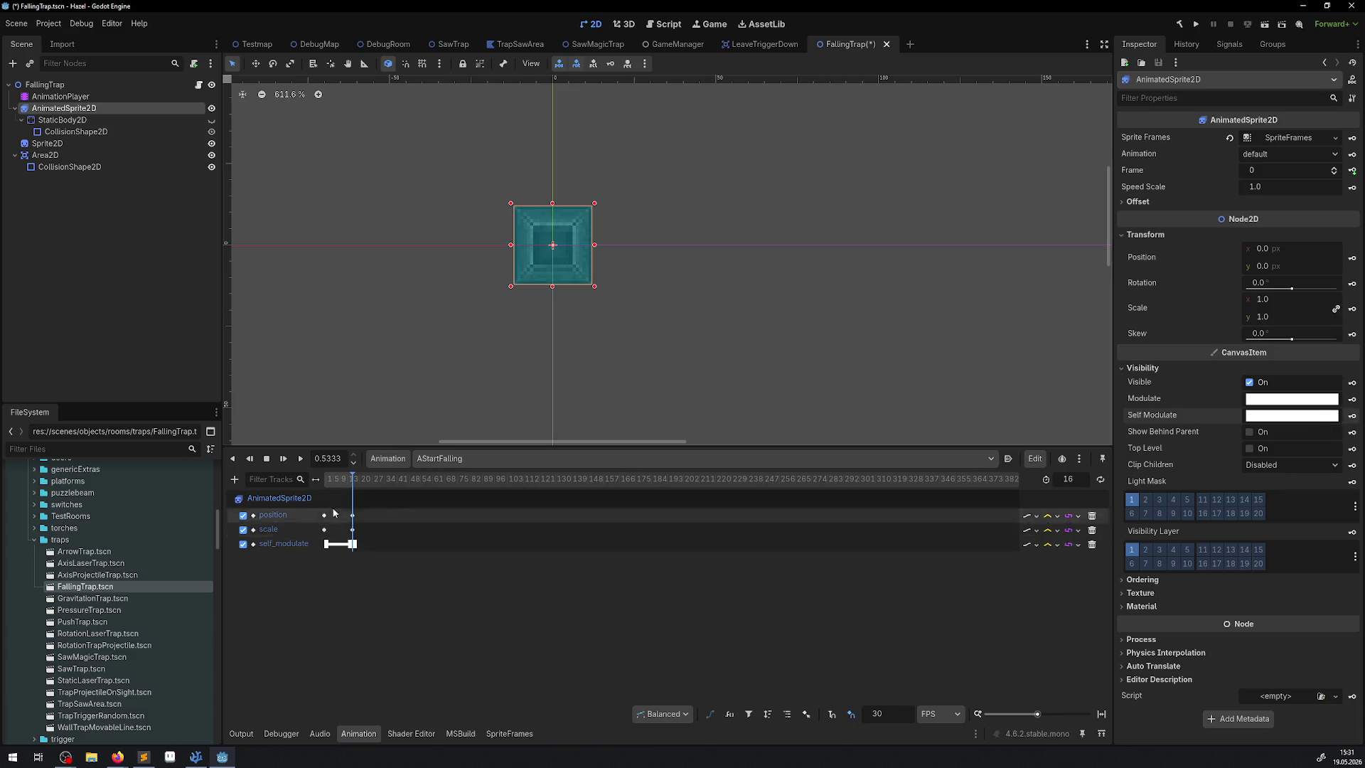
Key a fully transparent Self Modulate at time 0 and scrub to preview
drag(353, 475, 275, 486)
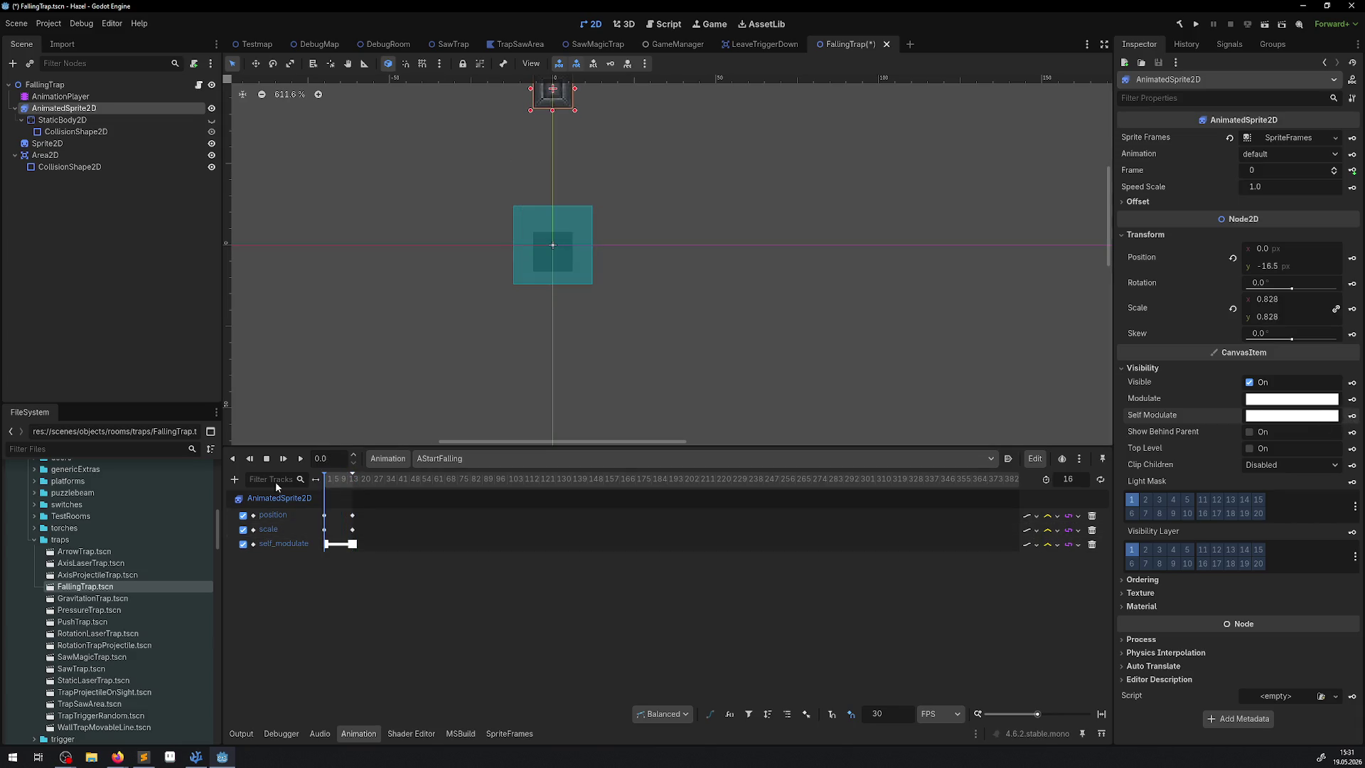
click(1292, 415)
drag(1261, 334, 1157, 339)
click(1061, 552)
click(1352, 415)
mouse_move(328, 486)
mouse_down()
mouse_move(355, 486)
mouse_move(342, 485)
mouse_up()
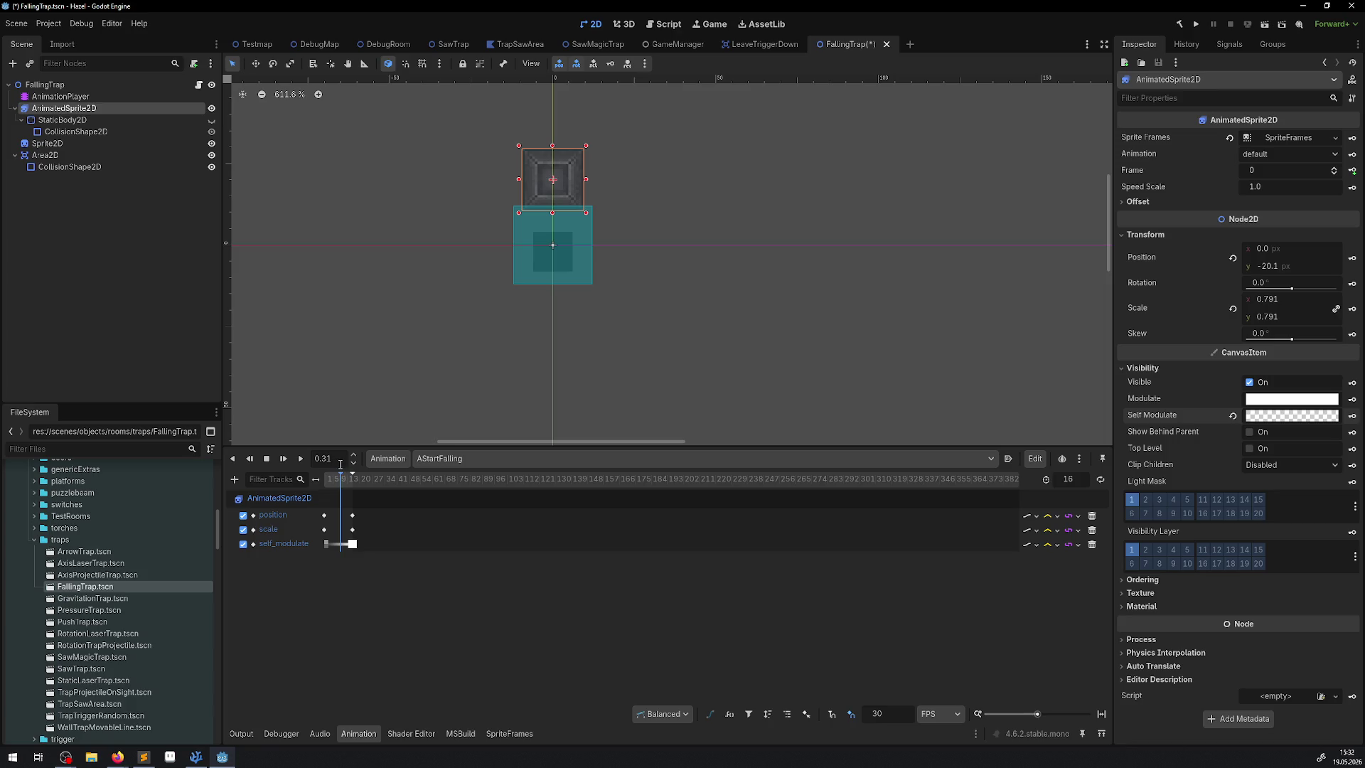
scroll(427, 548, up, 6)
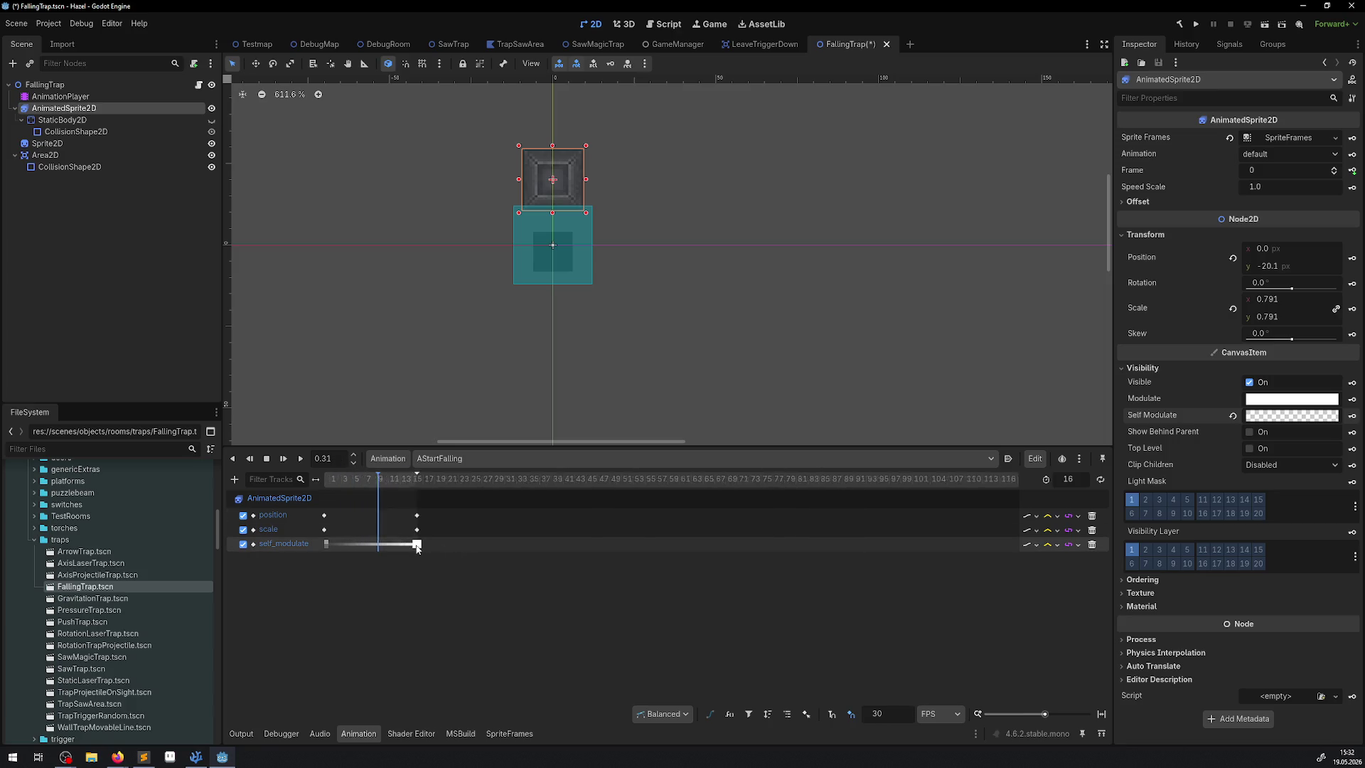
At 0.2672, set scale to 1 and key it, undo that key, and reopen the Self Modulate colour
drag(468, 478, 441, 478)
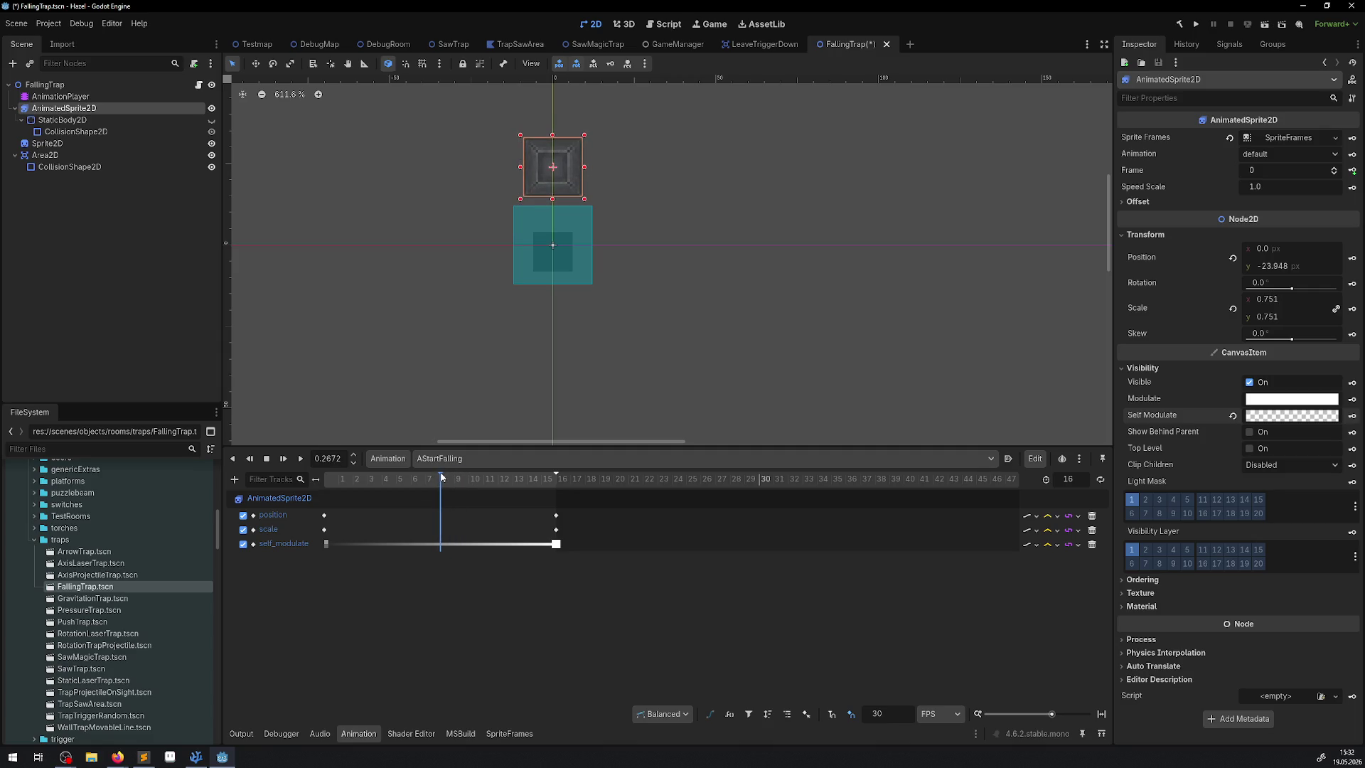
click(1267, 317)
text(1)
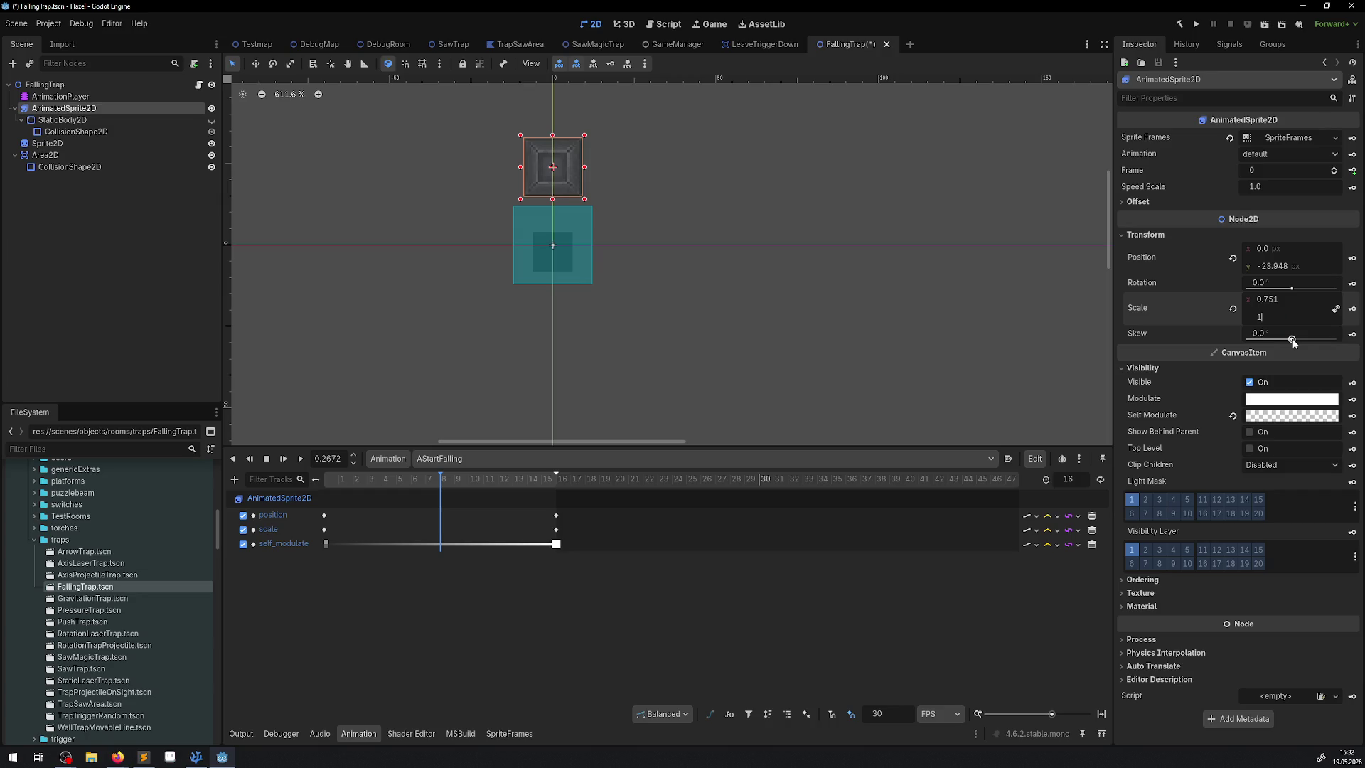
key(Return)
click(1352, 309)
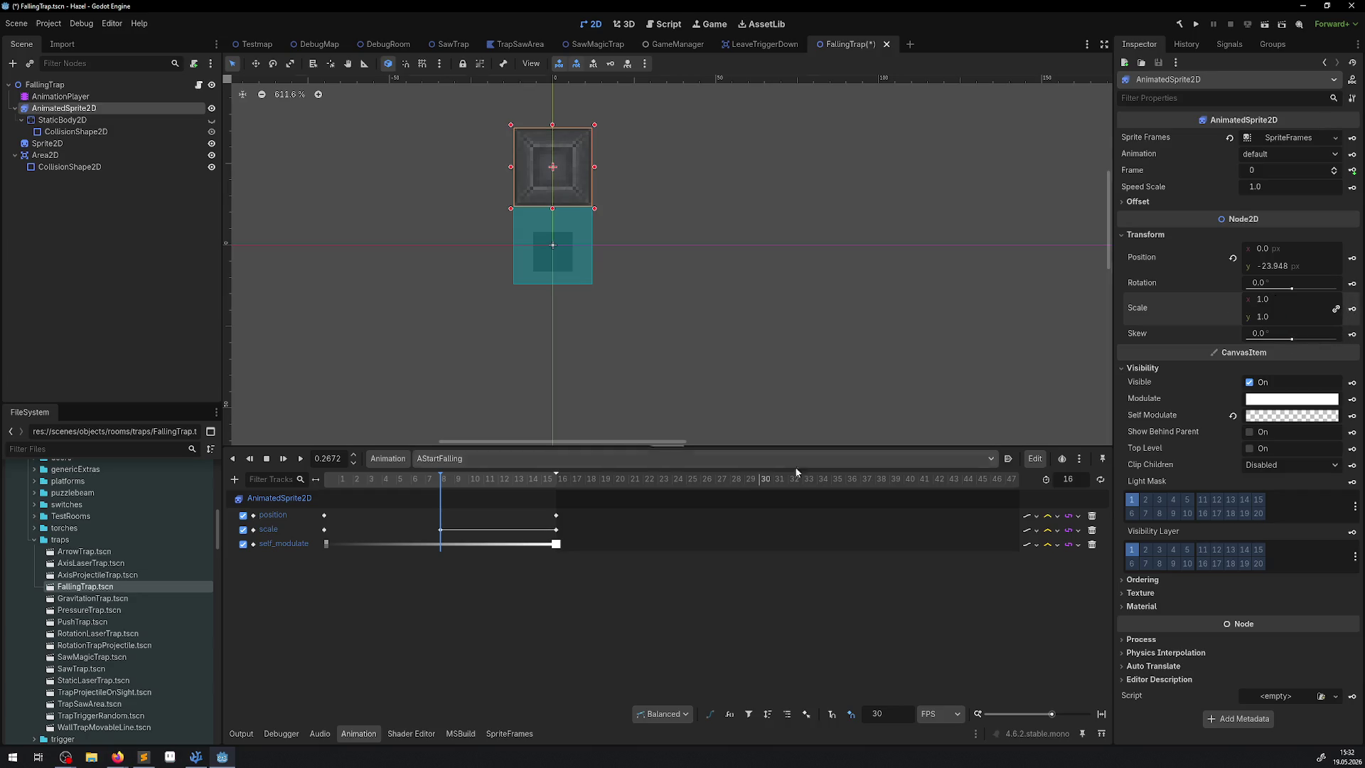
key(ctrl+z)
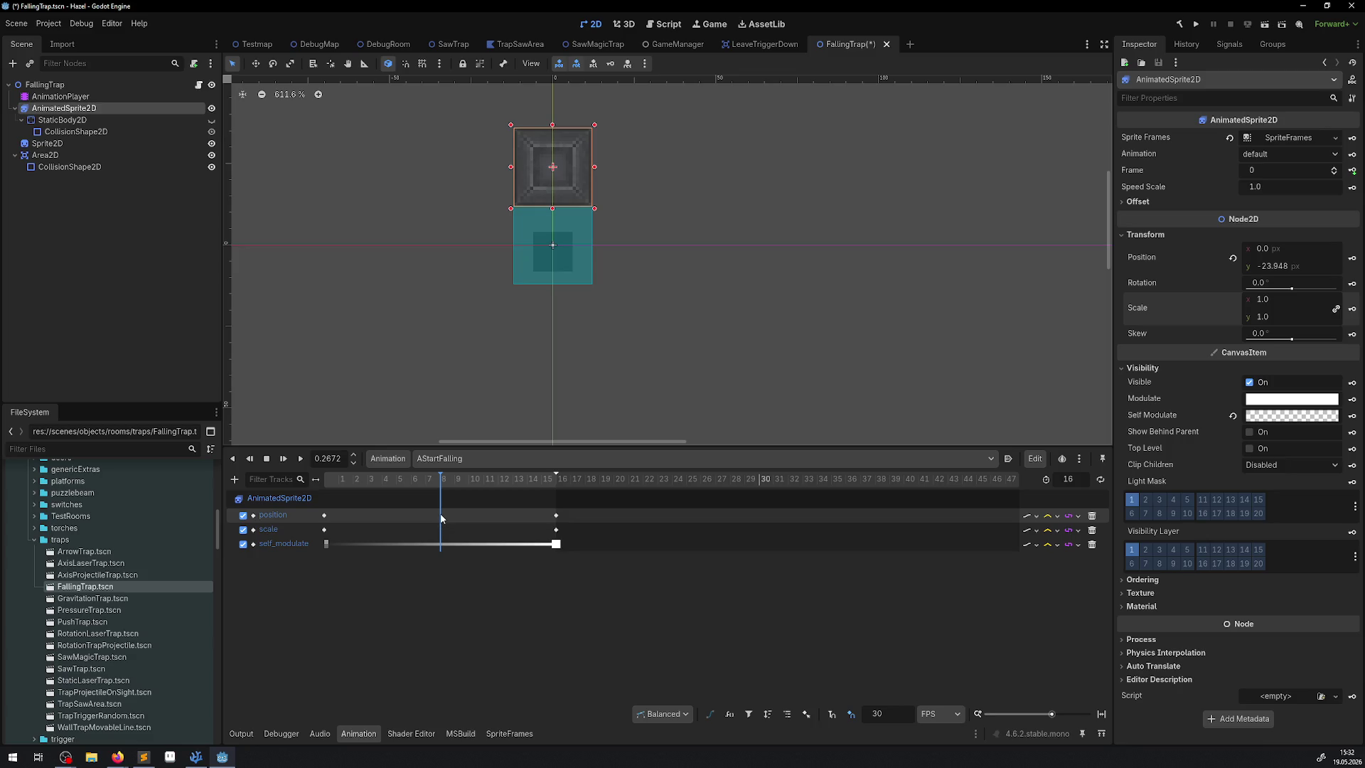
click(1296, 418)
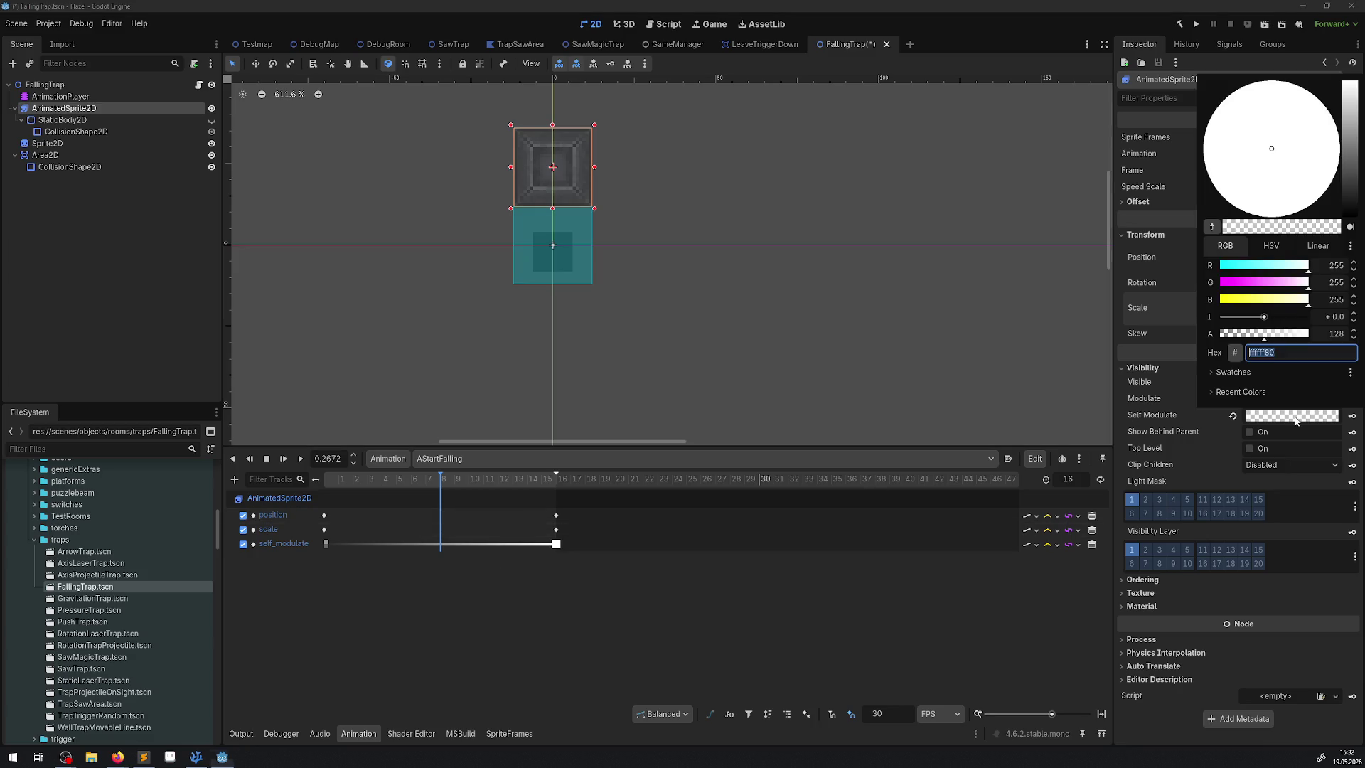
Key a fully opaque Self Modulate (alpha 255) at frame 8 and save FallingTrap
drag(1273, 340, 1338, 340)
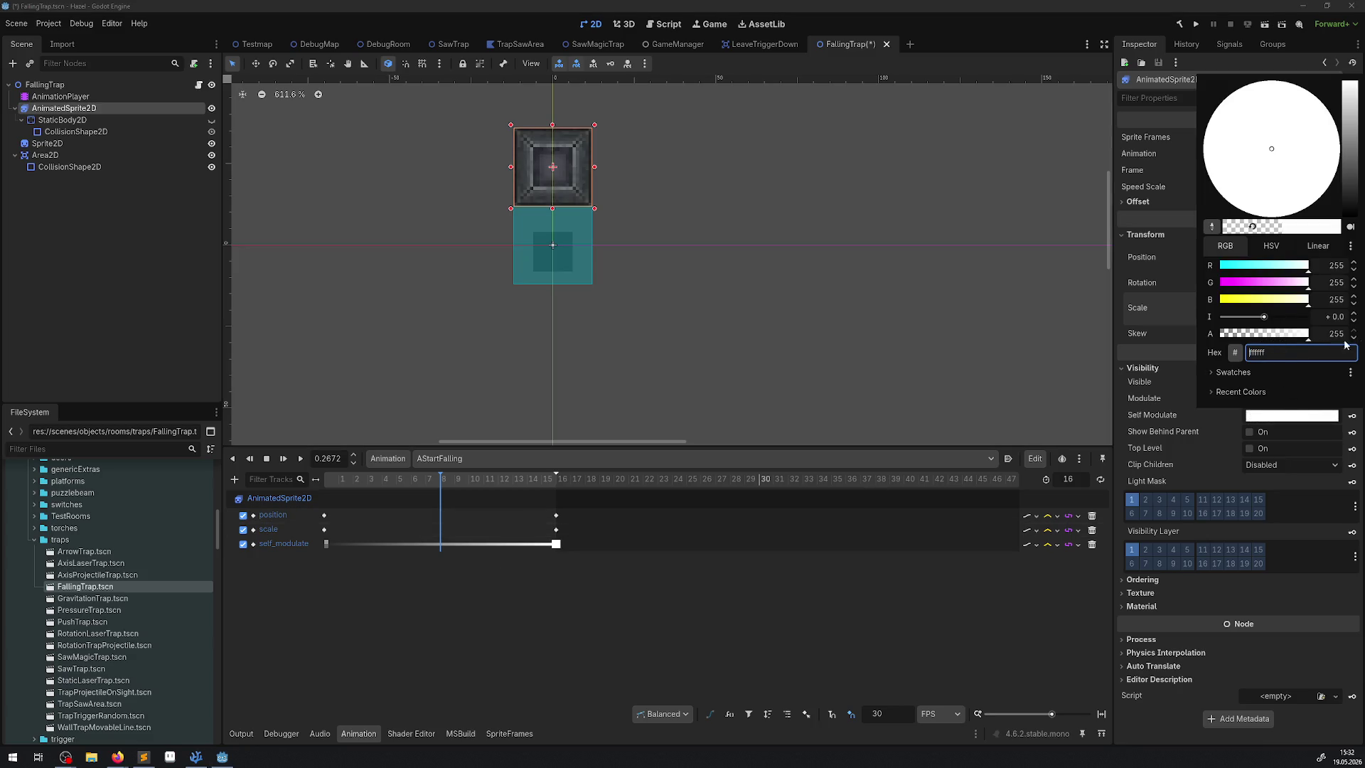
click(1348, 418)
click(1349, 418)
key(ctrl+s)
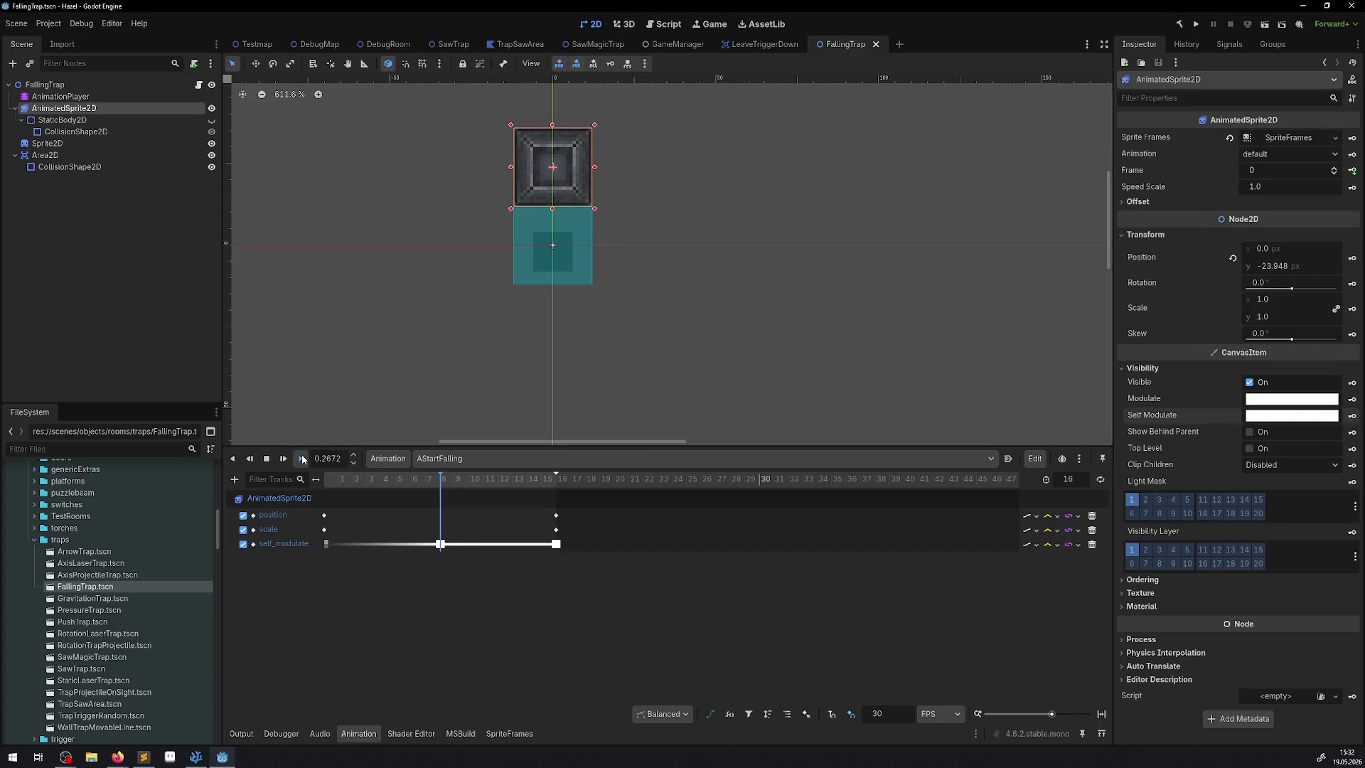
Replay AStartFalling several times, then switch to the DebugRoom scene
click(300, 459)
click(300, 459)
click(300, 459)
click(300, 459)
click(300, 459)
click(300, 459)
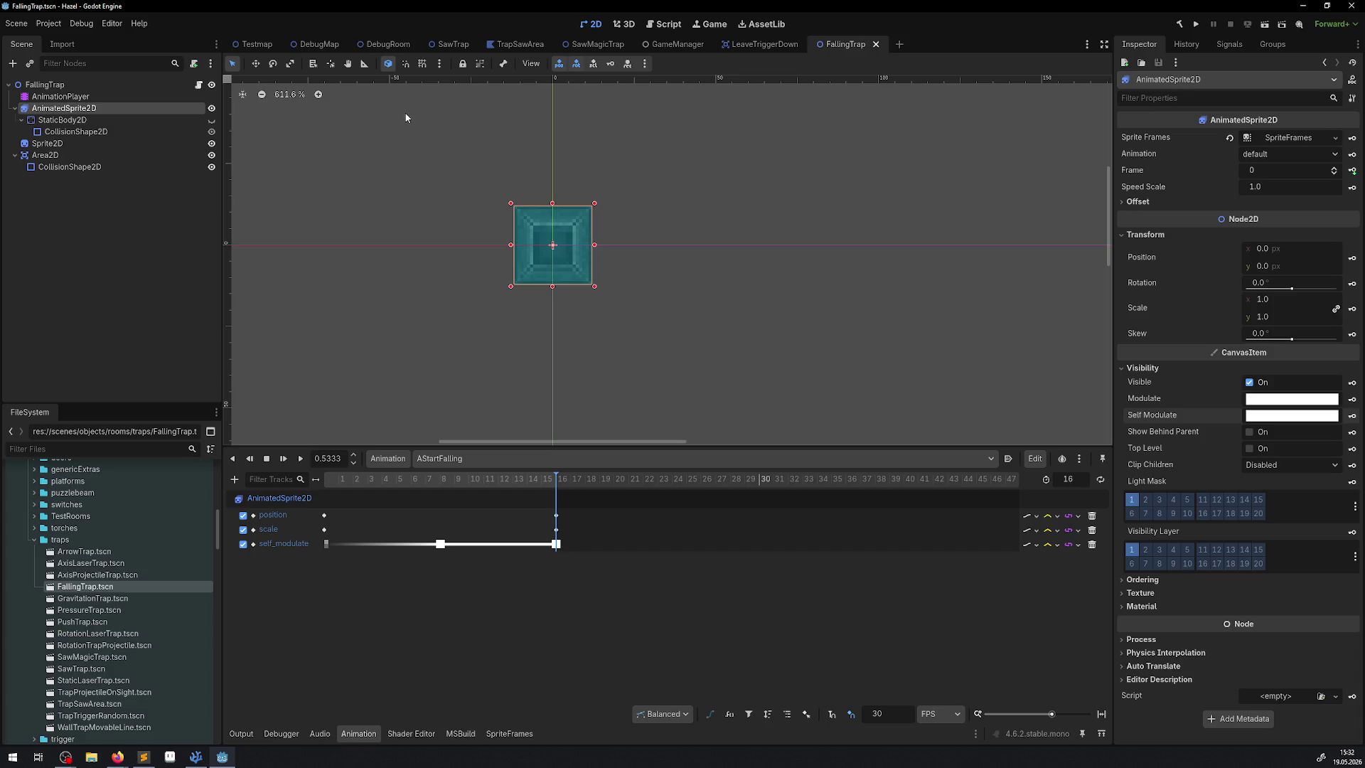
click(374, 45)
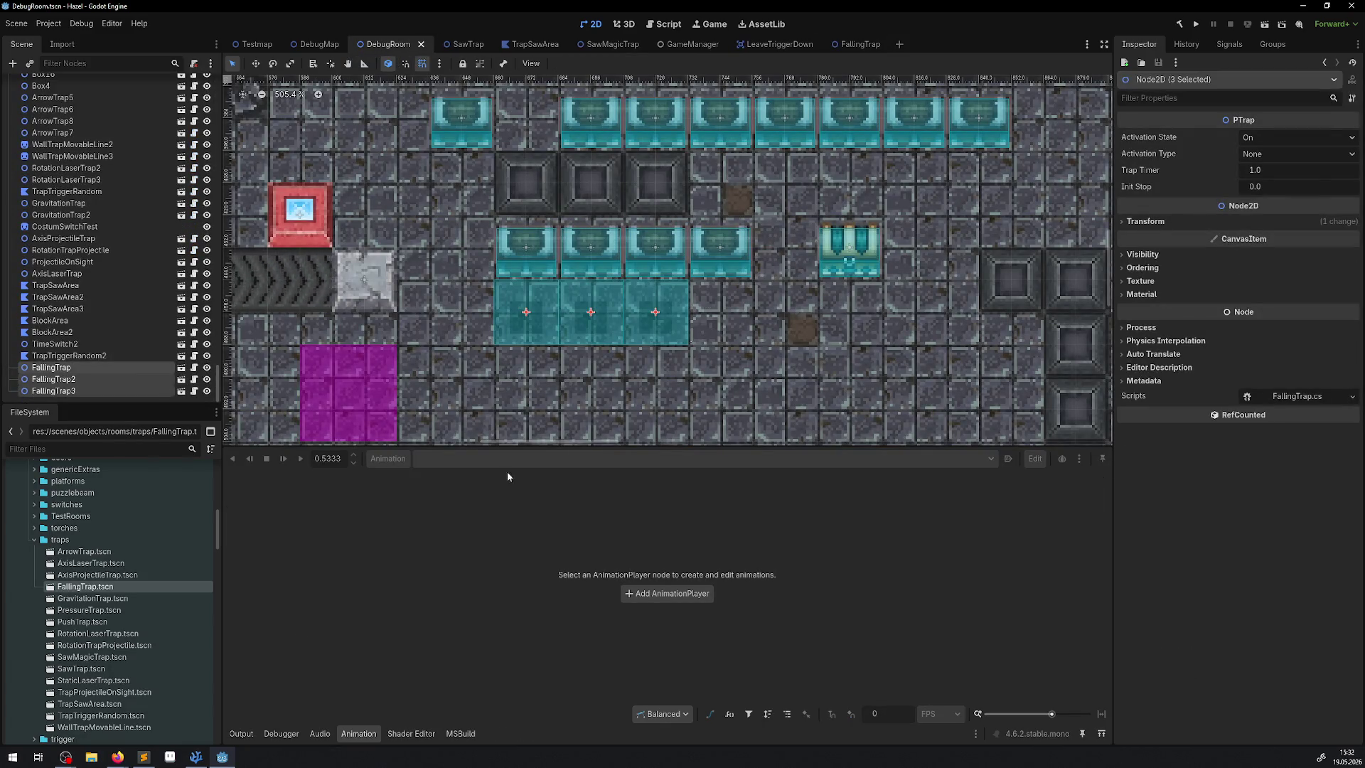
Look over FallingTrap.cs in VS Code, then build and run the project in Godot
key(alt+Tab)
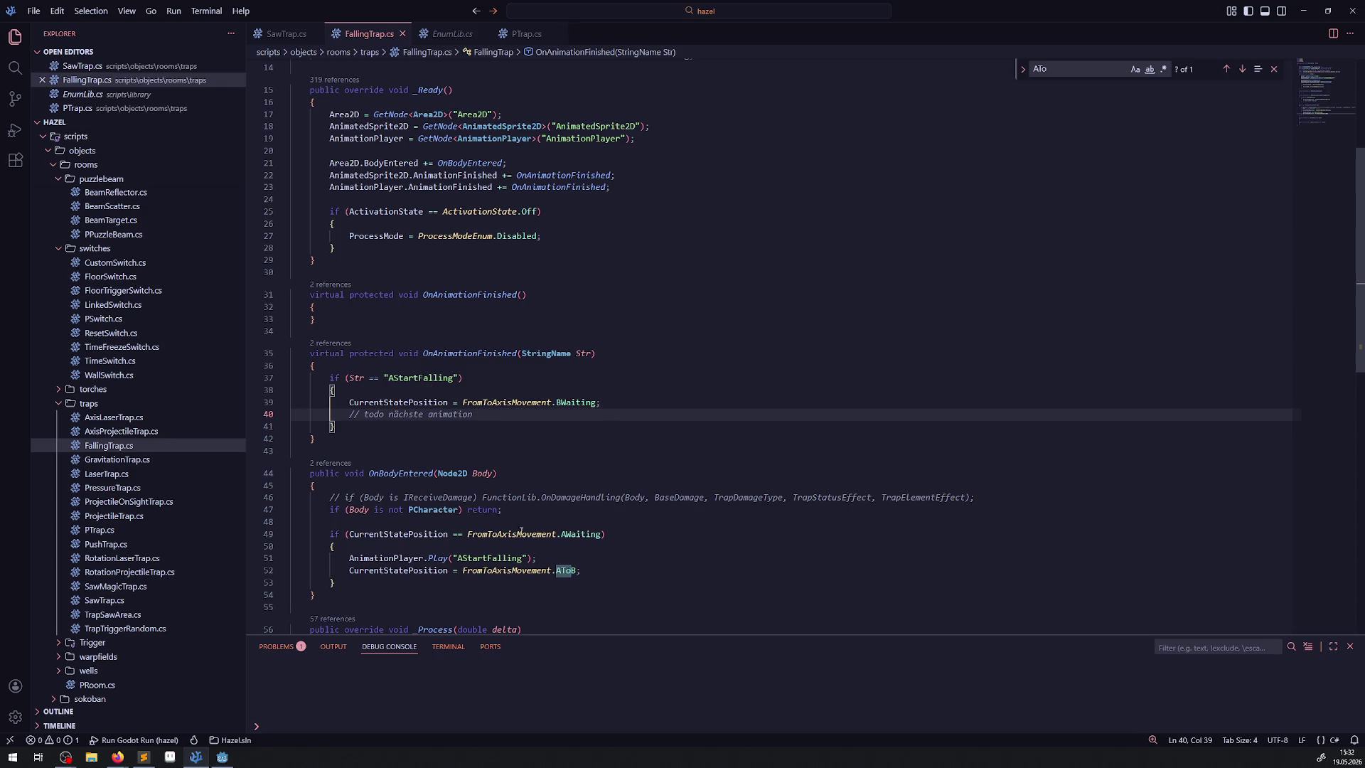
scroll(467, 502, down, 4)
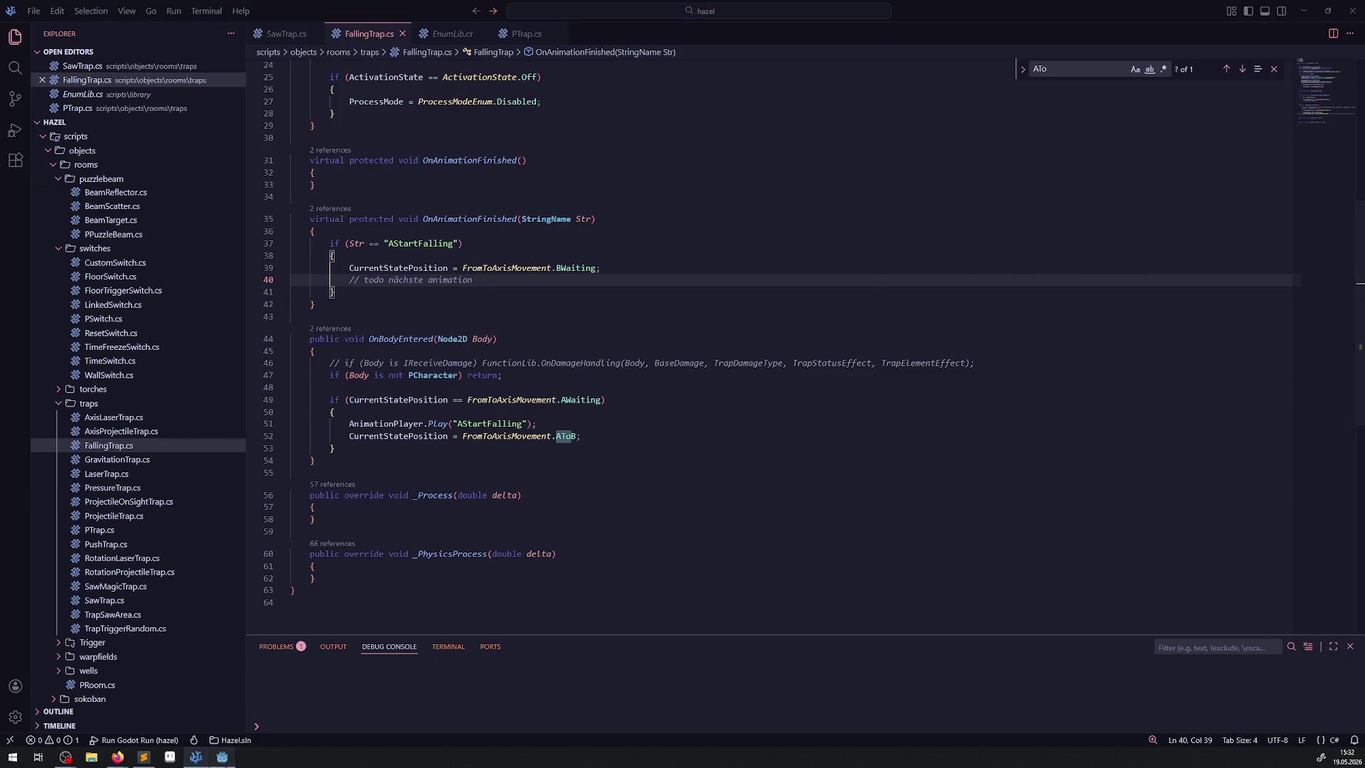
key(alt+Tab)
click(1198, 25)
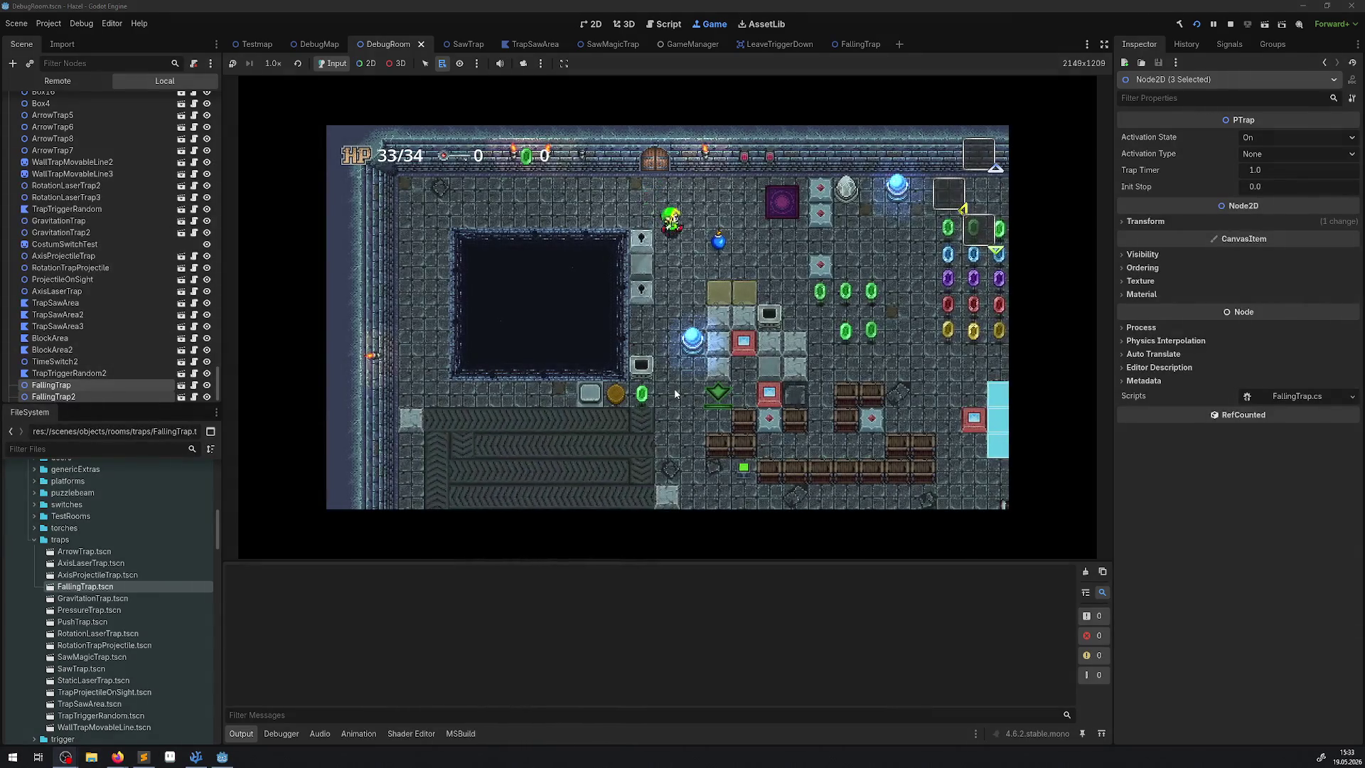
Walk the player around the DebugRoom with the arrow keys, then stop the game with F8
key(Down)
key(Right)
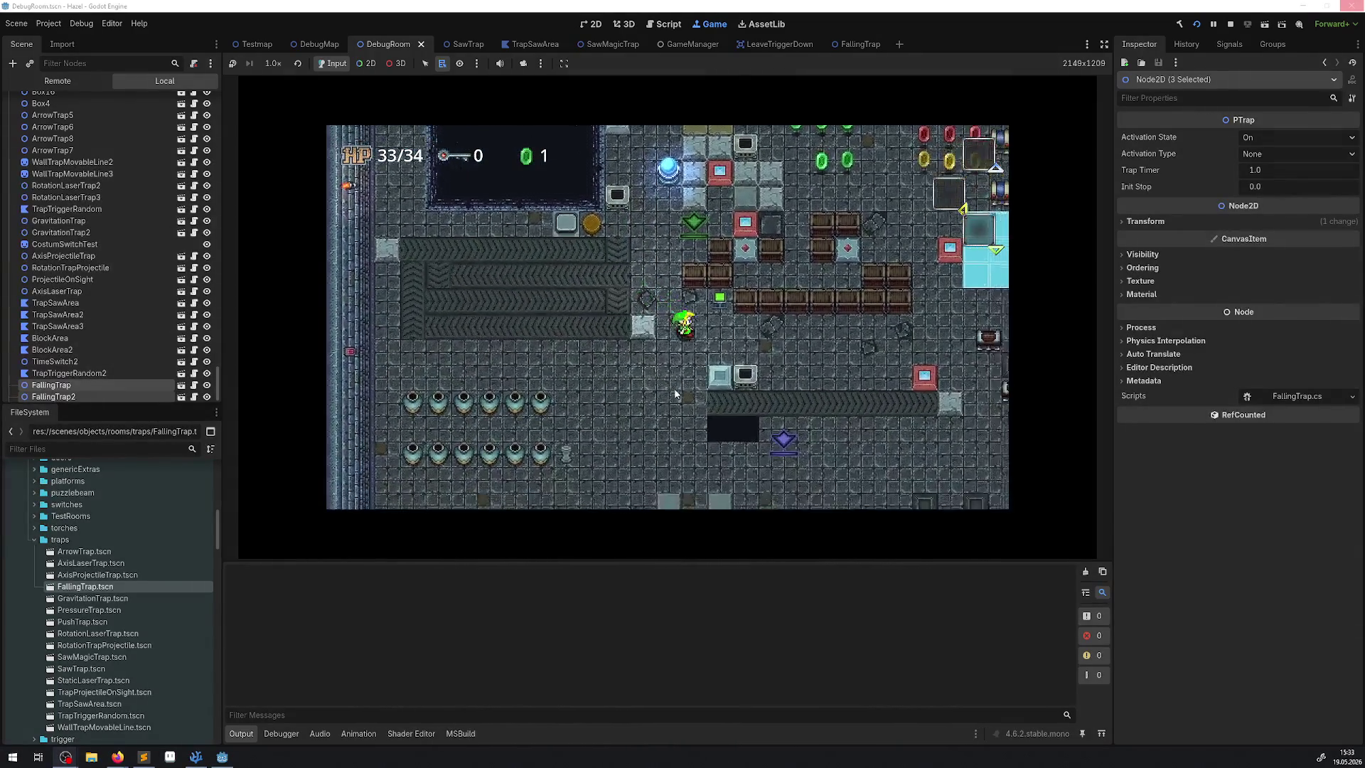
key(Down)
key(Right)
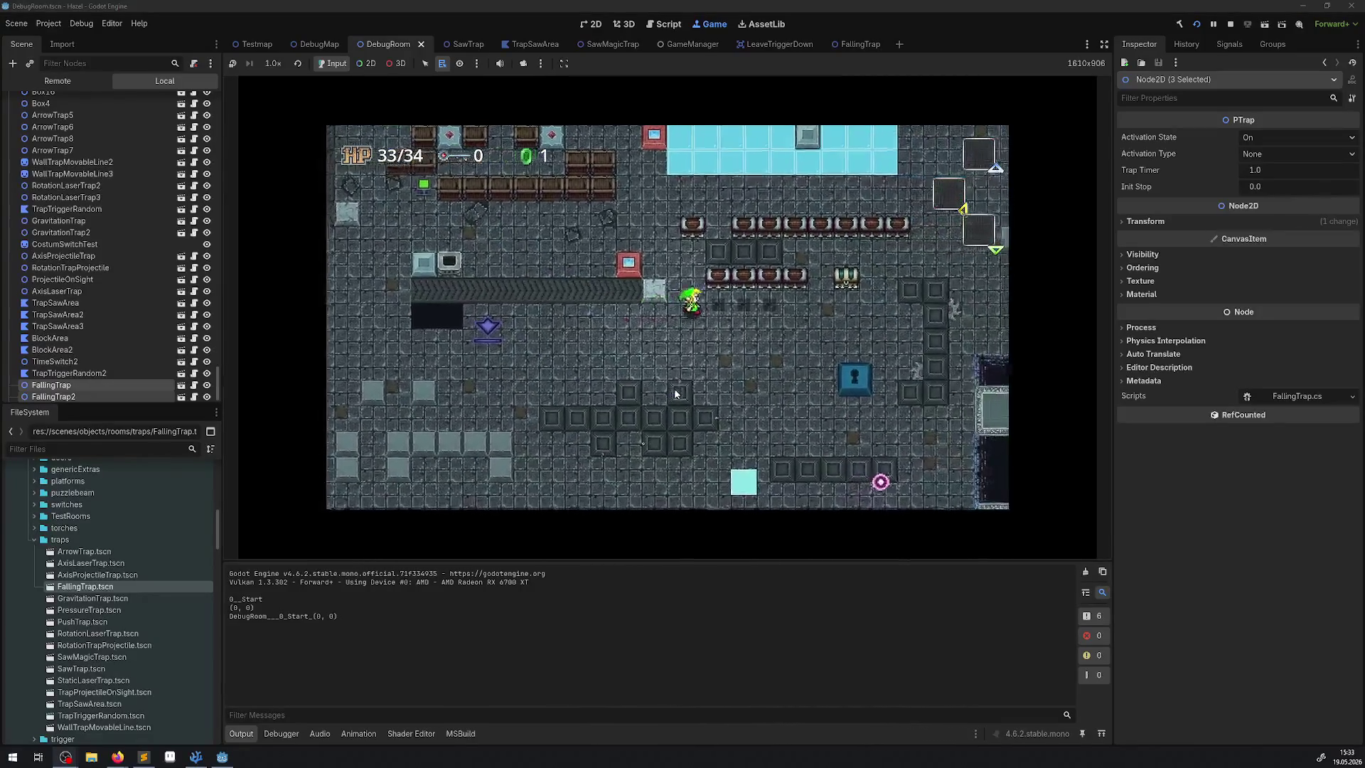
key(Up)
key(Right)
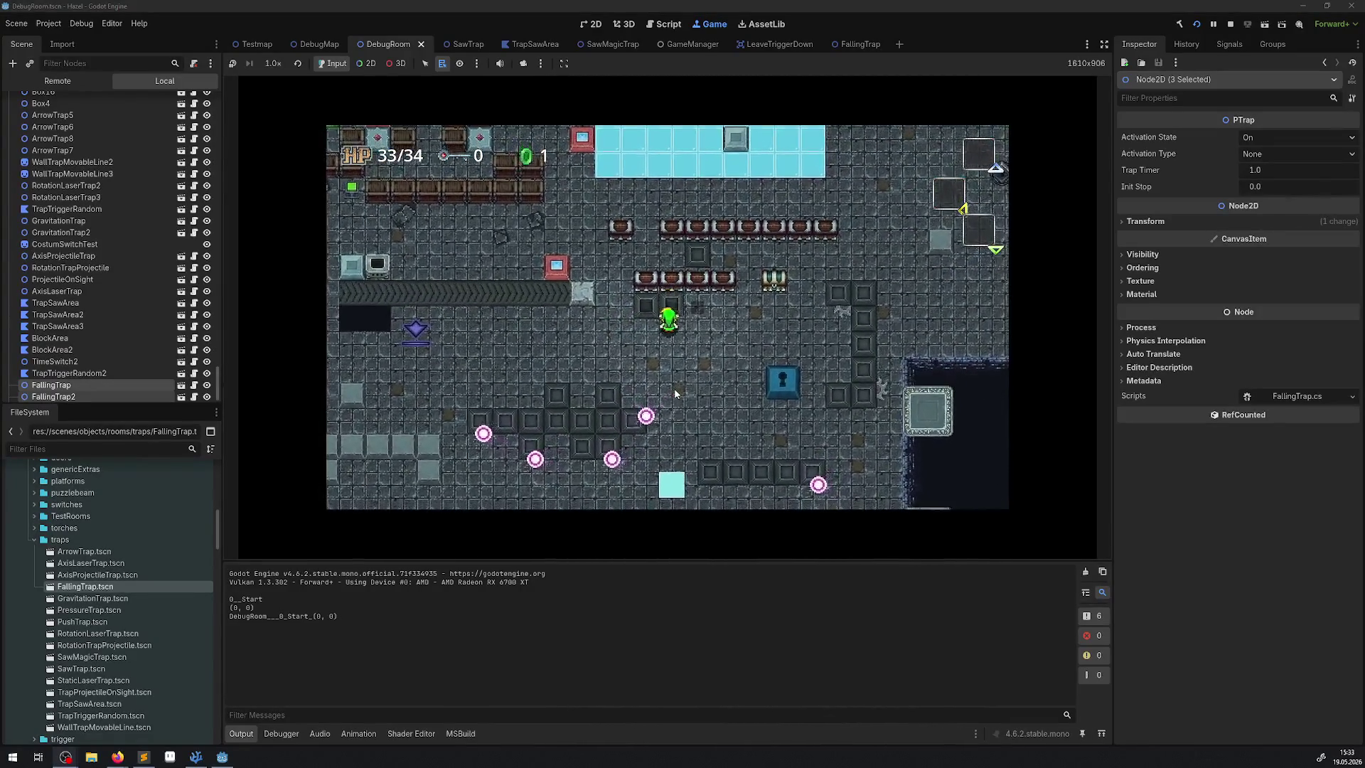
key(Down)
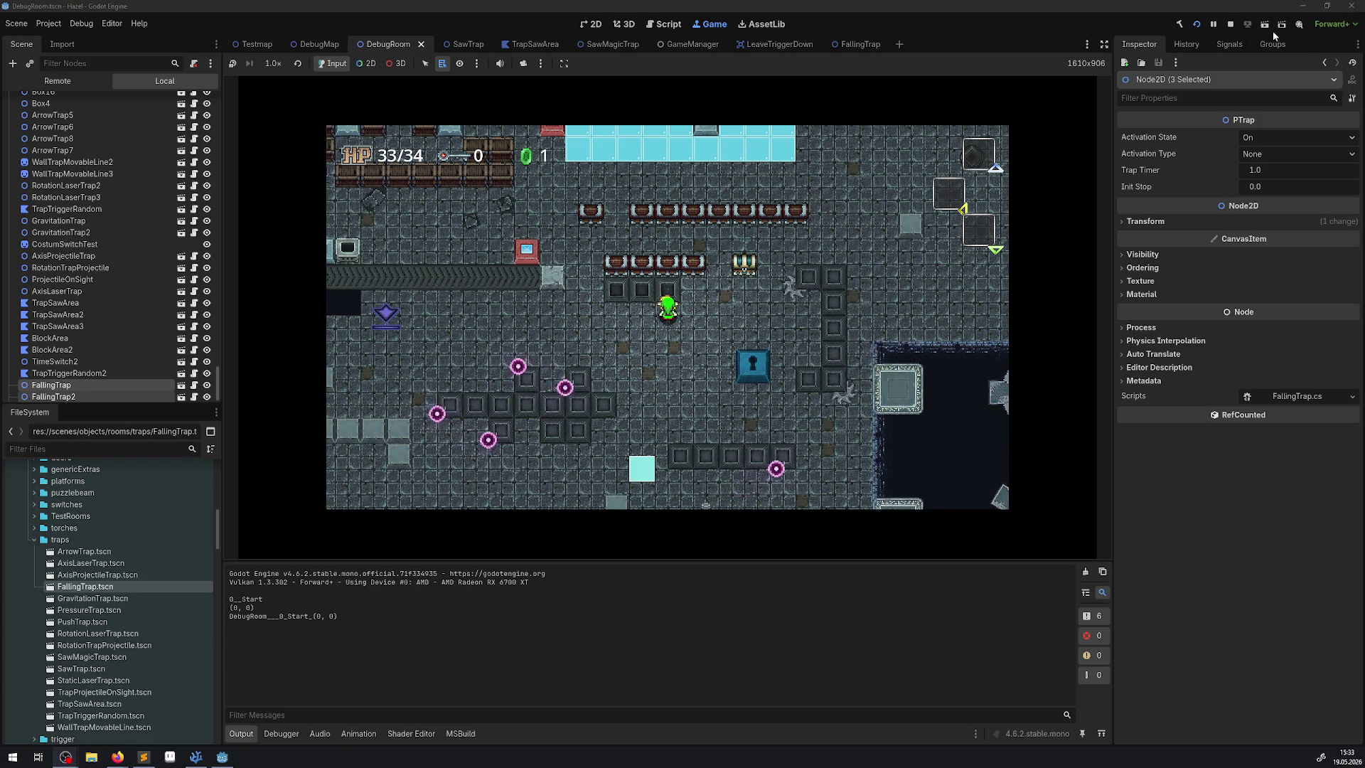
key(F8)
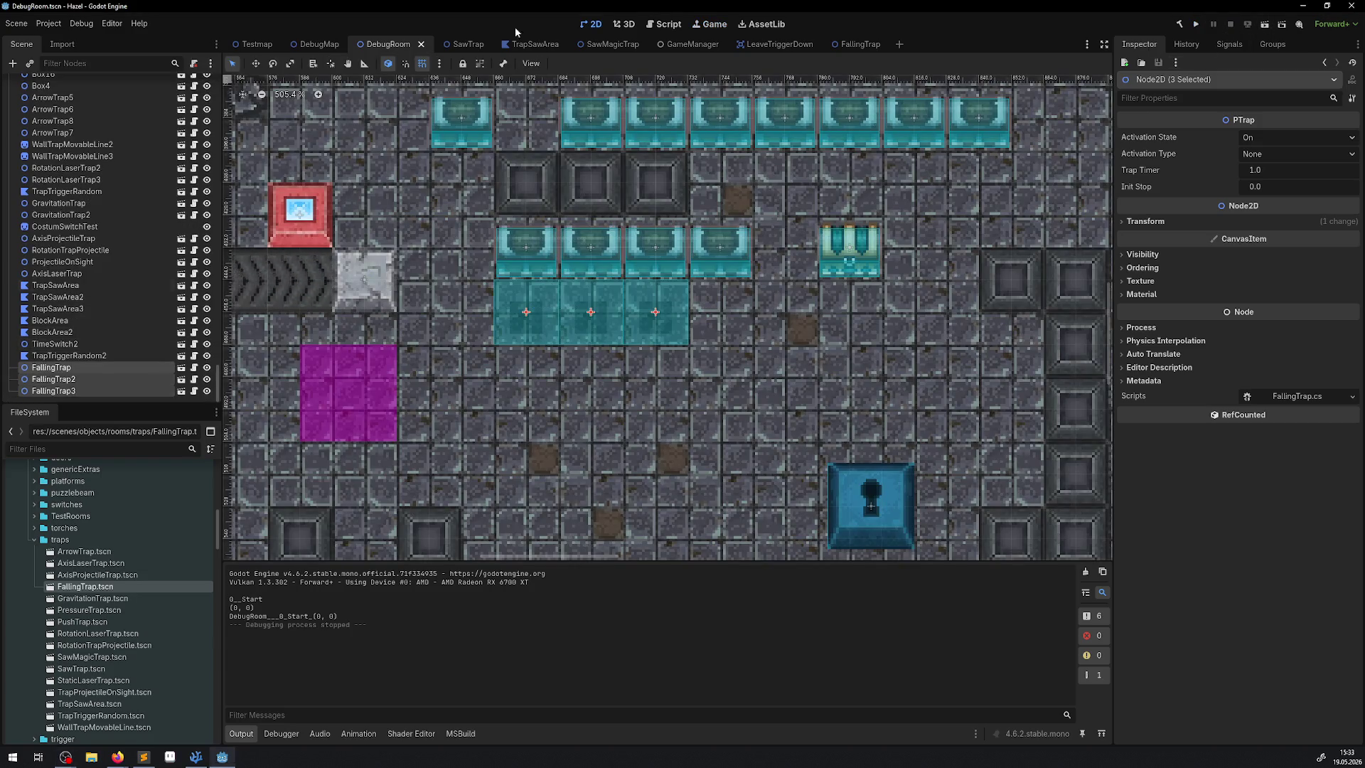
In FallingTrap's AnimationPlayer, disable the self_modulate track, leaving the position track name unchanged
click(853, 44)
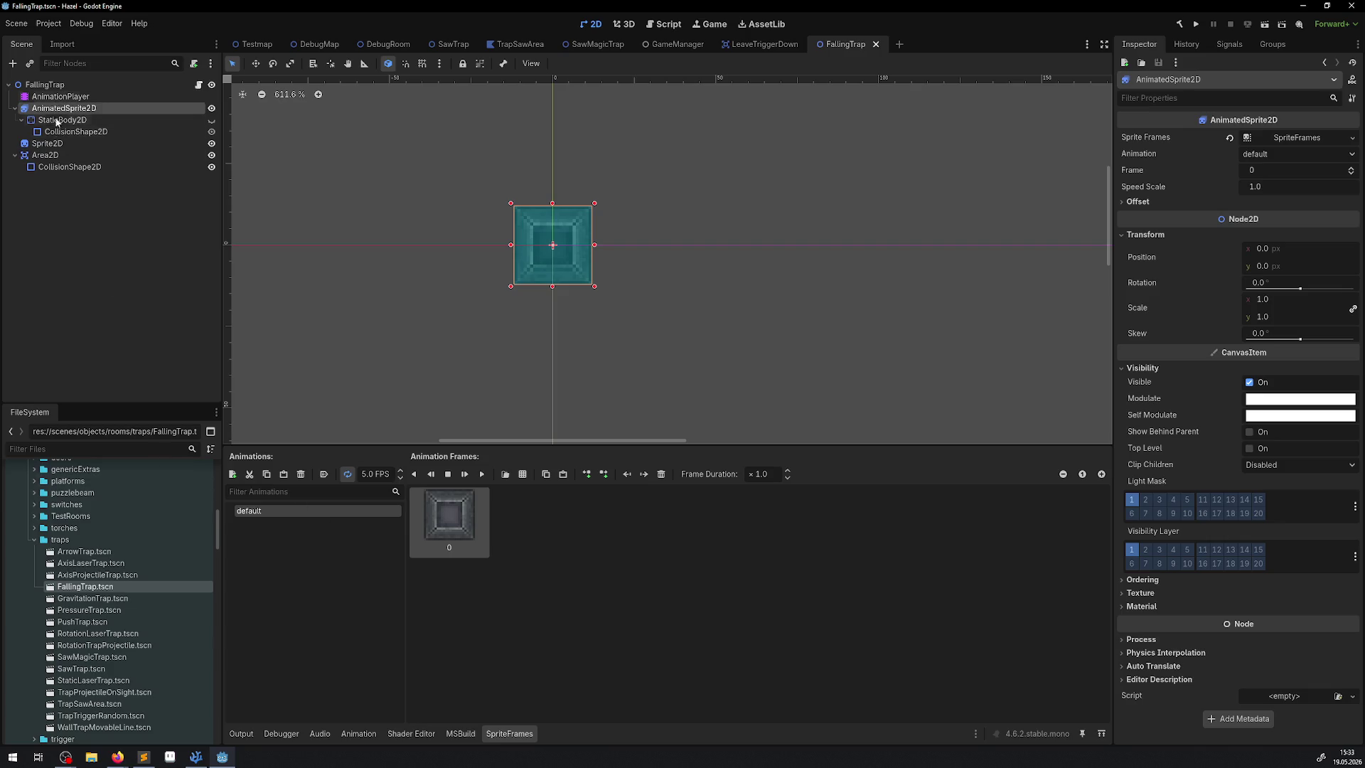
click(60, 96)
click(243, 544)
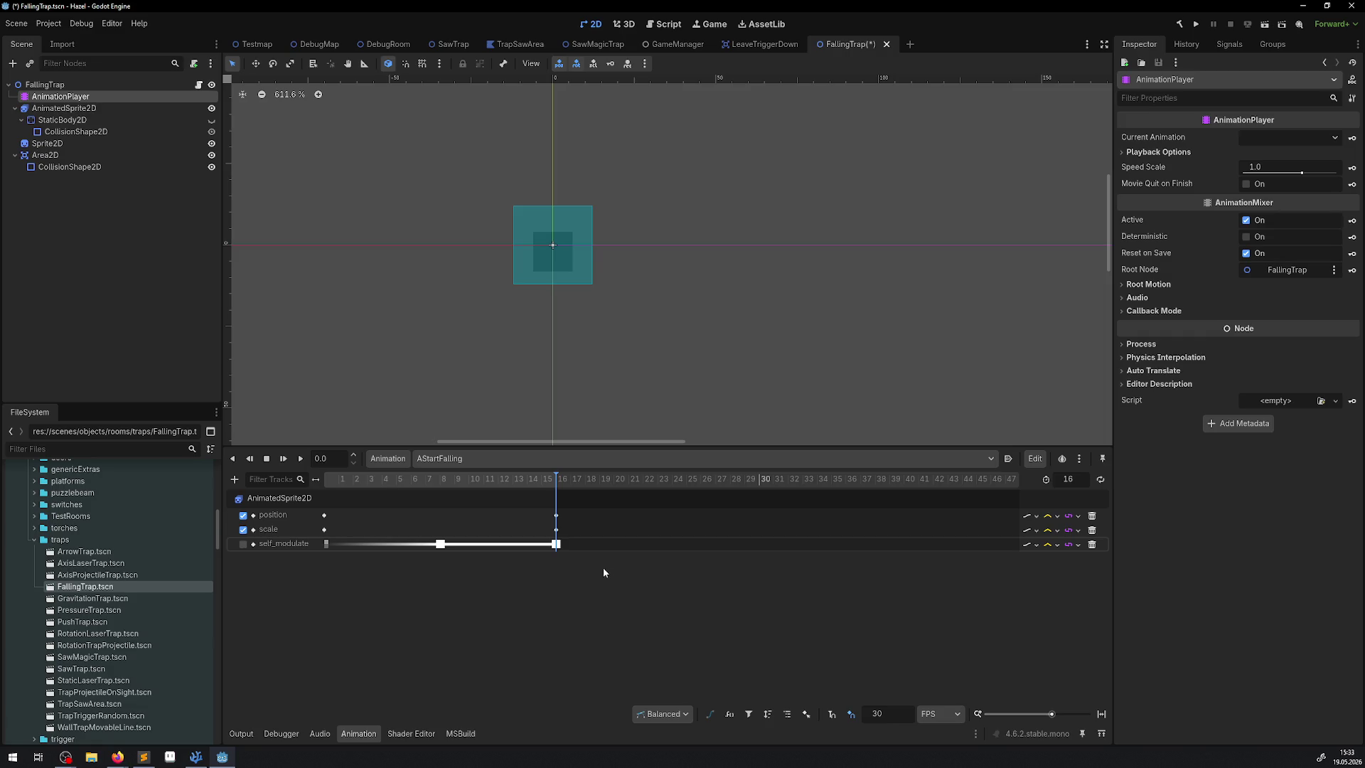
double_click(270, 514)
click(370, 562)
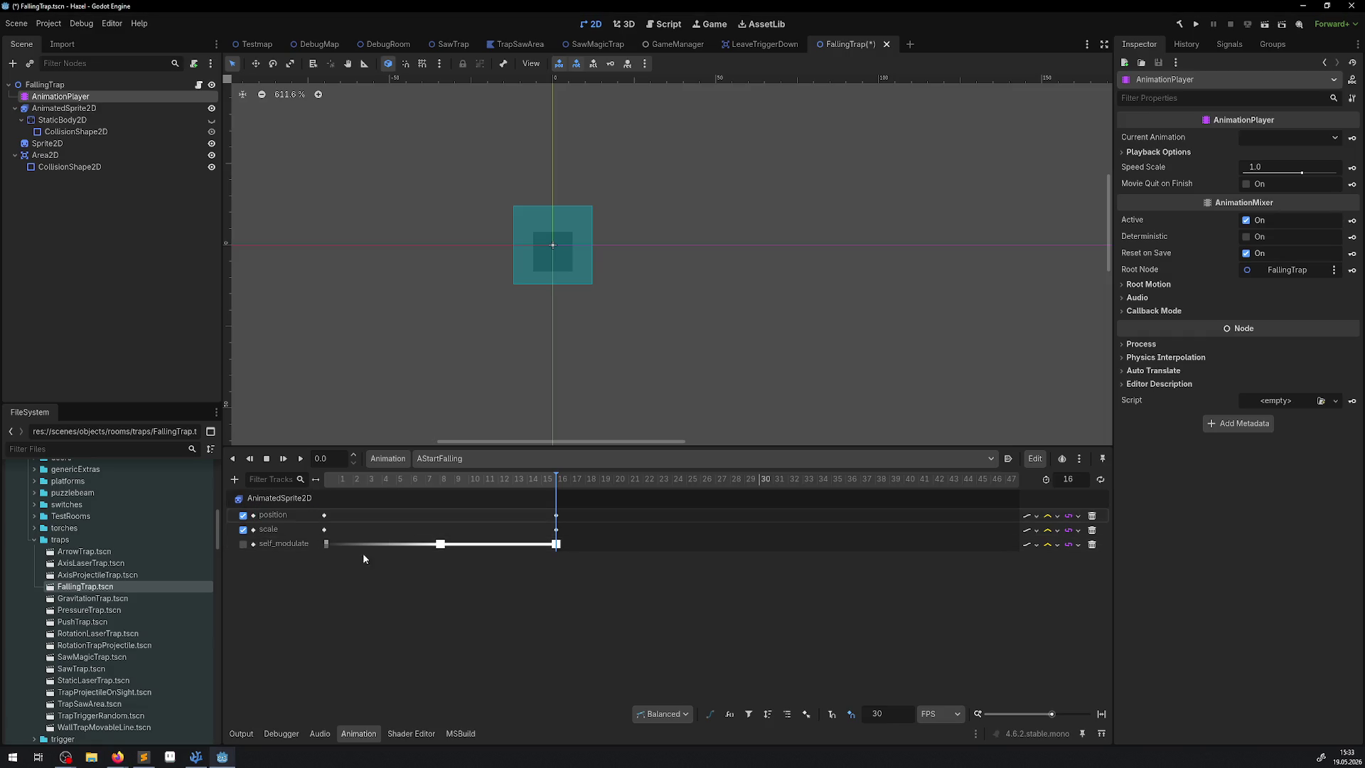
Set the first position keyframe's y to -96, save, and return to DebugRoom
click(325, 516)
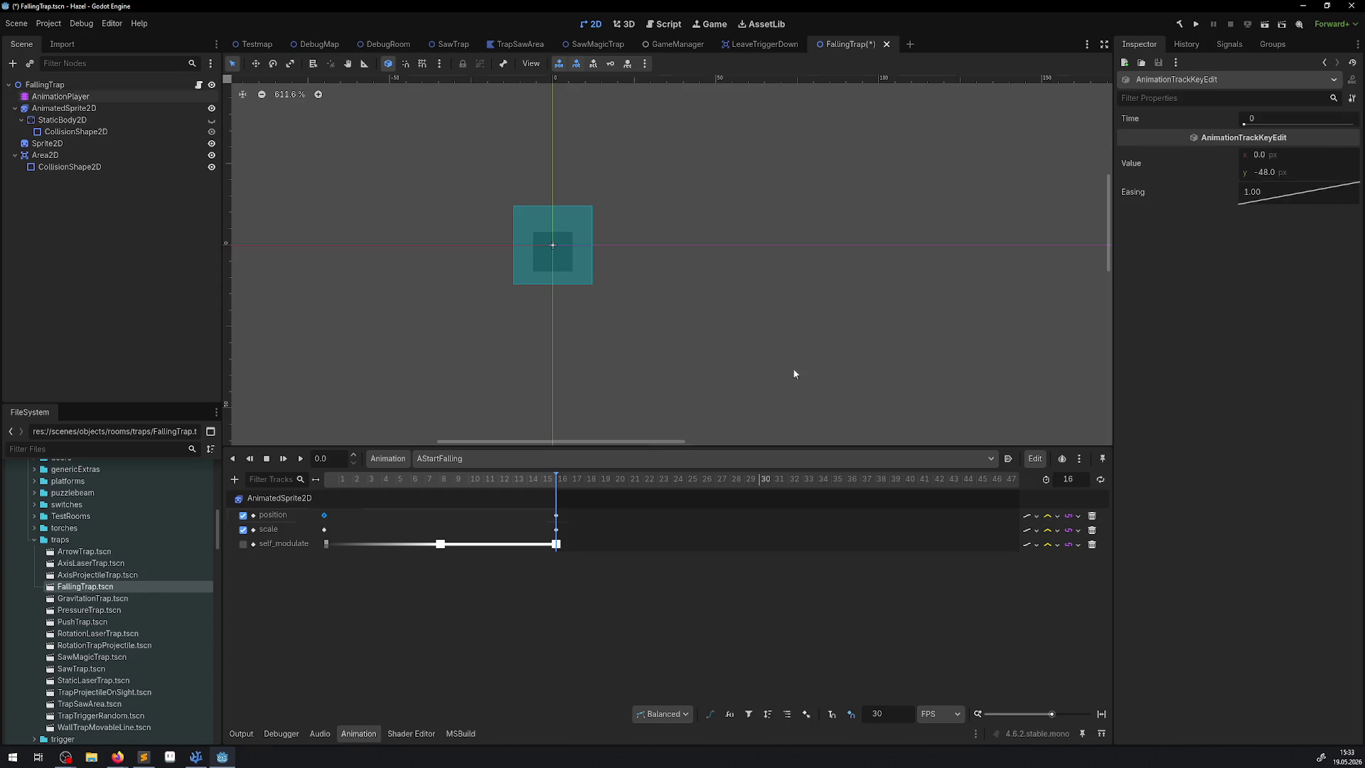
click(1284, 173)
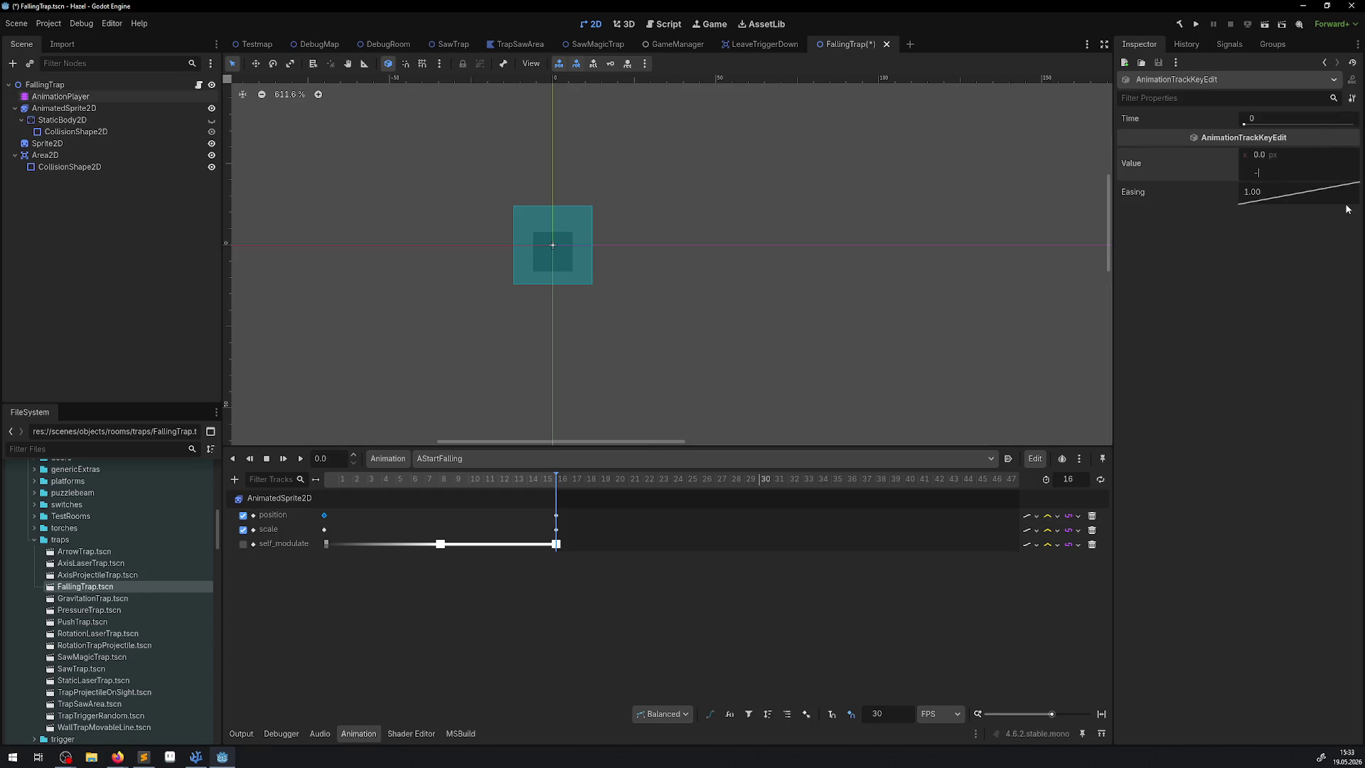
text(96.0)
key(ctrl+s)
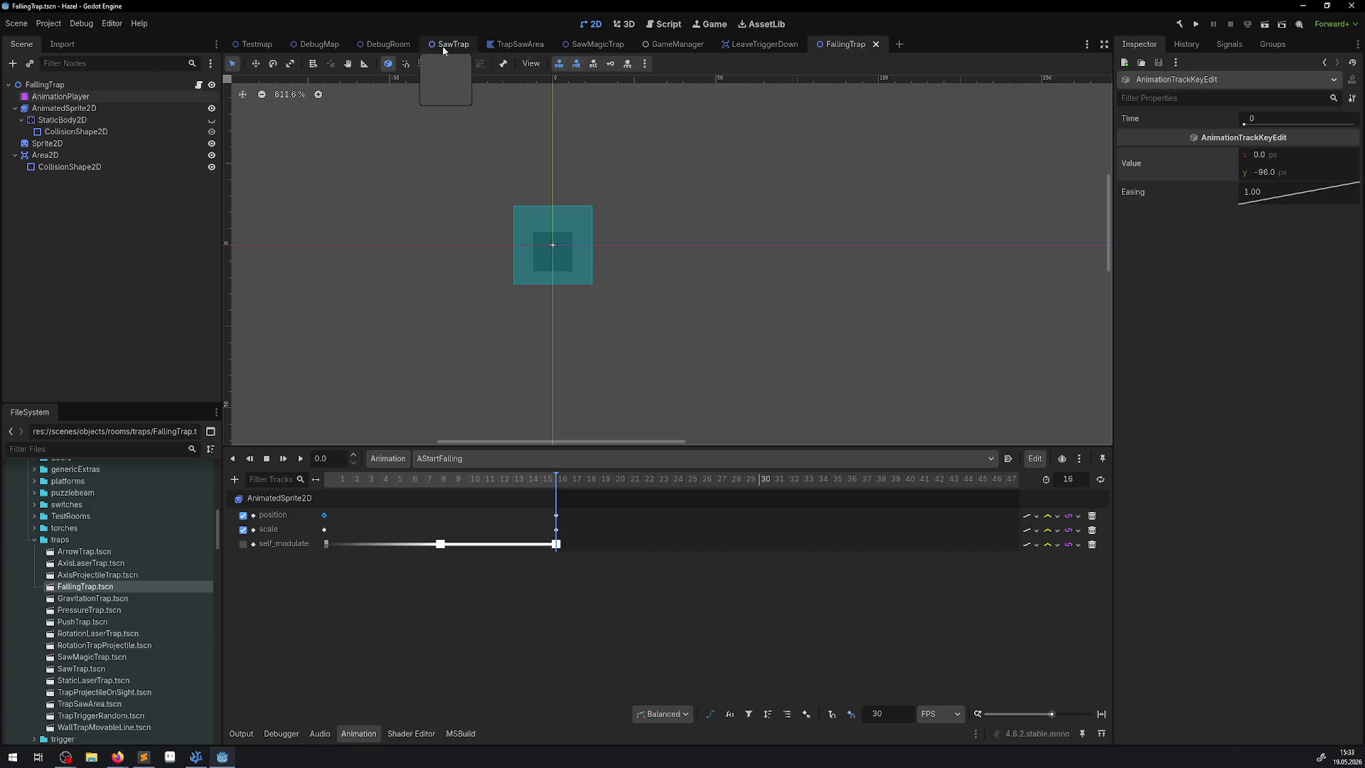
click(384, 44)
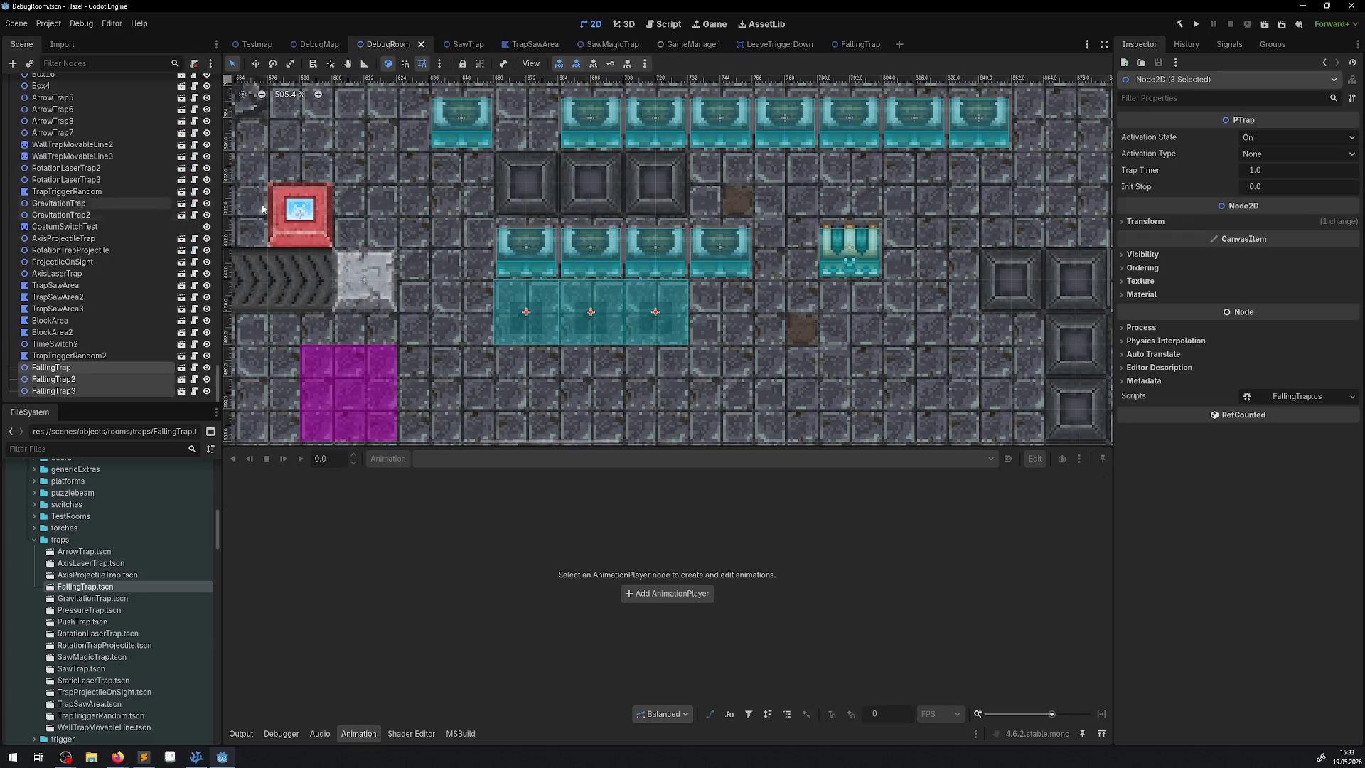
Copy the LightOccluder2D from the BombingBlock scene and paste it under FallingTrap's AnimatedSprite2D
scroll(93, 215, up, 5)
click(59, 85)
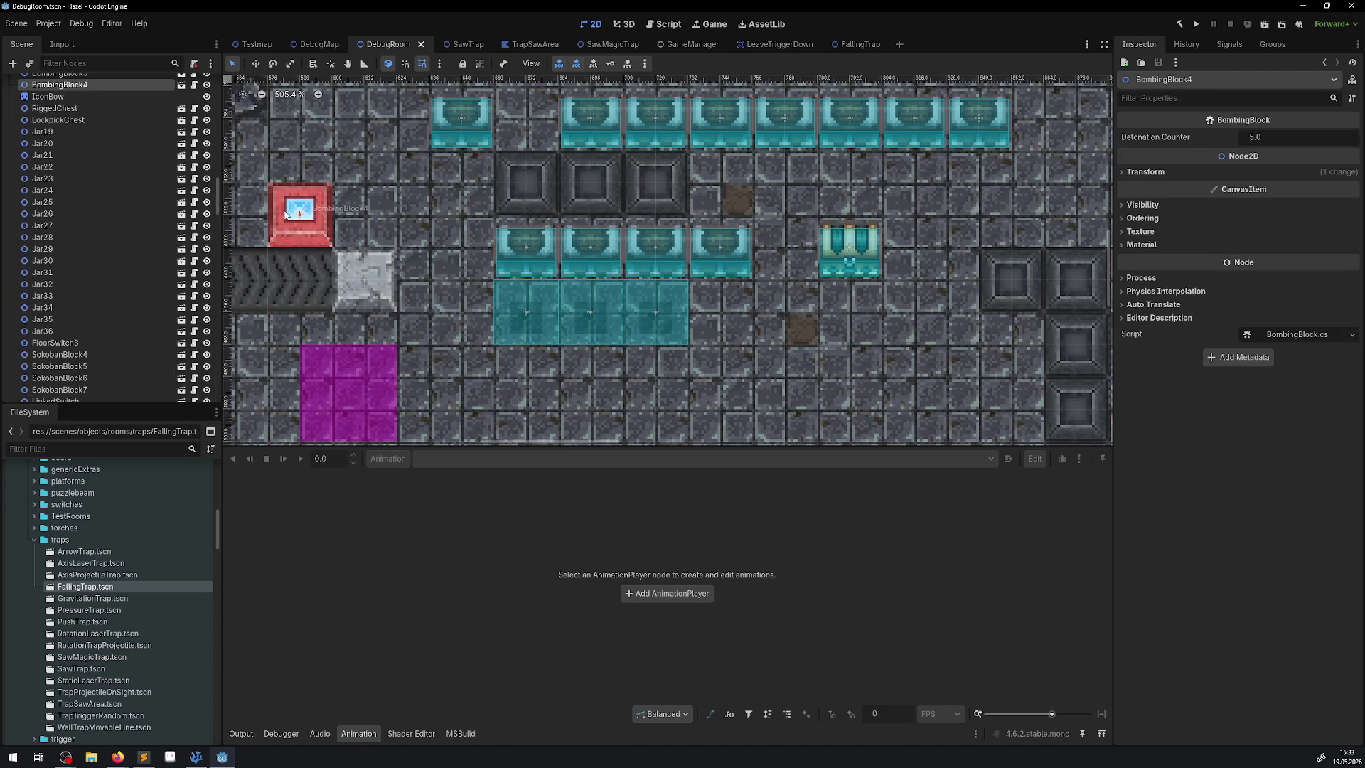
click(181, 84)
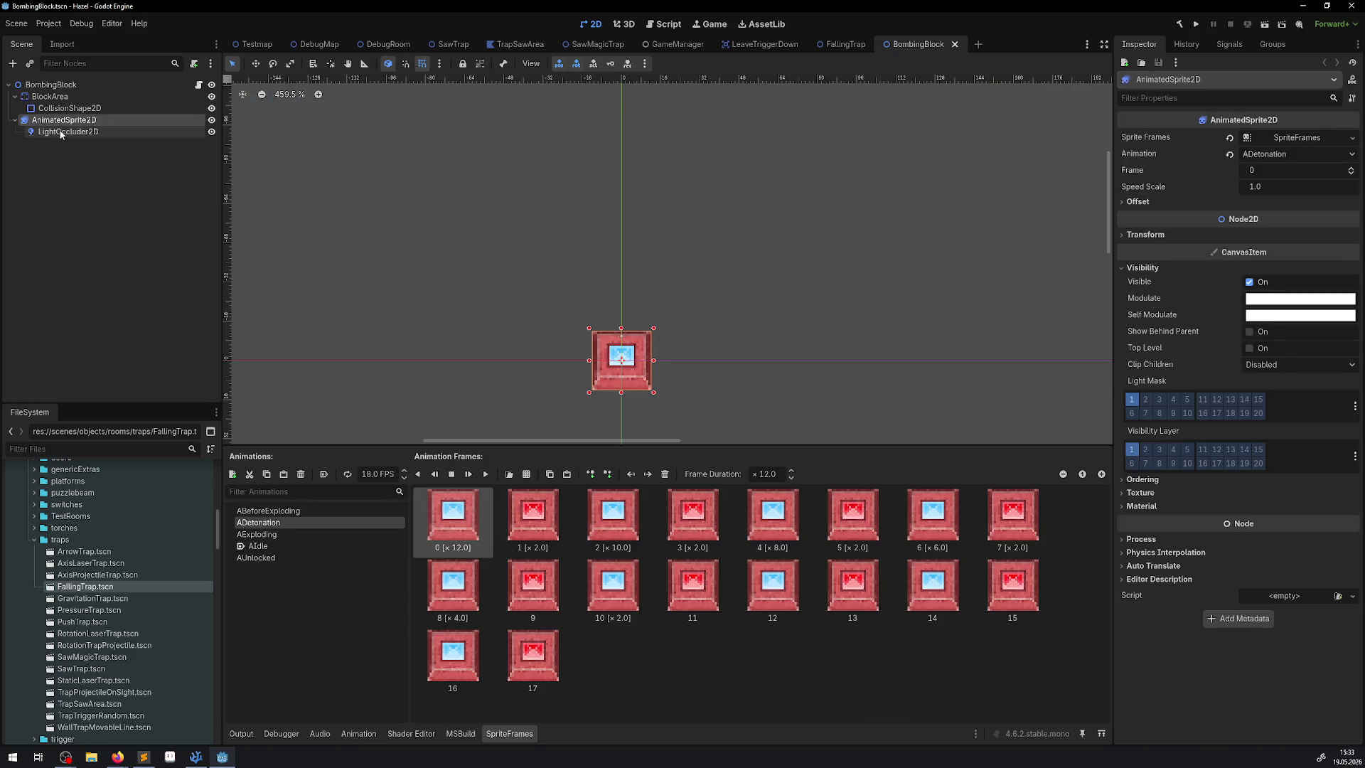
click(64, 131)
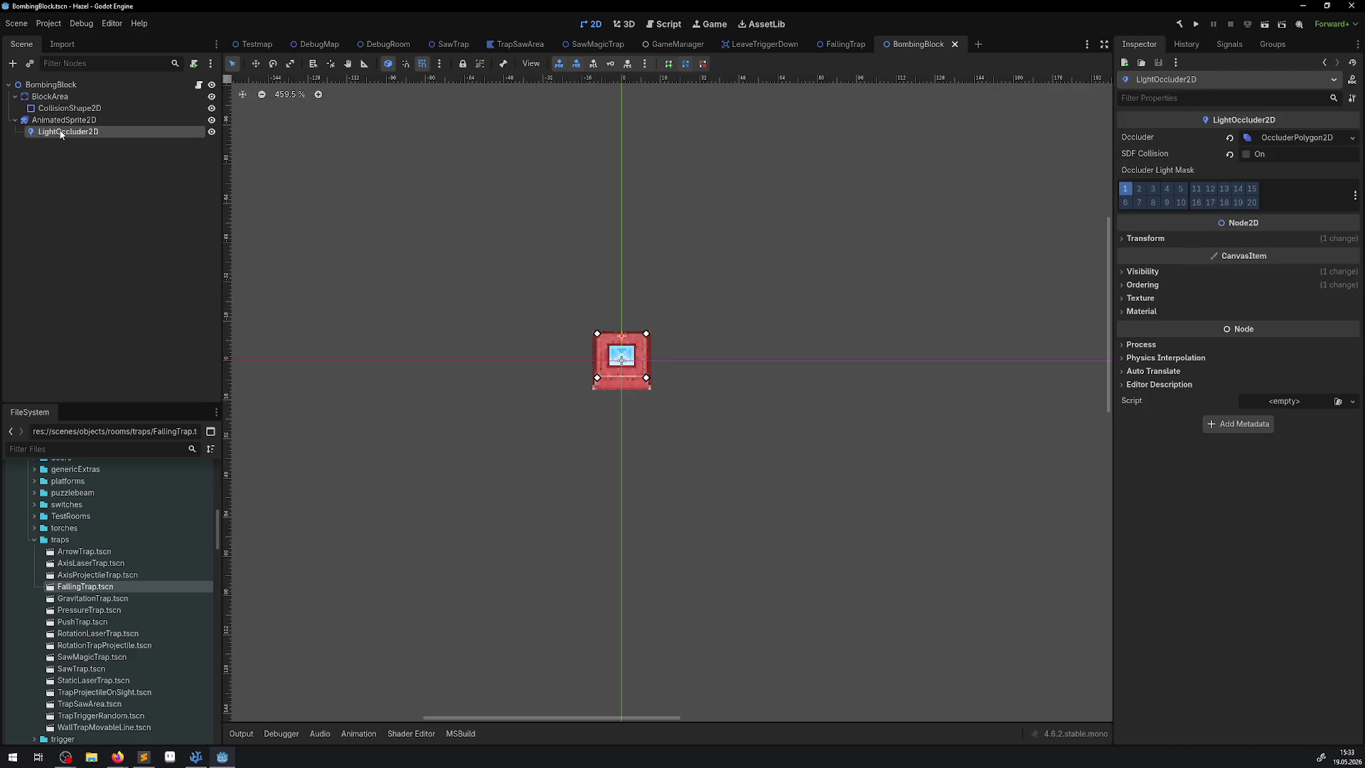
click(831, 44)
click(64, 108)
click(68, 143)
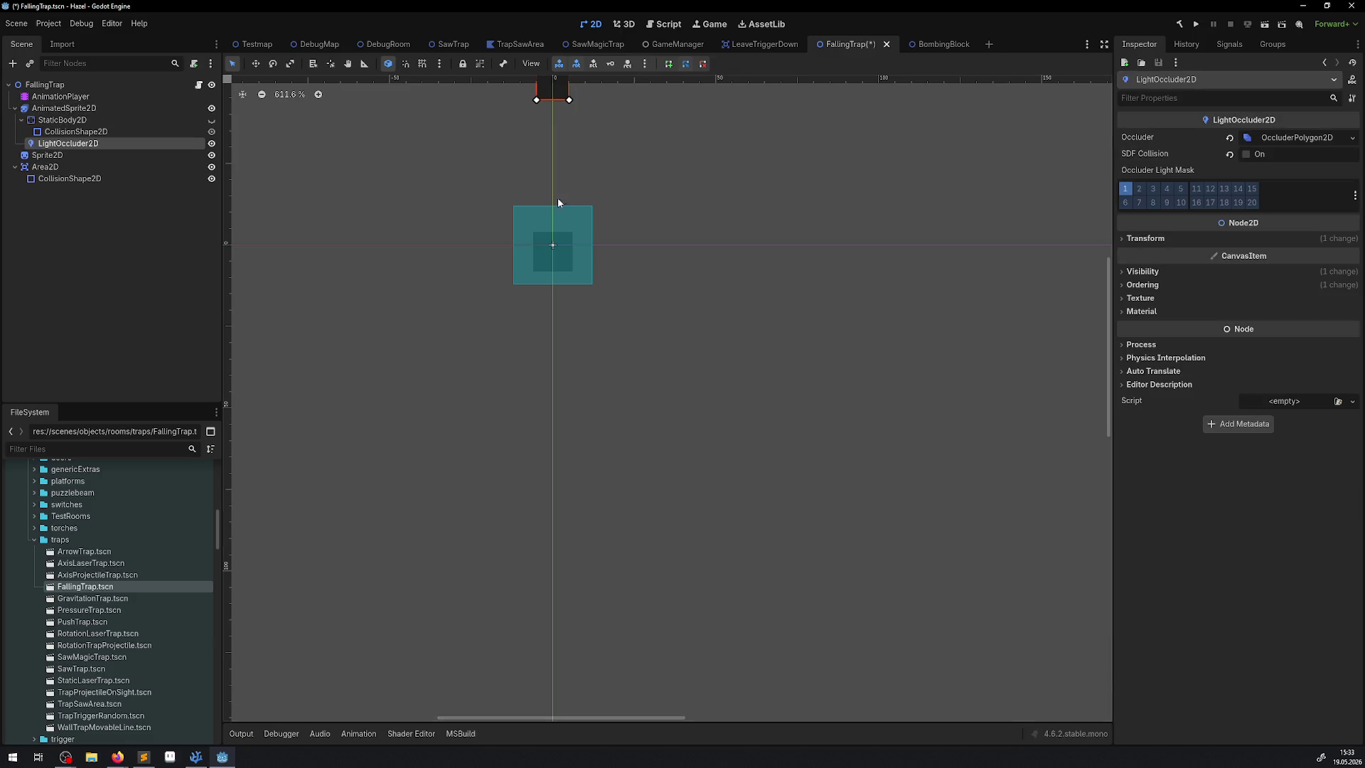
scroll(512, 275, up, 7)
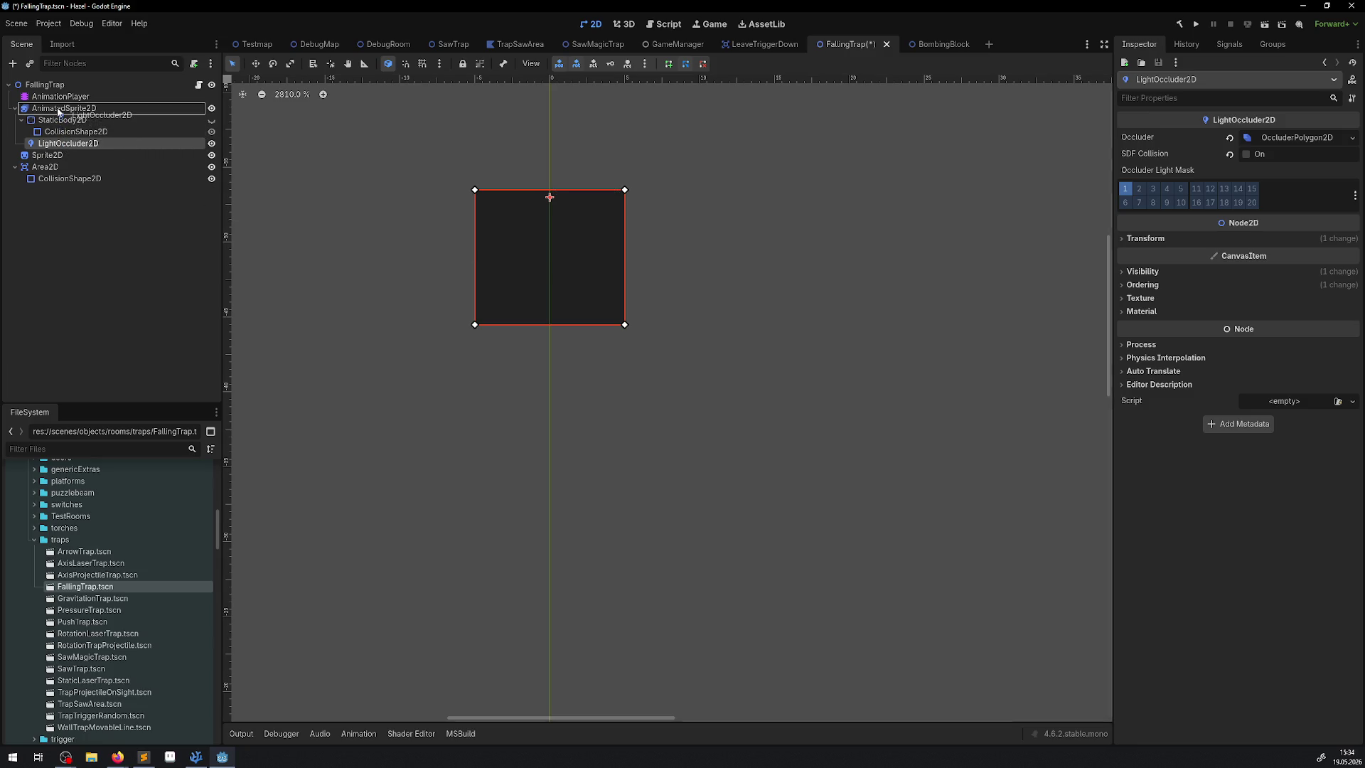
Revert the AnimatedSprite2D's Self Modulate to white and rewind the timeline to frame 0
click(60, 112)
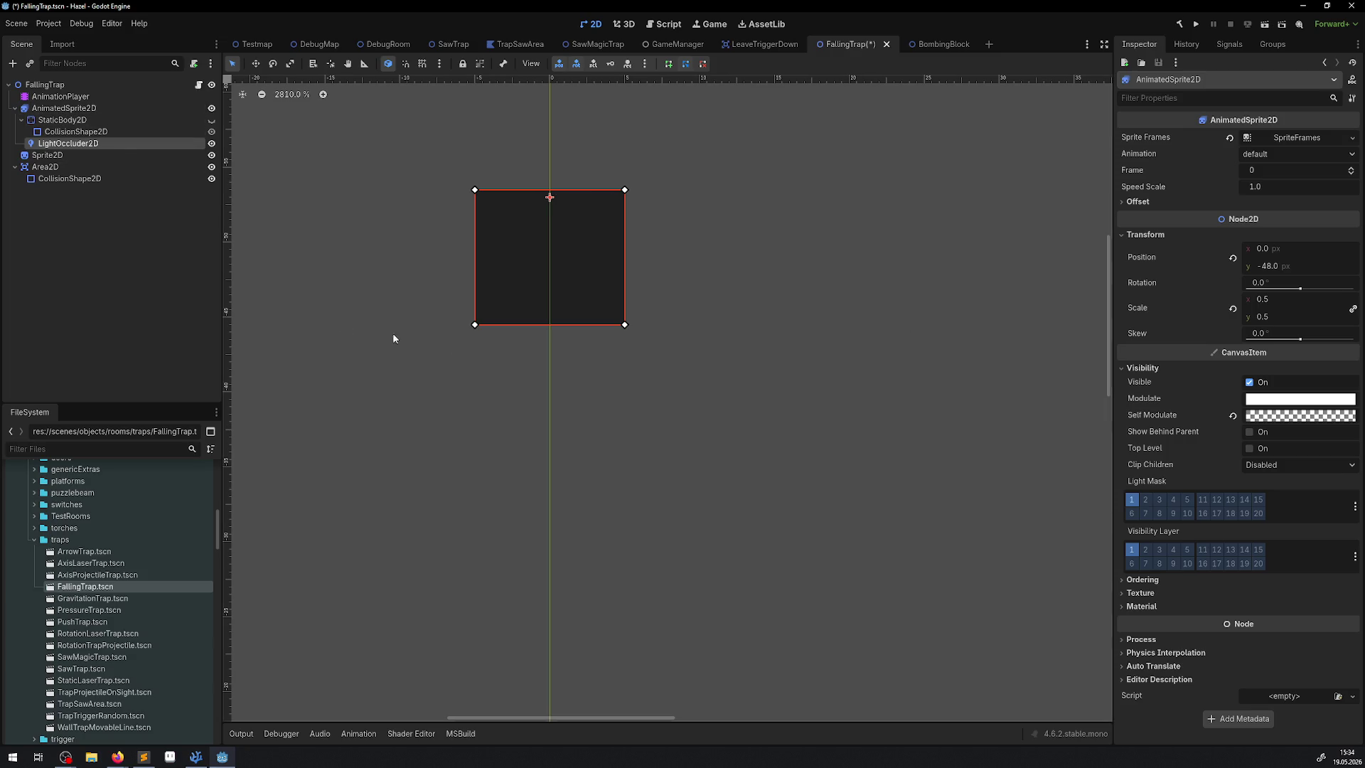
click(60, 96)
scroll(469, 341, down, 3)
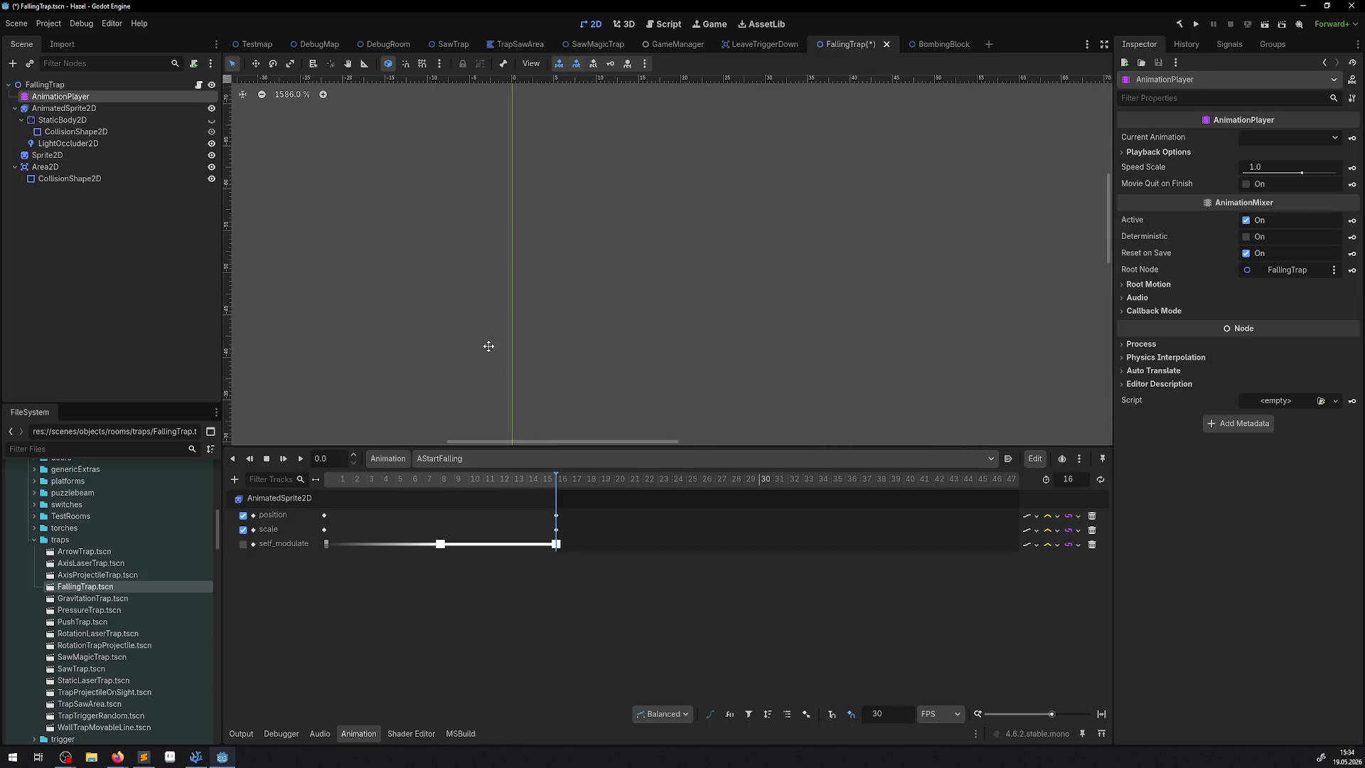
click(618, 486)
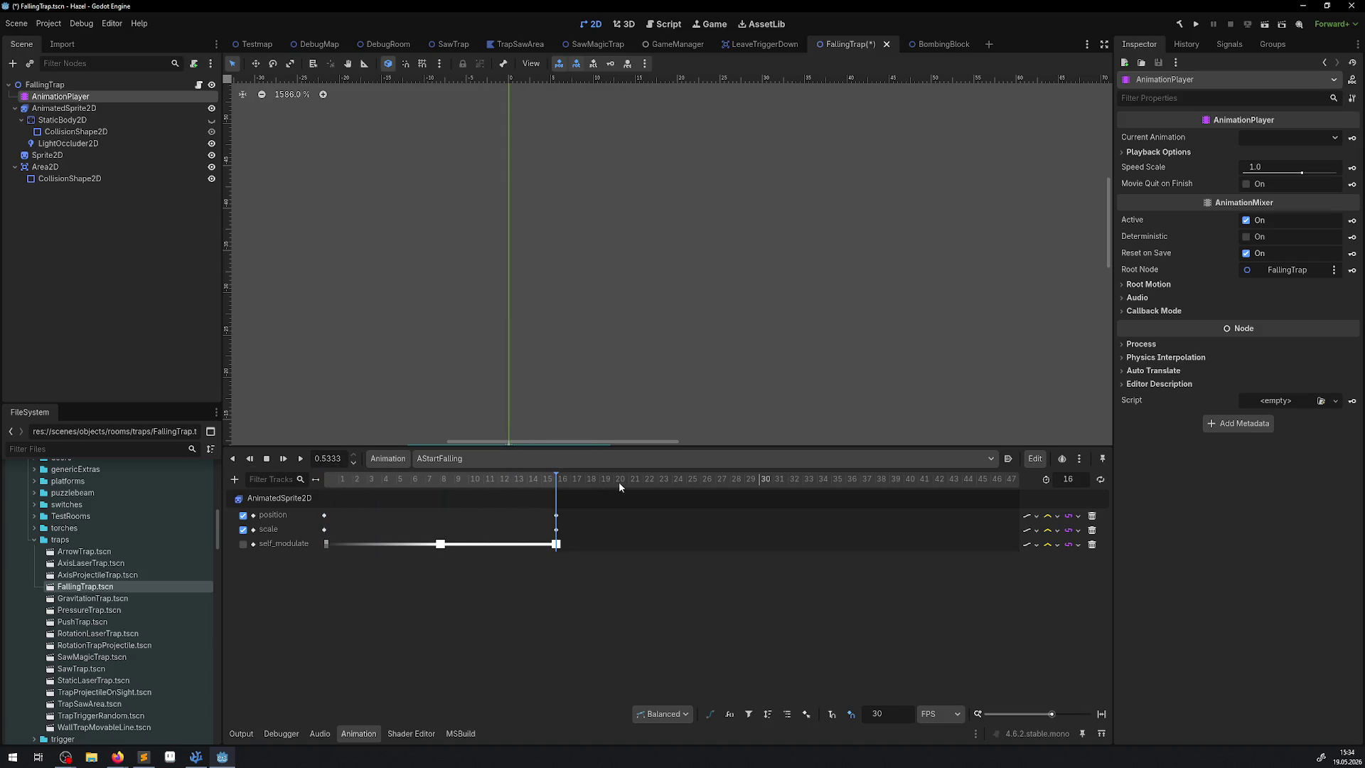
scroll(455, 262, down, 3)
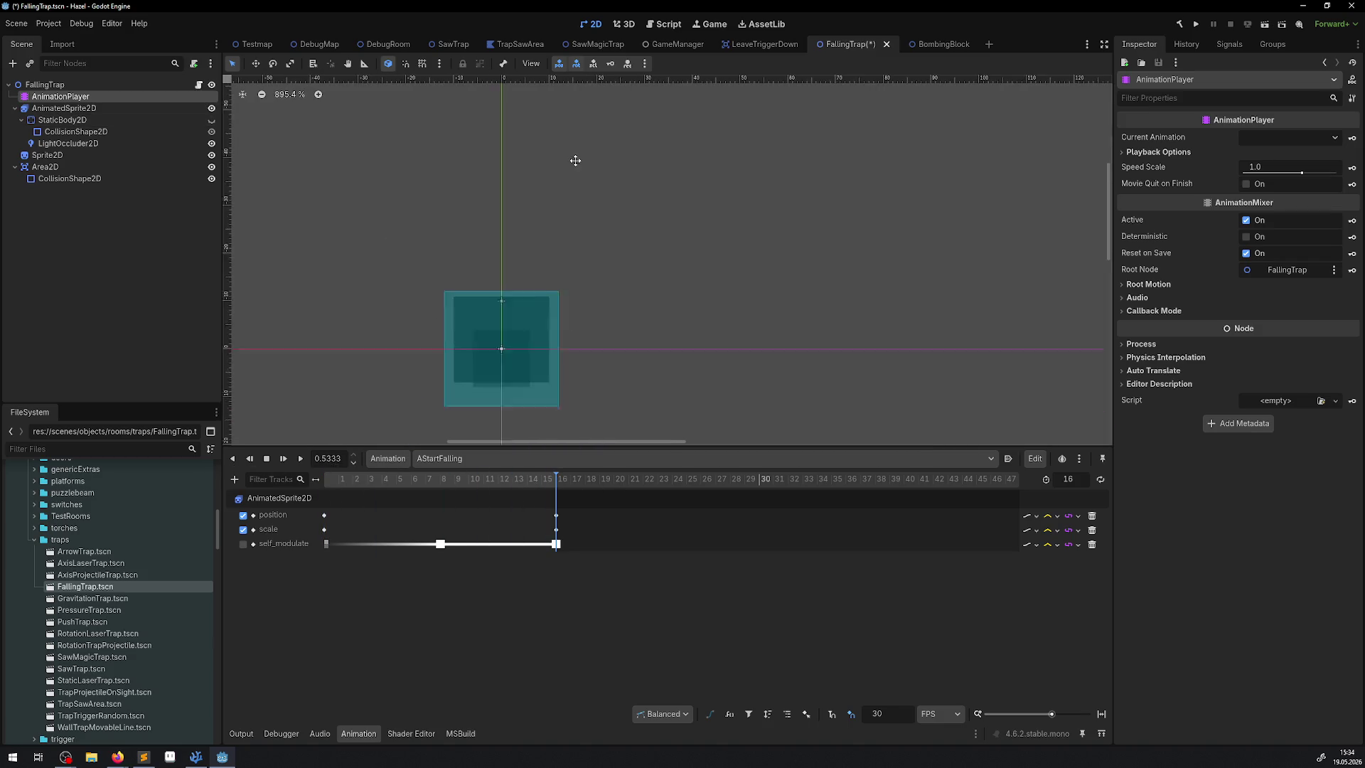
click(63, 107)
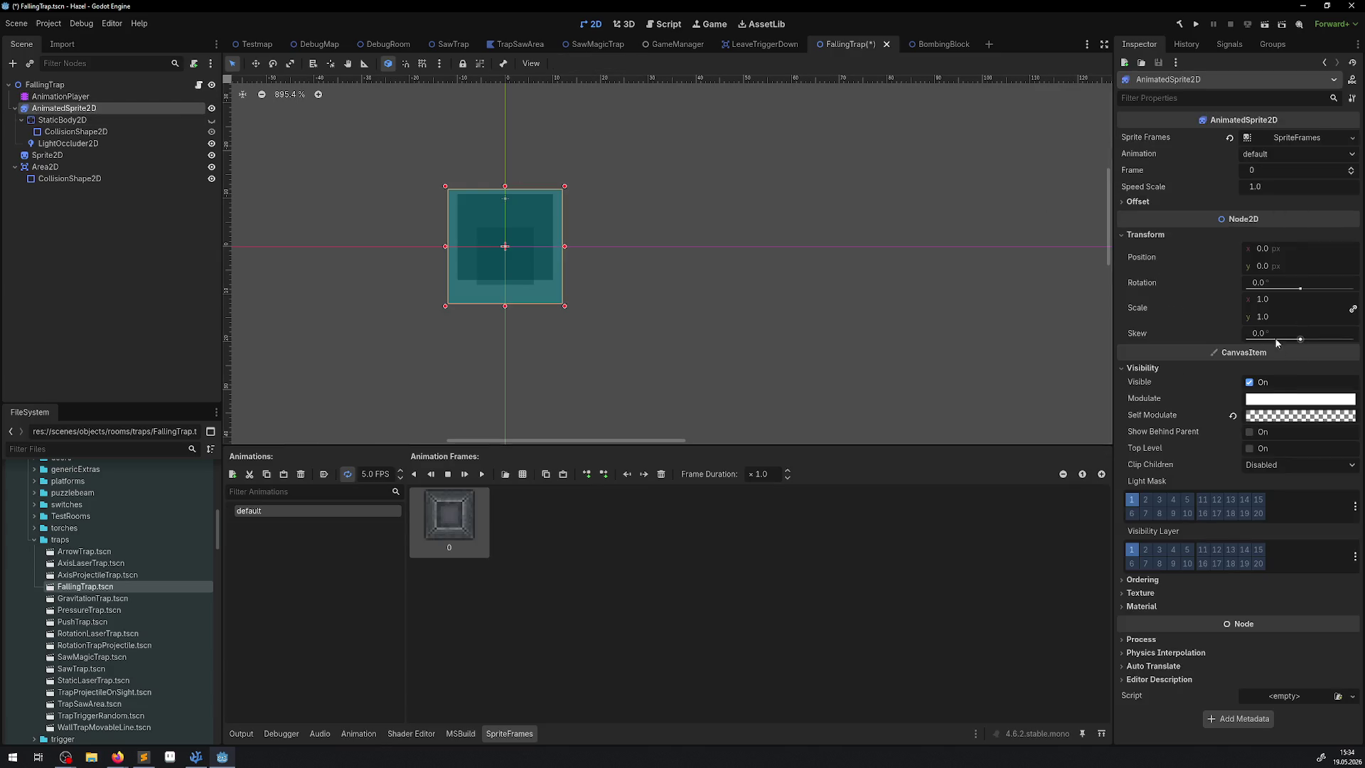
click(1231, 417)
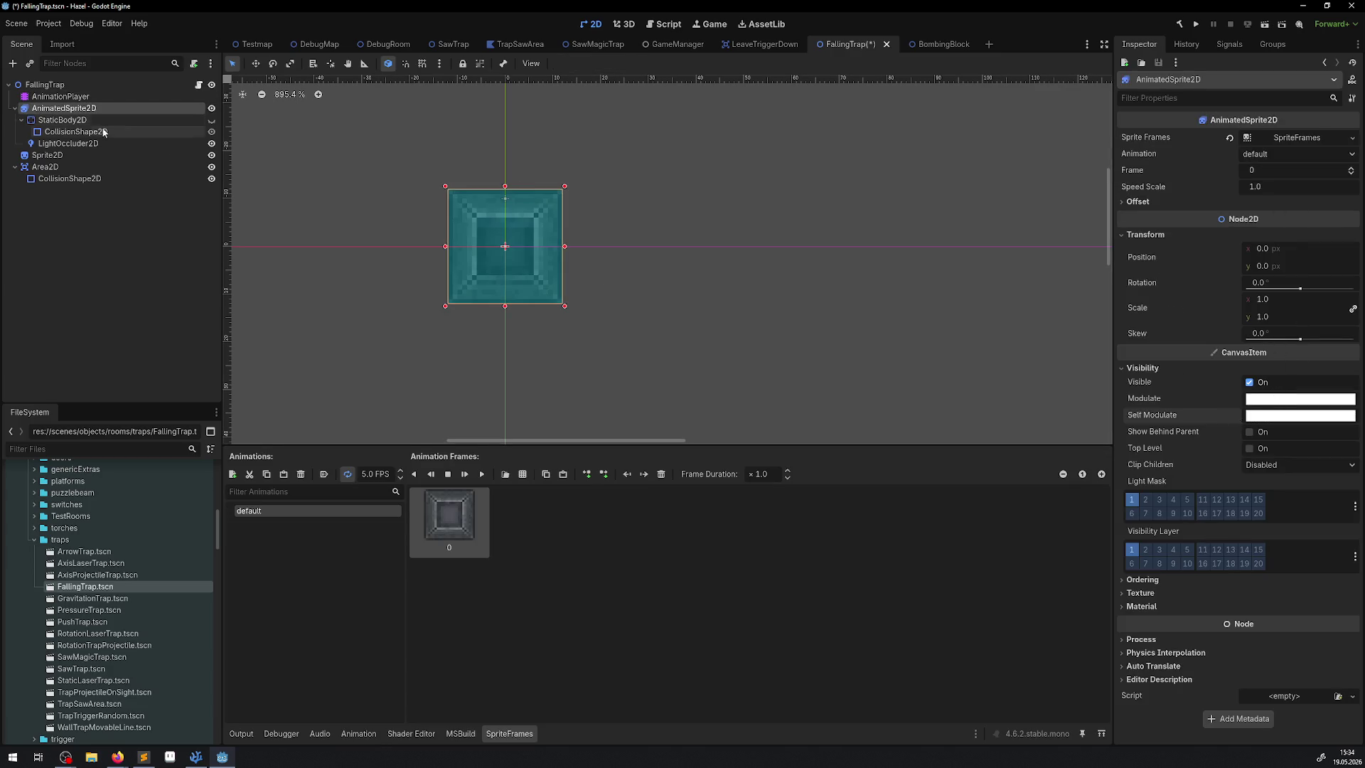
click(61, 96)
drag(468, 483, 290, 478)
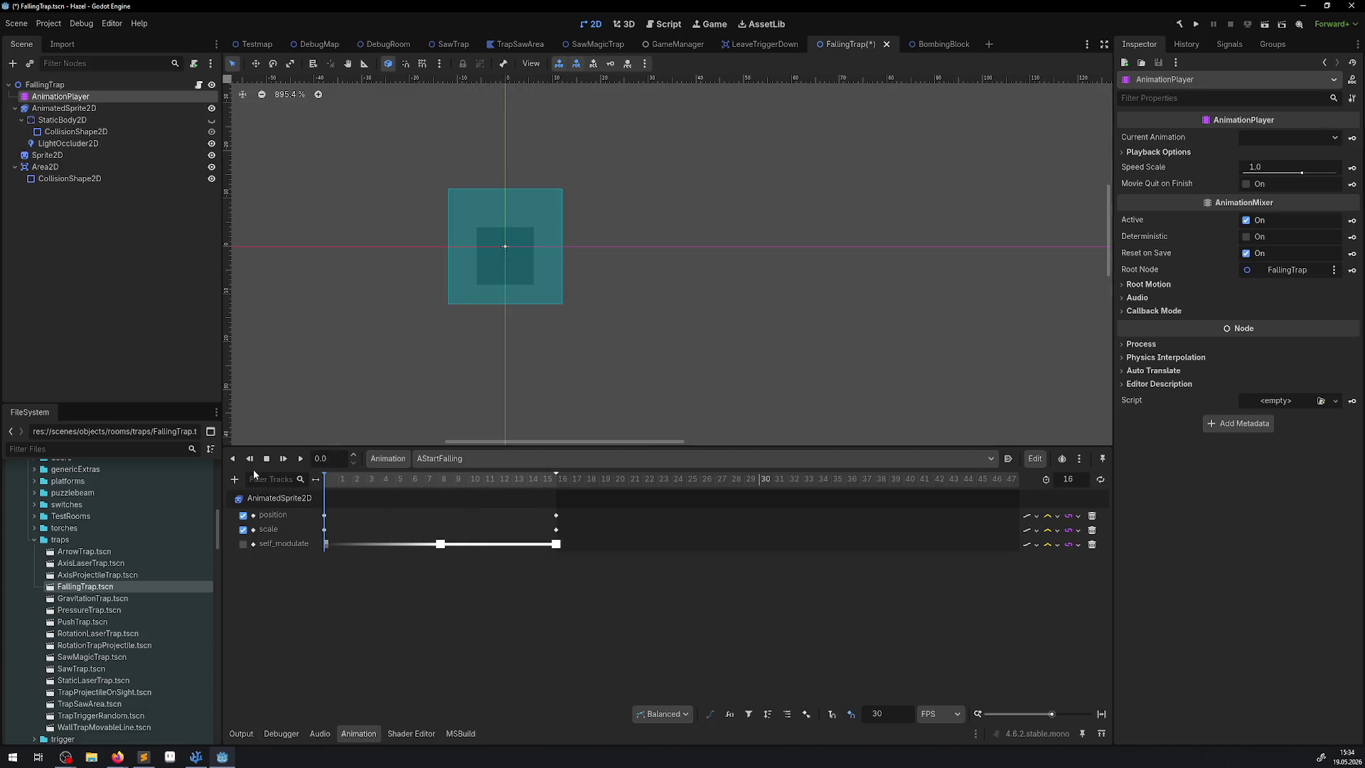
scroll(425, 192, down, 5)
Drag the occluder polygon's four corners onto the trap block's corners and save FallingTrap
click(68, 143)
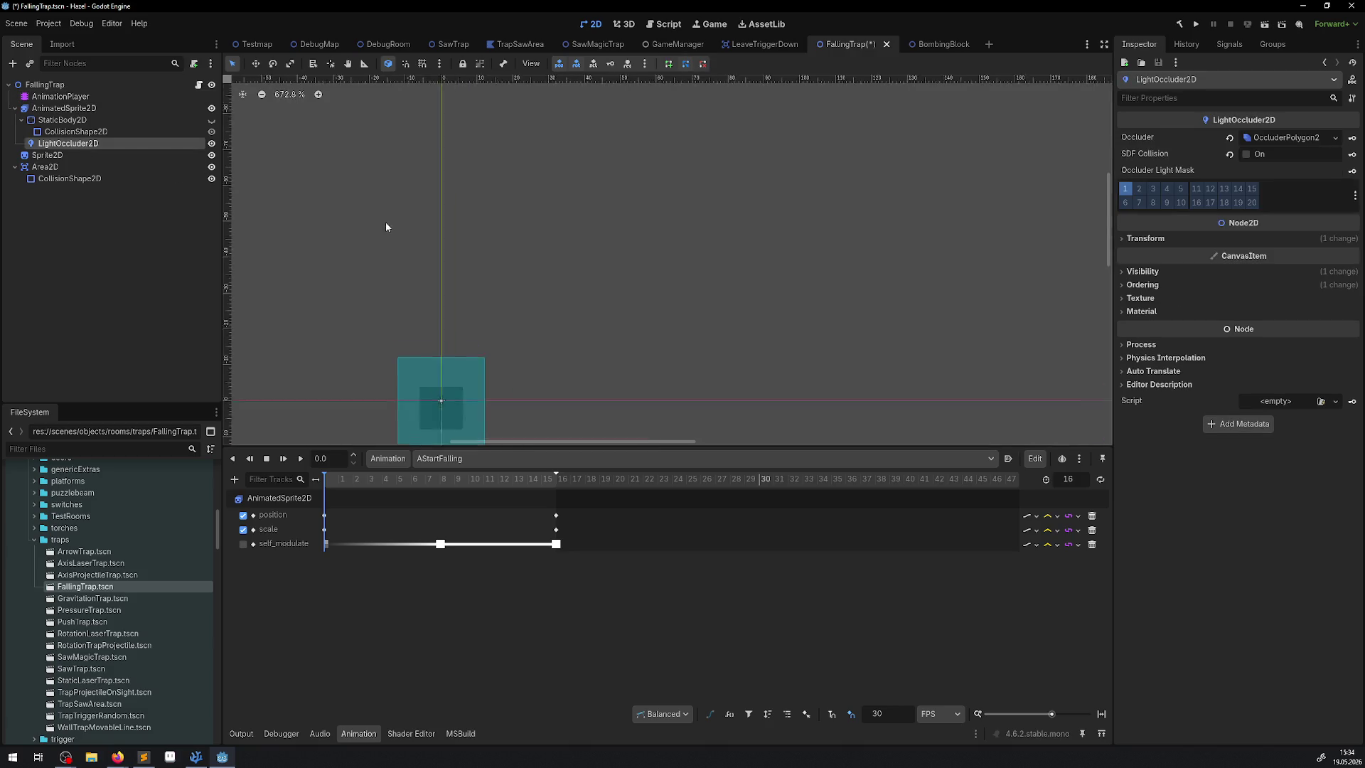
scroll(426, 229, up, 8)
drag(353, 299, 346, 339)
drag(354, 177, 340, 171)
drag(492, 301, 504, 334)
drag(491, 177, 504, 172)
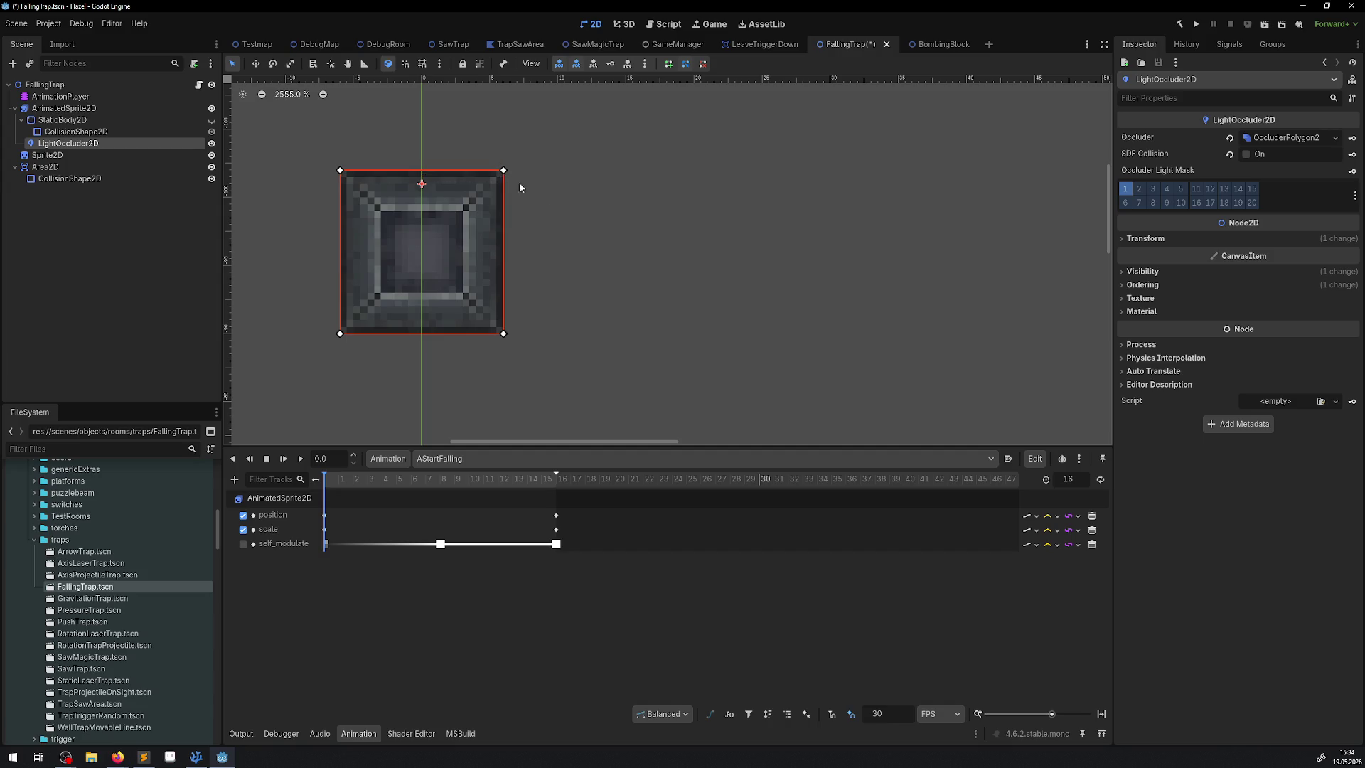
scroll(526, 213, down, 3)
key(ctrl+s)
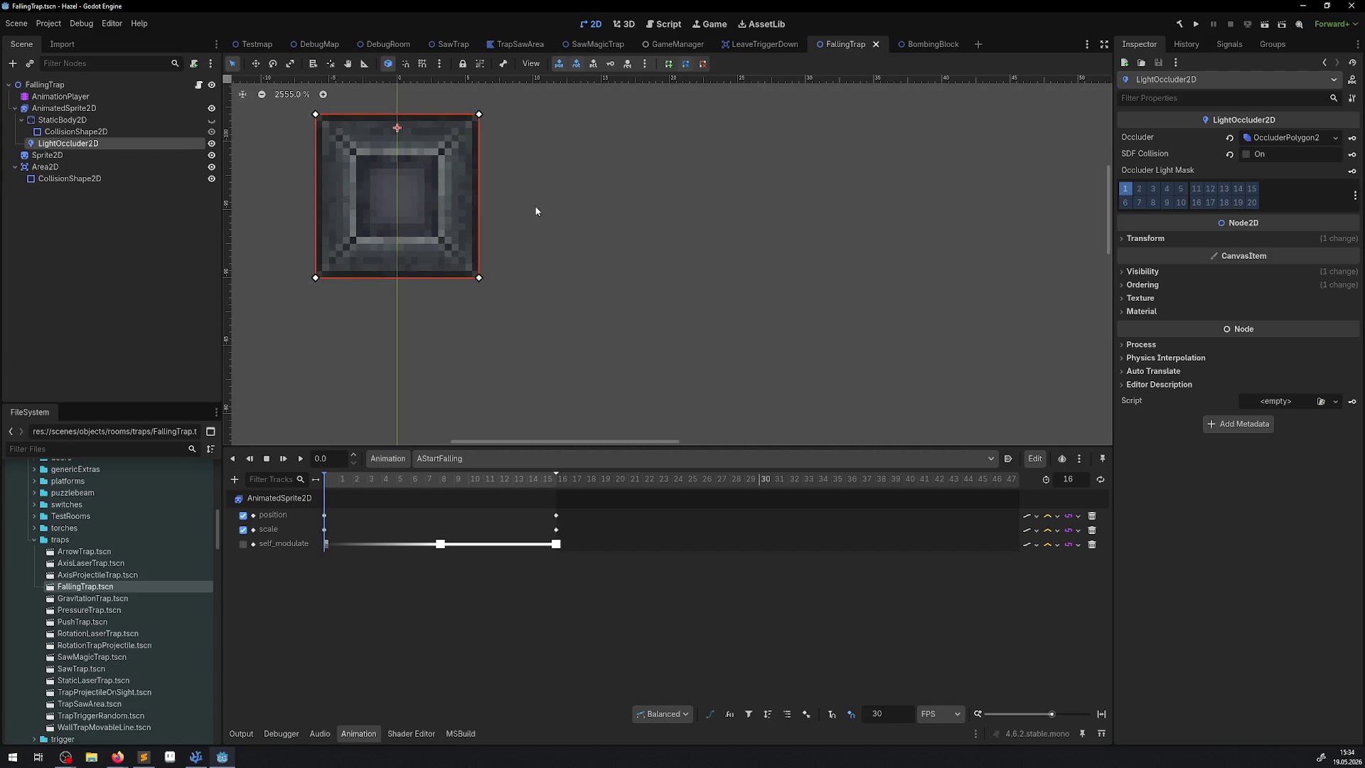
Run the game and walk the player down, right, then left through the level to test the trap
click(1198, 26)
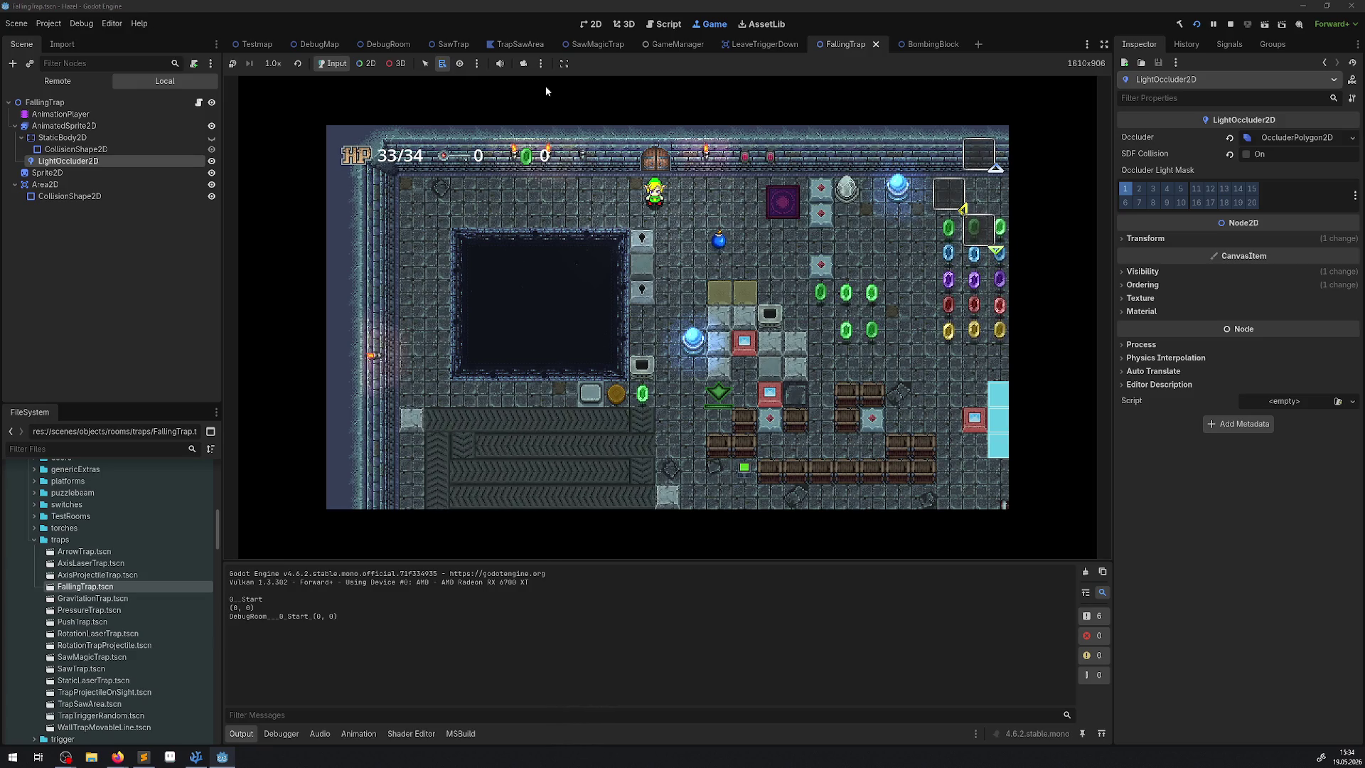
key(Down)
key(Down)
key(Right)
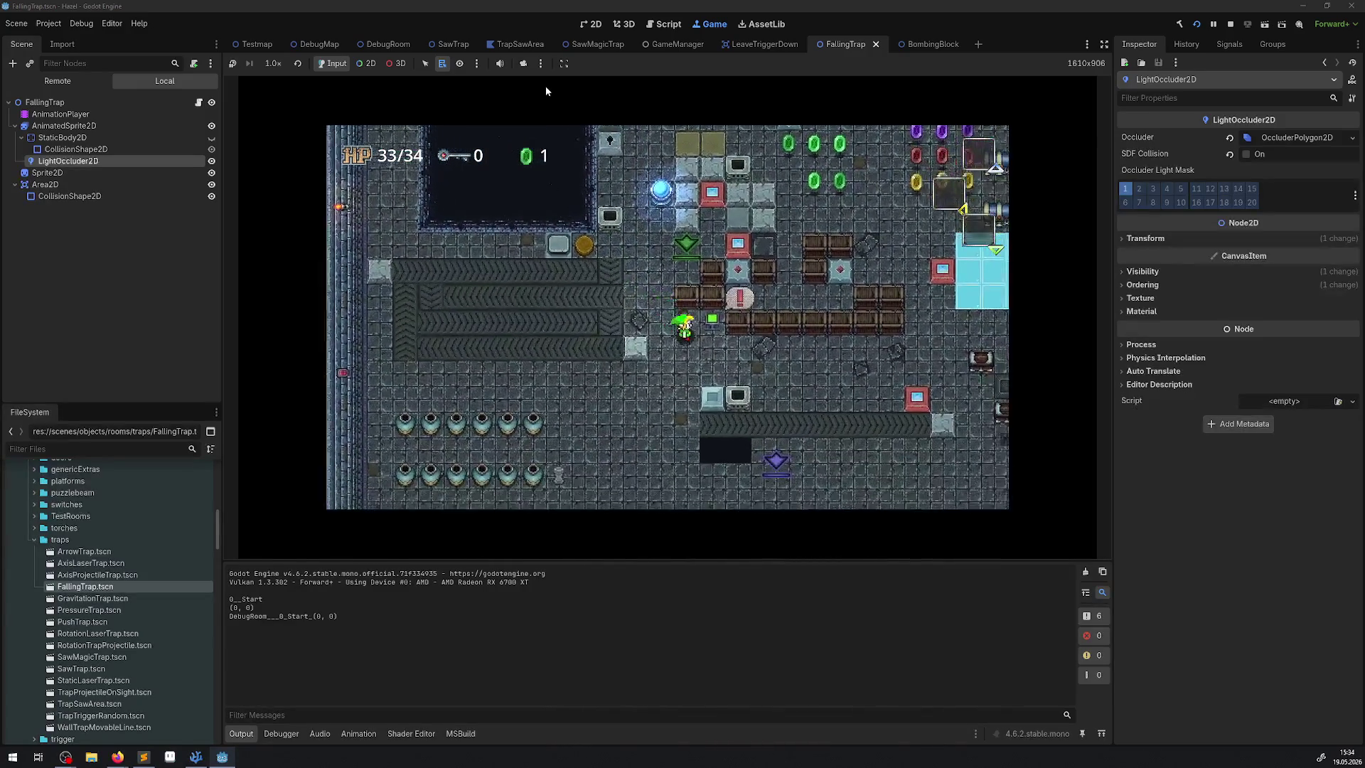
key(Left)
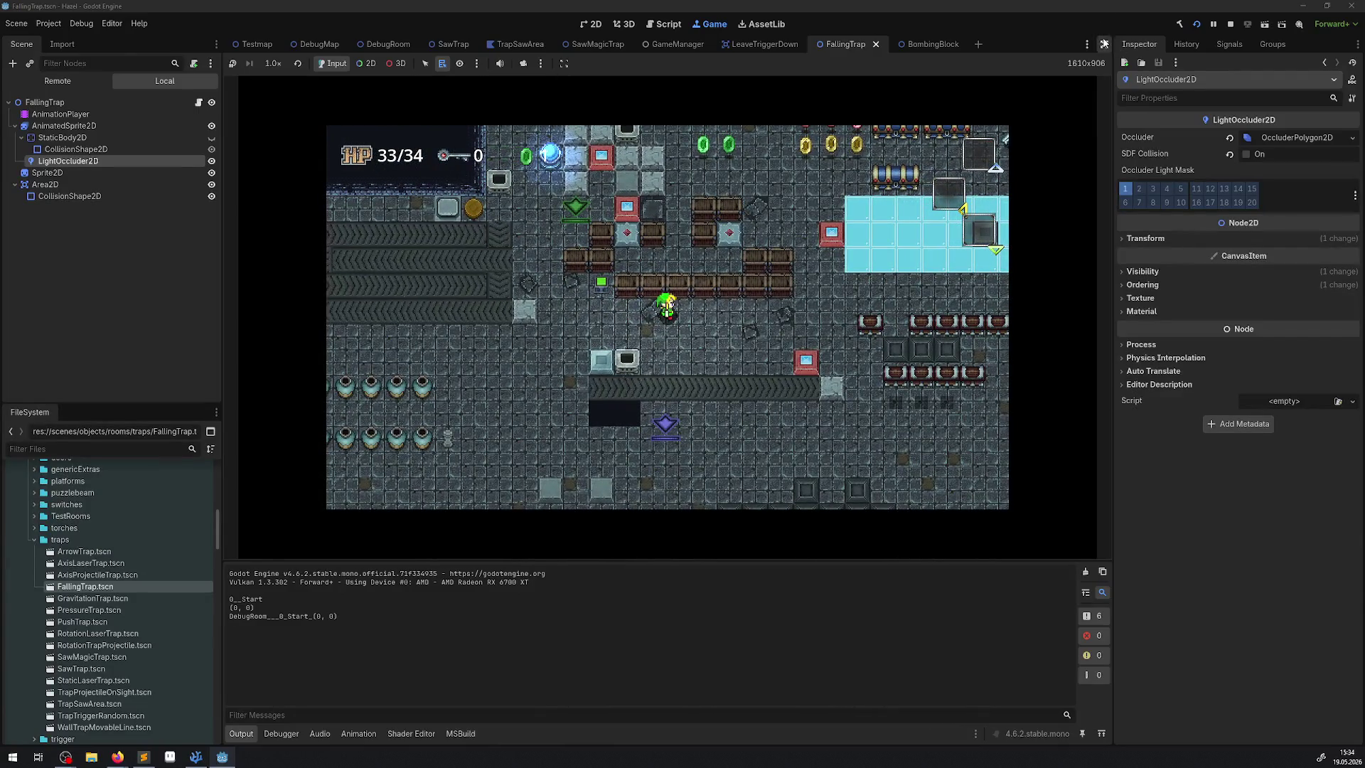